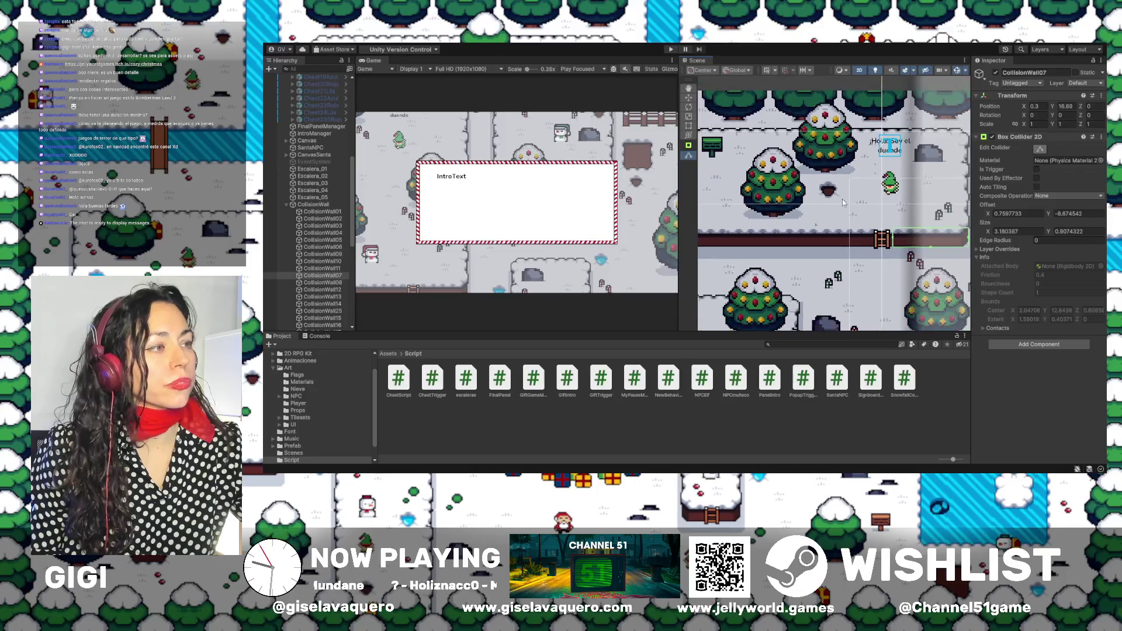
pyautogui.scroll(-3, 813, 217)
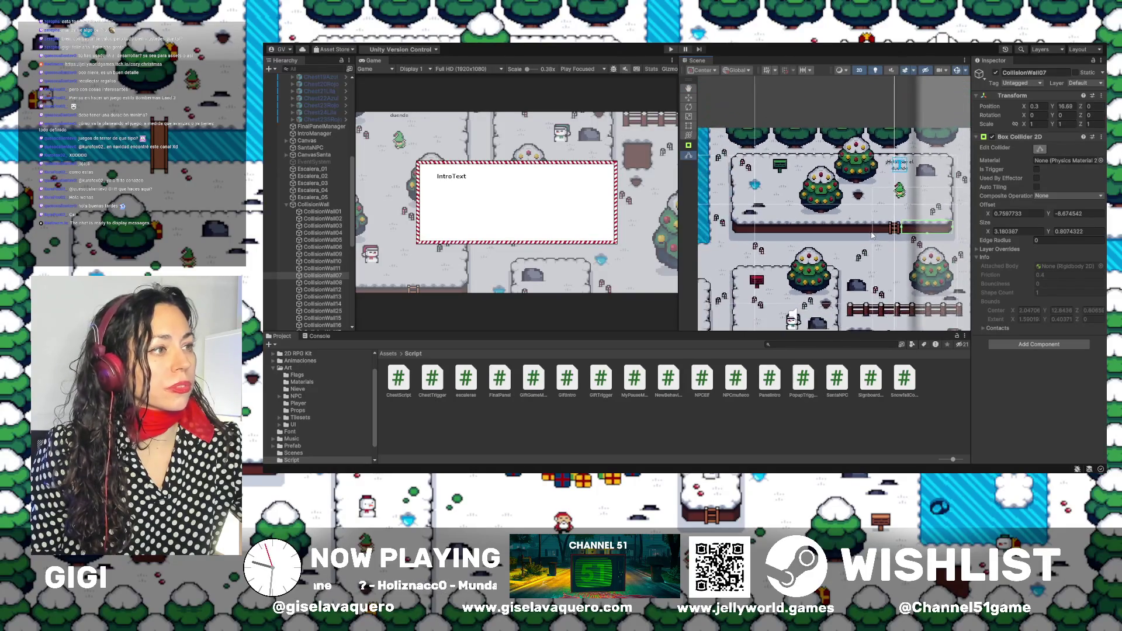
# Start a playtest and walk the player over the ladder and around the lower area.
pyautogui.moveTo(868, 230); pyautogui.dragTo(845, 228)
pyautogui.click(670, 49)
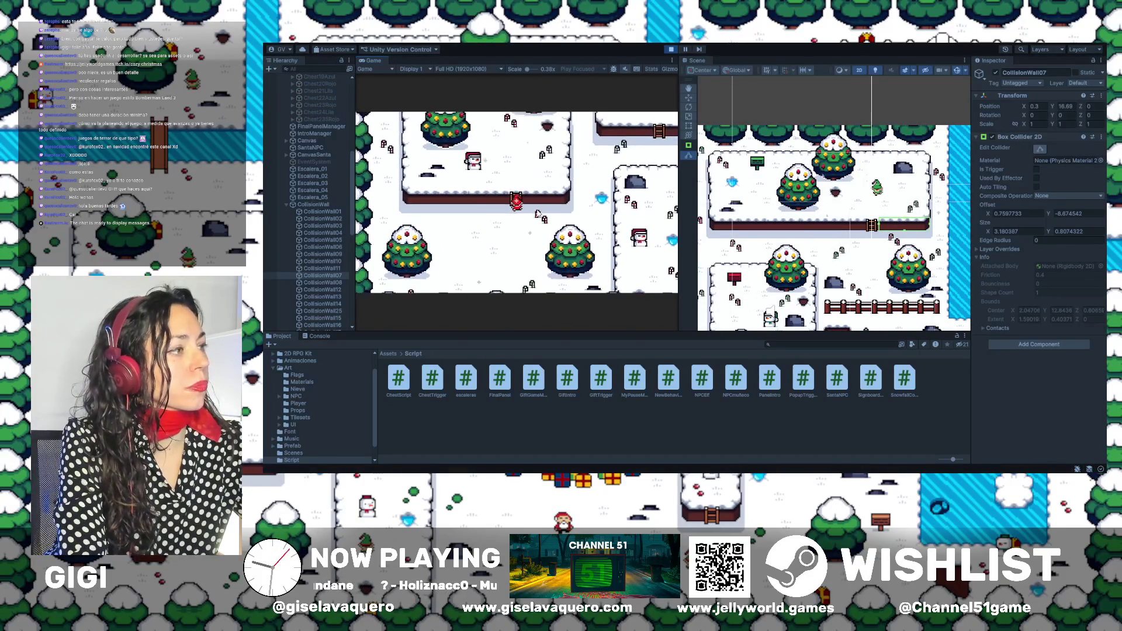
pyautogui.press('Left')
pyautogui.press('Down')
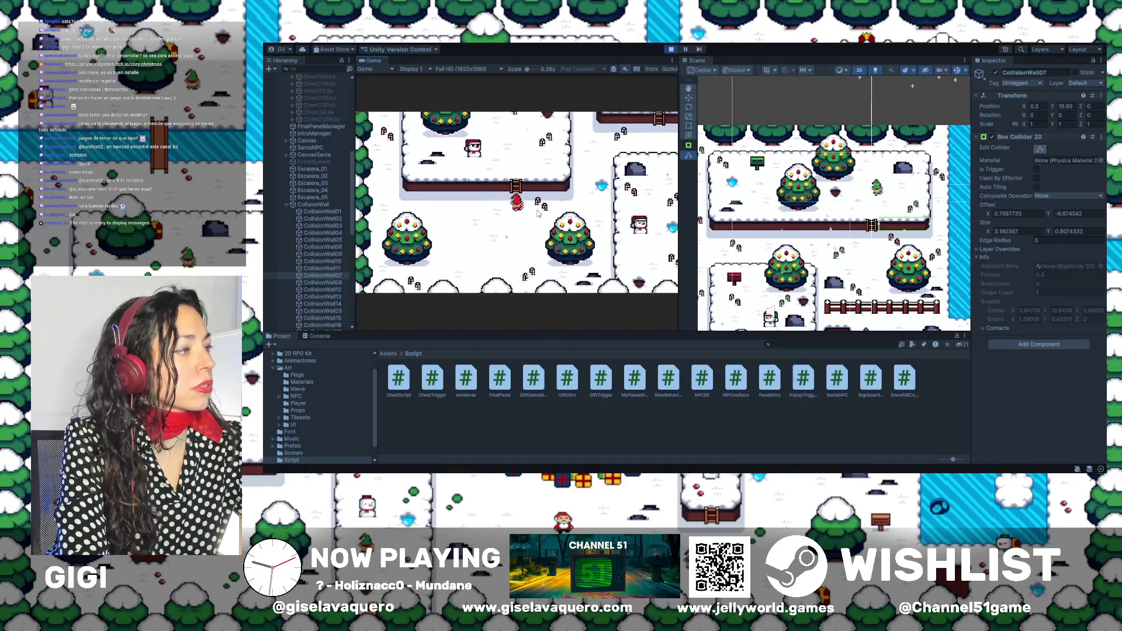
pyautogui.press('Right')
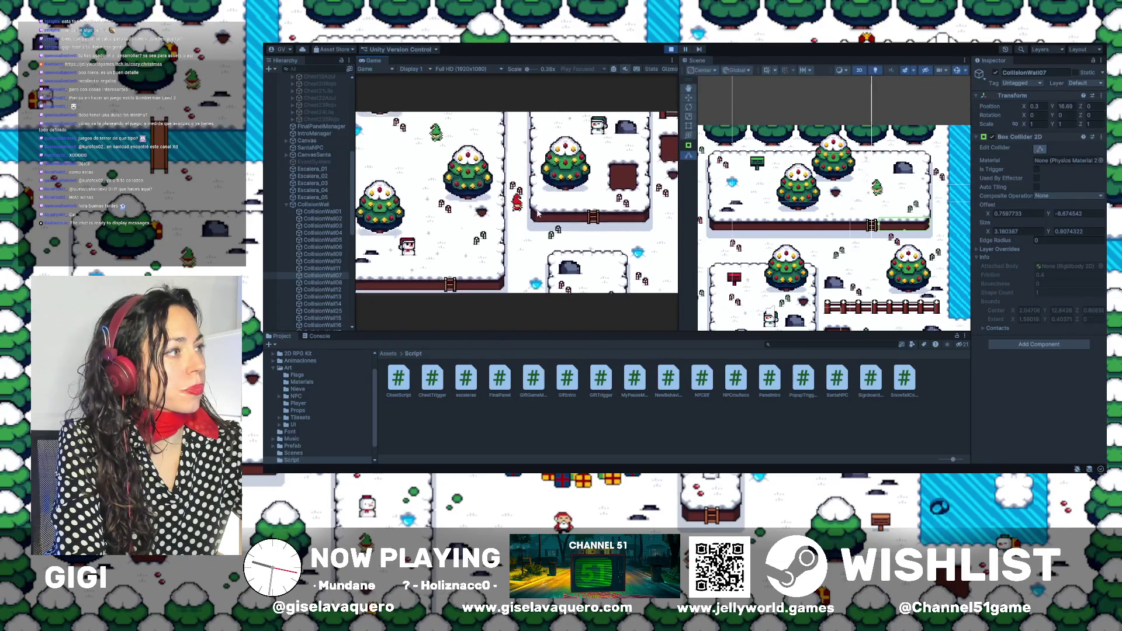
pyautogui.press('Down')
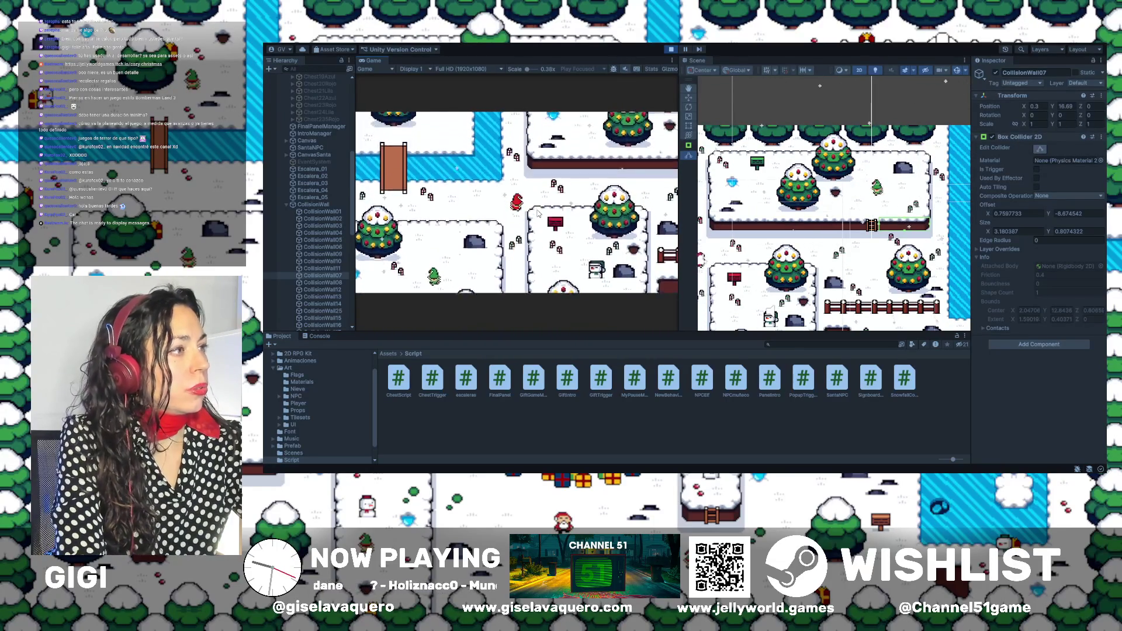
pyautogui.press('Left')
pyautogui.press('Right')
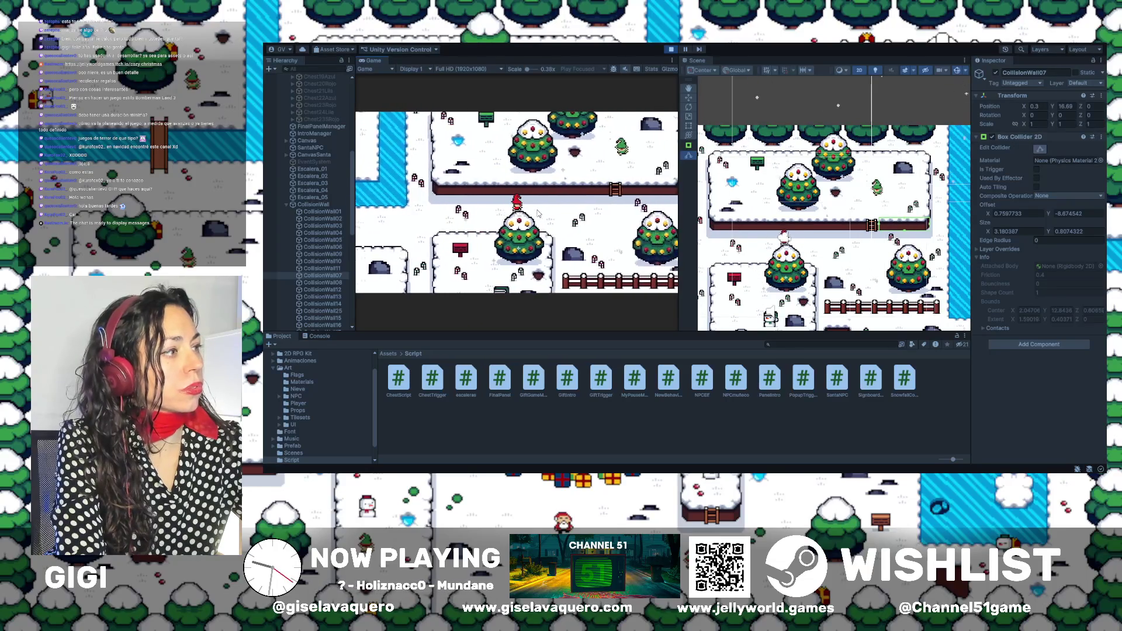
# Climb the ladder, walk along the ledge wall, past the elf and onto the rocks.
pyautogui.press('Up')
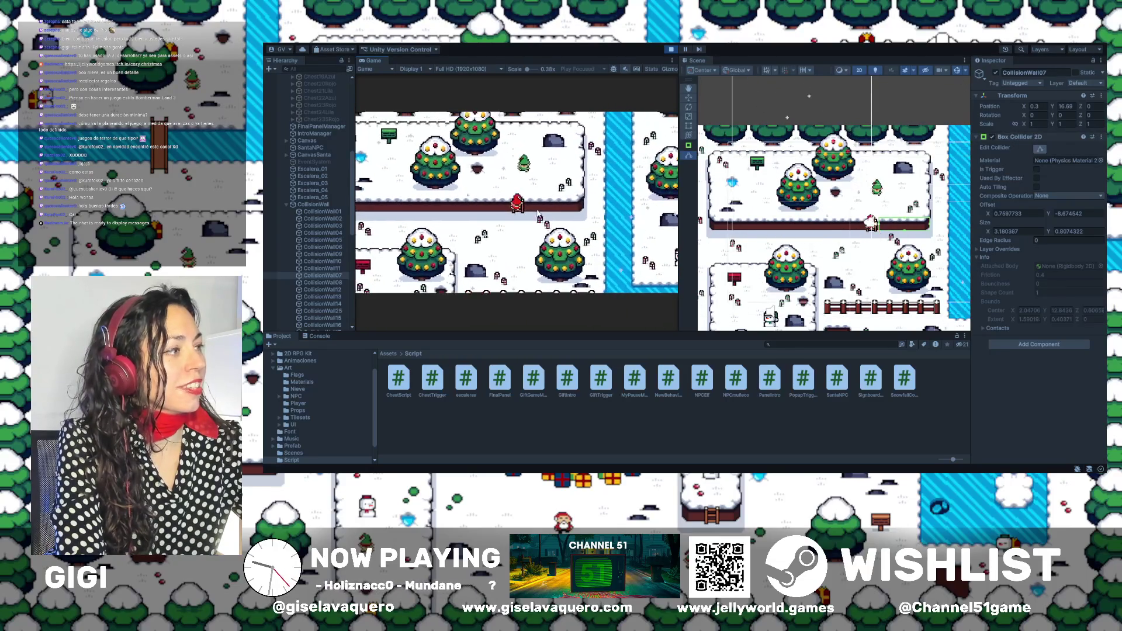
pyautogui.press('Left')
pyautogui.press('Left')
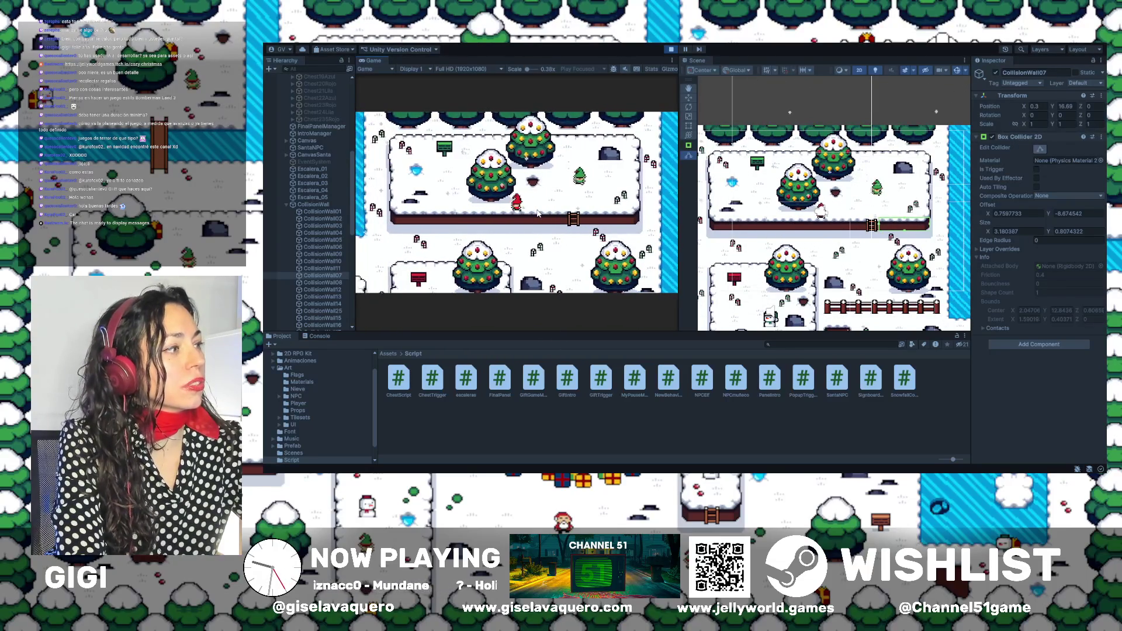
pyautogui.press('Right')
pyautogui.press('Right')
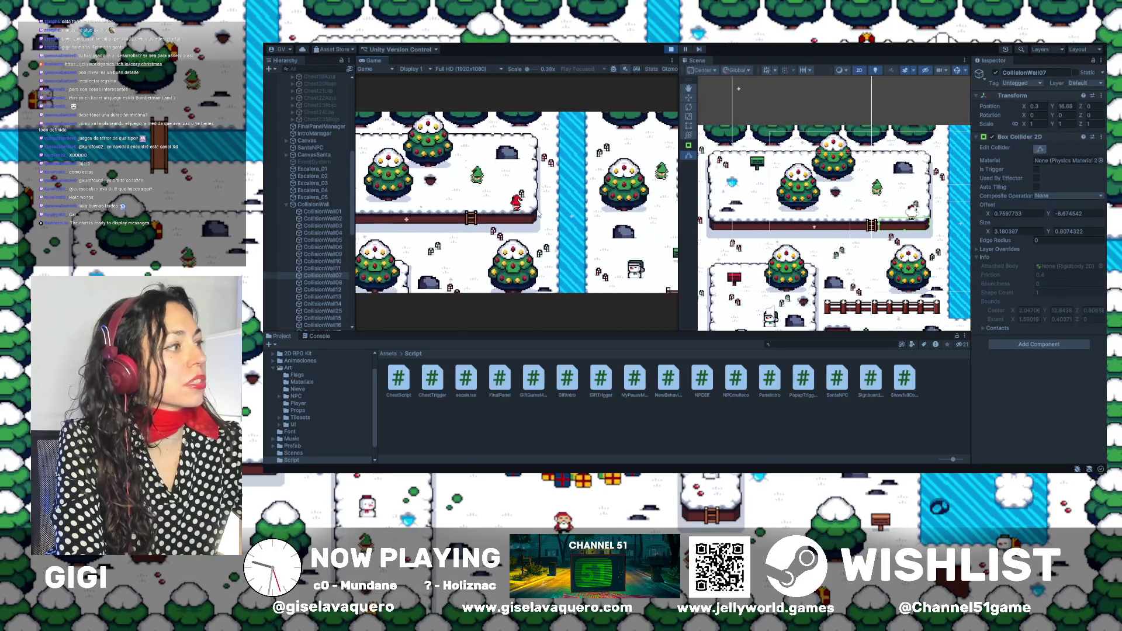
pyautogui.press('Left')
pyautogui.press('Up')
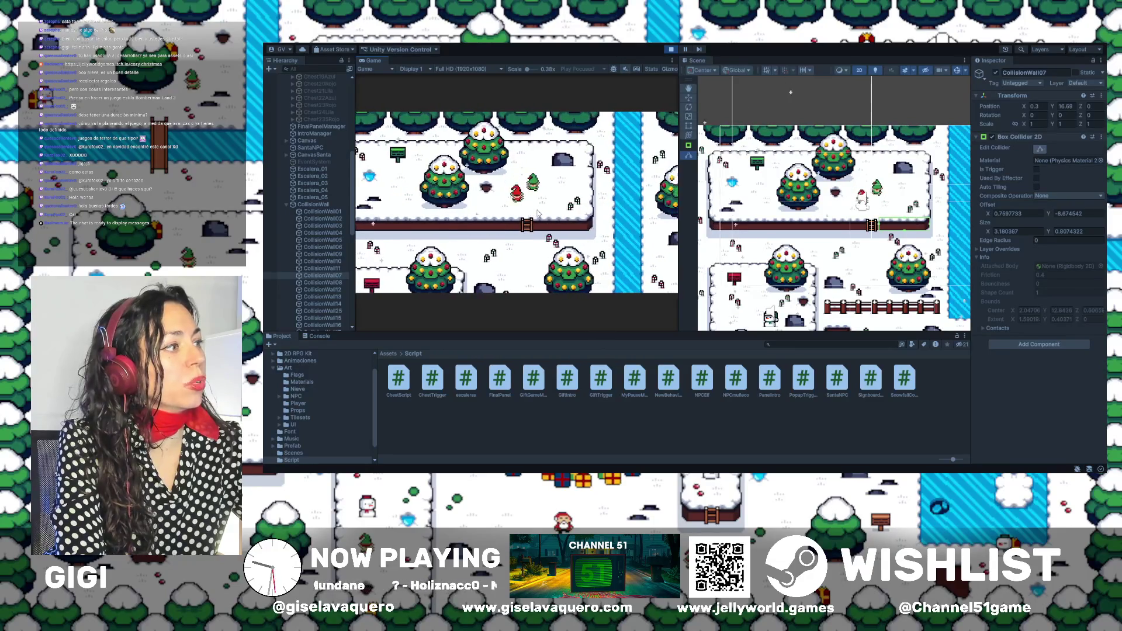
pyautogui.press('Right')
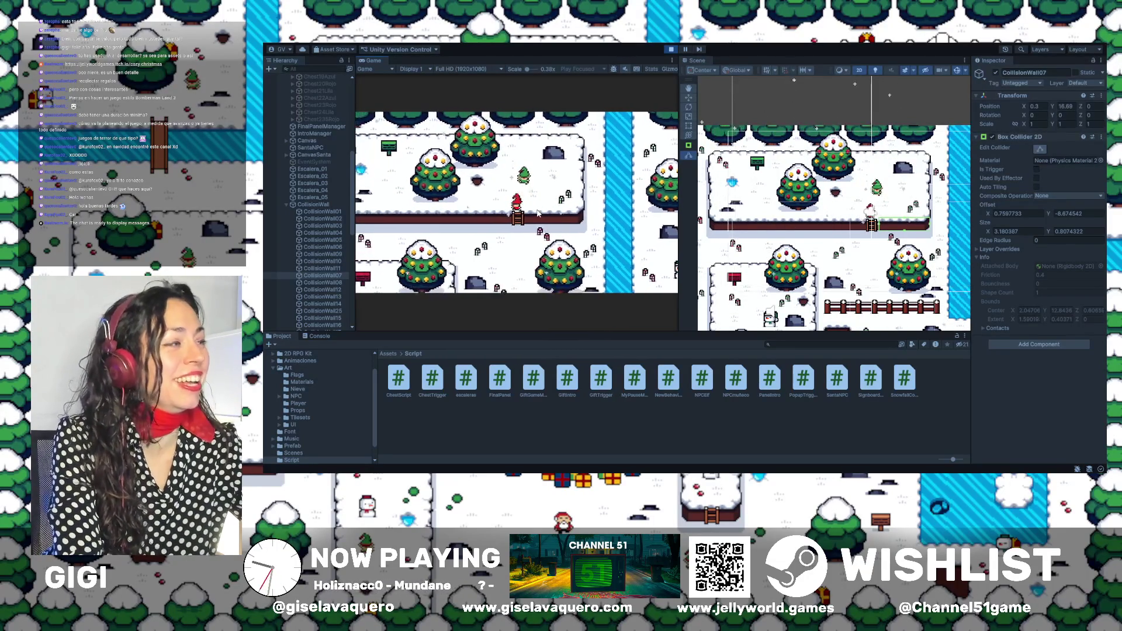
pyautogui.press('Left')
pyautogui.press('Down')
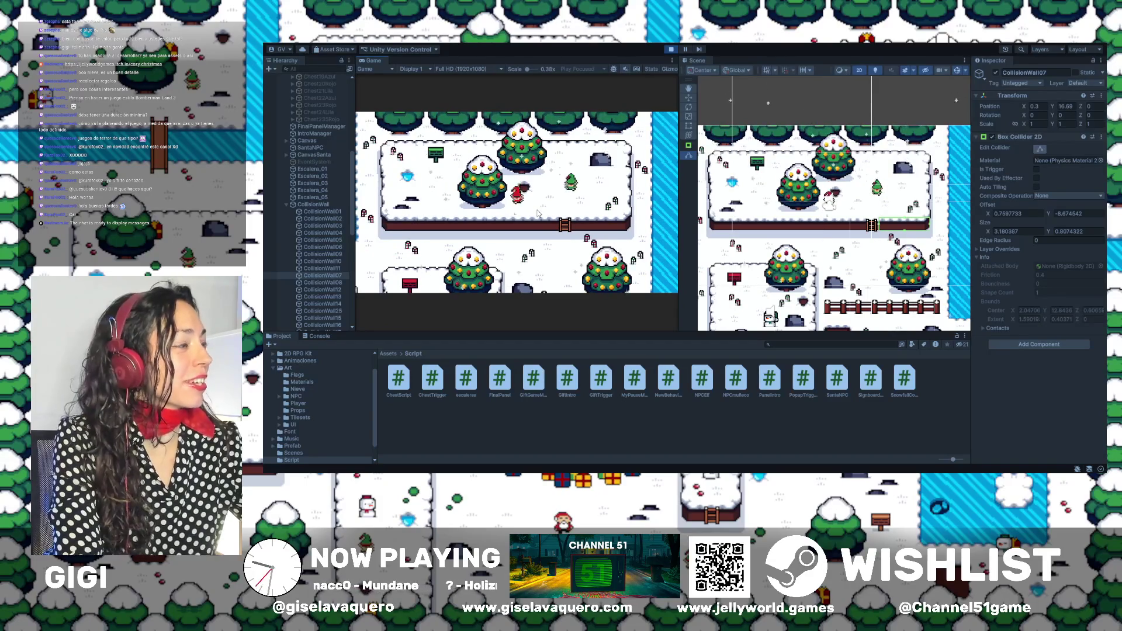
pyautogui.press('Right')
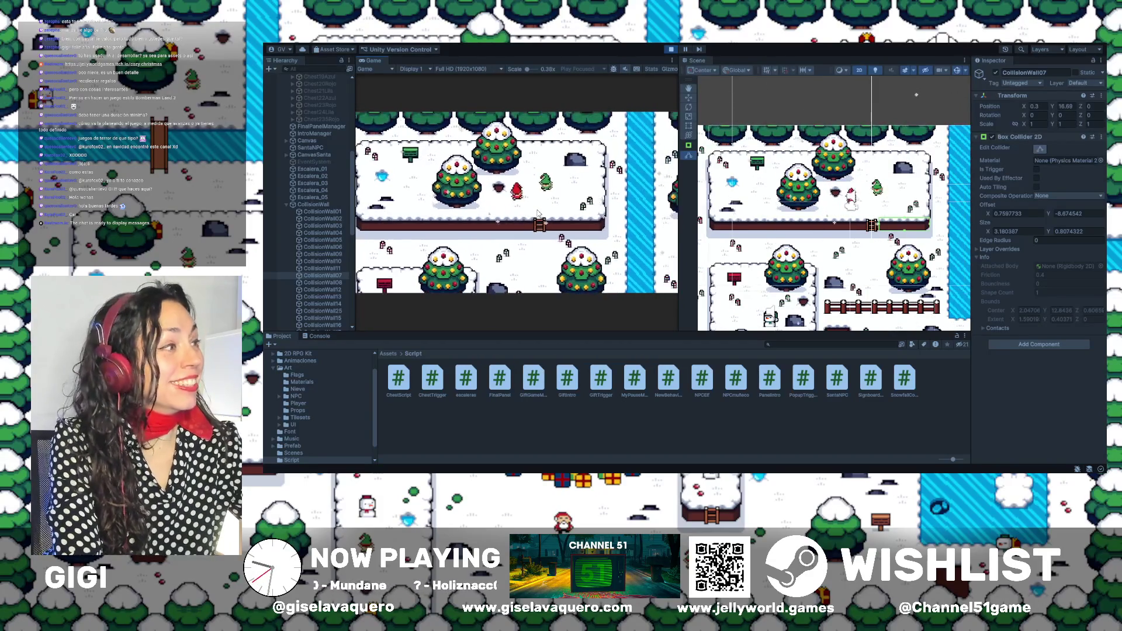
pyautogui.press('Up')
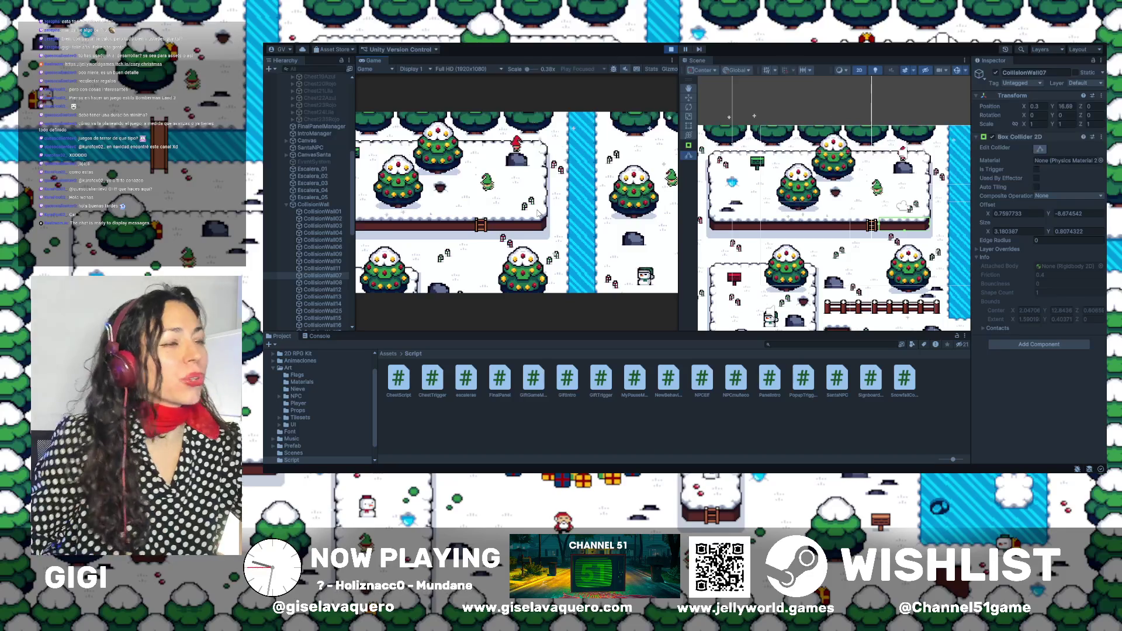
# Stop the playtest and restart the game from the intro.
pyautogui.scroll(2, 926, 167)
pyautogui.scroll(3, 927, 167)
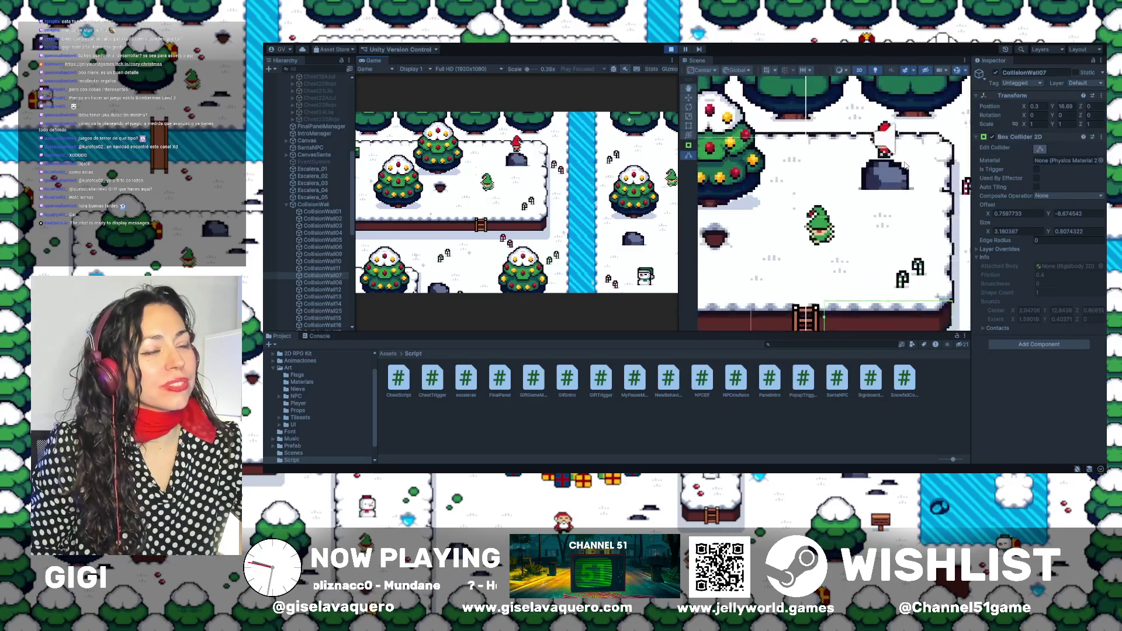
pyautogui.click(670, 51)
pyautogui.click(670, 50)
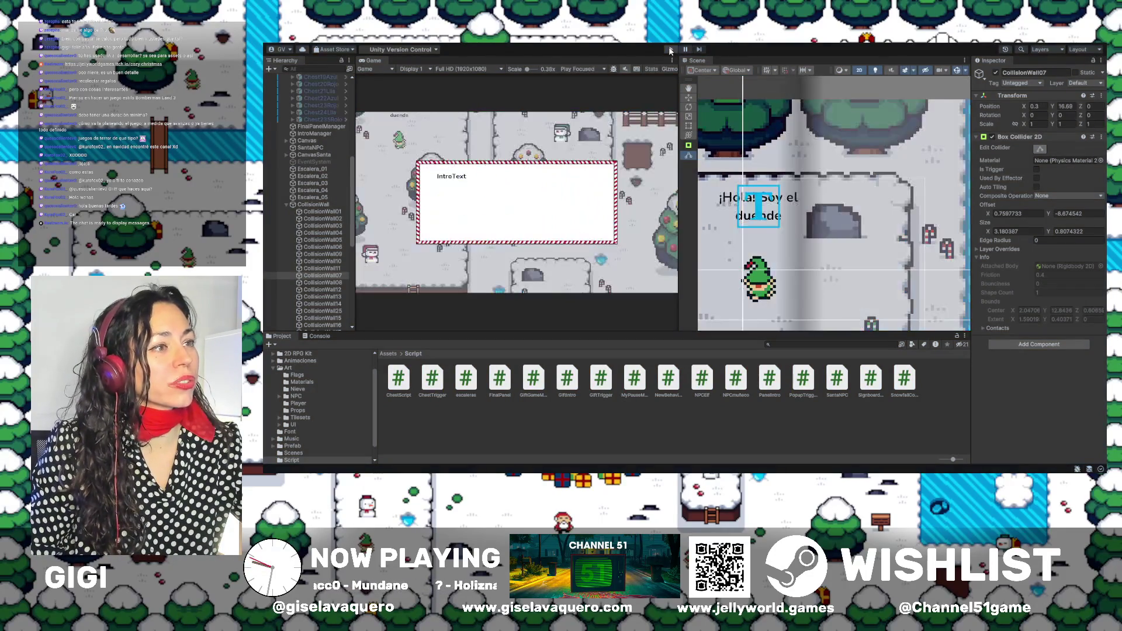
# Frame the CollisionWall08, 12, 13 and 14 colliders in the Scene view to inspect them.
pyautogui.click(321, 282)
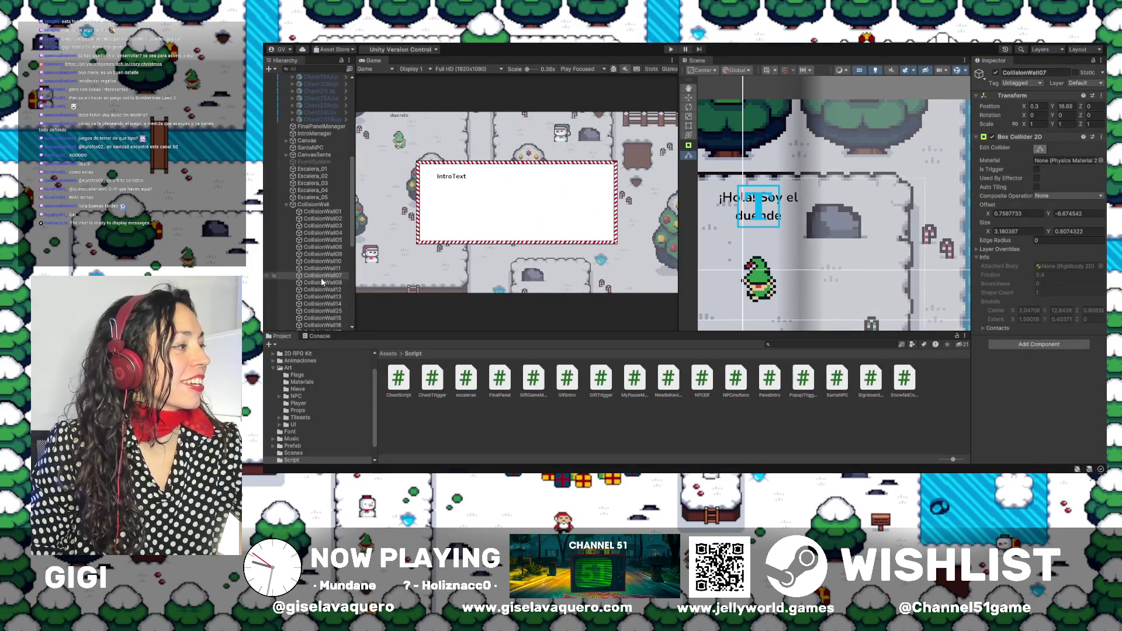
pyautogui.doubleClick(320, 285)
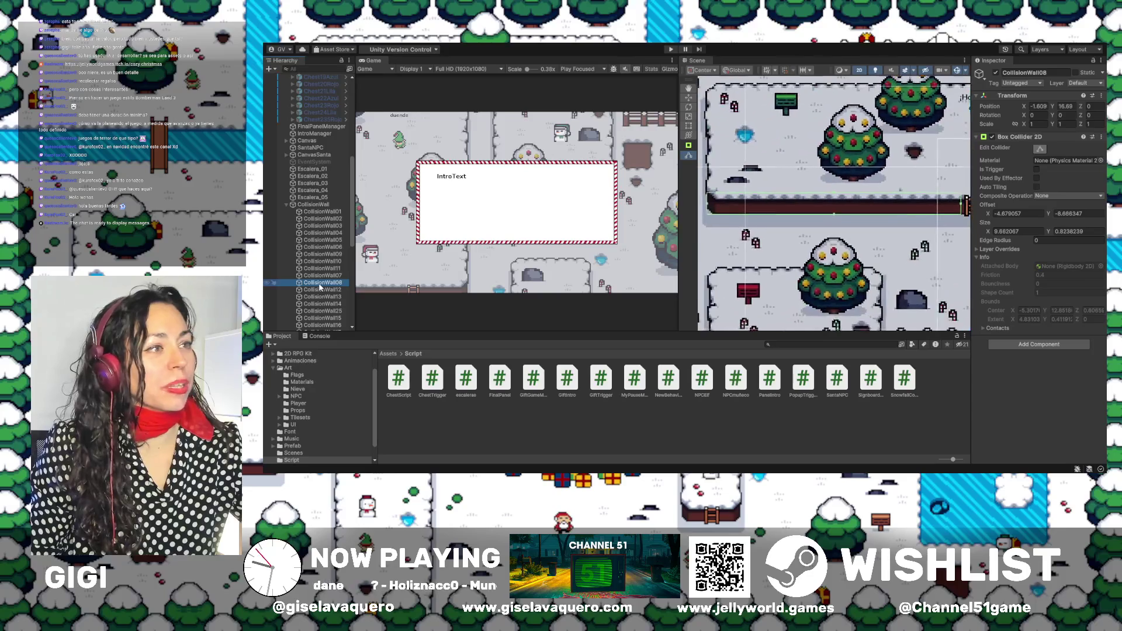
pyautogui.doubleClick(322, 290)
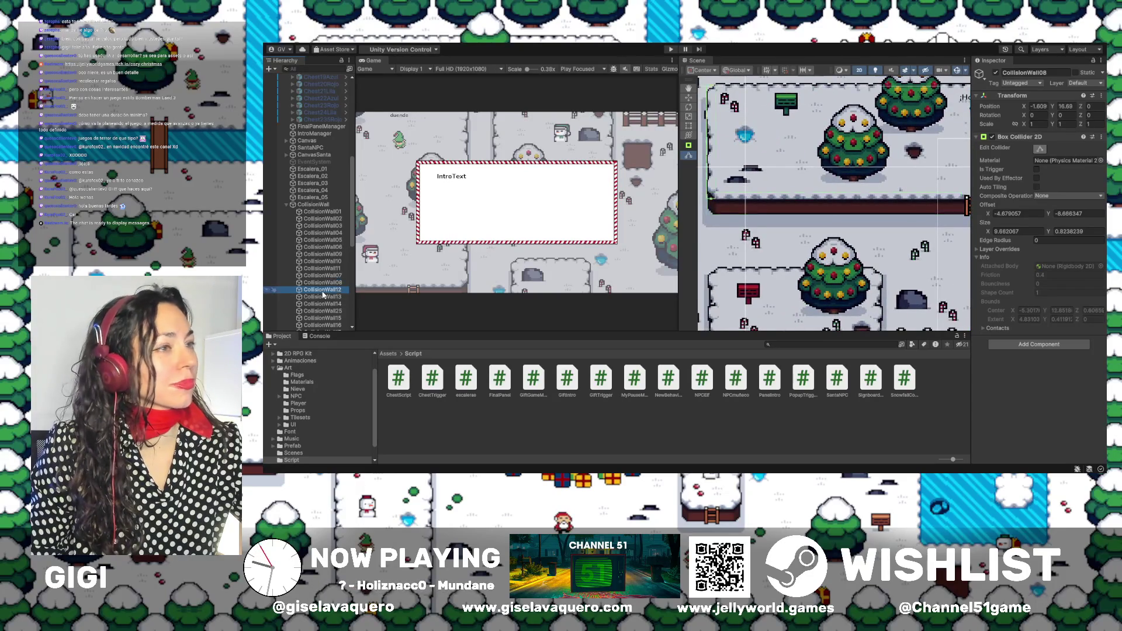
pyautogui.doubleClick(325, 298)
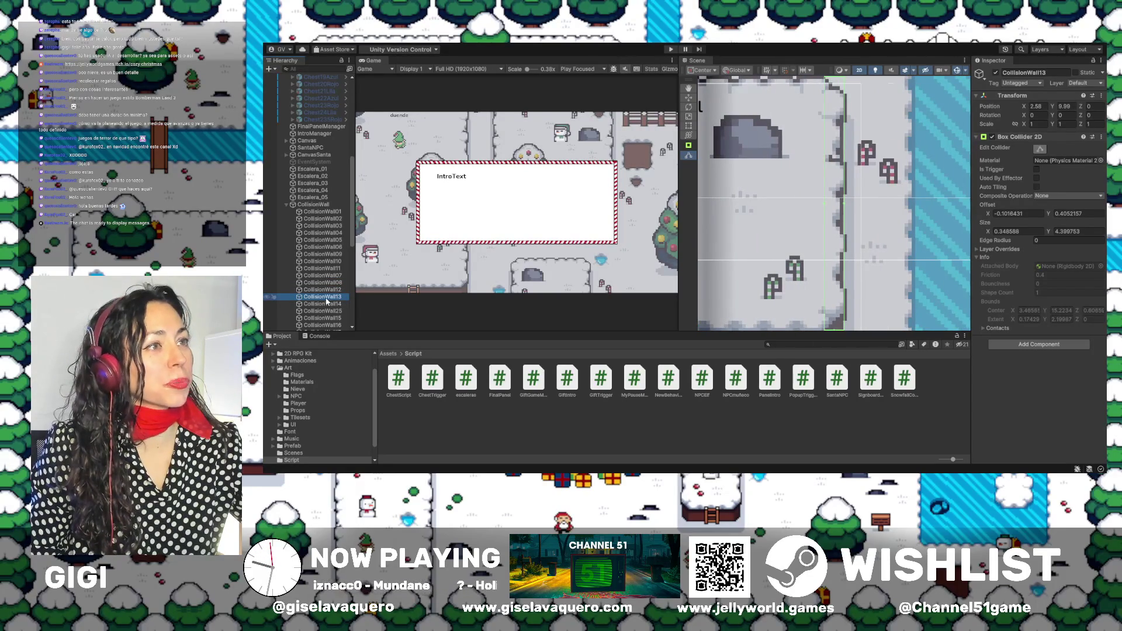
pyautogui.doubleClick(329, 304)
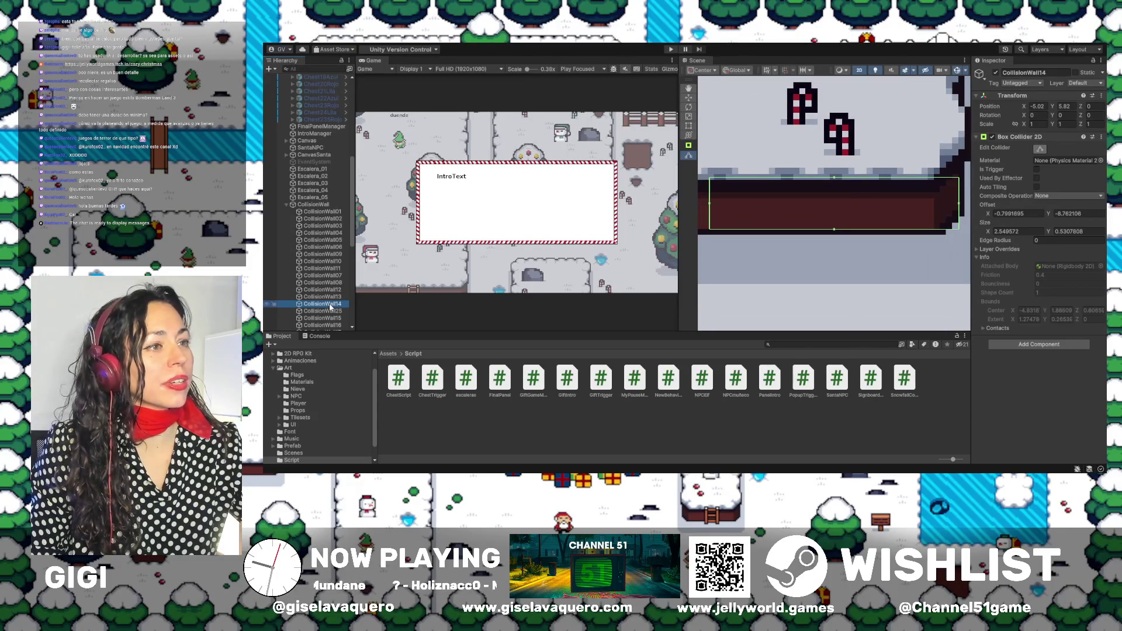
# Raise CollisionWall14 and CollisionWall25 tops, widening 25 rightward and 14 slightly leftward.
pyautogui.moveTo(833, 178); pyautogui.dragTo(833, 159)
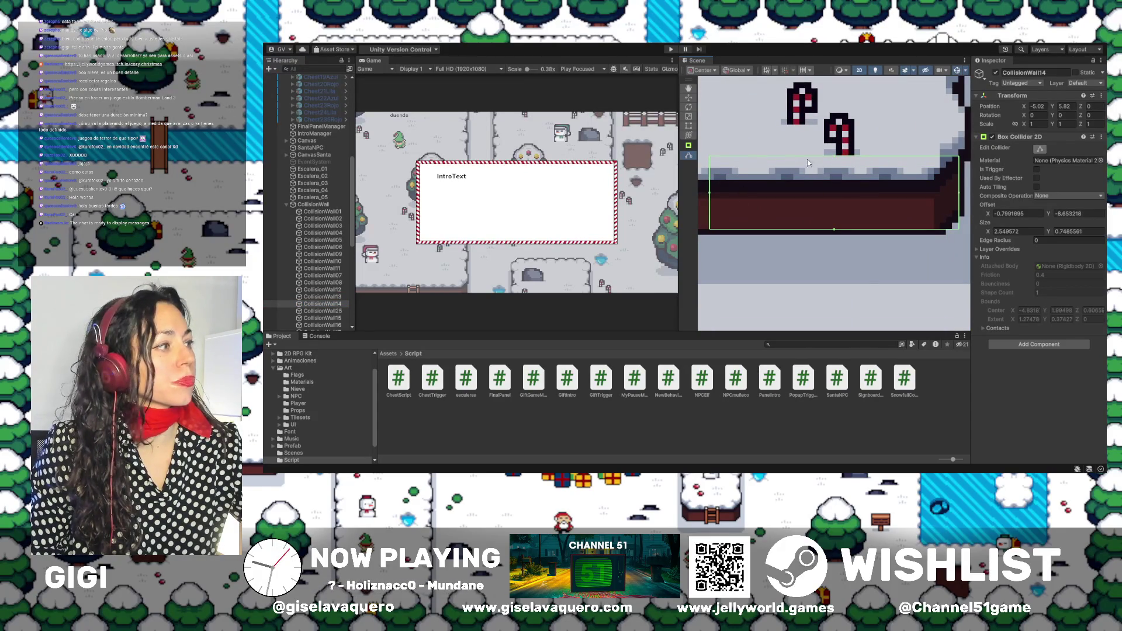
pyautogui.doubleClick(326, 311)
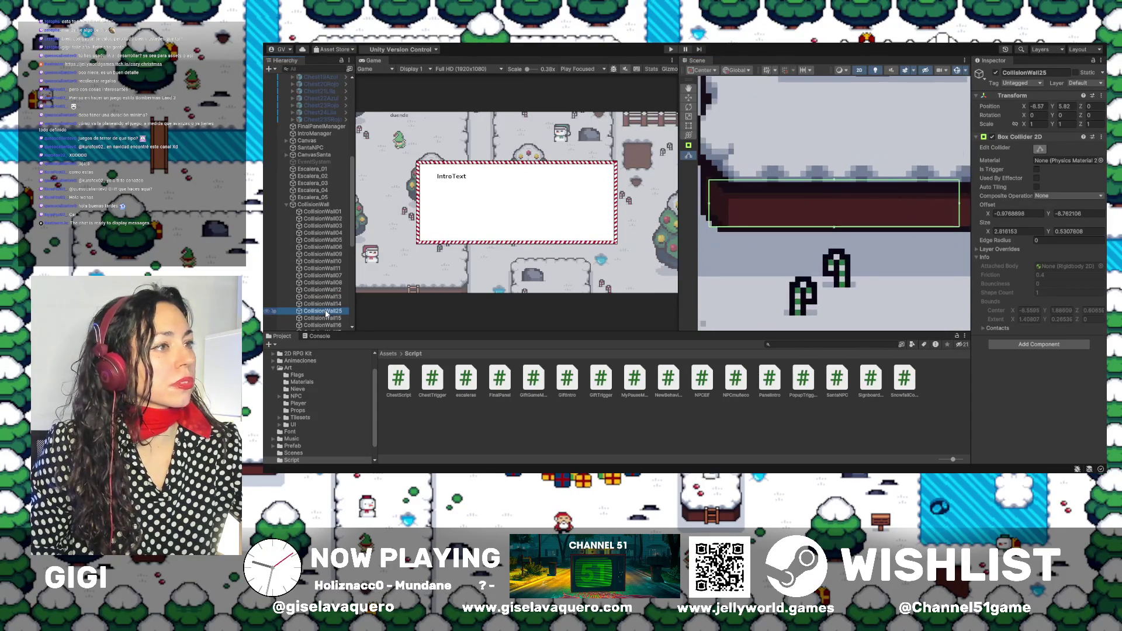
pyautogui.moveTo(834, 181); pyautogui.dragTo(836, 159)
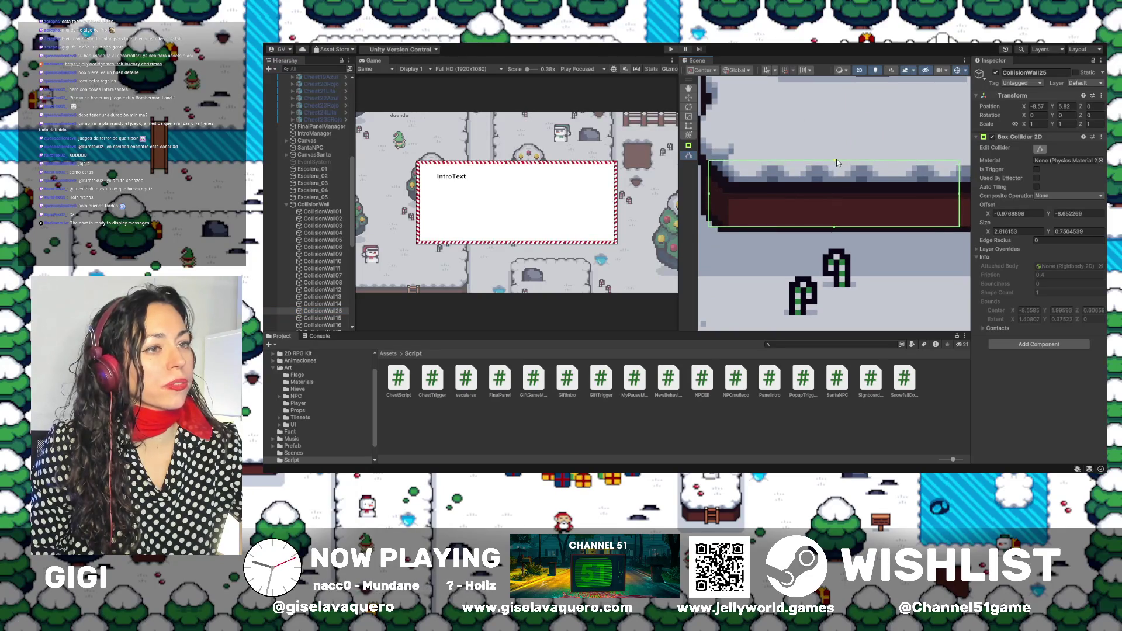
pyautogui.hscroll(3, 836, 159)
pyautogui.moveTo(870, 197); pyautogui.dragTo(887, 197)
pyautogui.doubleClick(338, 304)
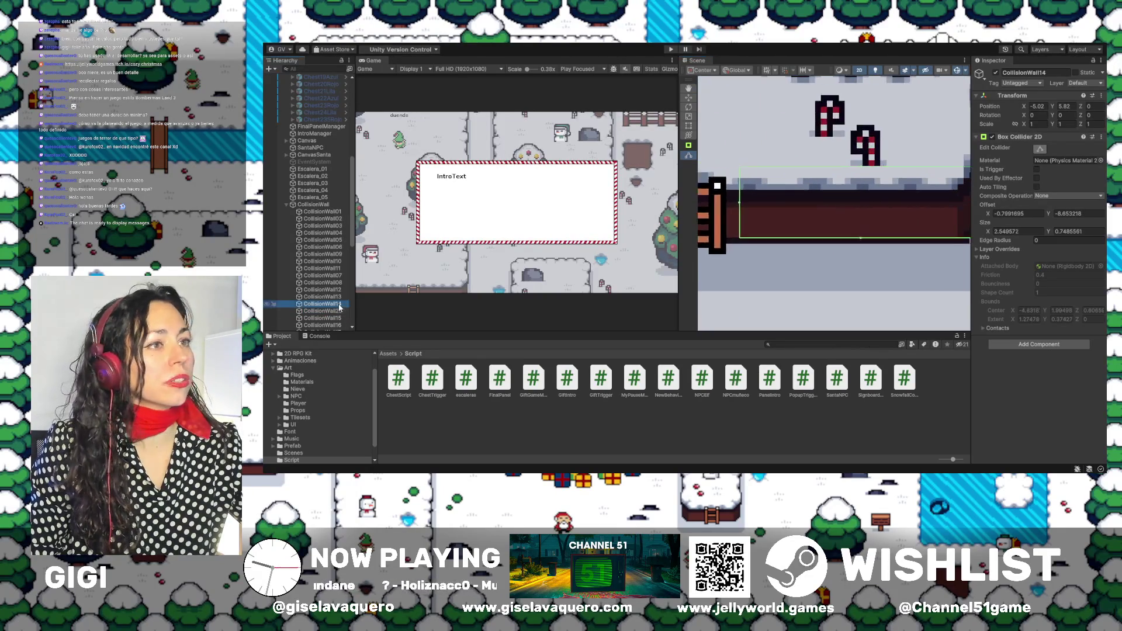
pyautogui.moveTo(790, 212); pyautogui.dragTo(784, 211)
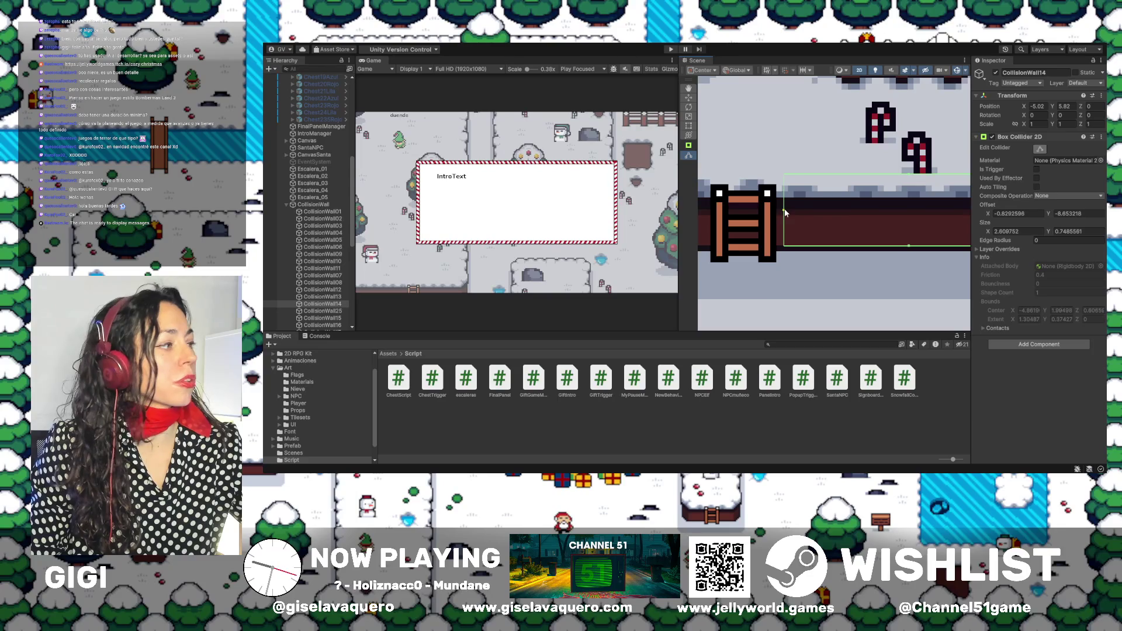
pyautogui.doubleClick(318, 311)
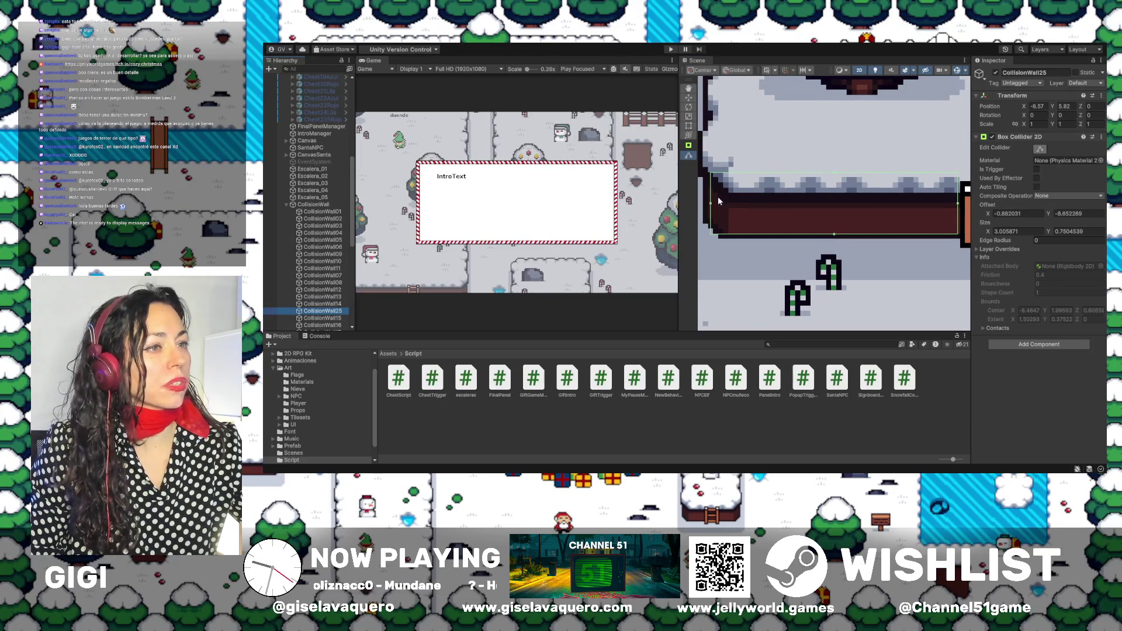
pyautogui.doubleClick(332, 319)
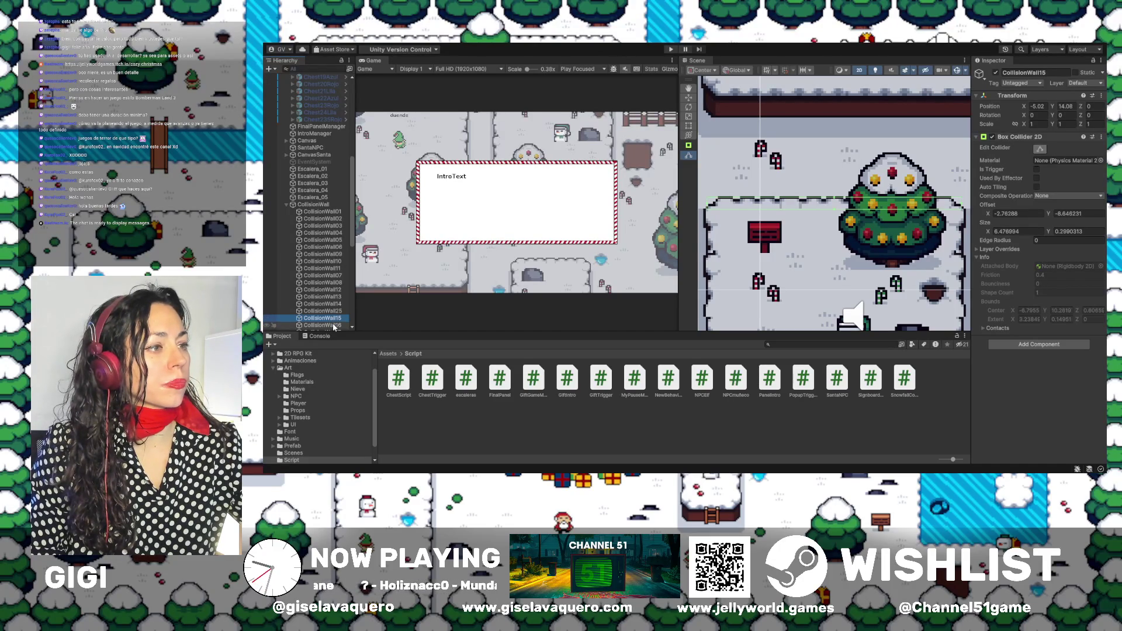
# Turn on Edit Collider for CollisionWall16 and widen its edge to meet the wall.
pyautogui.doubleClick(334, 325)
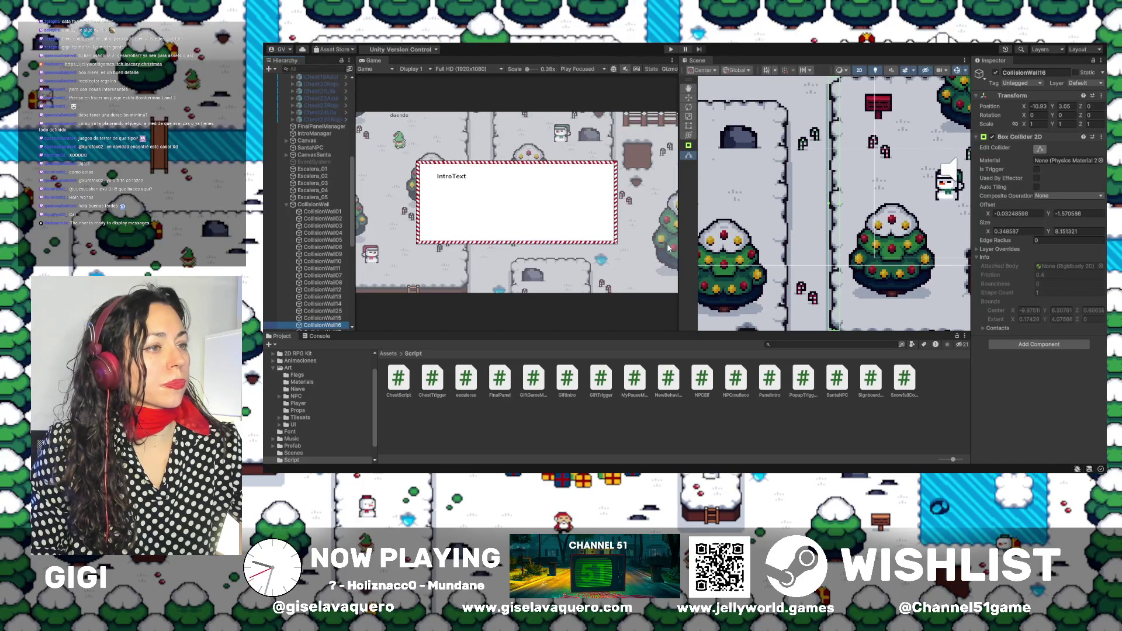
pyautogui.click(845, 204)
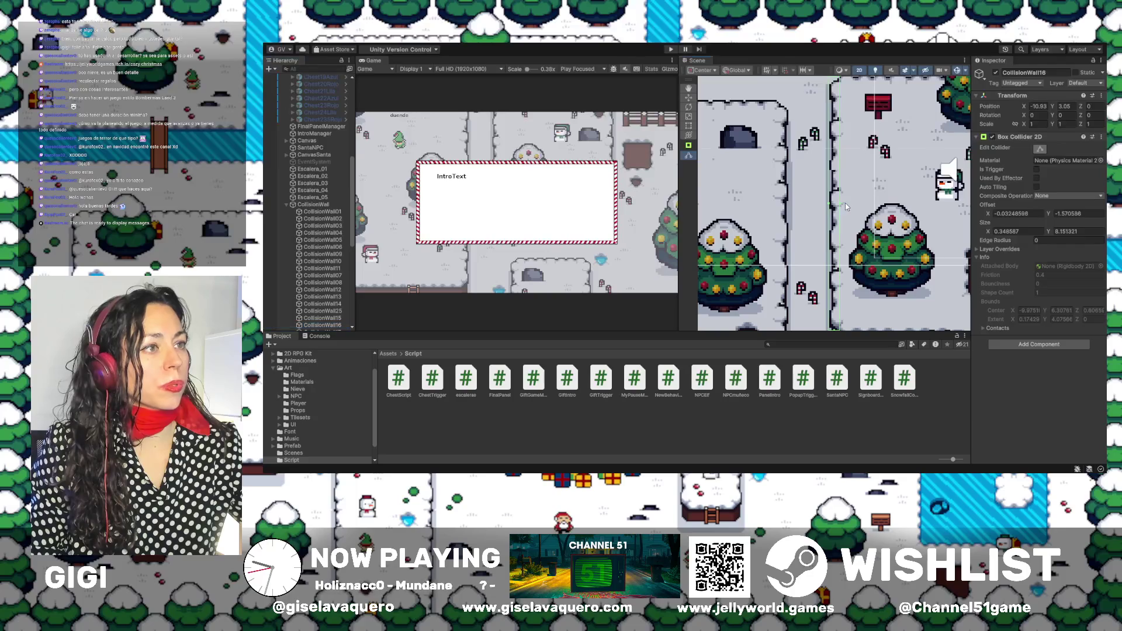
pyautogui.click(329, 325)
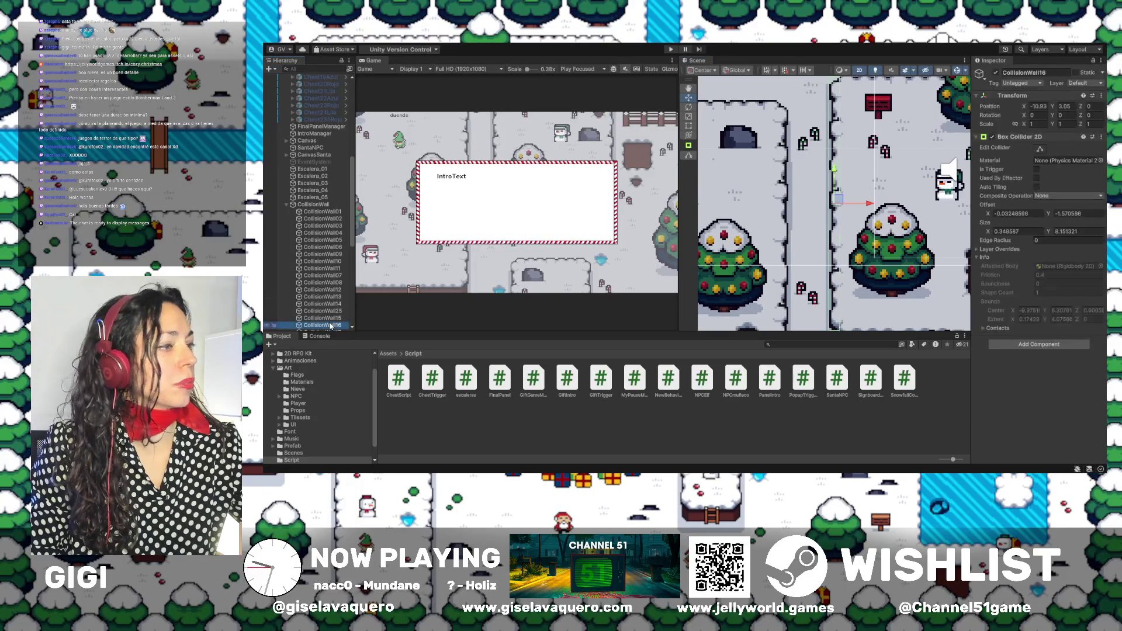
pyautogui.scroll(5, 846, 185)
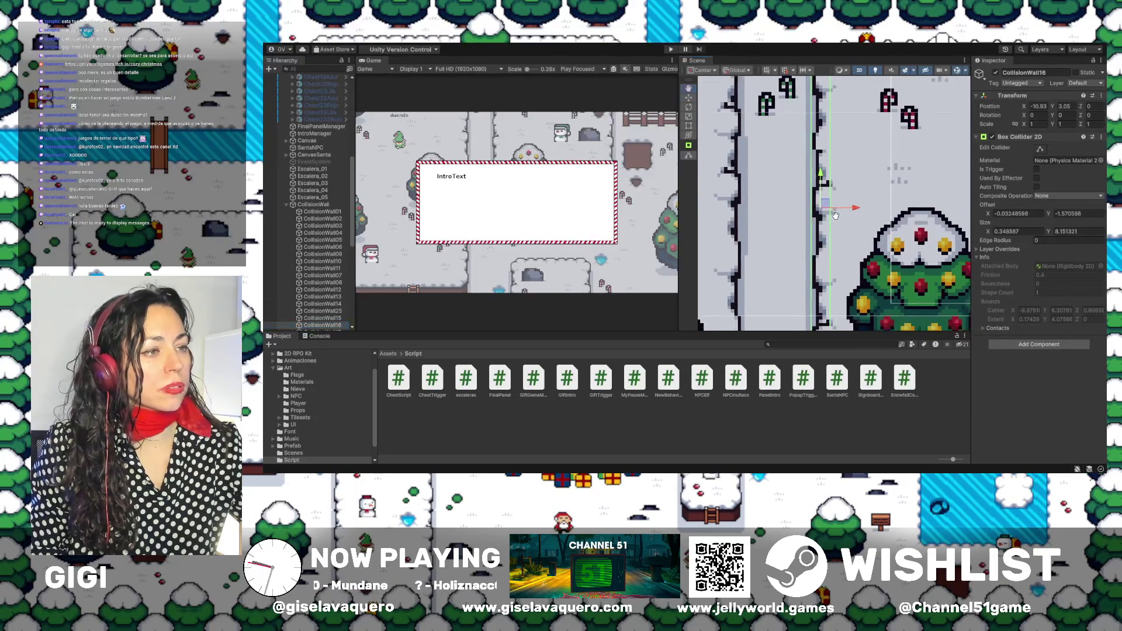
pyautogui.scroll(5, 813, 179)
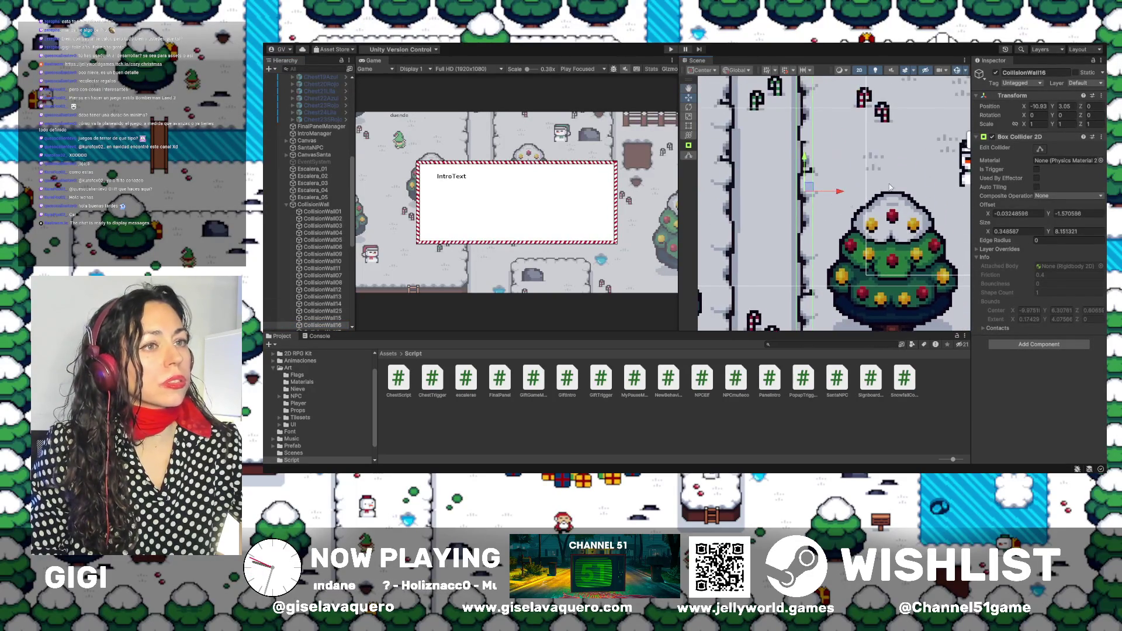
pyautogui.click(1040, 150)
pyautogui.moveTo(815, 191)
pyautogui.mouseDown()
pyautogui.moveTo(826, 193)
pyautogui.moveTo(798, 195)
pyautogui.mouseUp()
pyautogui.scroll(1, 797, 195)
pyautogui.scroll(-4, 858, 171)
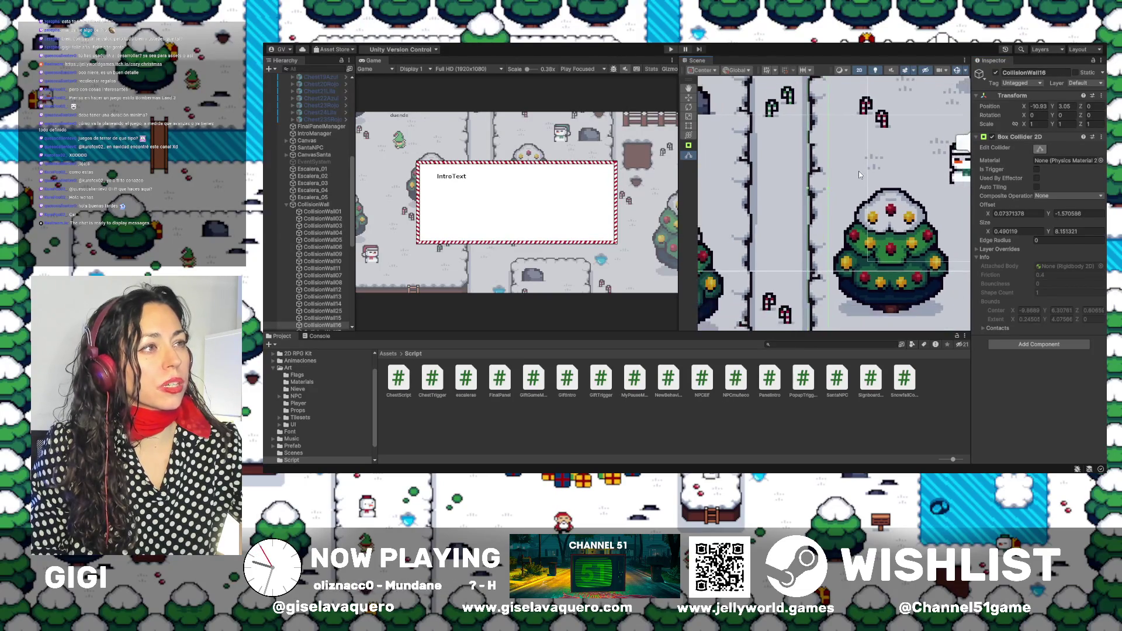
pyautogui.moveTo(829, 140)
pyautogui.mouseDown()
pyautogui.moveTo(806, 77)
pyautogui.moveTo(817, 59)
pyautogui.mouseUp()
pyautogui.scroll(-3, 330, 284)
# Nudge CollisionWall17's edge and pull CollisionWall18's left and right edges inward.
pyautogui.doubleClick(329, 279)
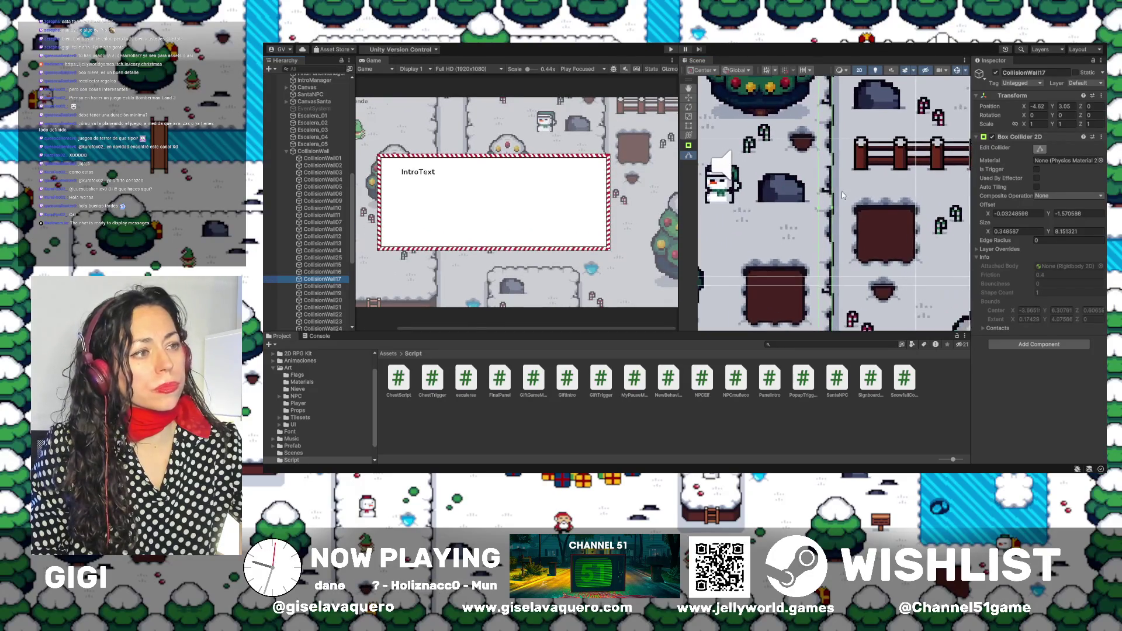
pyautogui.moveTo(830, 214); pyautogui.dragTo(803, 208)
pyautogui.scroll(-3, 803, 207)
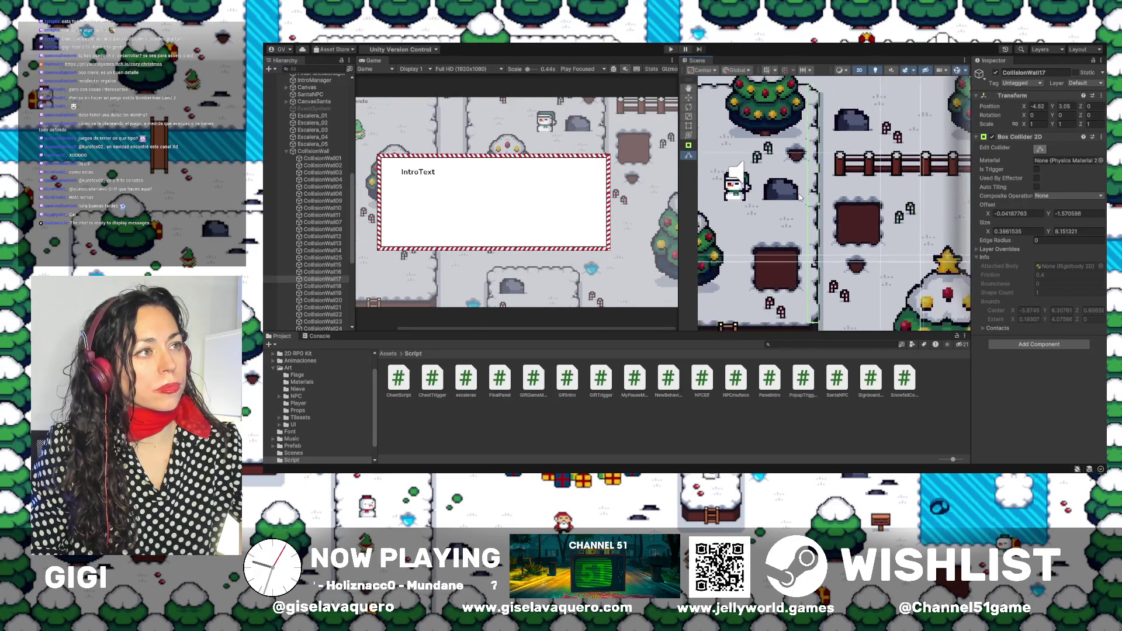
pyautogui.scroll(5, 800, 206)
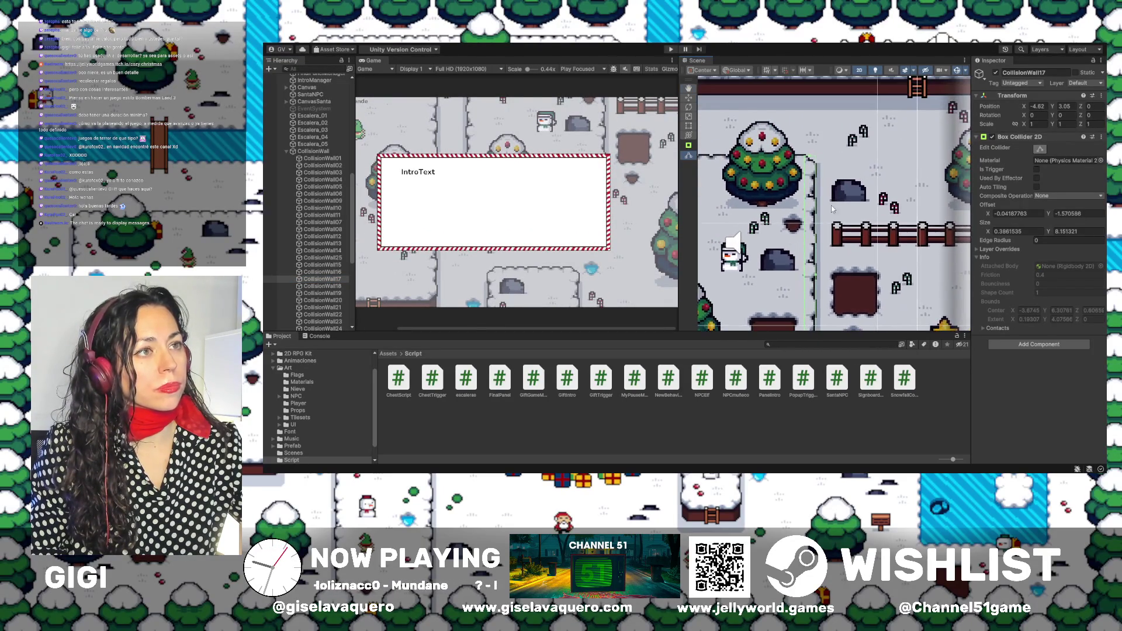
pyautogui.doubleClick(332, 286)
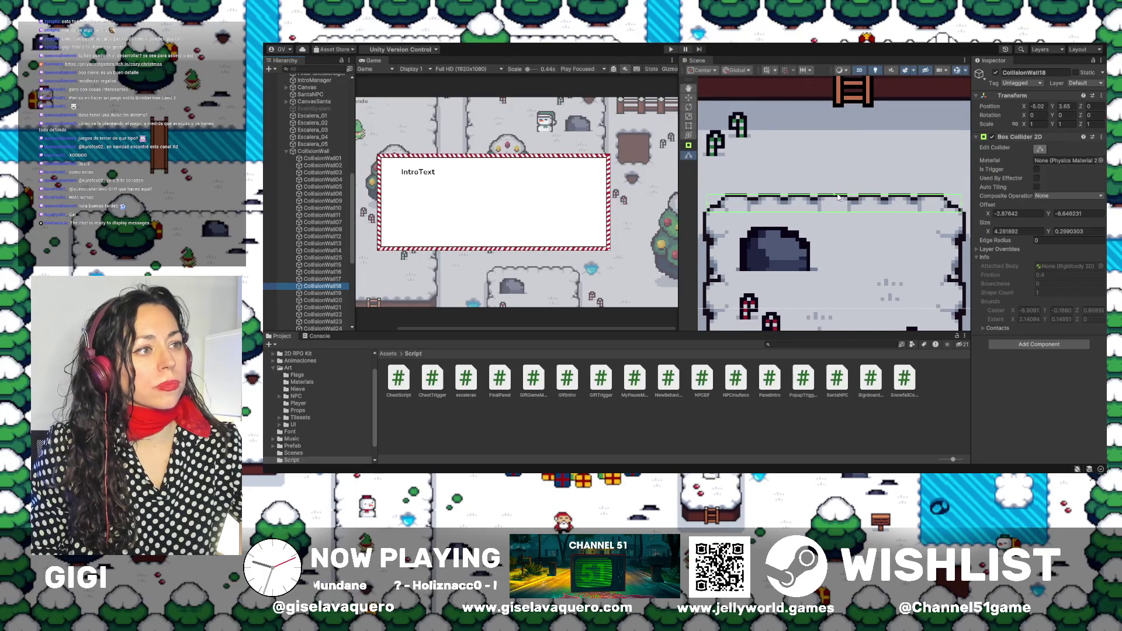
pyautogui.moveTo(963, 208); pyautogui.dragTo(965, 208)
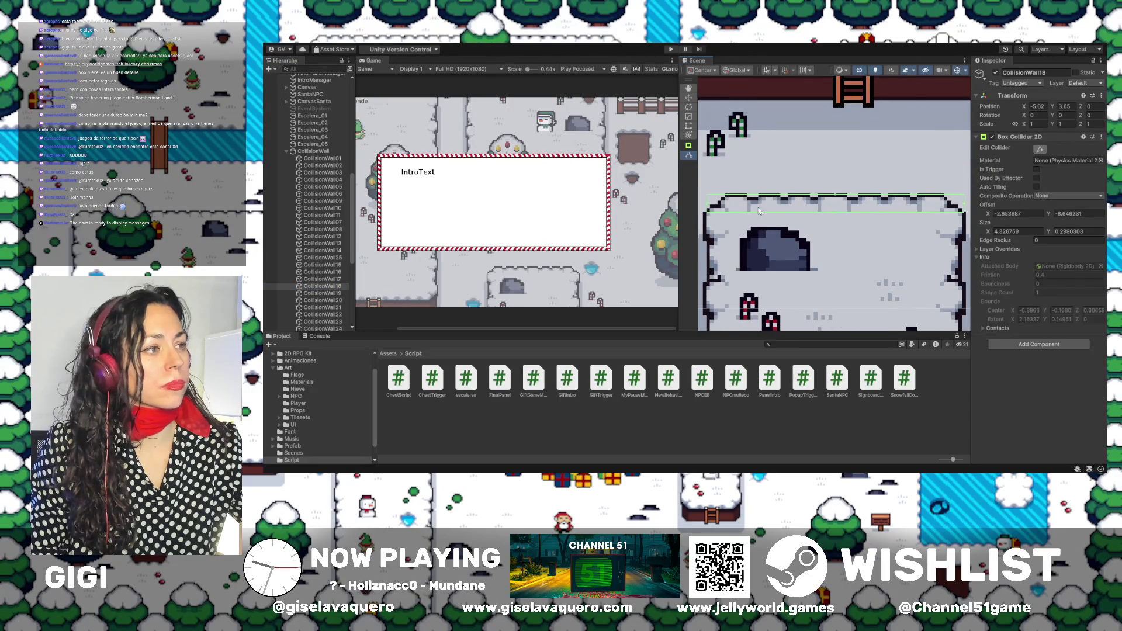
pyautogui.moveTo(707, 206); pyautogui.dragTo(723, 207)
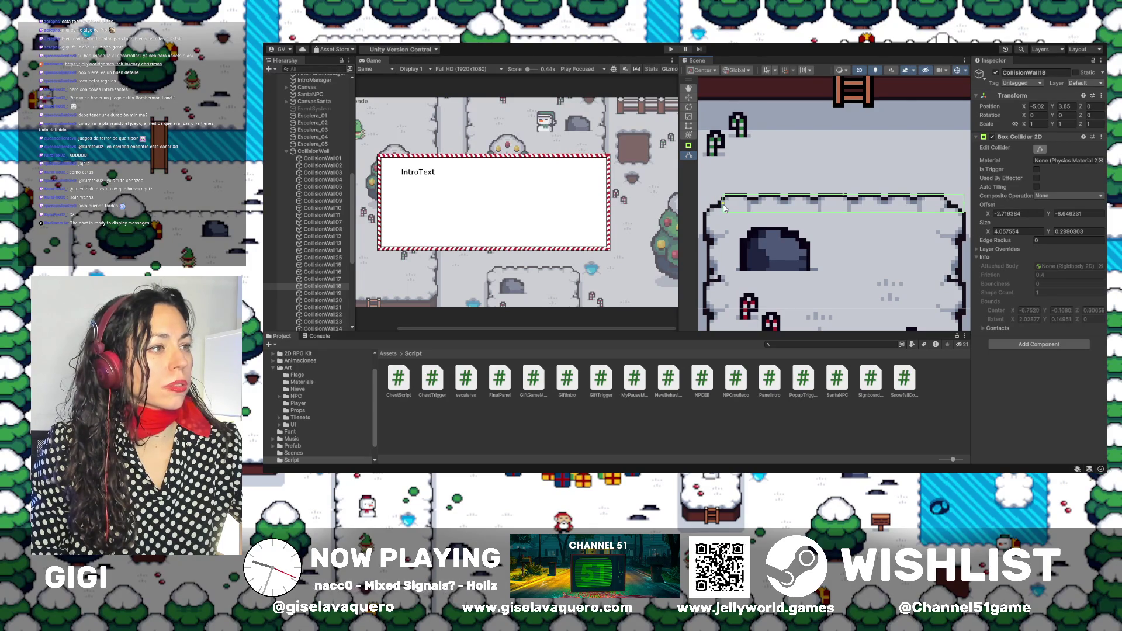
pyautogui.moveTo(965, 208); pyautogui.dragTo(948, 211)
# Lower the top edges of CollisionWall19 and CollisionWall20 to the wall.
pyautogui.doubleClick(314, 294)
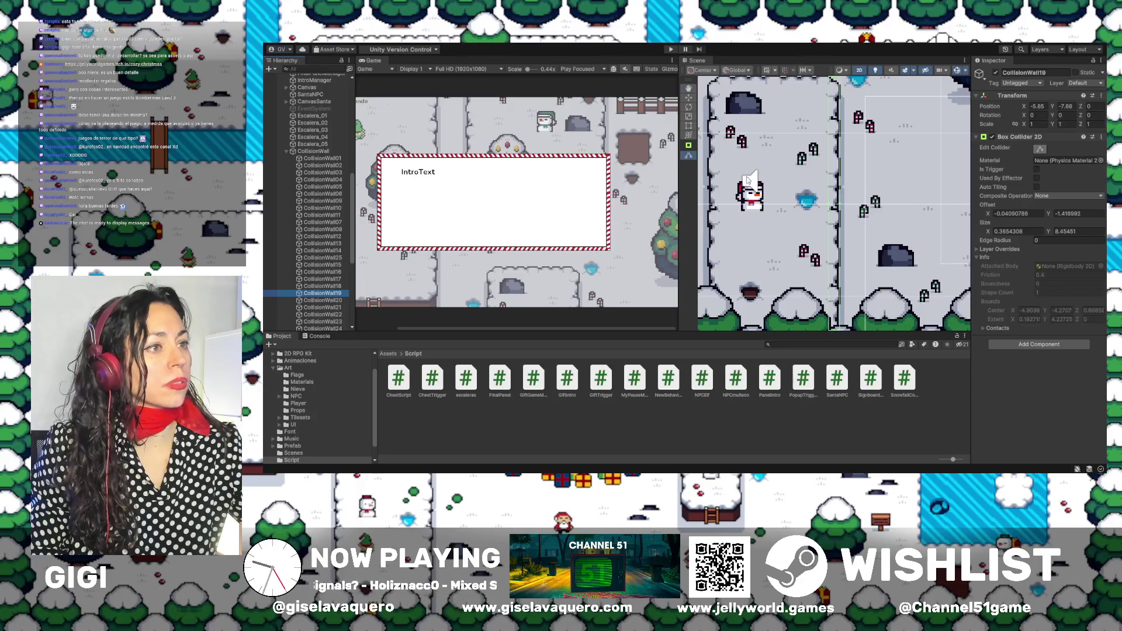
pyautogui.scroll(3, 748, 181)
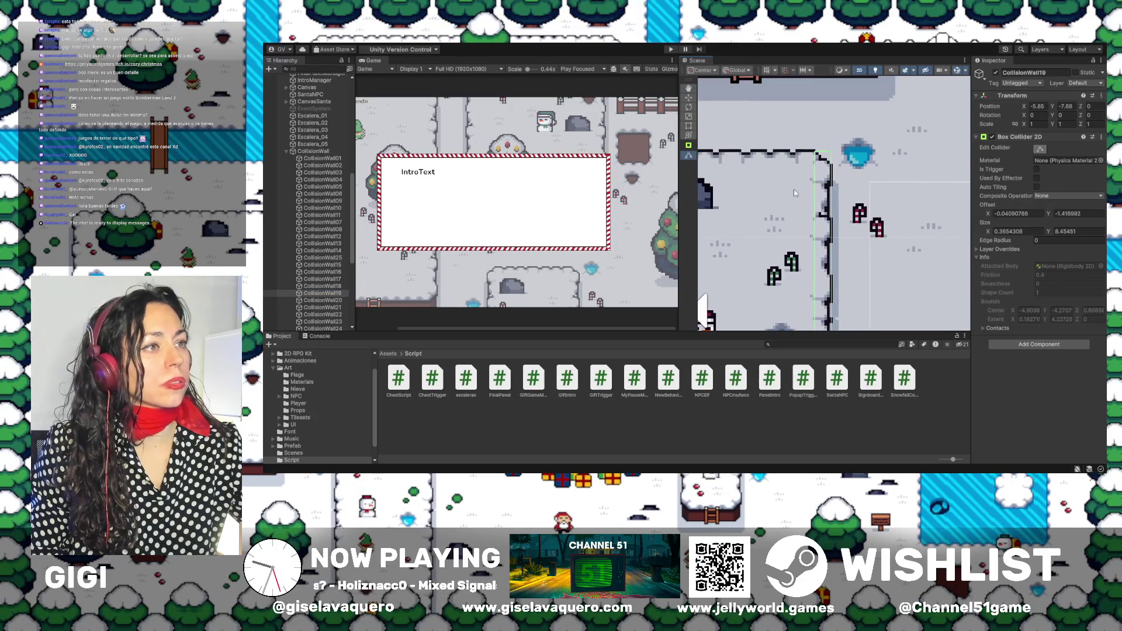
pyautogui.moveTo(823, 155); pyautogui.dragTo(823, 163)
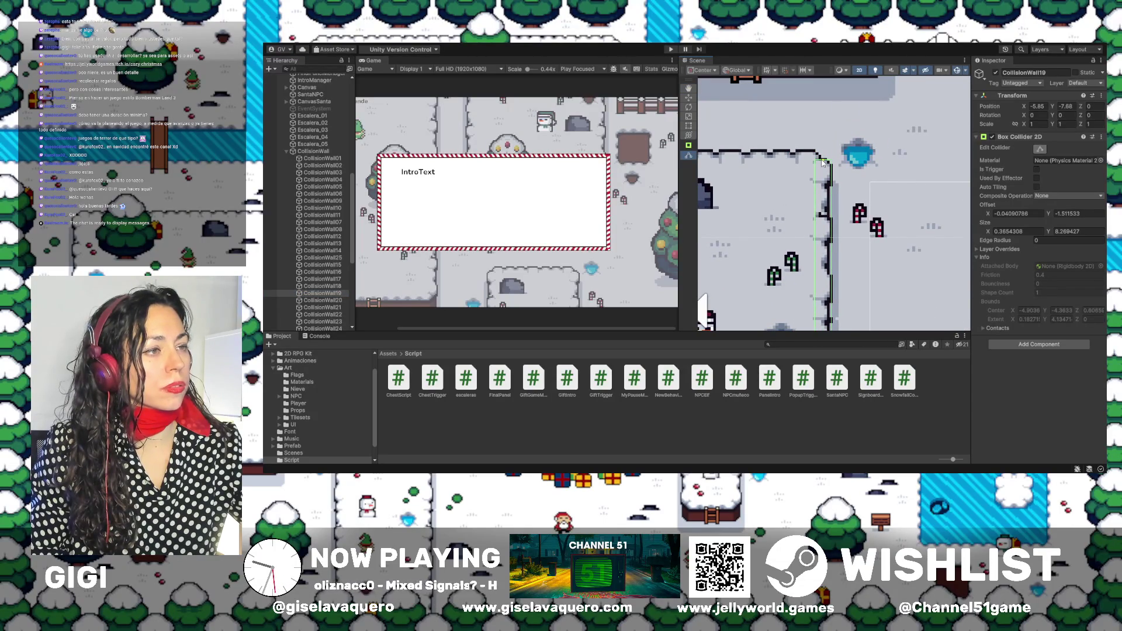
pyautogui.moveTo(754, 187); pyautogui.dragTo(848, 187)
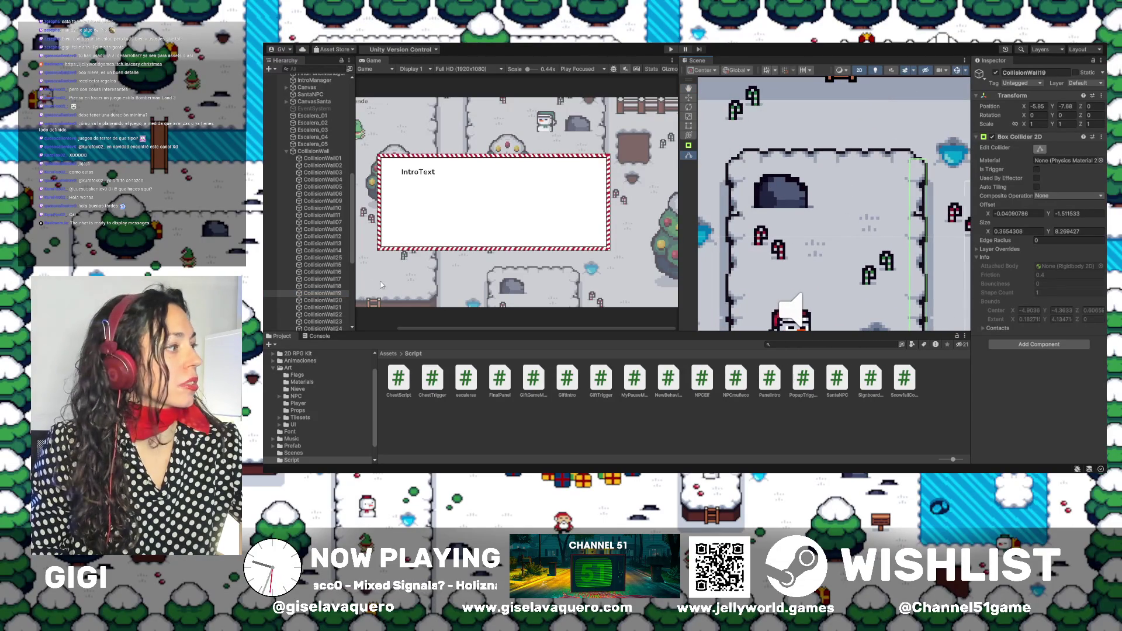
pyautogui.keyDown('ctrl'); pyautogui.click(320, 287); pyautogui.keyUp('ctrl')
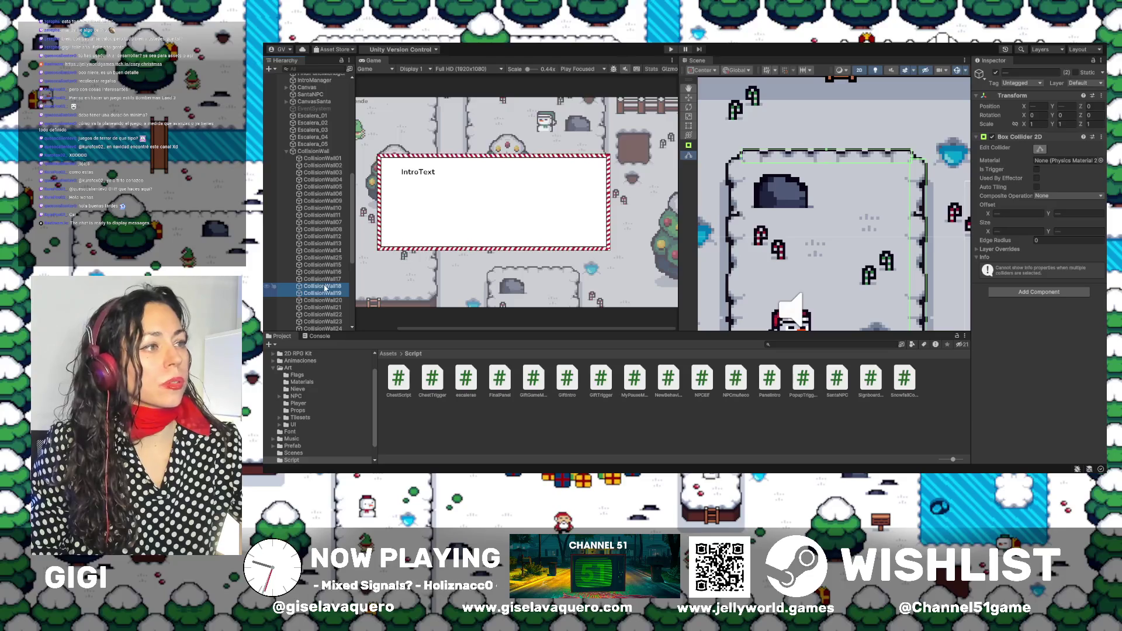
pyautogui.doubleClick(322, 300)
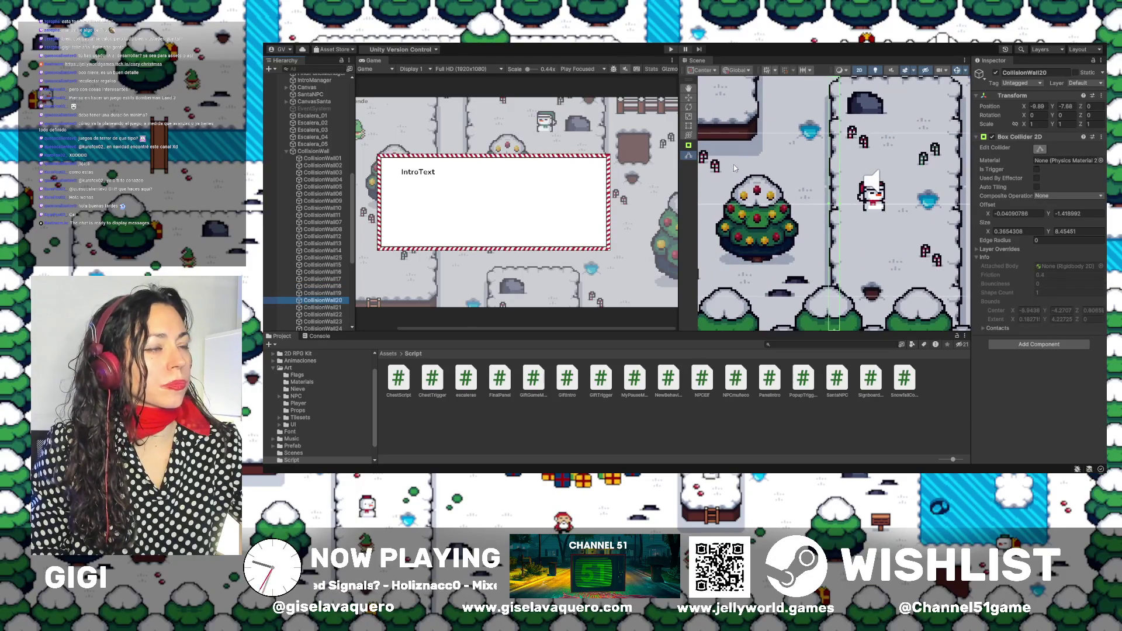
pyautogui.scroll(5, 817, 126)
pyautogui.moveTo(817, 126); pyautogui.dragTo(820, 129)
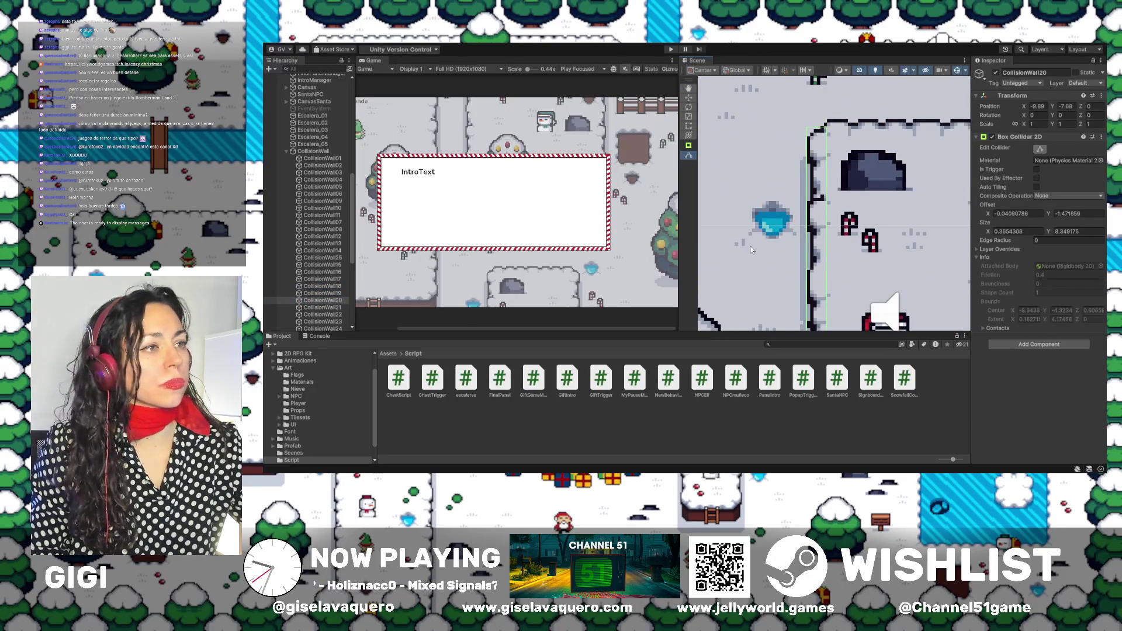
# Review the snowman enclosure, select CollisionWall18–21, and start a new playtest.
pyautogui.moveTo(816, 250); pyautogui.dragTo(786, 185)
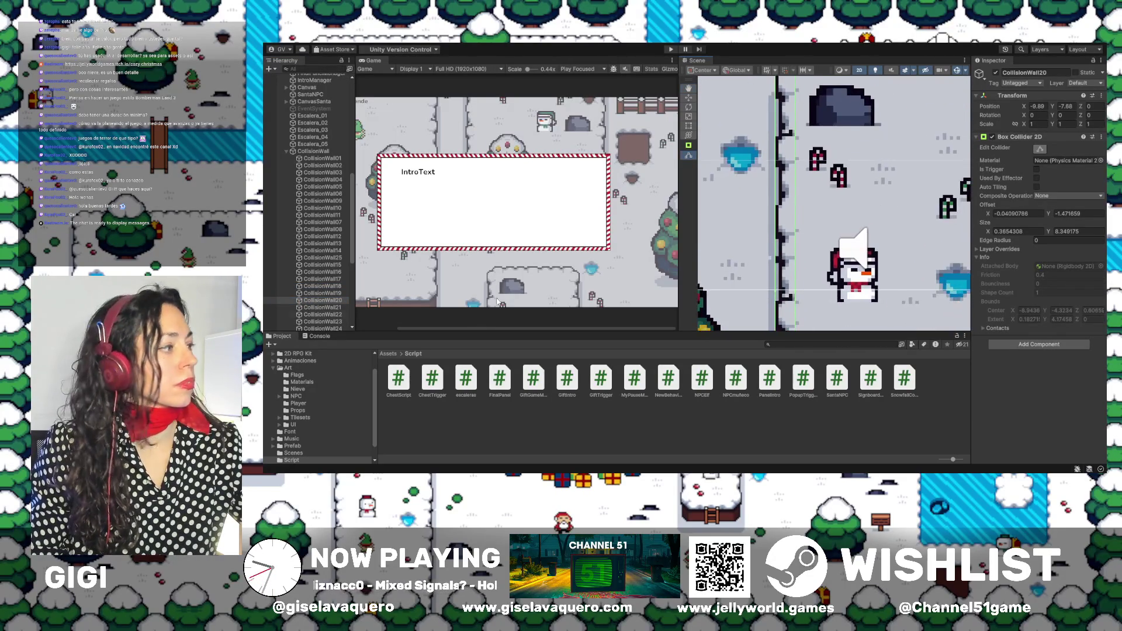
pyautogui.moveTo(758, 311); pyautogui.dragTo(790, 197)
pyautogui.scroll(-2, 769, 266)
pyautogui.moveTo(768, 263)
pyautogui.mouseDown()
pyautogui.moveTo(765, 207)
pyautogui.moveTo(742, 283)
pyautogui.mouseUp()
pyautogui.moveTo(793, 220); pyautogui.dragTo(799, 302)
pyautogui.scroll(-1, 794, 289)
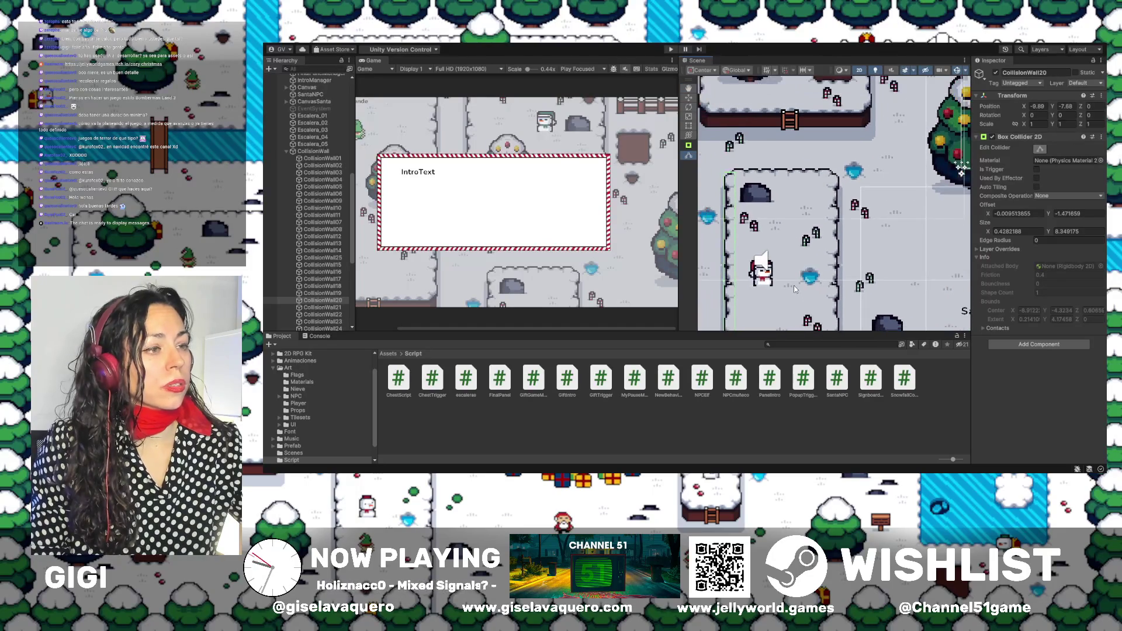
pyautogui.keyDown('shift'); pyautogui.click(330, 287); pyautogui.keyUp('shift')
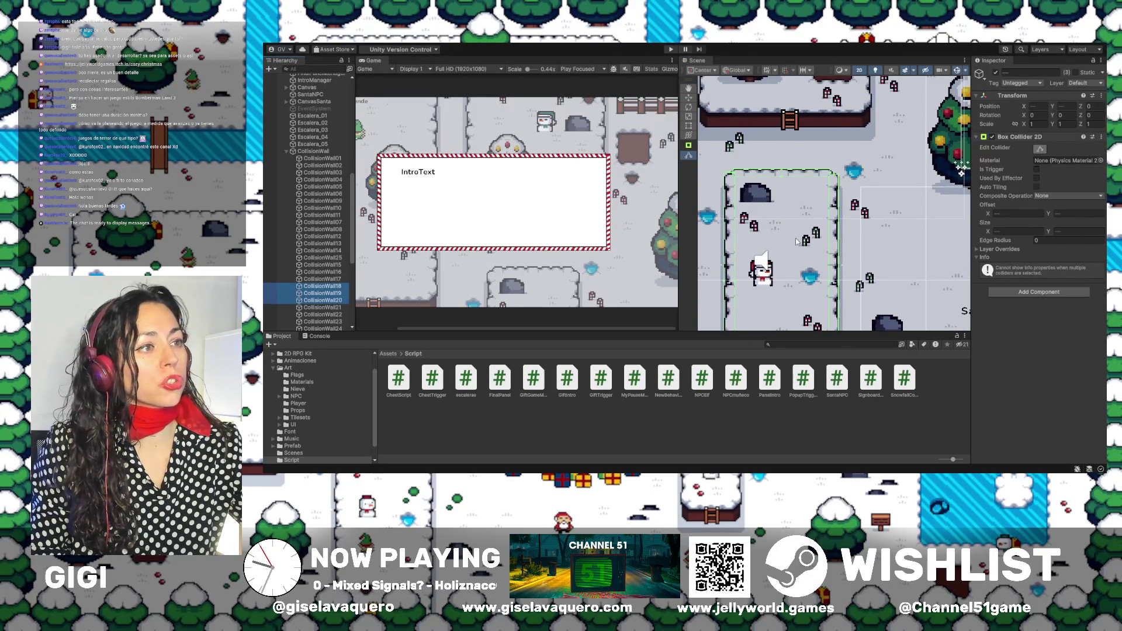
pyautogui.doubleClick(334, 308)
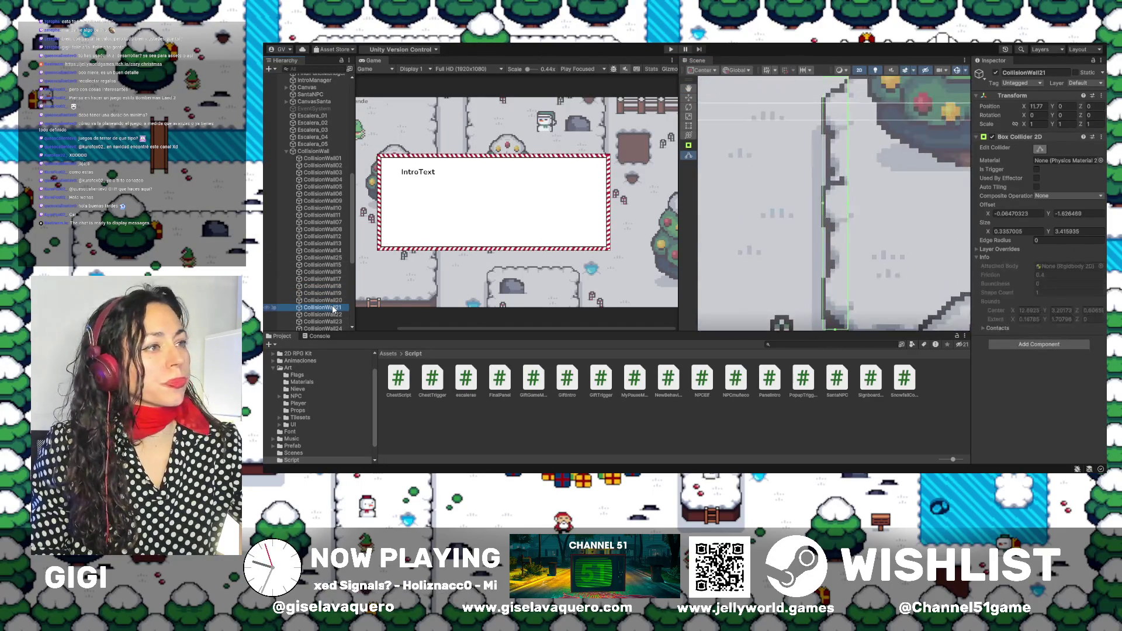
pyautogui.scroll(-5, 758, 186)
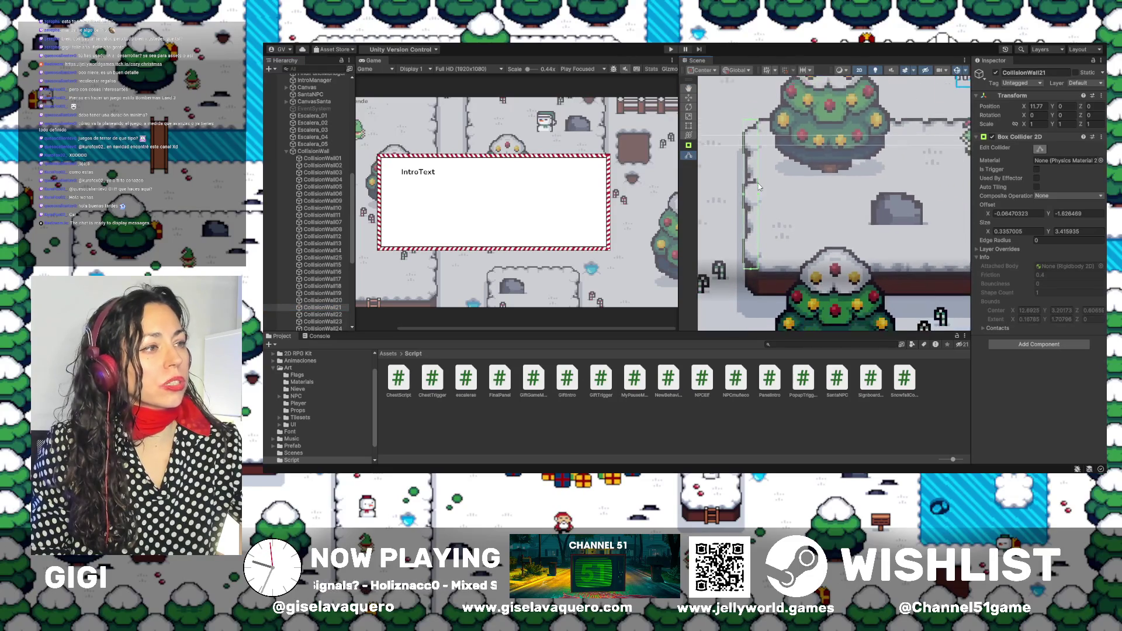
pyautogui.scroll(-4, 760, 192)
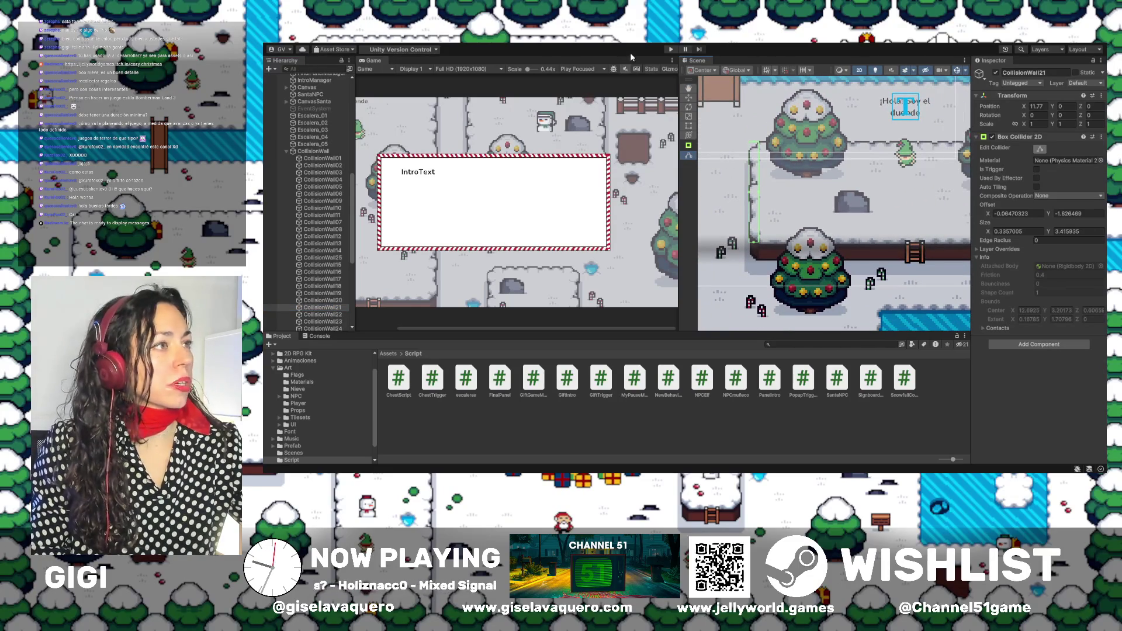
pyautogui.click(672, 50)
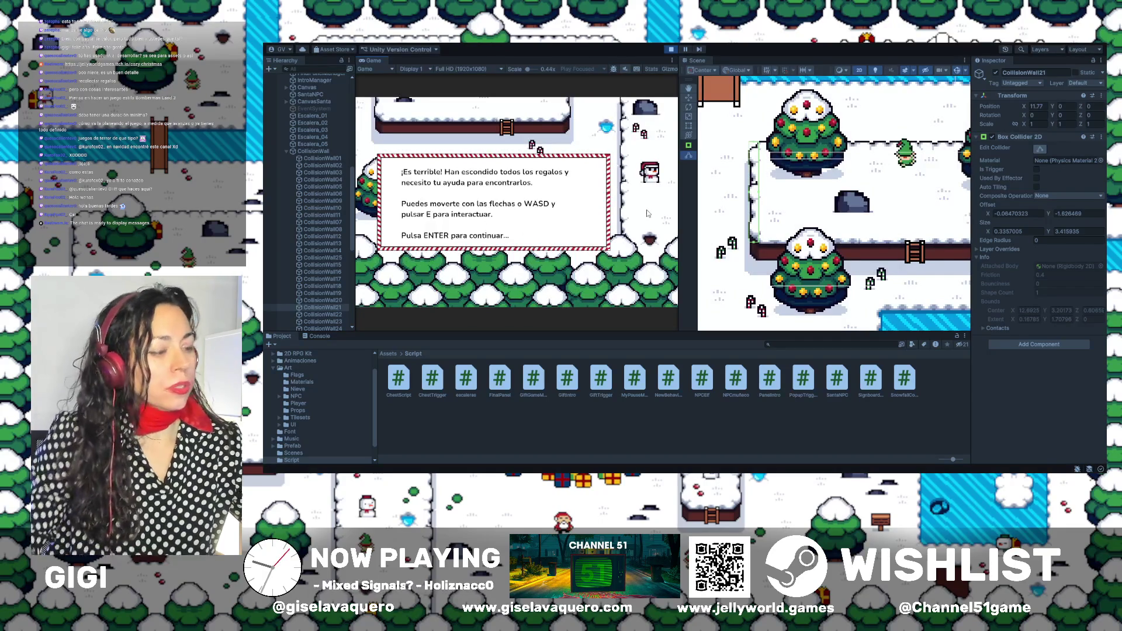
pyautogui.press('Return')
pyautogui.press('Right')
pyautogui.press('Up')
pyautogui.press('Right')
pyautogui.press('Up')
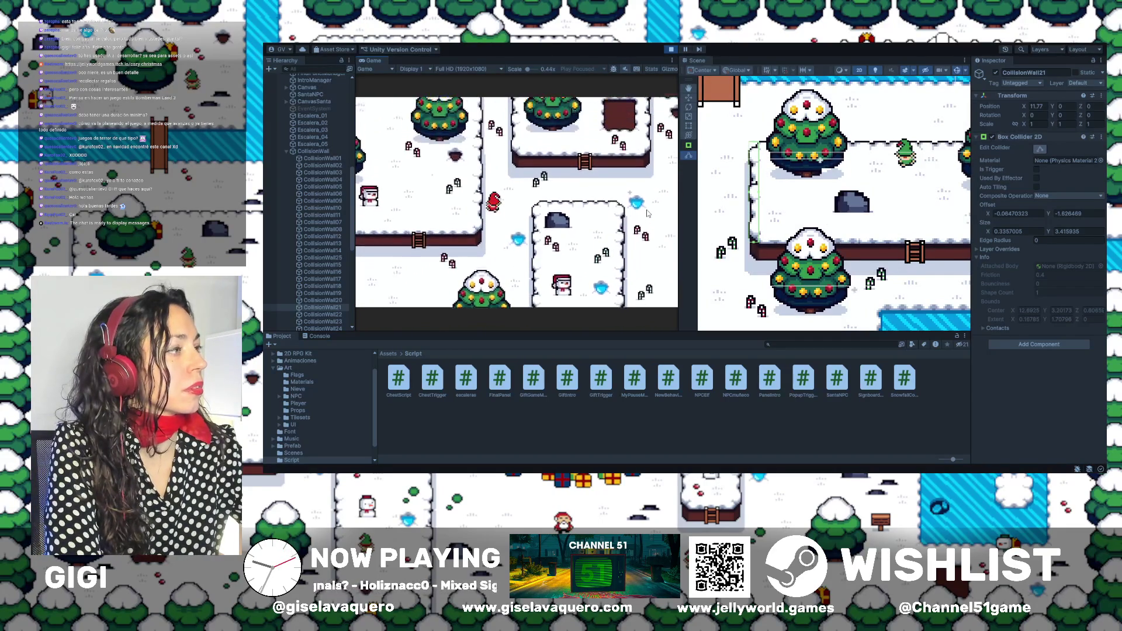
pyautogui.press('Right')
pyautogui.press('Up')
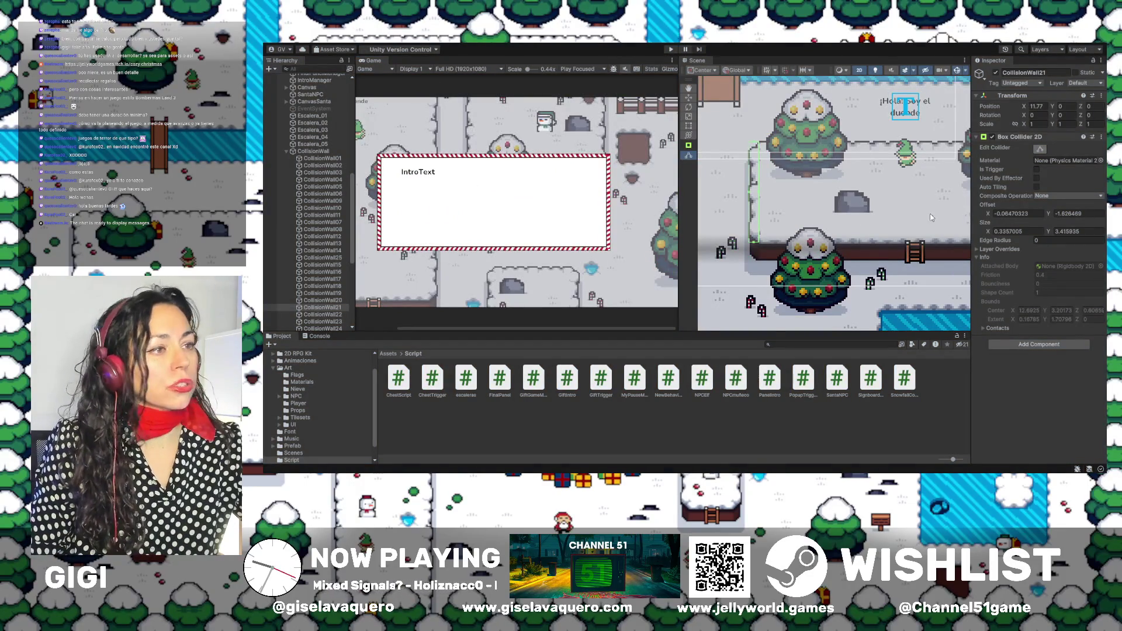
# Step through the wall colliders in the Hierarchy and frame CollisionWall25.
pyautogui.scroll(5, 876, 210)
pyautogui.click(856, 208)
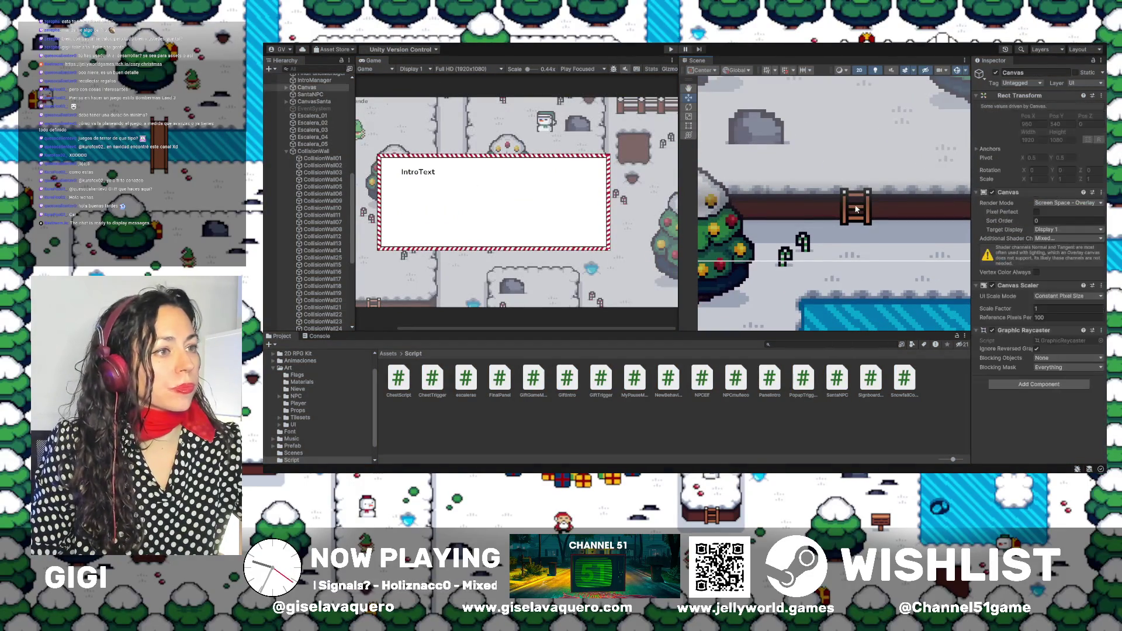
pyautogui.click(325, 222)
pyautogui.click(325, 208)
pyautogui.click(325, 200)
pyautogui.click(336, 159)
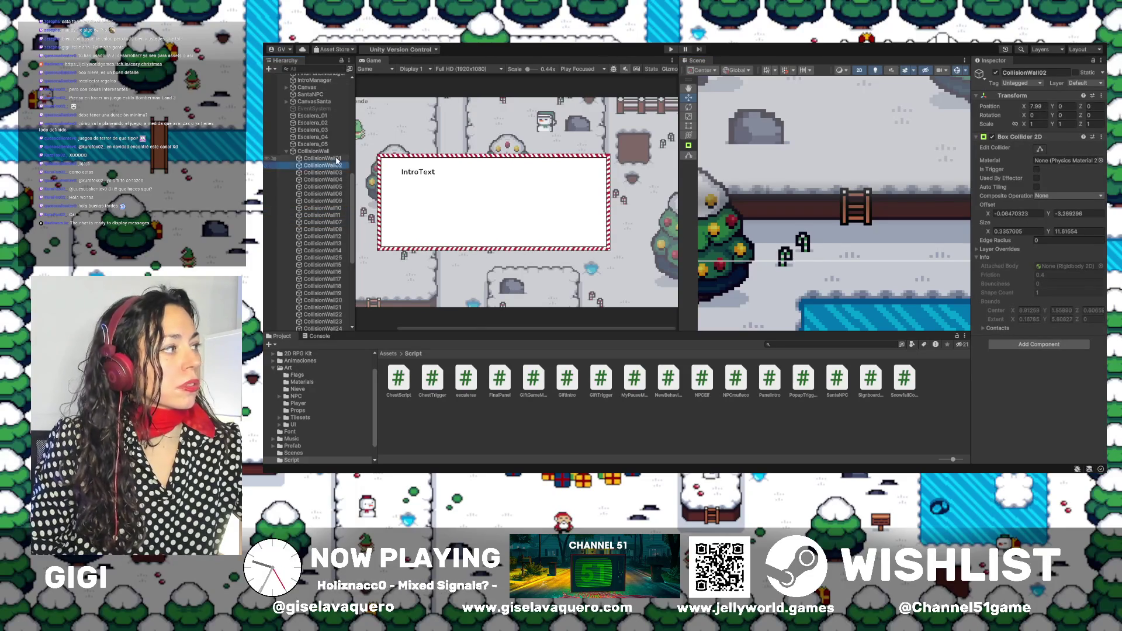
pyautogui.press('Down')
pyautogui.press('Down')
pyautogui.press('Down')
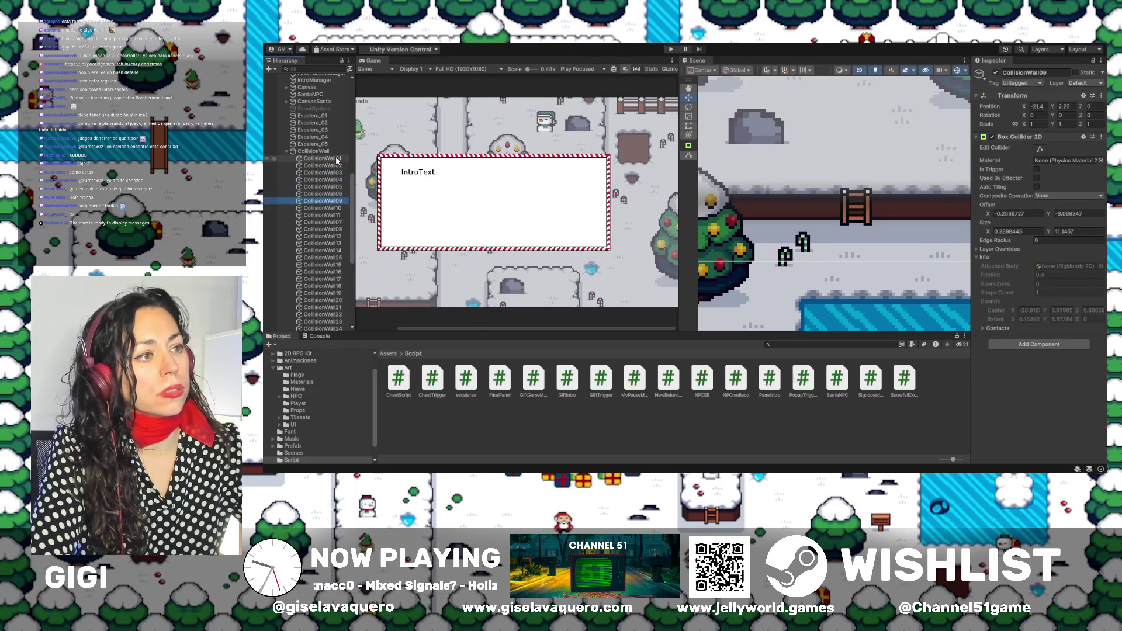
pyautogui.press('Down')
pyautogui.press('Down')
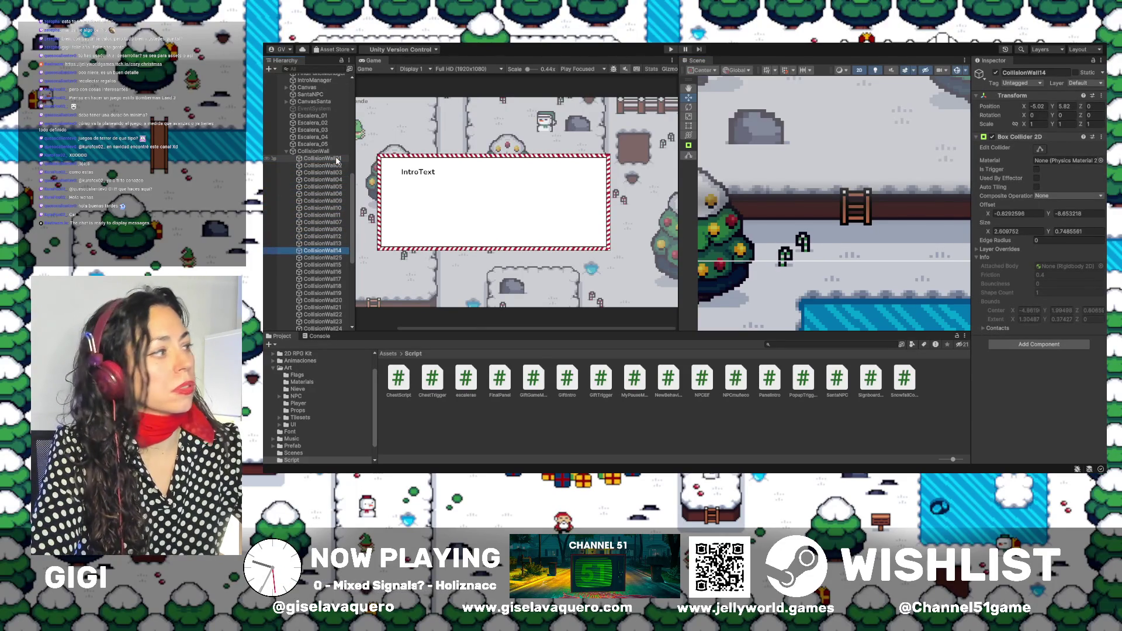
pyautogui.scroll(-2, 319, 198)
pyautogui.doubleClick(323, 209)
pyautogui.doubleClick(321, 232)
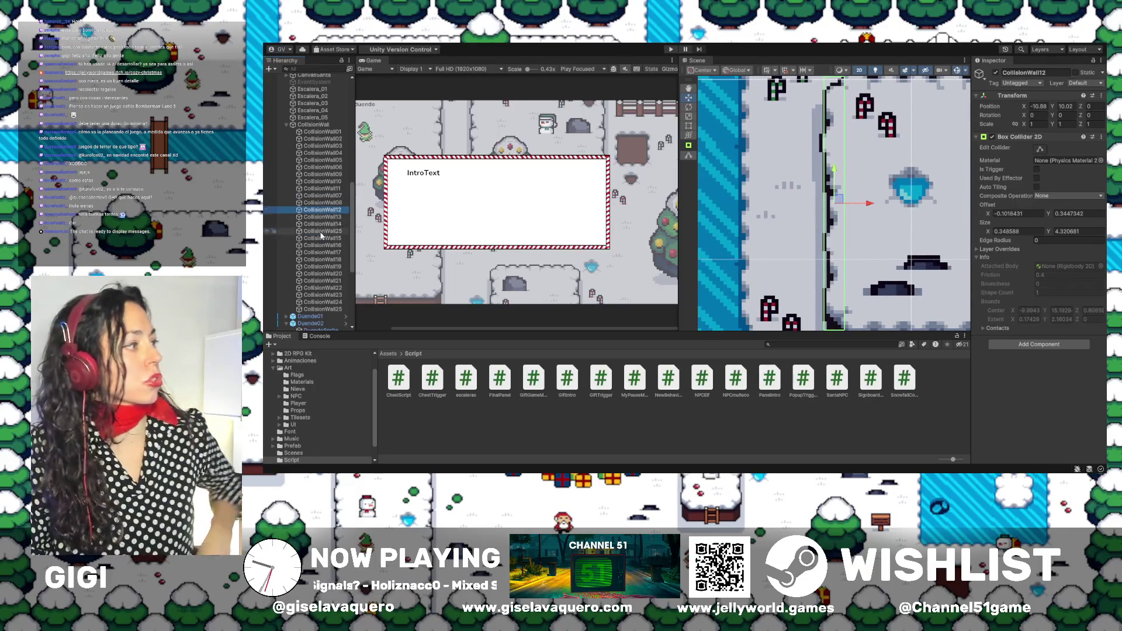
# Reshape CollisionWall25's collider to about 2.89 wide at X offset -0.94, ending at the ladder.
pyautogui.scroll(-10, 853, 263)
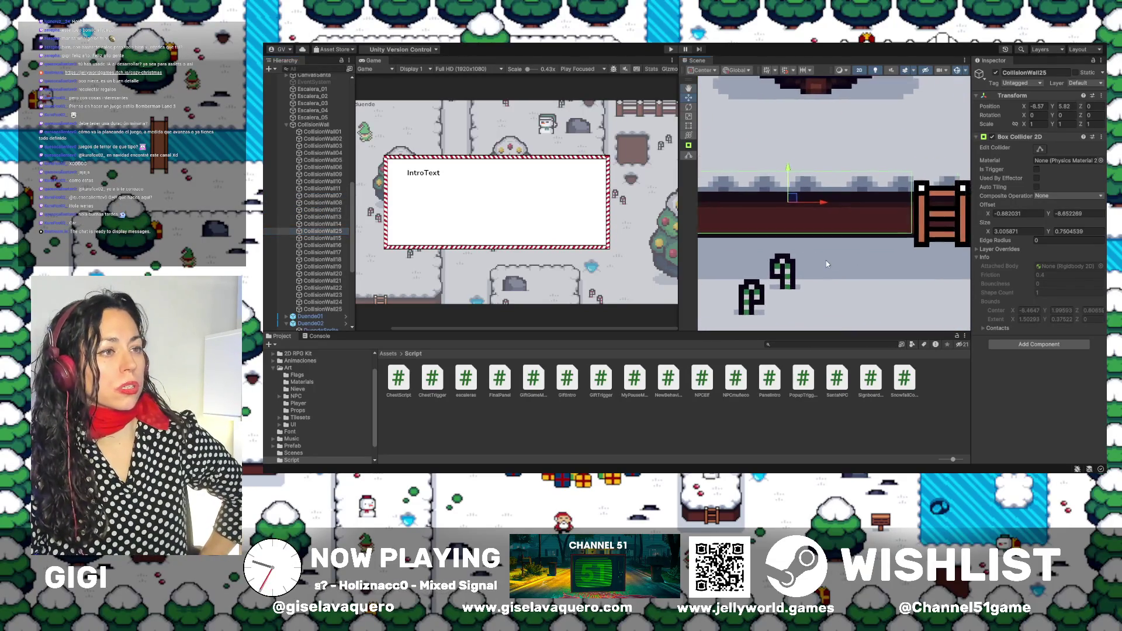
pyautogui.moveTo(852, 252)
pyautogui.mouseDown()
pyautogui.moveTo(986, 203)
pyautogui.moveTo(744, 226)
pyautogui.mouseUp()
pyautogui.scroll(5, 754, 219)
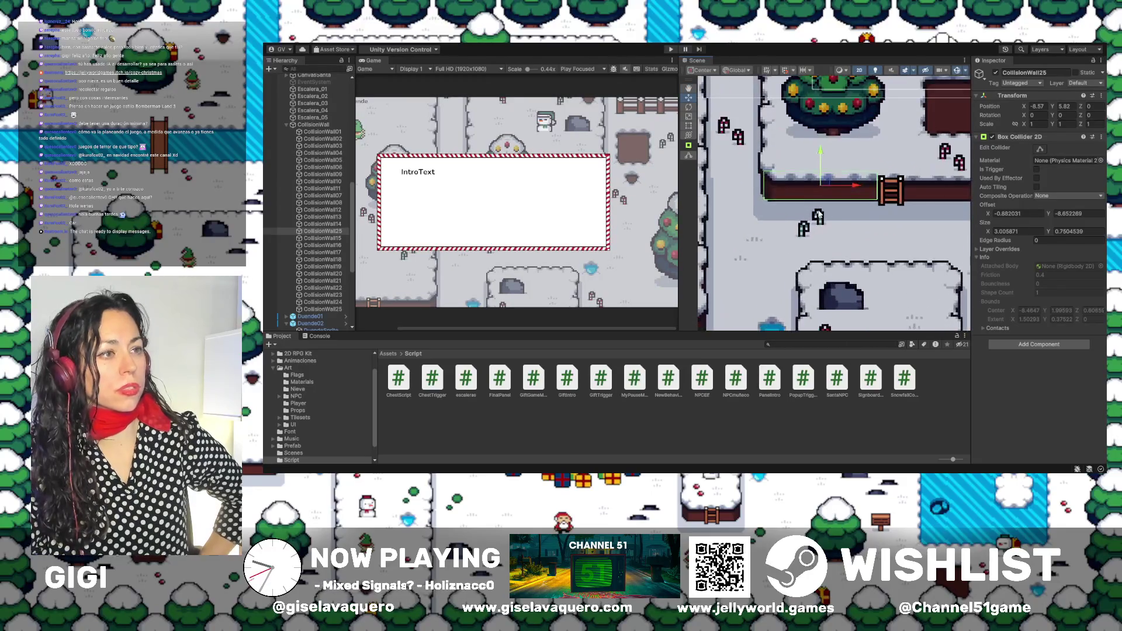
pyautogui.click(1038, 150)
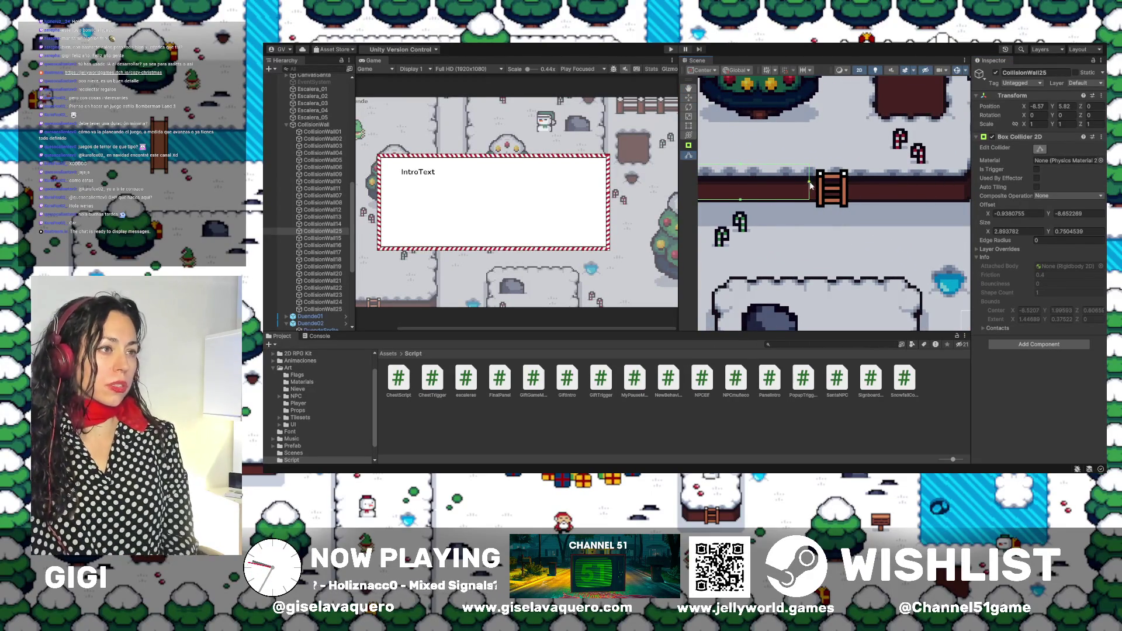
# Check the CollisionWall15 and CollisionWall14 collider edges, then select the Duende02 elf.
pyautogui.doubleClick(328, 239)
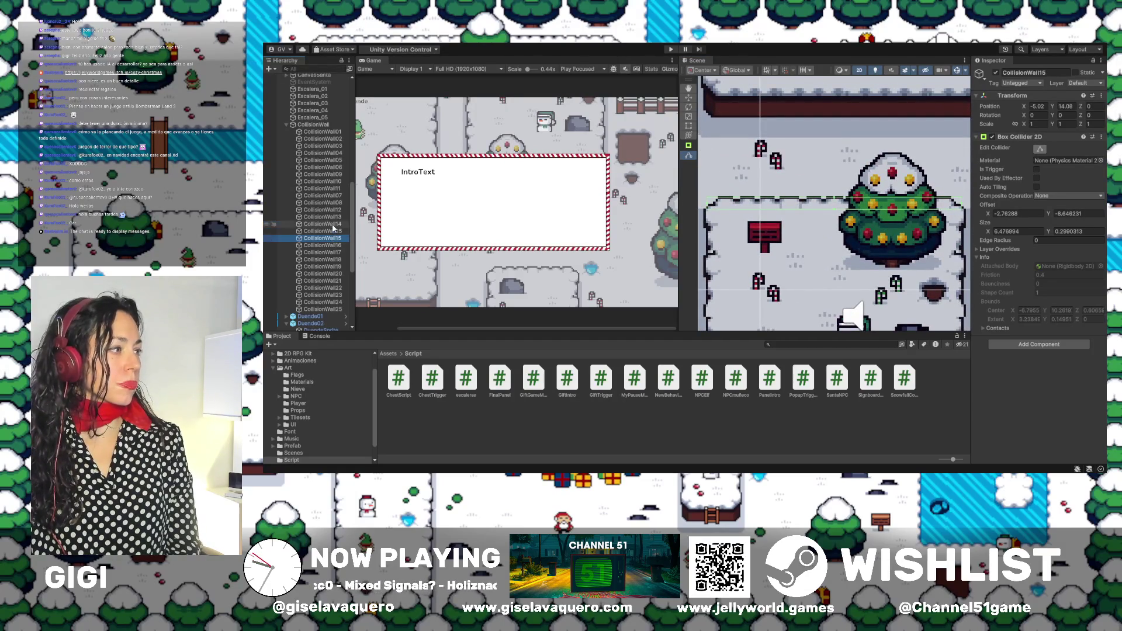
pyautogui.doubleClick(323, 223)
pyautogui.click(713, 208)
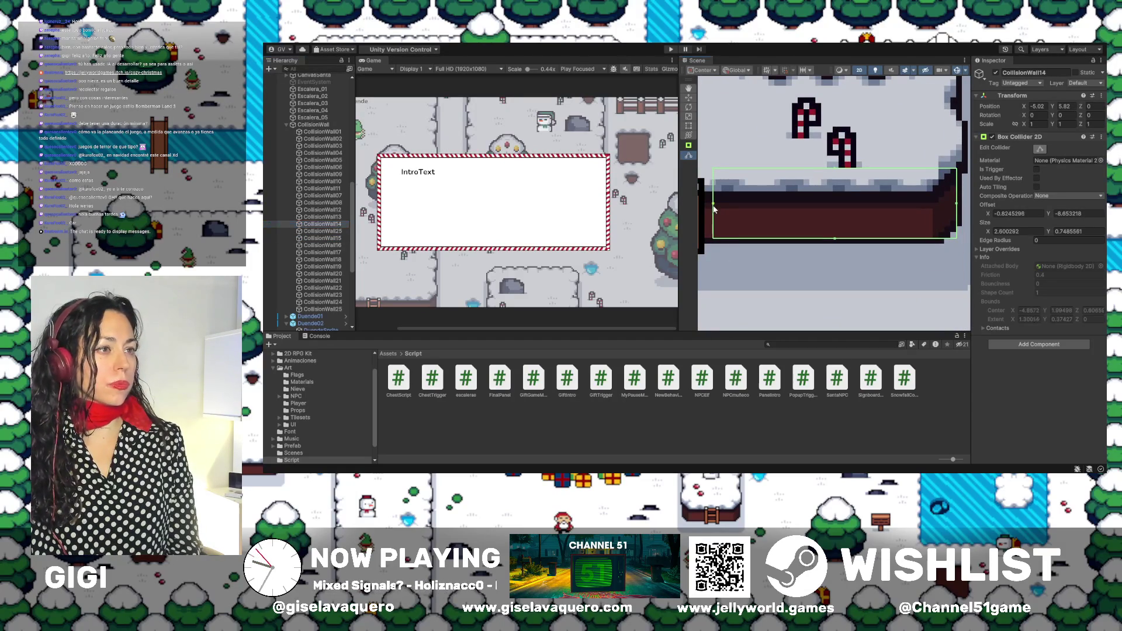
pyautogui.click(723, 210)
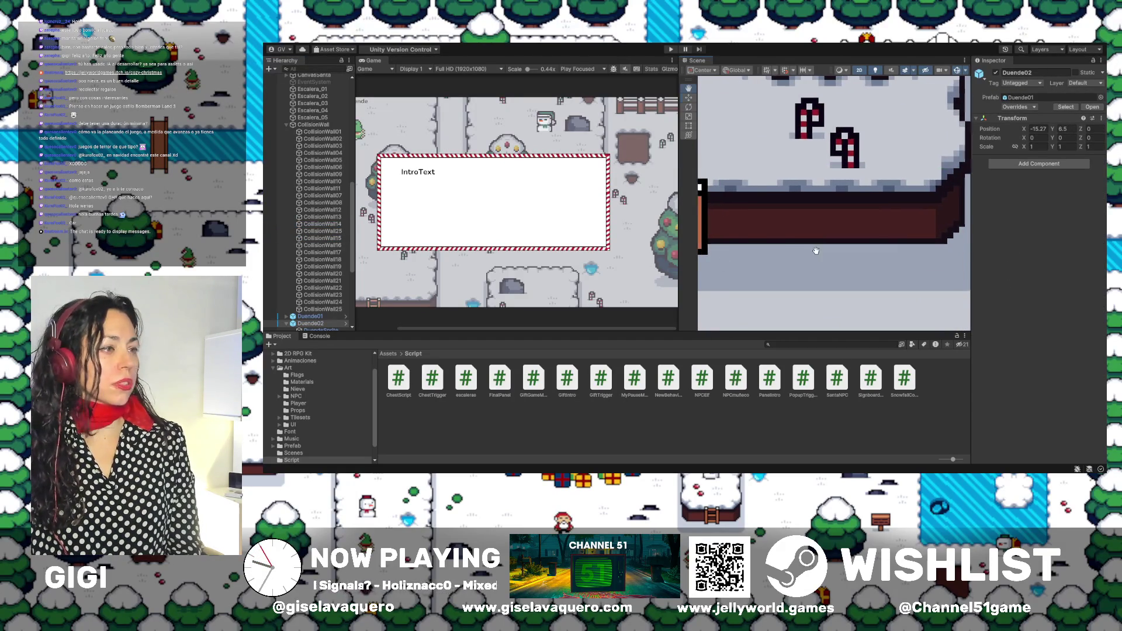
# Start Play mode and walk the player up and down the ladder, then left.
pyautogui.scroll(-2, 760, 274)
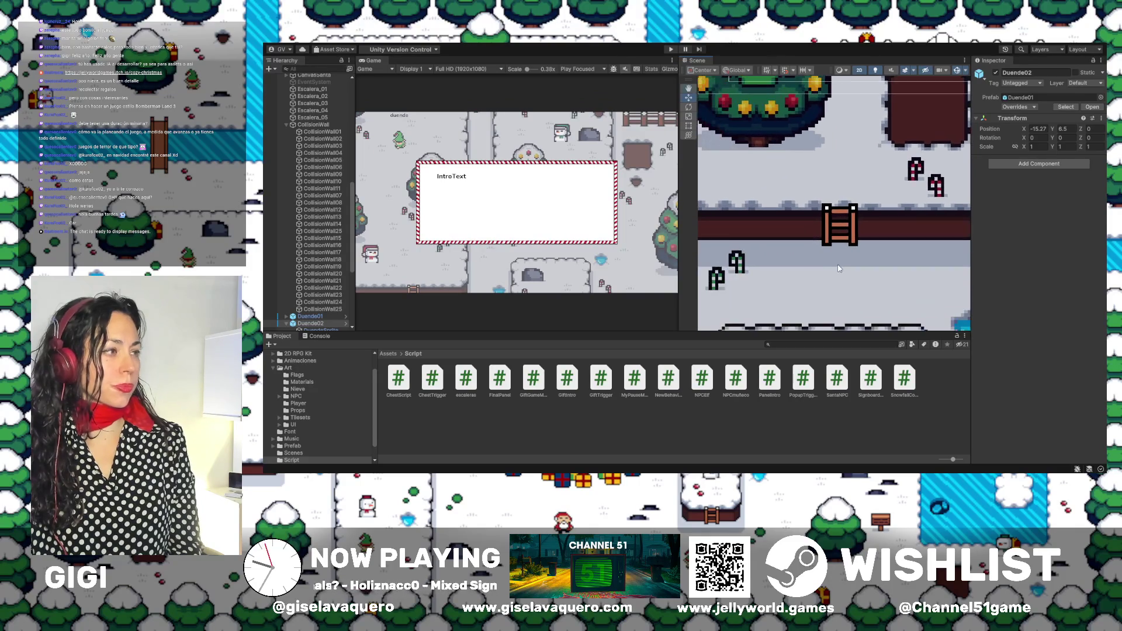
pyautogui.click(671, 49)
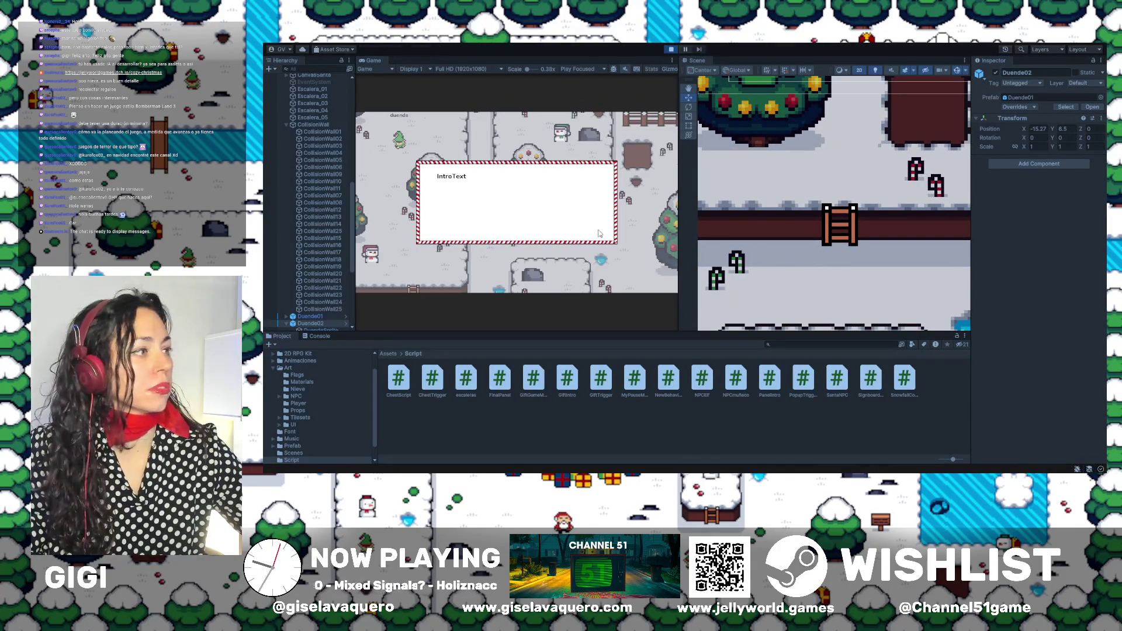
pyautogui.press('Right')
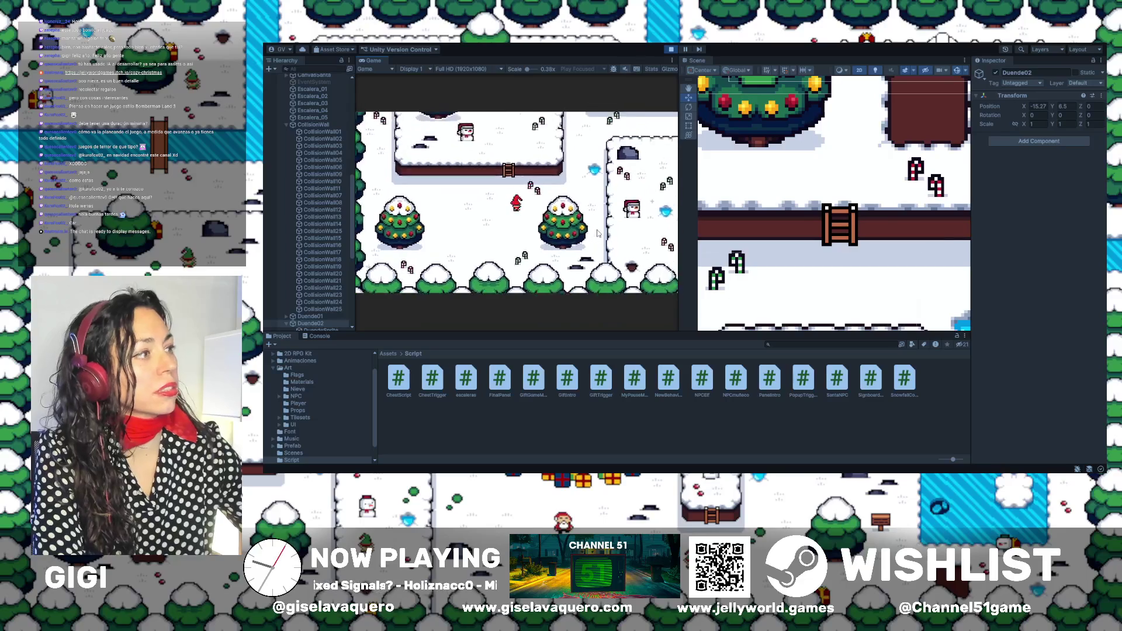
pyautogui.press('Right')
pyautogui.press('Up')
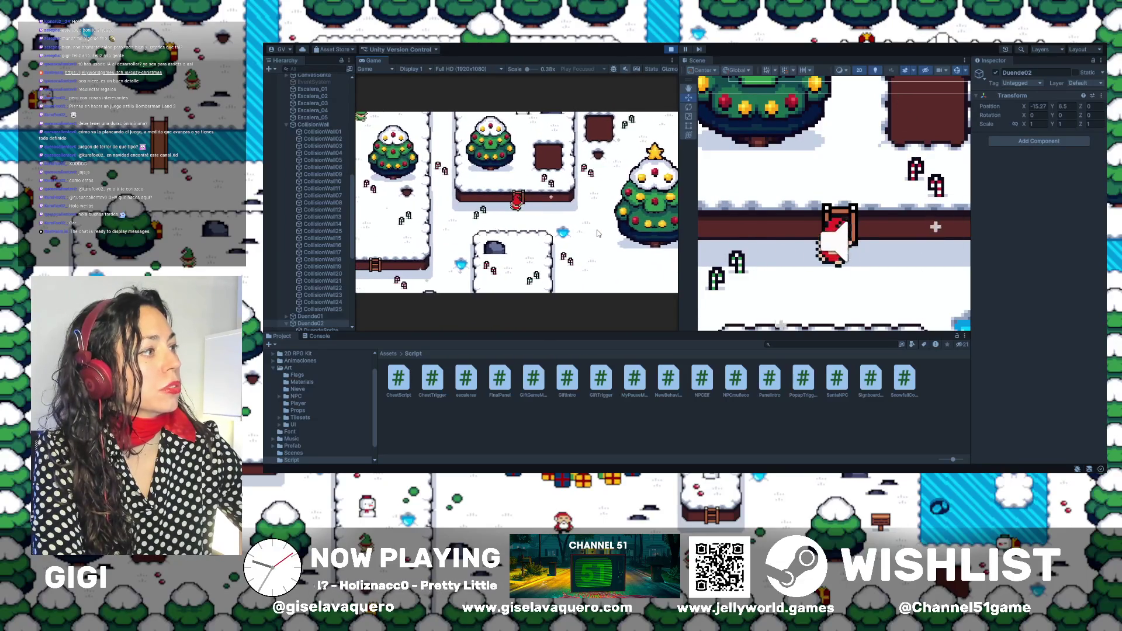
pyautogui.press('Up')
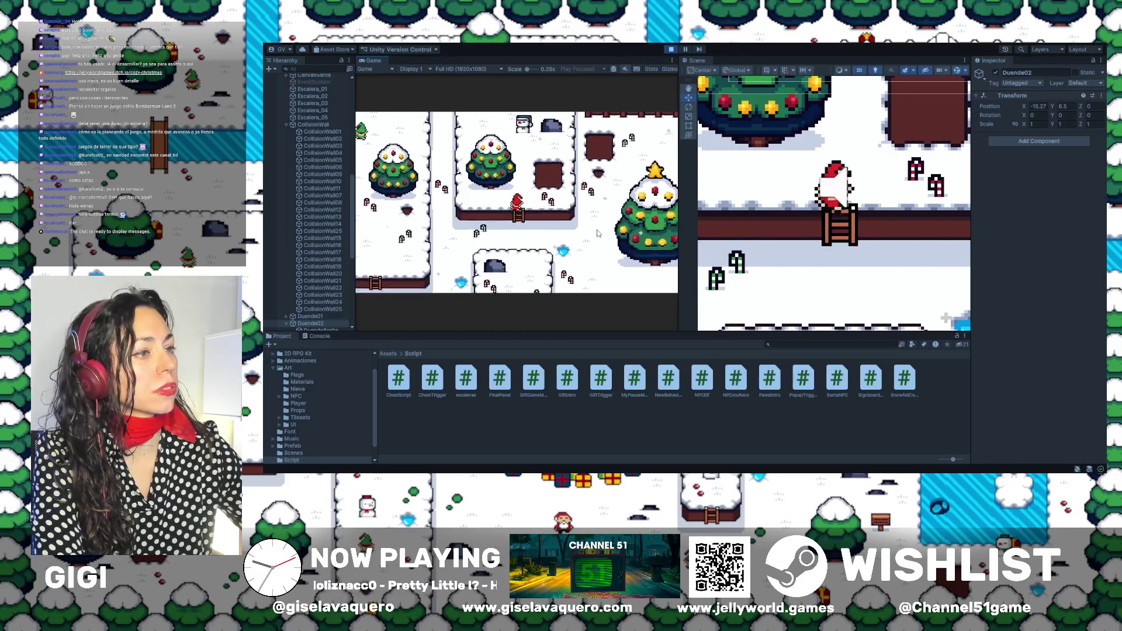
pyautogui.press('Up')
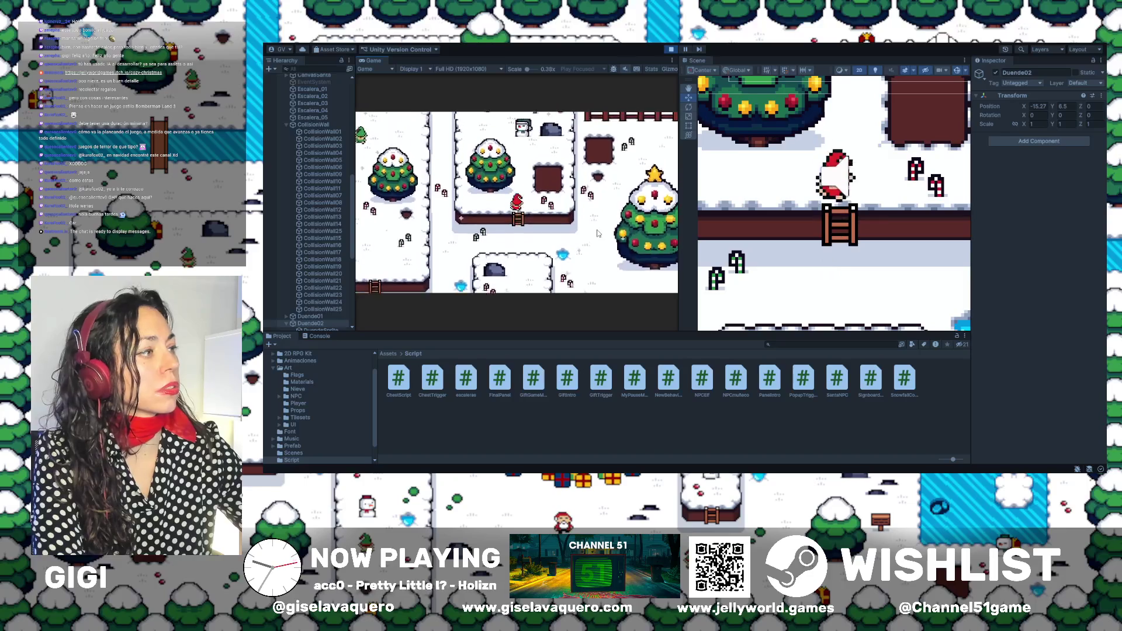
pyautogui.press('Down')
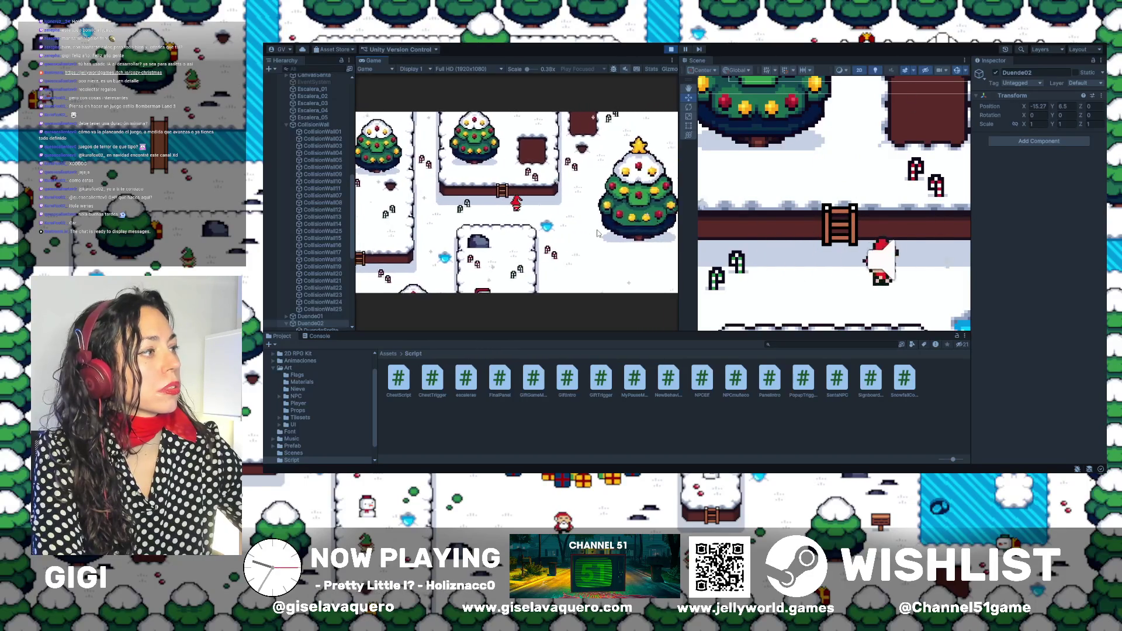
pyautogui.press('Up')
pyautogui.press('Left')
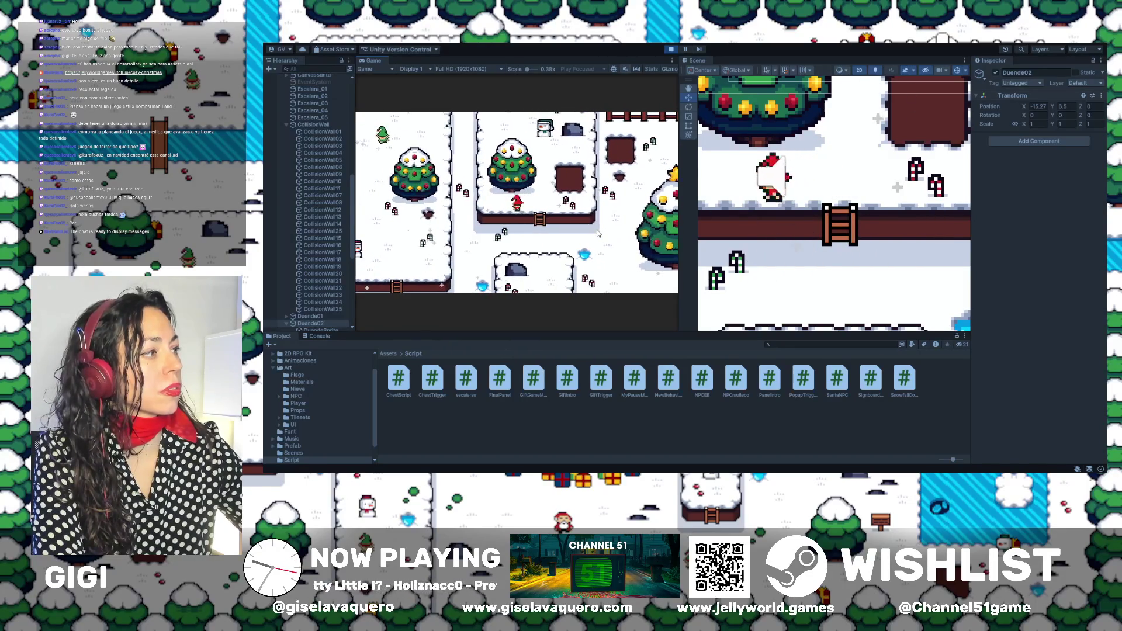
pyautogui.press('Left')
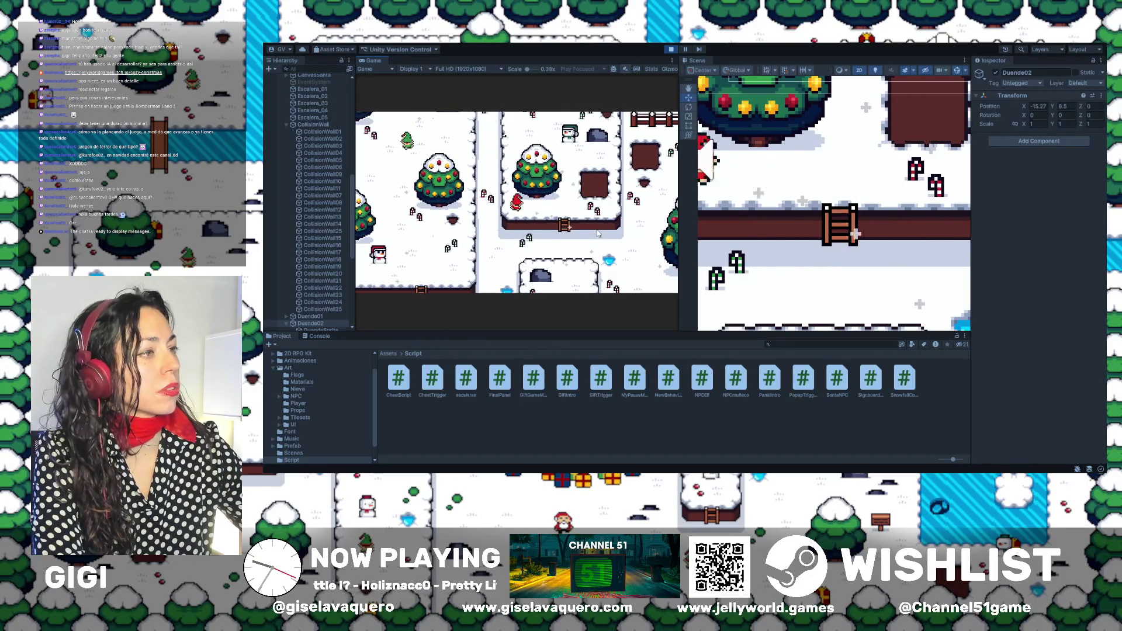
# Walk the player around the ledges in every direction, heading up toward the bridge.
pyautogui.press('Right')
pyautogui.press('Up')
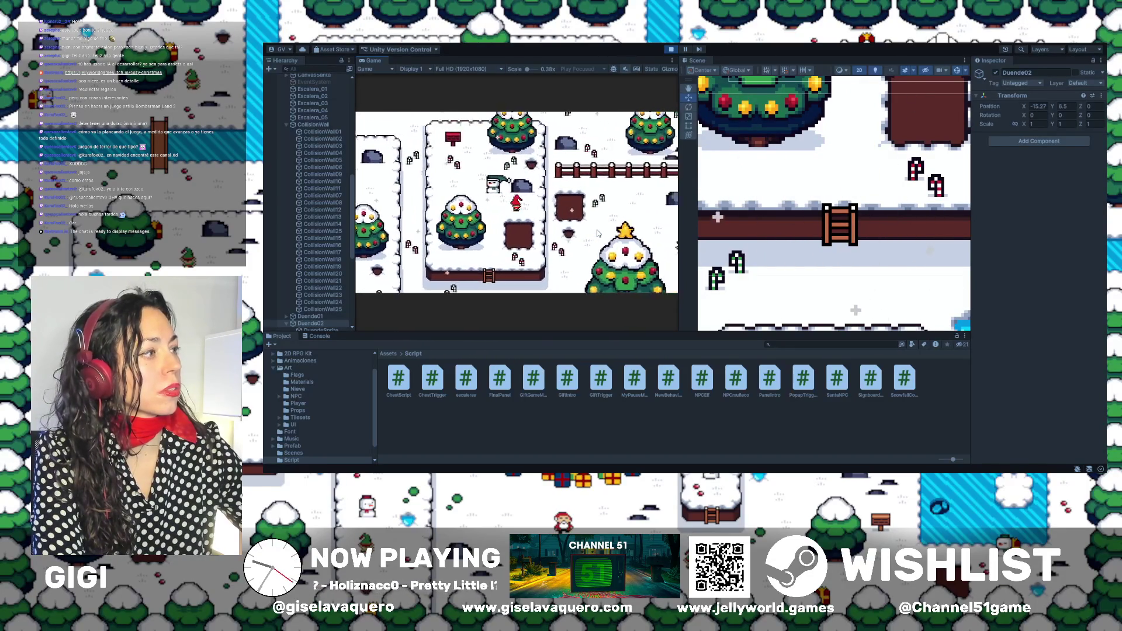
pyautogui.press('Left')
pyautogui.press('Up')
pyautogui.press('Down')
pyautogui.press('Right')
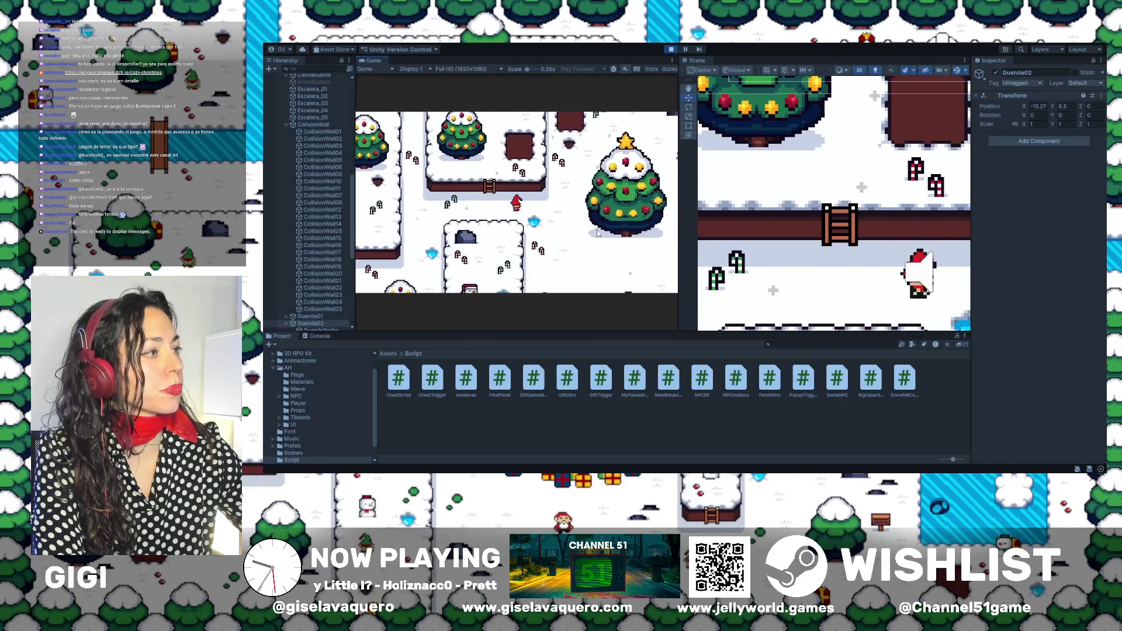
pyautogui.press('Right')
pyautogui.press('Up')
pyautogui.press('Up')
pyautogui.press('Left')
pyautogui.press('Down')
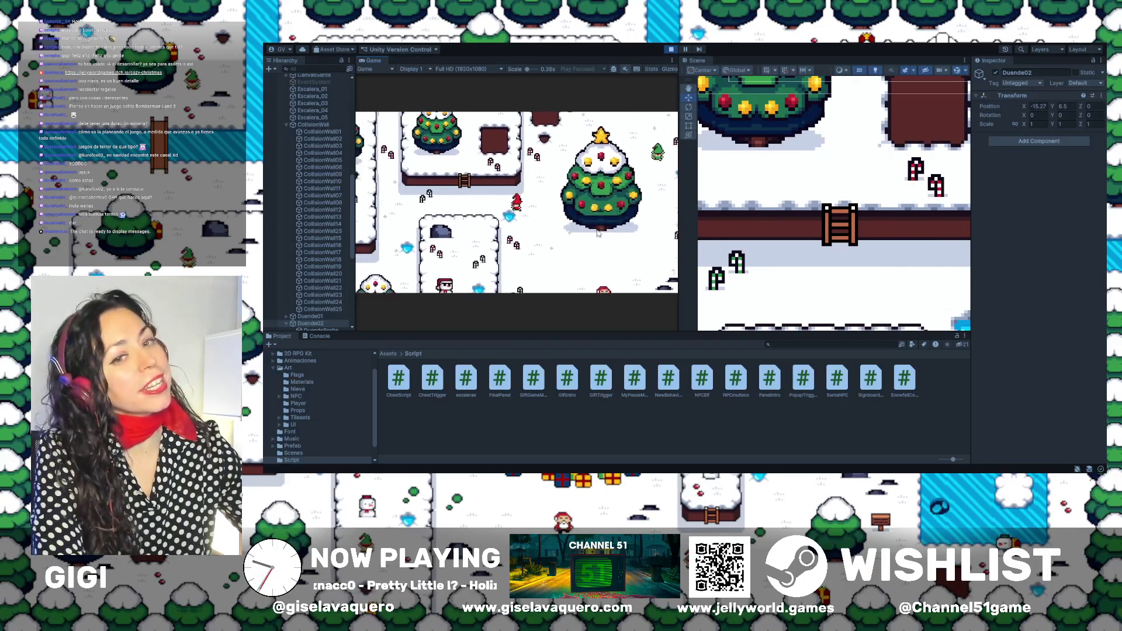
pyautogui.press('Left')
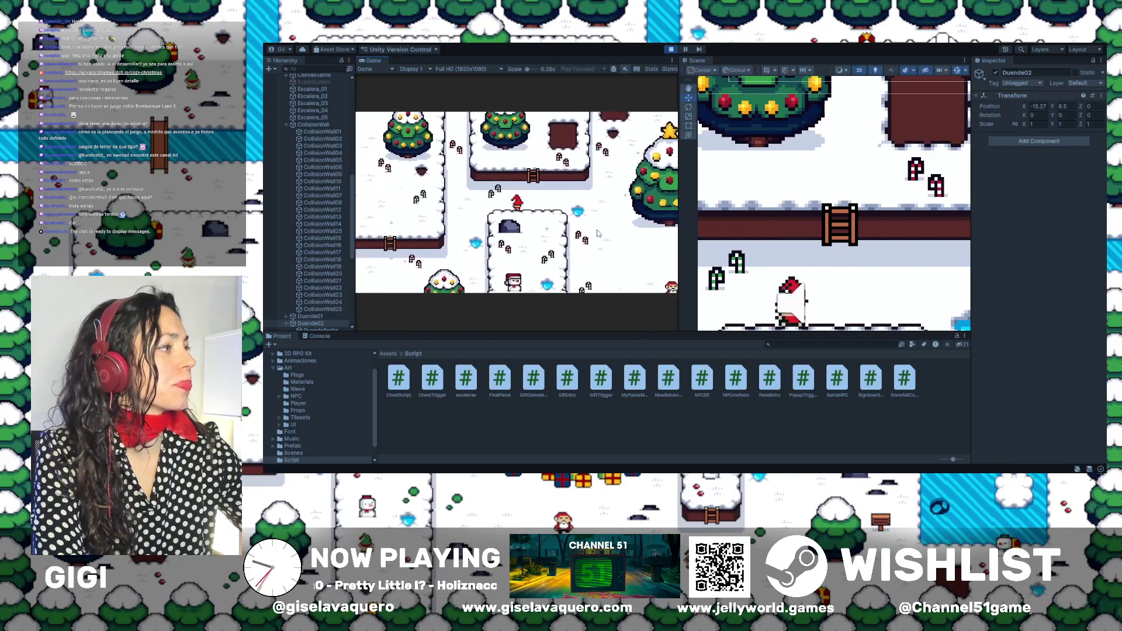
pyautogui.press('Left')
pyautogui.press('Up')
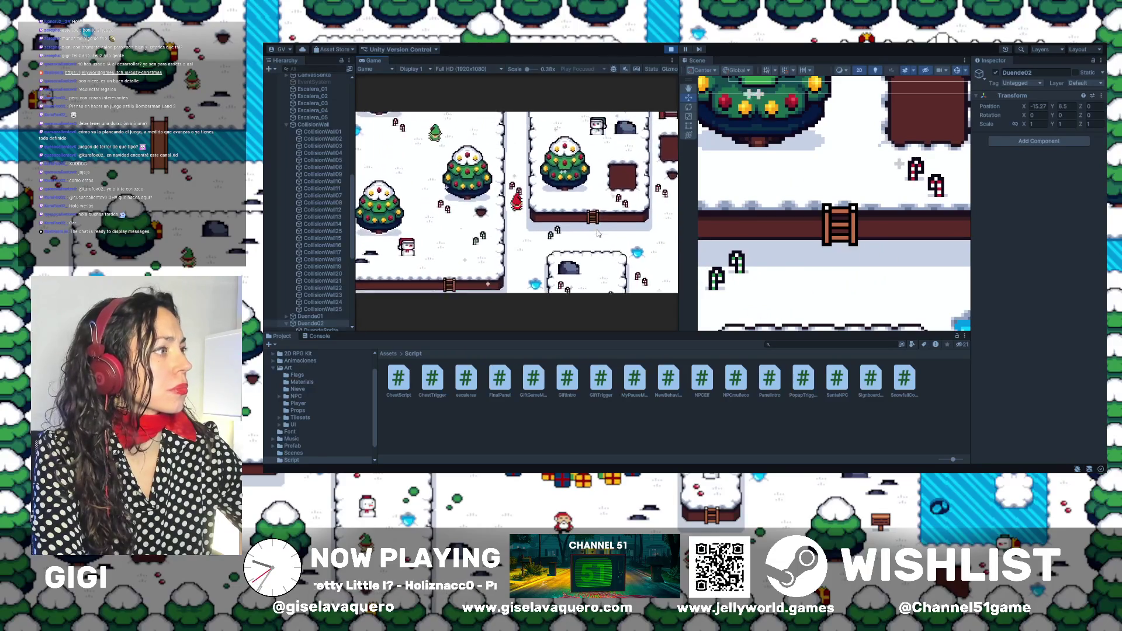
pyautogui.press('Up')
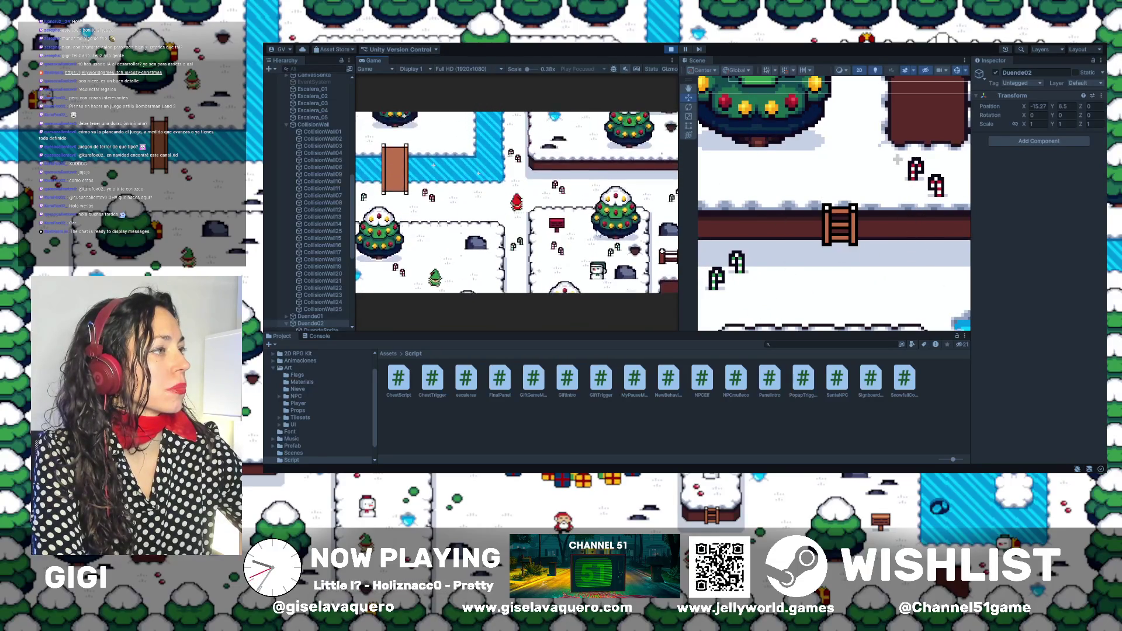
pyautogui.press('Left')
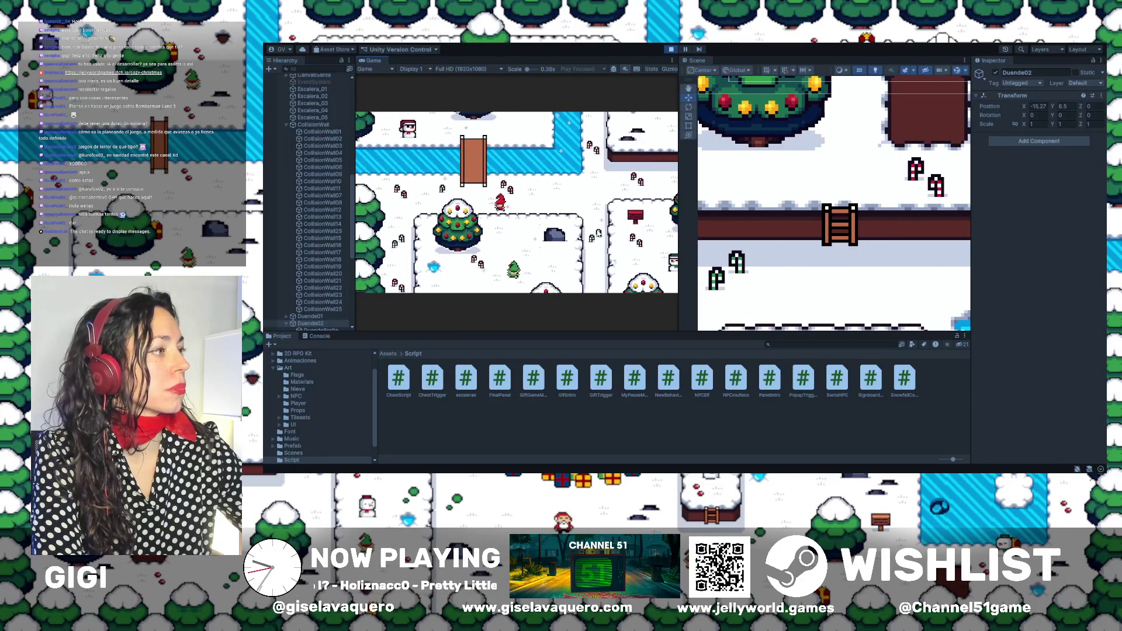
pyautogui.press('Up')
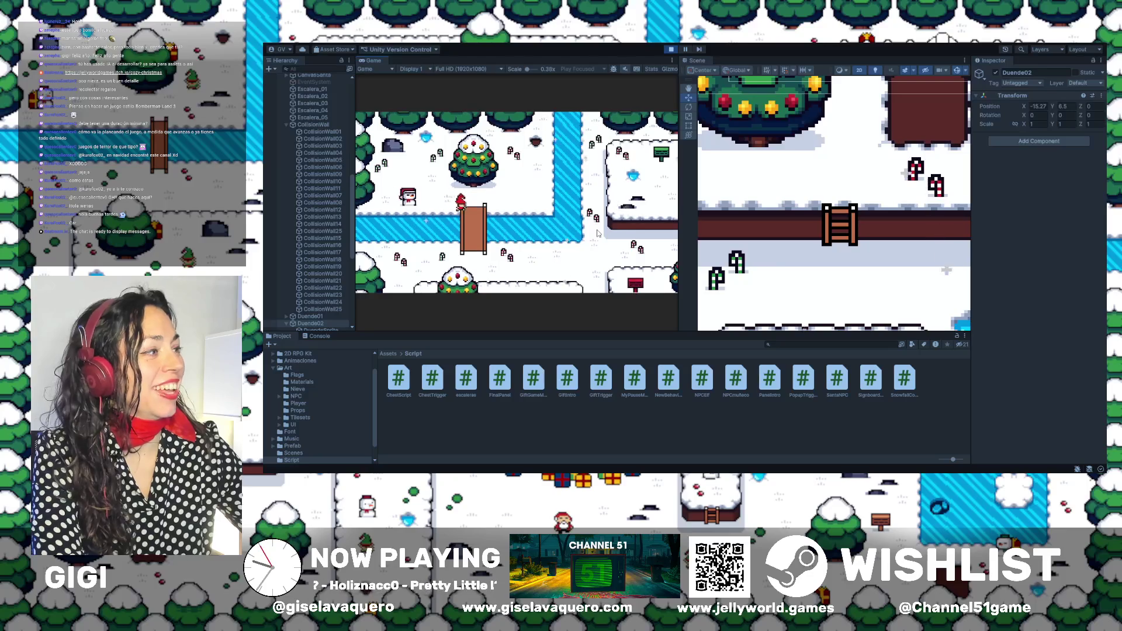
# Walk the player onto the bridge, right toward the water, and up and down the ladder.
pyautogui.press('Up')
pyautogui.press('Right')
pyautogui.press('Up')
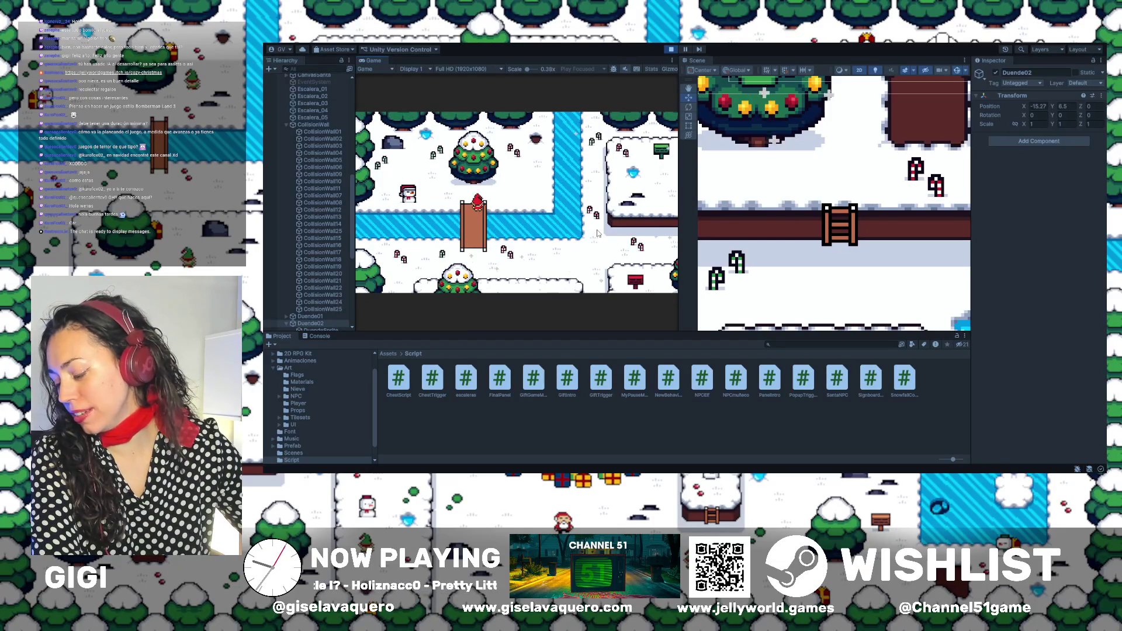
pyautogui.press('Down')
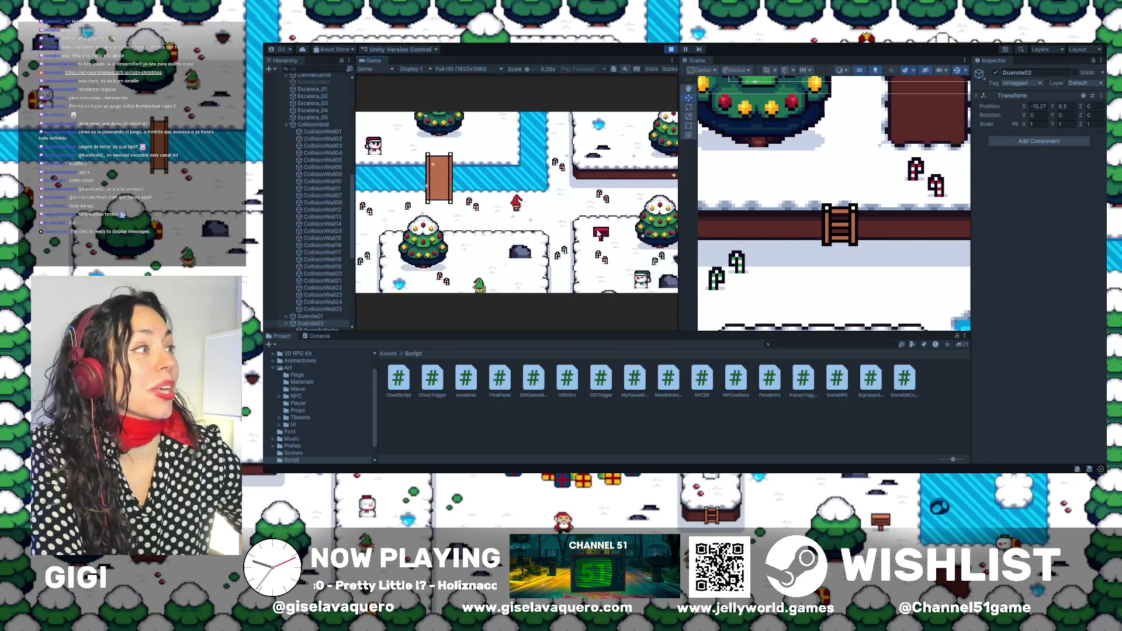
pyautogui.press('Right')
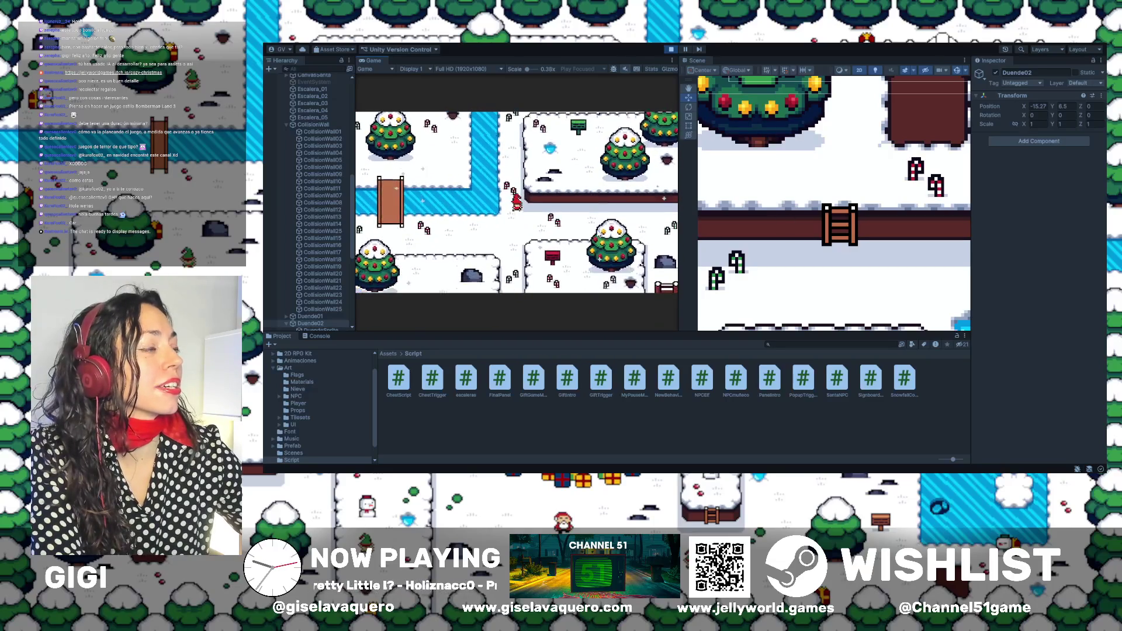
pyautogui.press('Right')
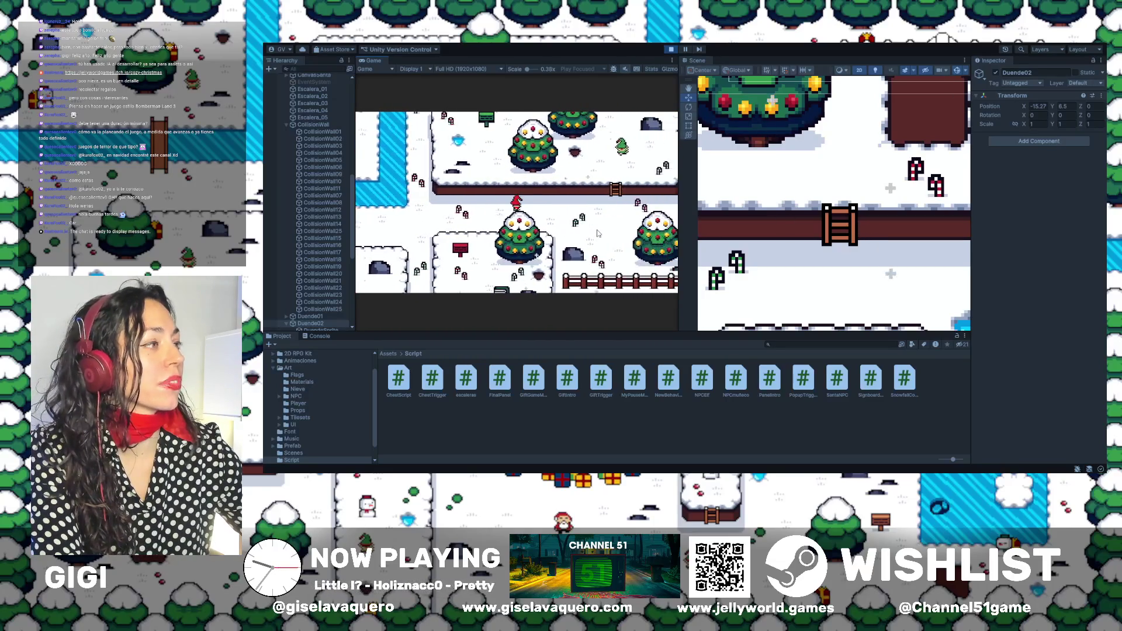
pyautogui.press('Right')
pyautogui.press('Up')
pyautogui.press('Down')
pyautogui.press('Left')
pyautogui.press('Left')
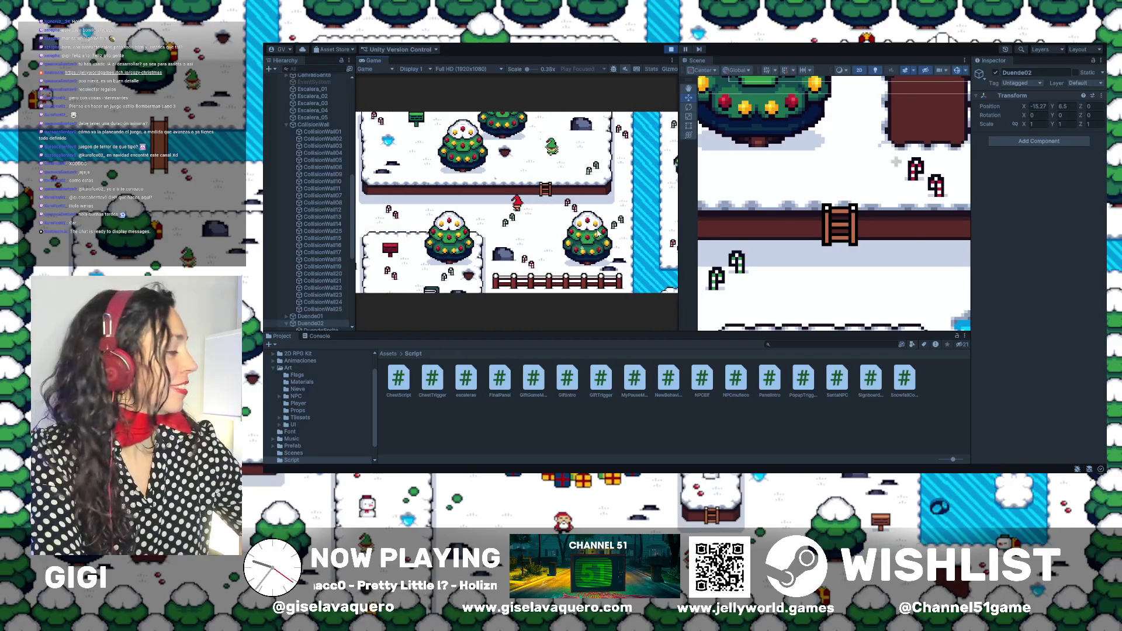
pyautogui.press('Right')
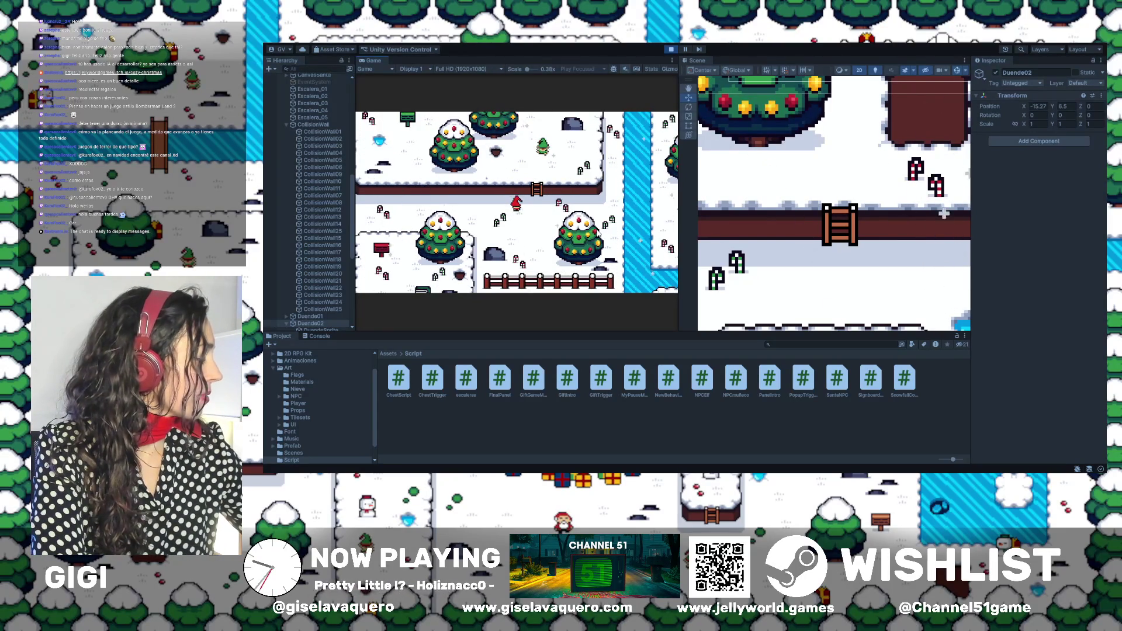
# Using WASD, walk the player around the trees on the ledge and toward the river.
pyautogui.press('d')
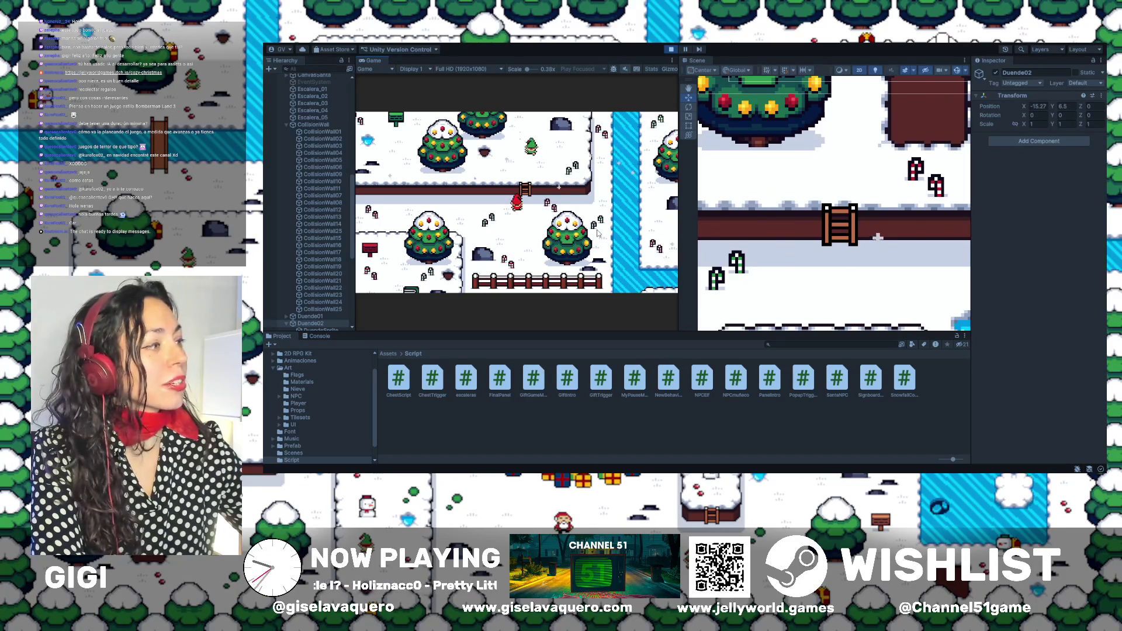
pyautogui.press('w')
pyautogui.press('a')
pyautogui.press('w')
pyautogui.press('d')
pyautogui.press('w')
pyautogui.press('s')
pyautogui.press('a')
pyautogui.press('w')
pyautogui.press('s')
pyautogui.press('a')
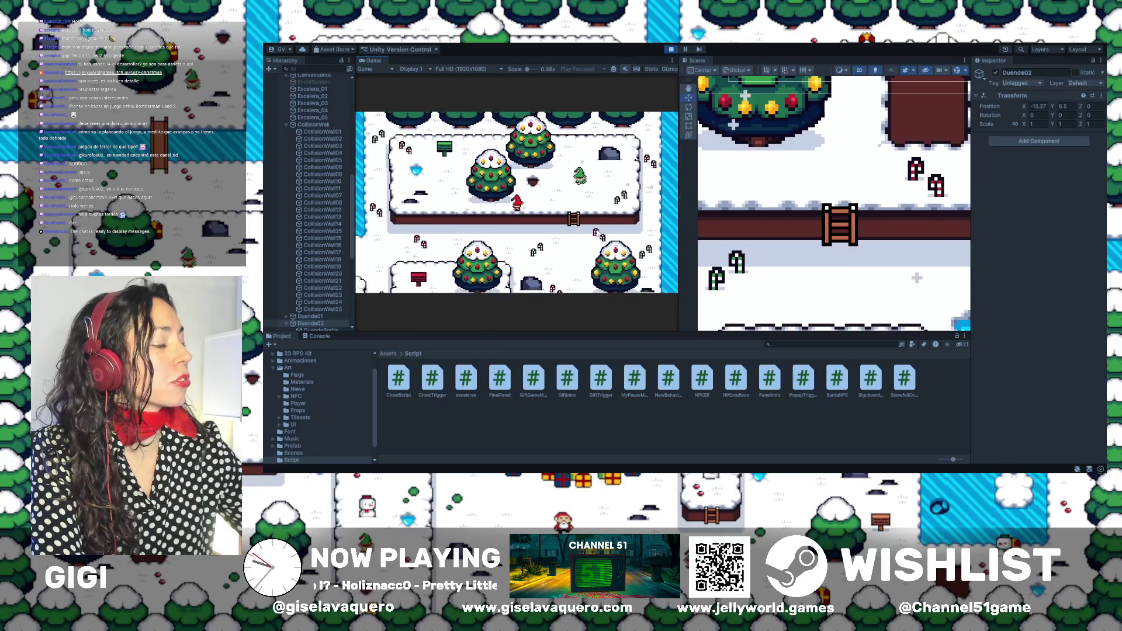
pyautogui.press('d')
pyautogui.press('a')
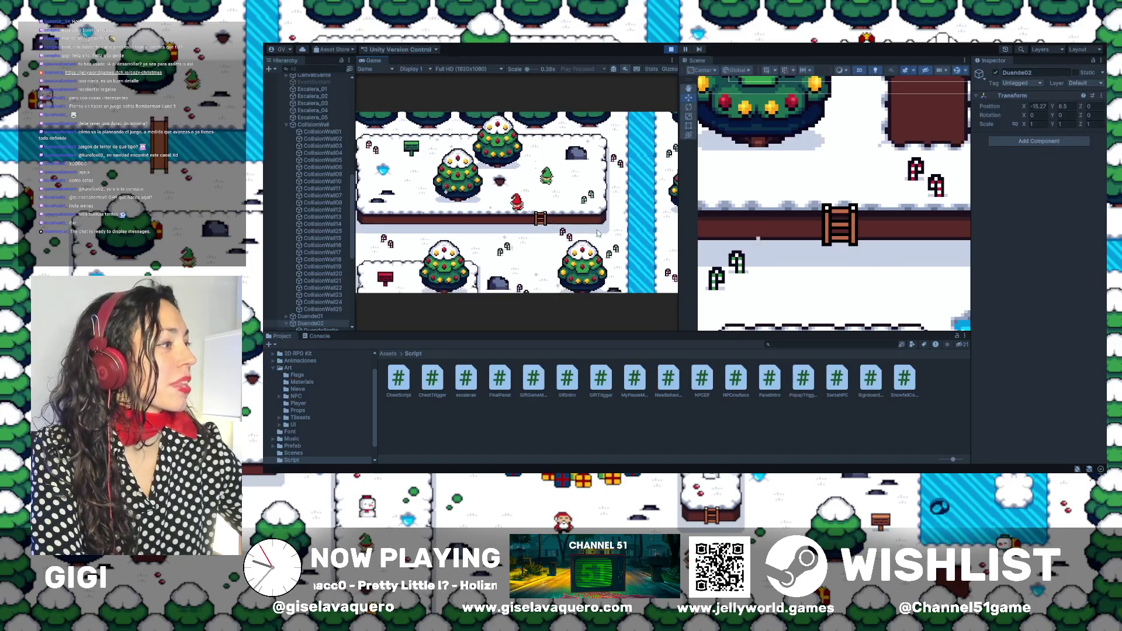
pyautogui.press('d')
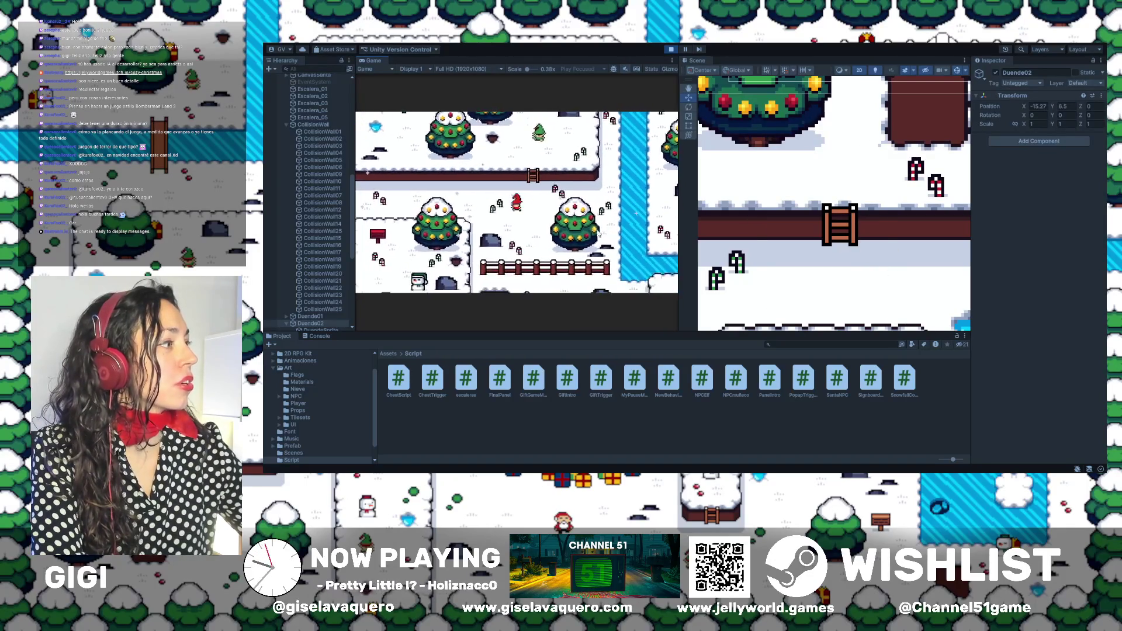
pyautogui.press('d')
pyautogui.press('s')
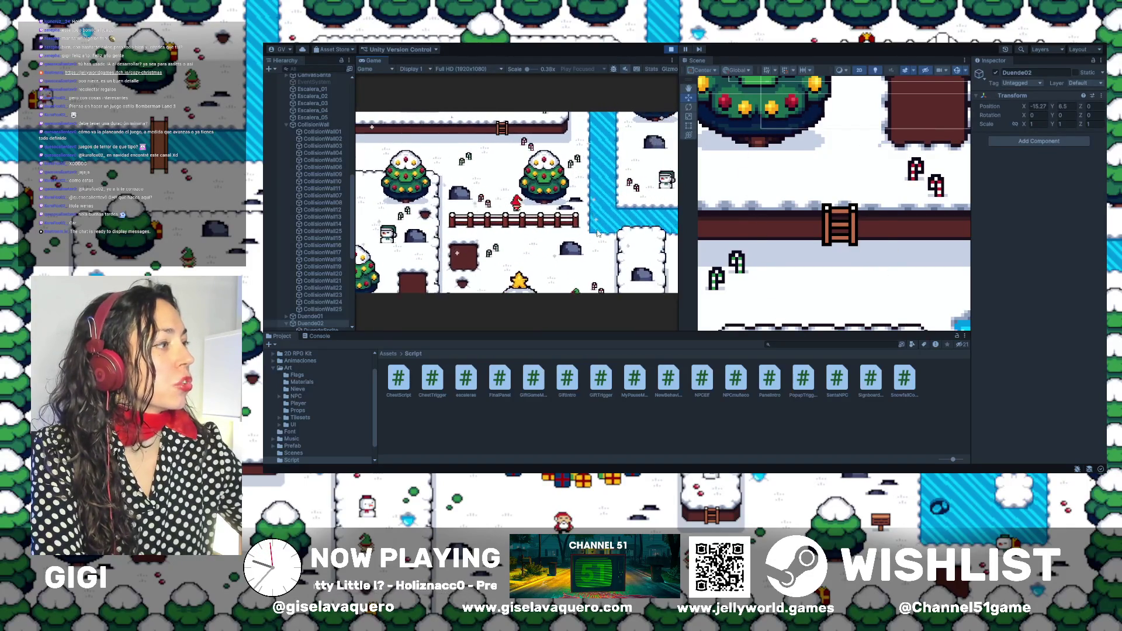
pyautogui.press('w')
pyautogui.press('a')
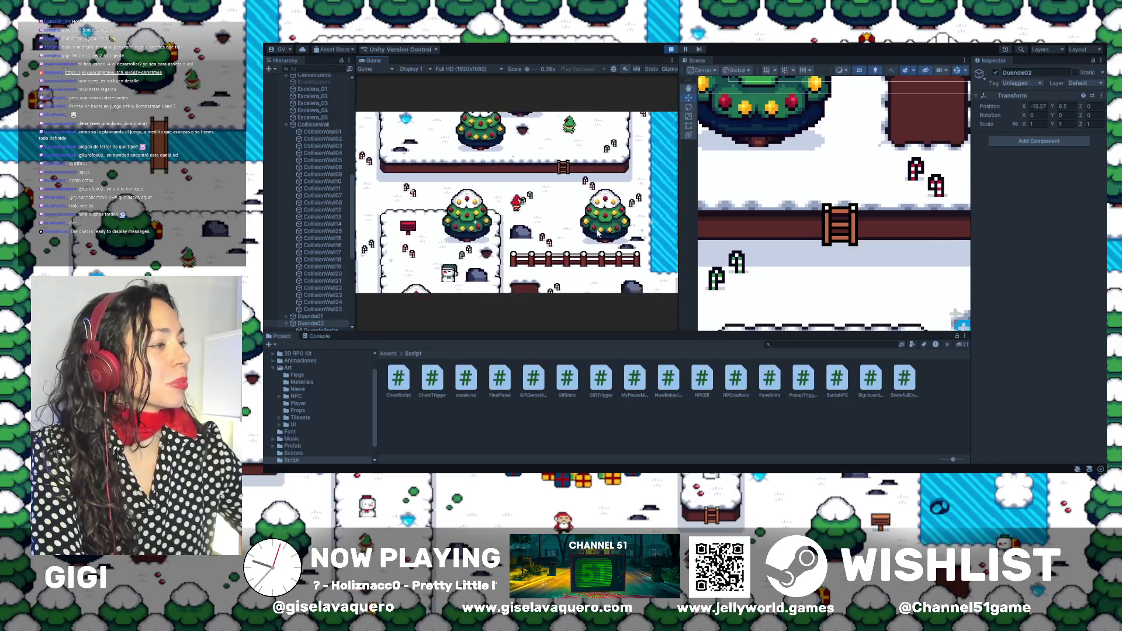
pyautogui.press('d')
pyautogui.press('s')
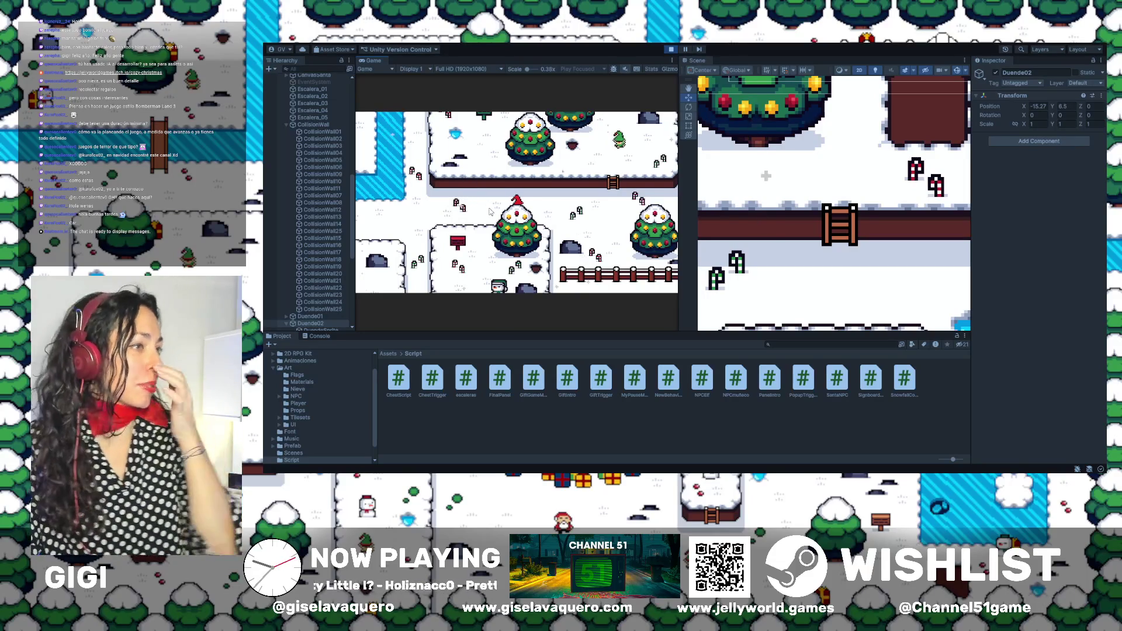
pyautogui.scroll(-6, 942, 138)
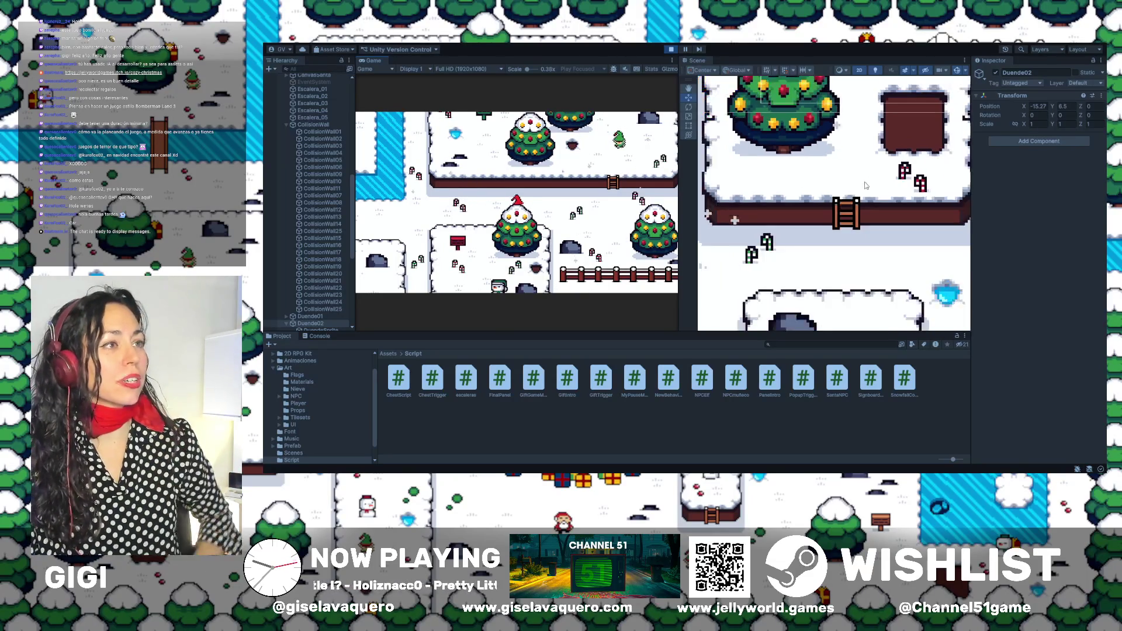
# Walk the player along the ledge, past the ladder and toward the big Christmas tree.
pyautogui.moveTo(816, 215); pyautogui.dragTo(864, 130)
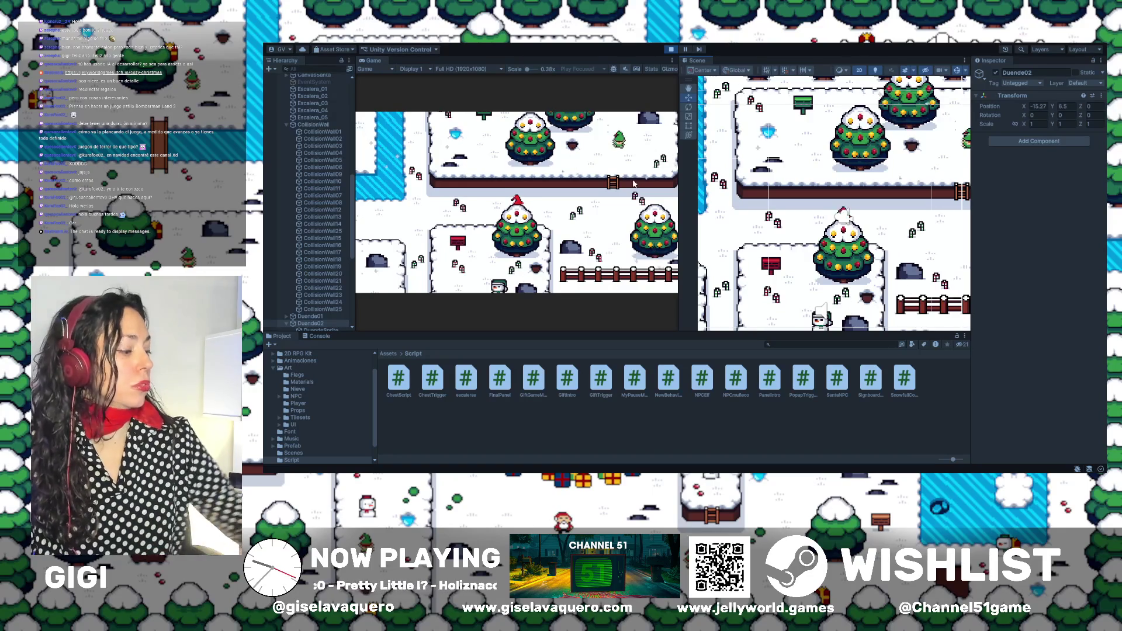
pyautogui.press('Right')
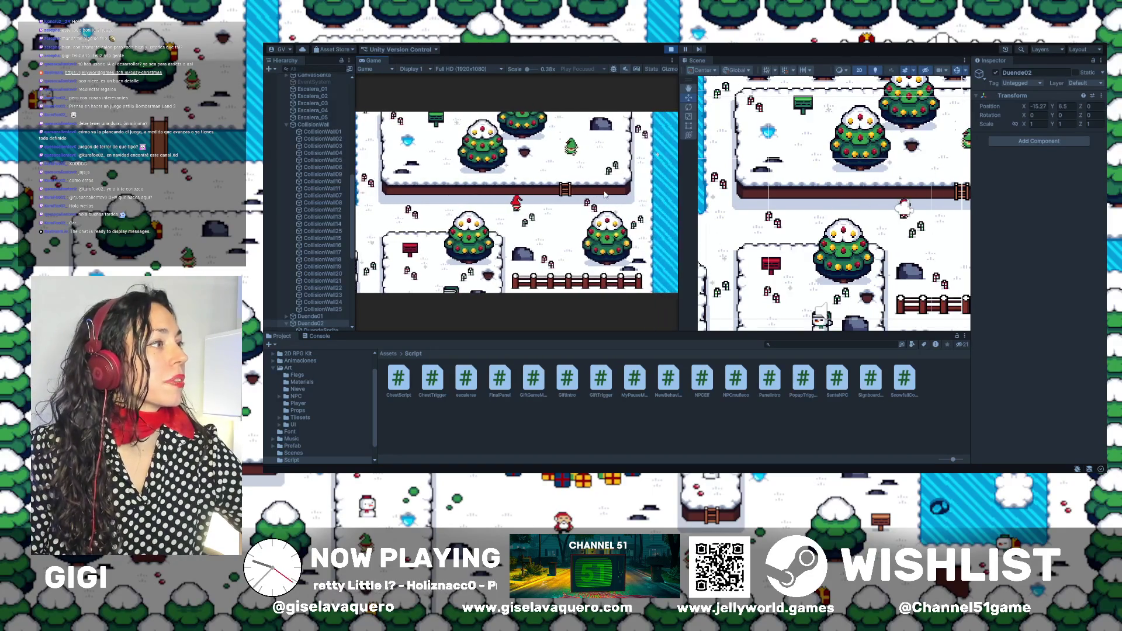
pyautogui.press('Left')
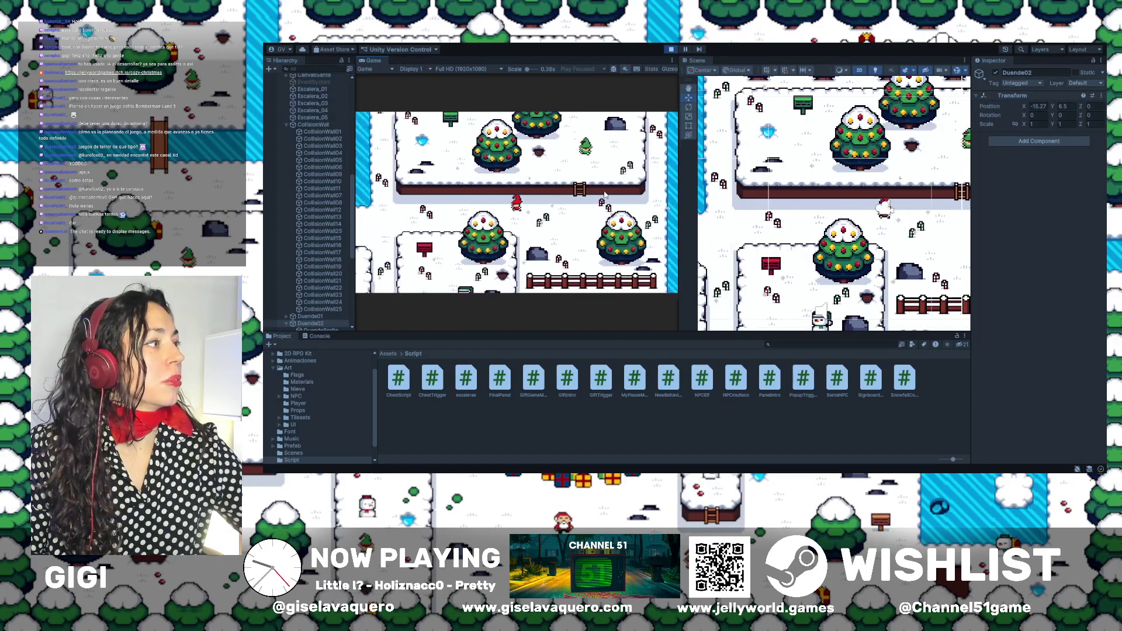
pyautogui.press('Left')
pyautogui.press('Right')
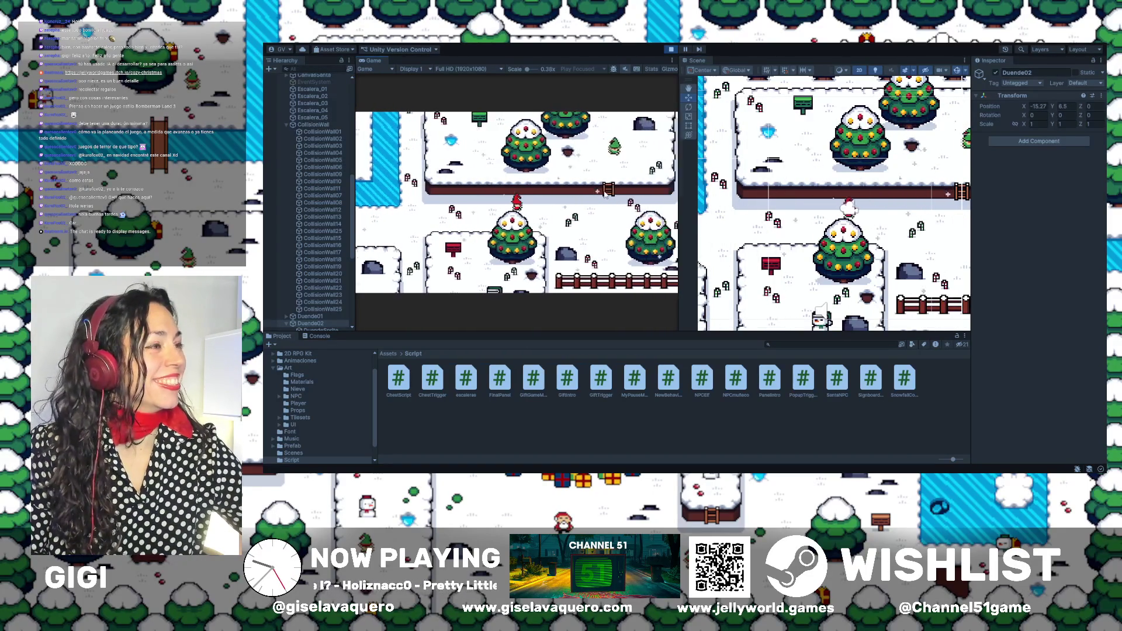
pyautogui.press('Down')
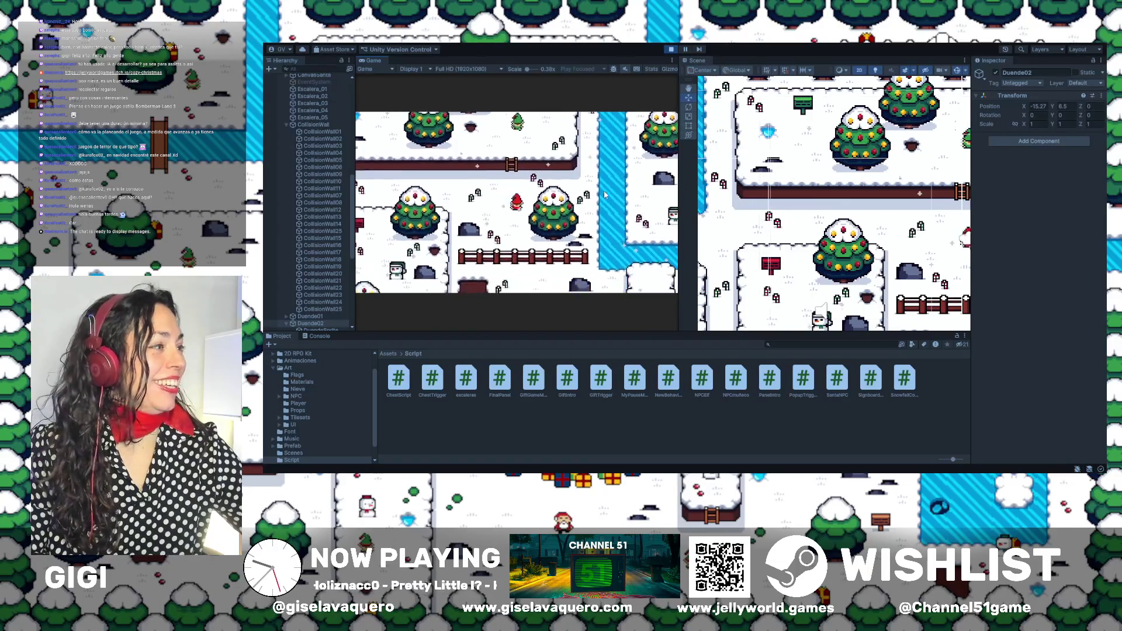
pyautogui.press('Left')
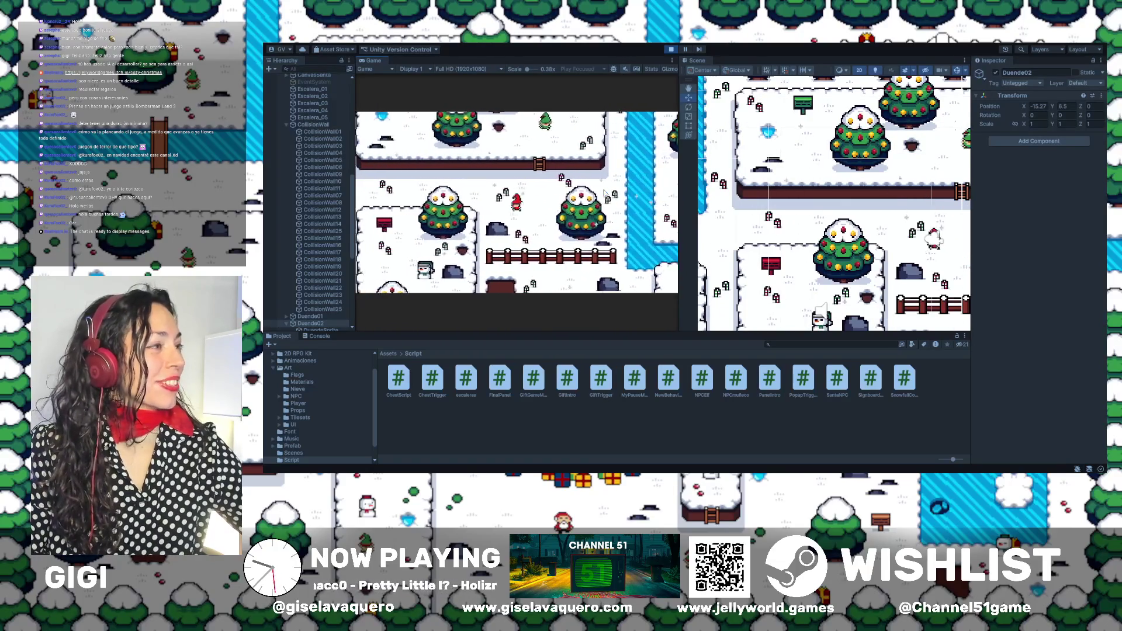
pyautogui.press('Up')
pyautogui.press('Left')
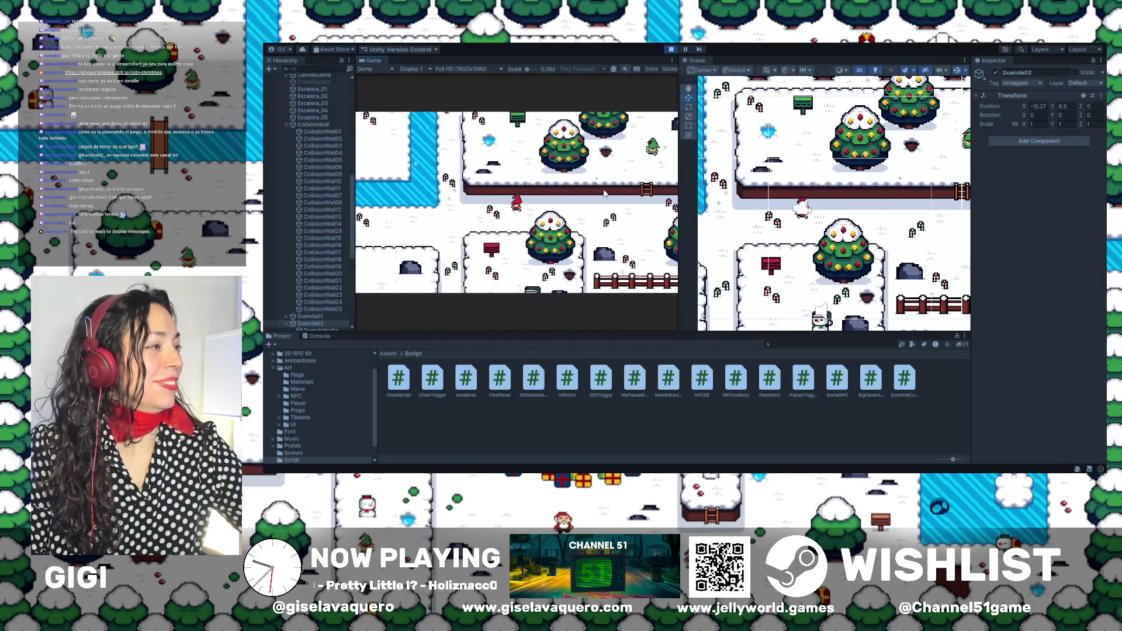
pyautogui.press('Up')
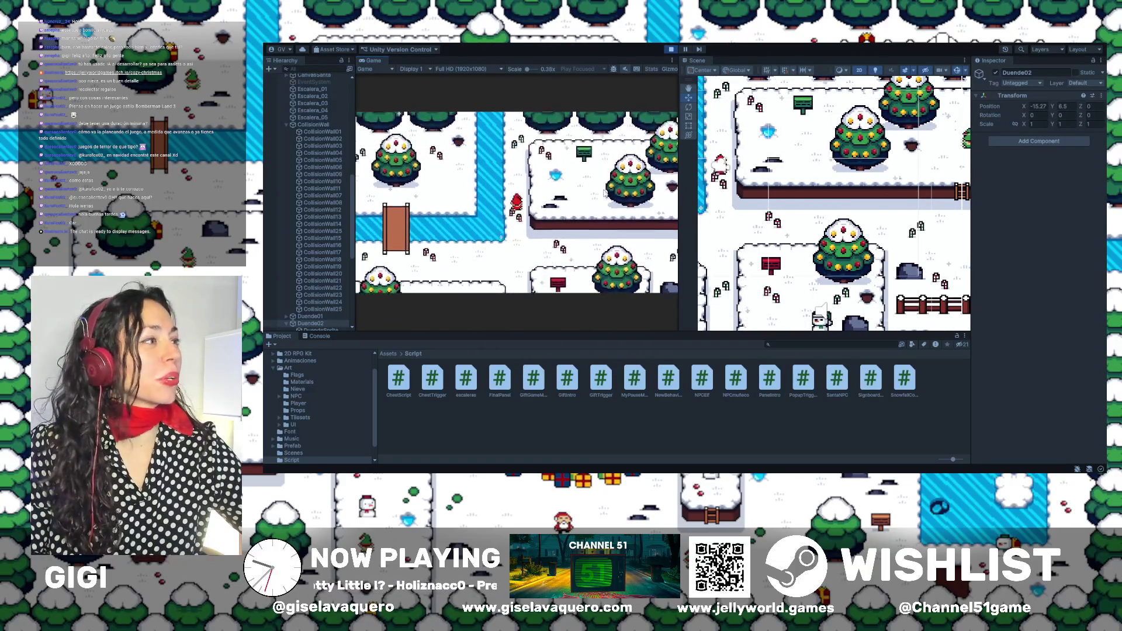
pyautogui.press('Down')
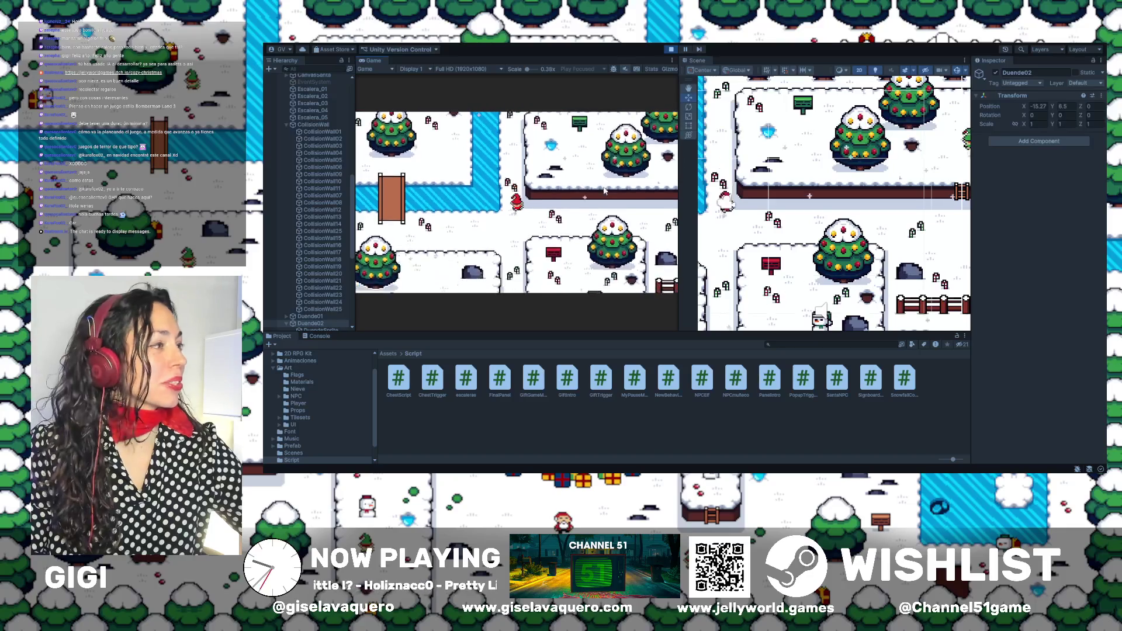
pyautogui.press('Right')
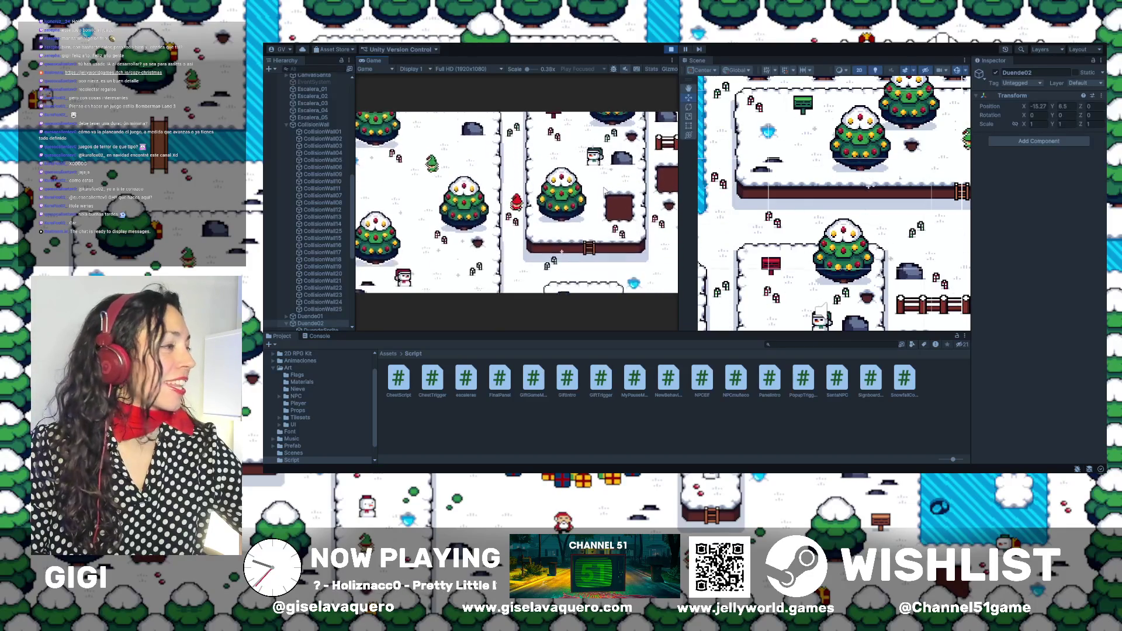
pyautogui.press('Right')
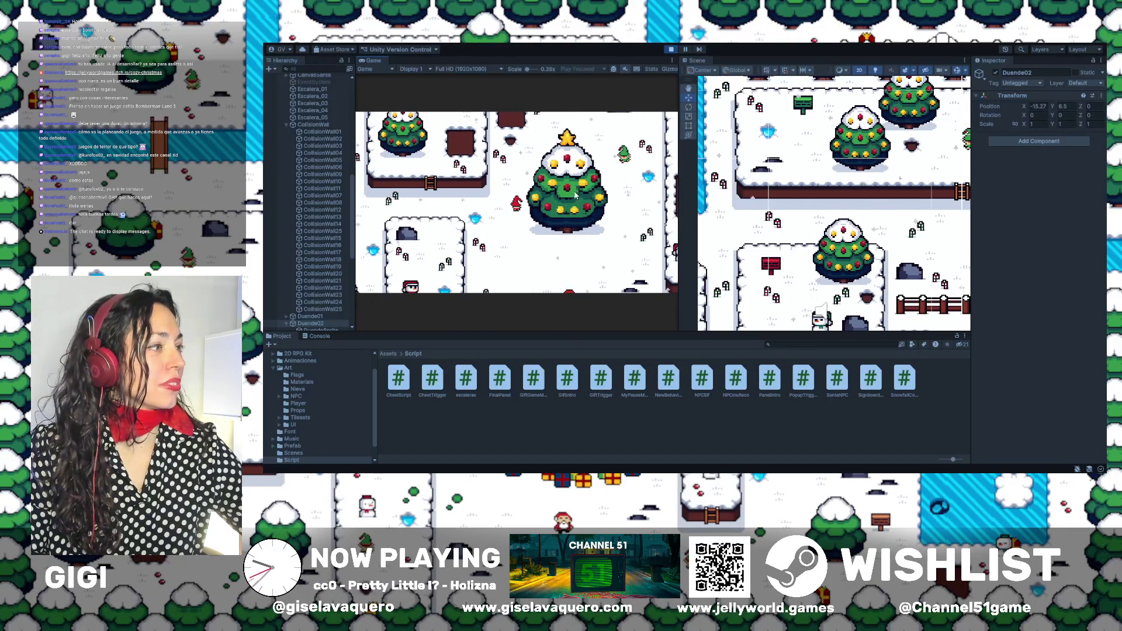
# Walk the player around the big Christmas tree and up toward the fence to test its collider.
pyautogui.moveTo(892, 130)
pyautogui.mouseDown()
pyautogui.moveTo(797, 91)
pyautogui.moveTo(874, 242)
pyautogui.mouseUp()
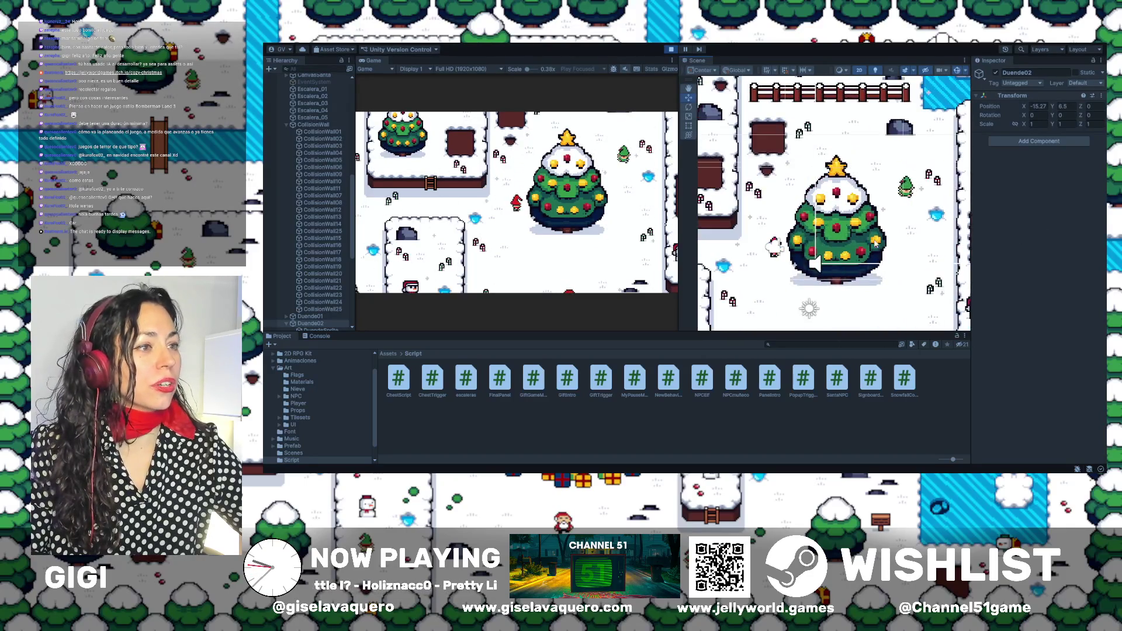
pyautogui.scroll(6, 874, 242)
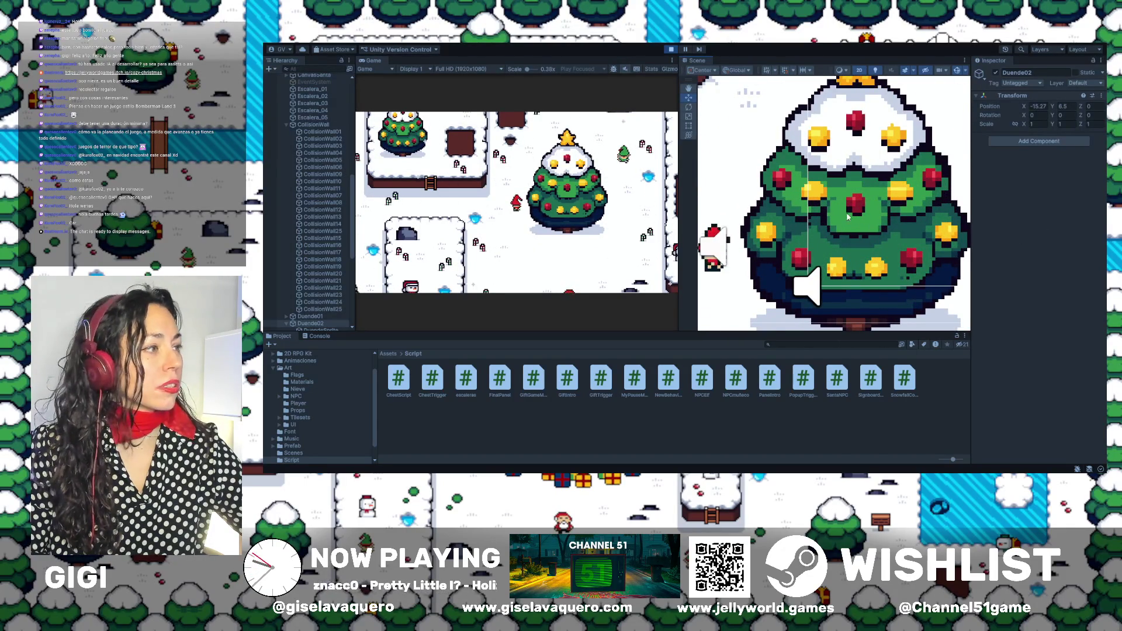
pyautogui.scroll(3, 841, 225)
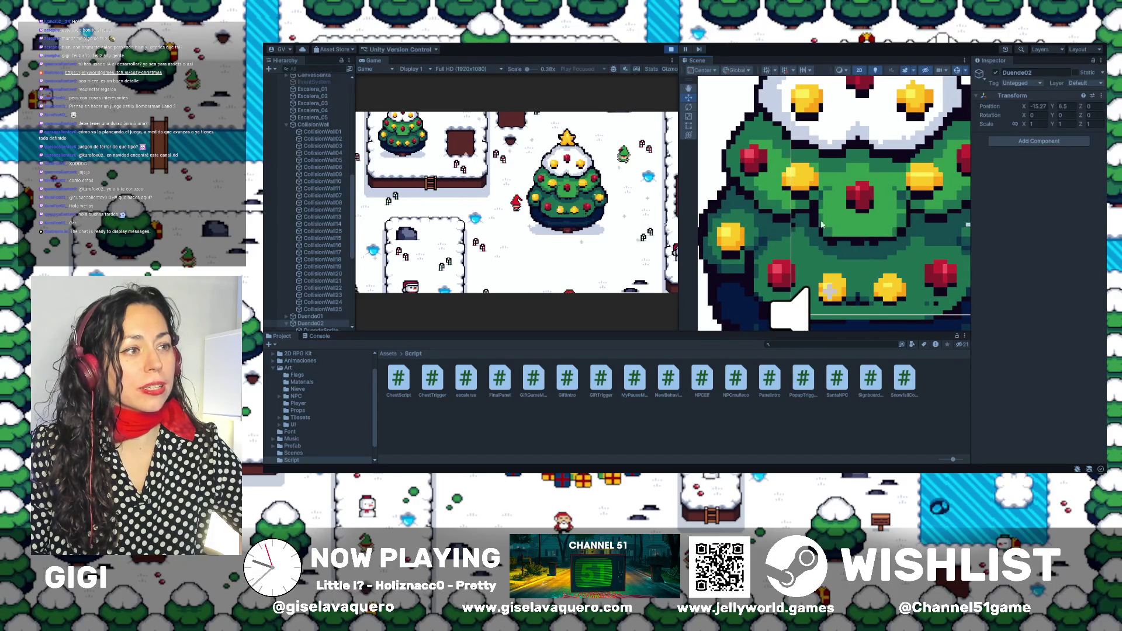
pyautogui.scroll(-5, 806, 202)
pyautogui.scroll(-6, 803, 199)
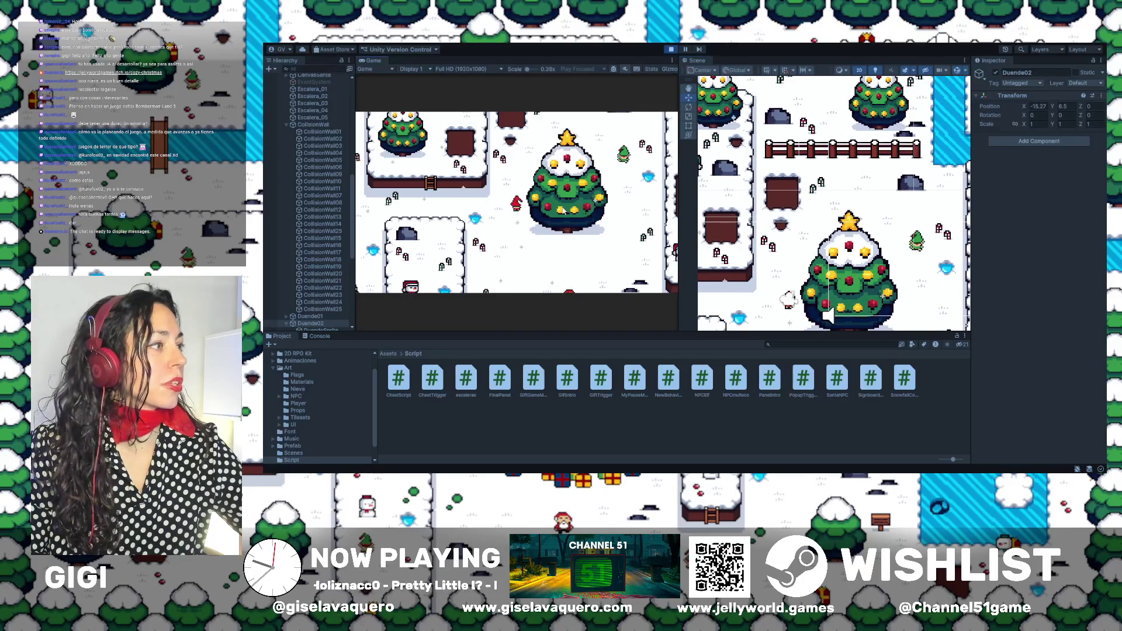
pyautogui.press('Up')
pyautogui.press('Down')
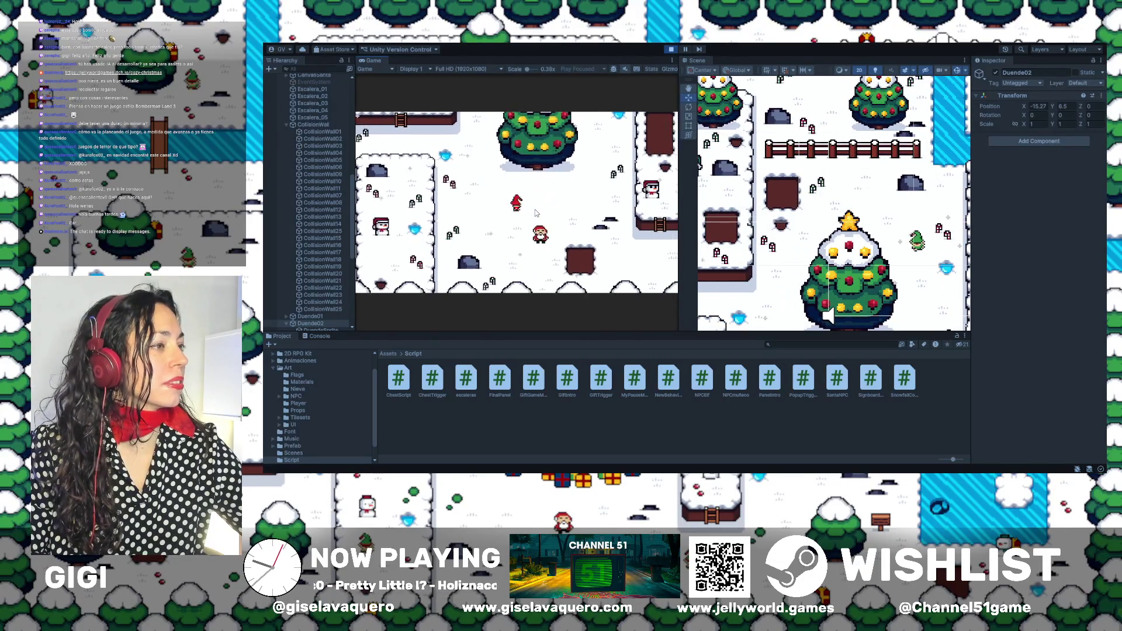
pyautogui.press('Right')
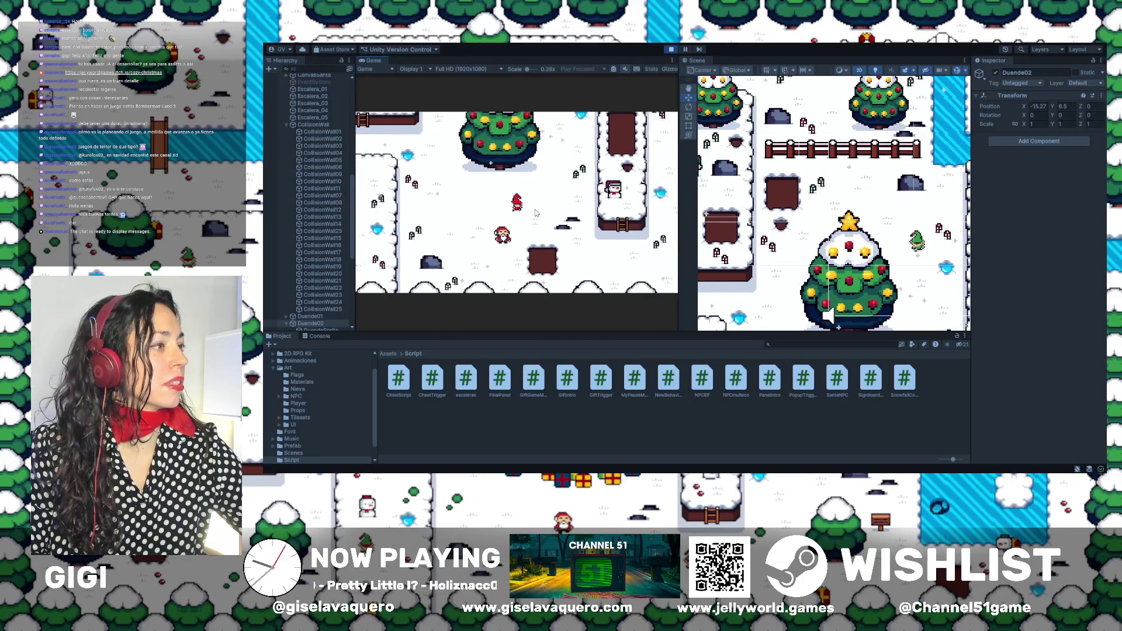
pyautogui.press('Down')
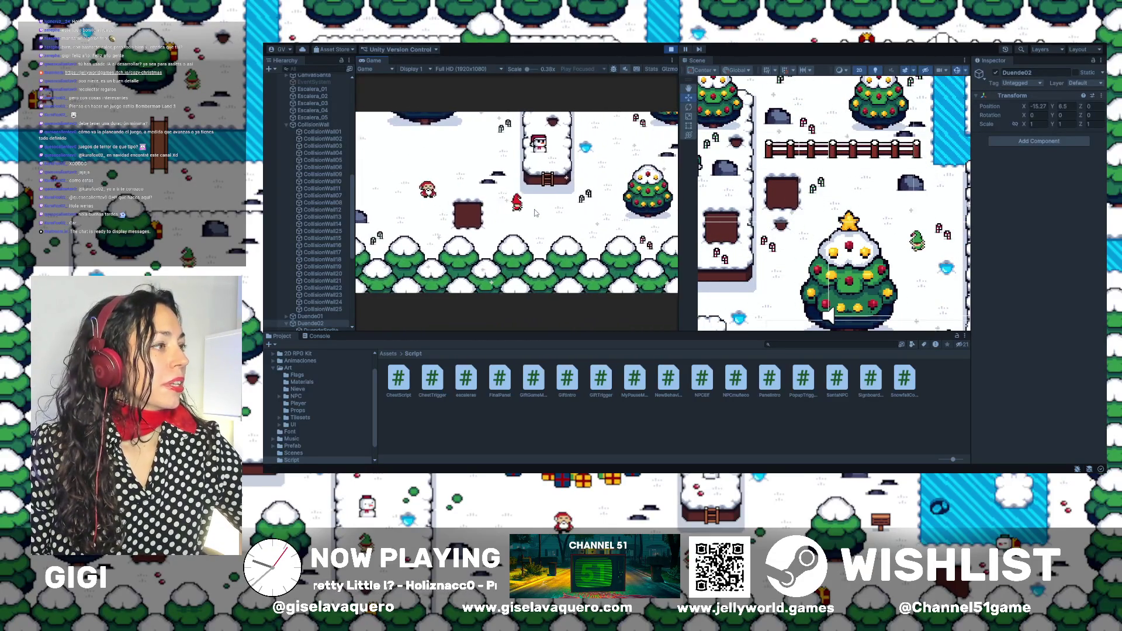
pyautogui.press('Up')
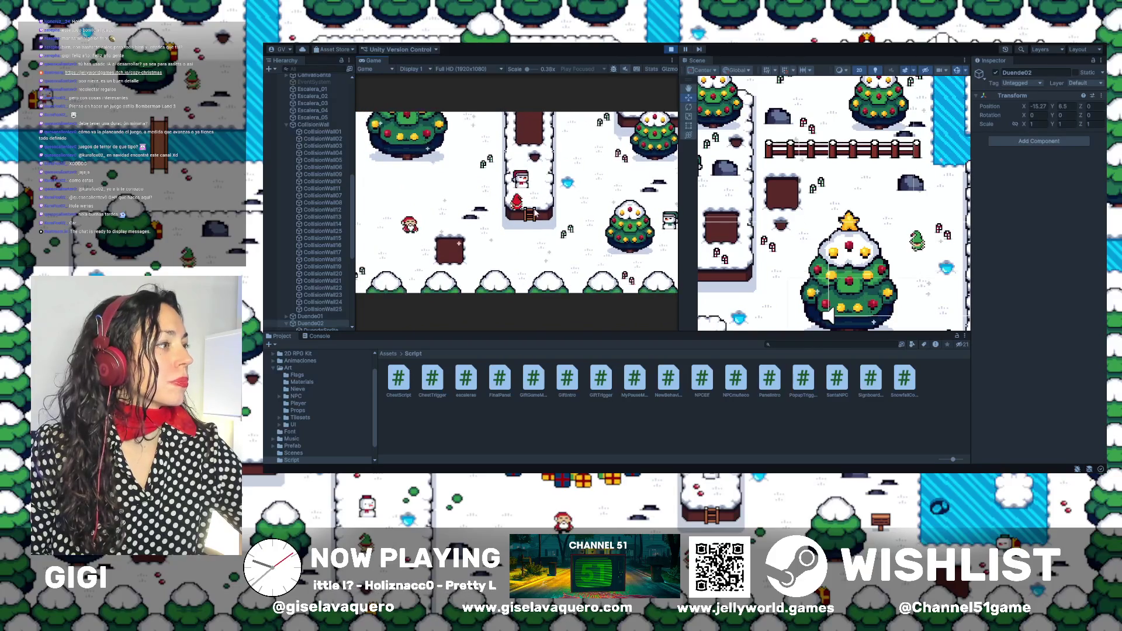
# Stop the playtest and pan the Scene view to another part of the map.
pyautogui.click(671, 49)
pyautogui.scroll(-2, 934, 210)
pyautogui.scroll(5, 934, 210)
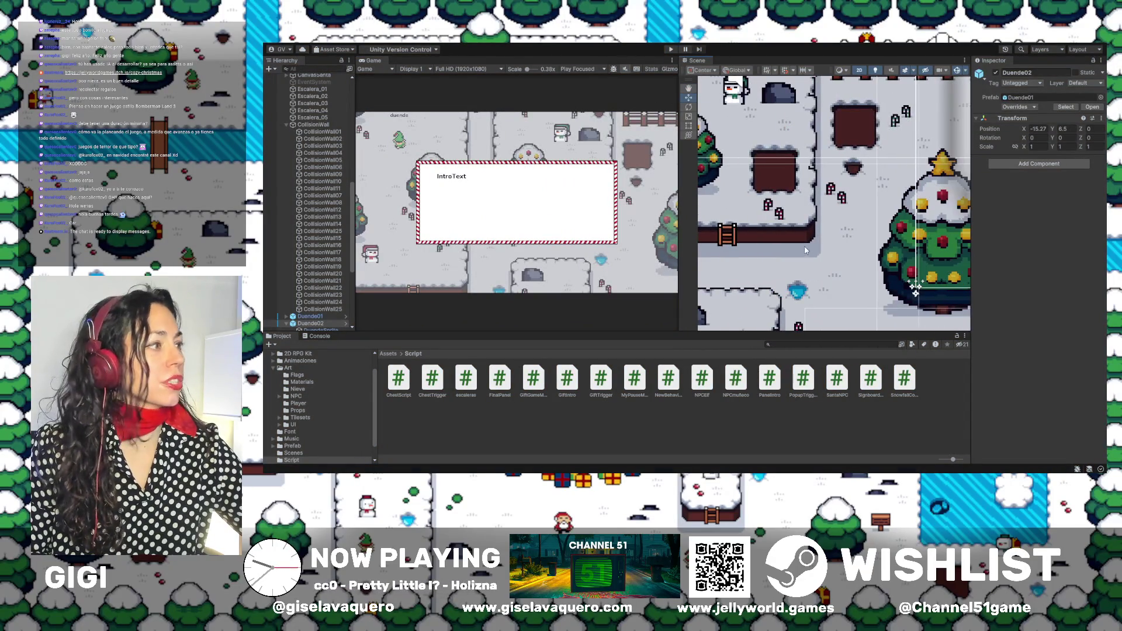
pyautogui.scroll(-3, 808, 252)
pyautogui.moveTo(876, 277)
pyautogui.mouseDown()
pyautogui.moveTo(858, 221)
pyautogui.moveTo(858, 141)
pyautogui.mouseUp()
pyautogui.scroll(2, 858, 221)
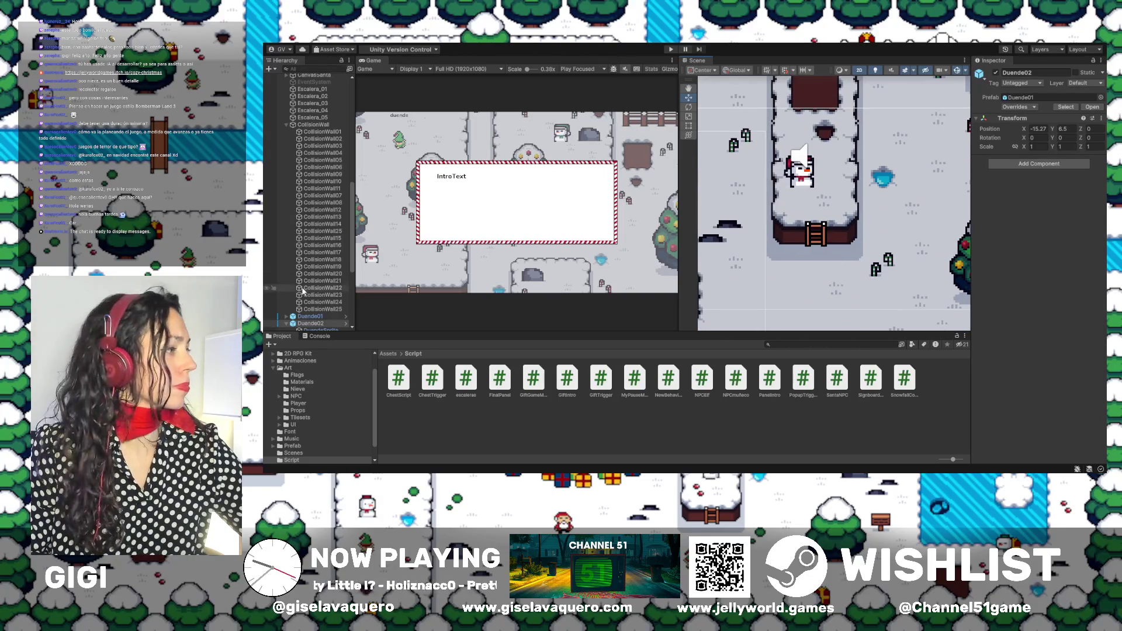
# Step through CollisionWall16 to CollisionWall21 in the Hierarchy, framing each wall.
pyautogui.doubleClick(320, 245)
pyautogui.doubleClick(321, 252)
pyautogui.doubleClick(322, 260)
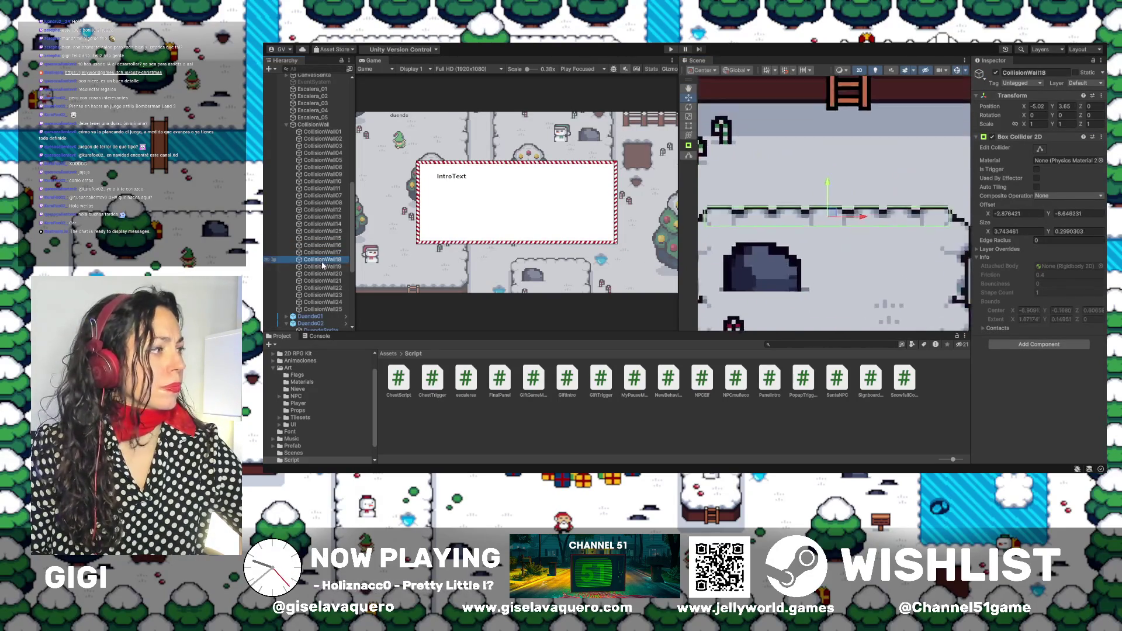
pyautogui.doubleClick(323, 267)
pyautogui.click(323, 273)
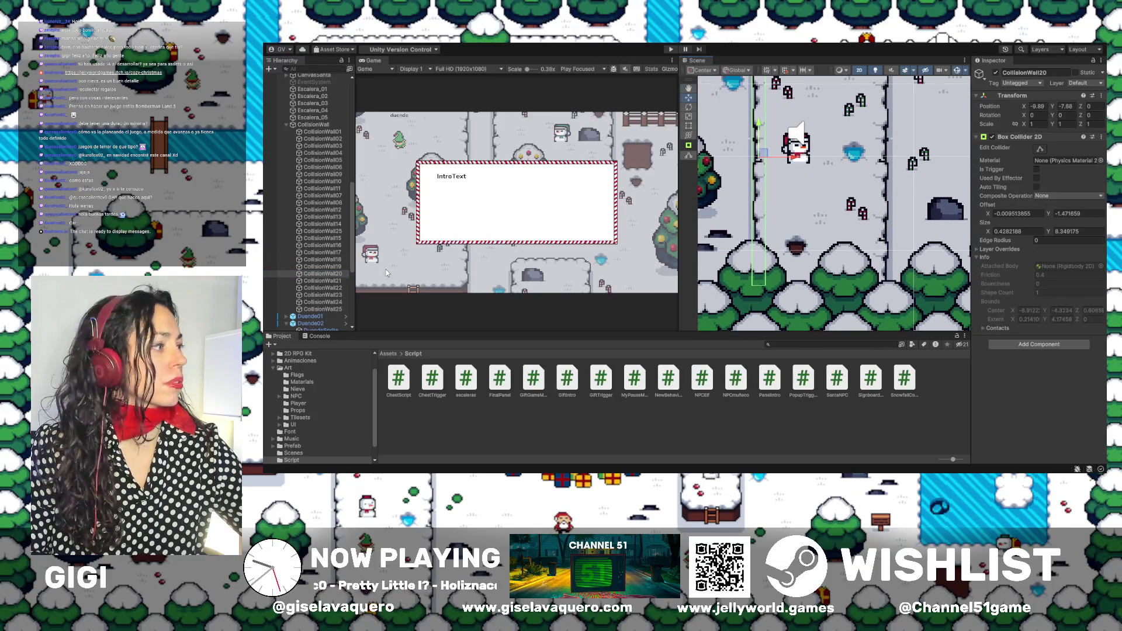
pyautogui.doubleClick(323, 282)
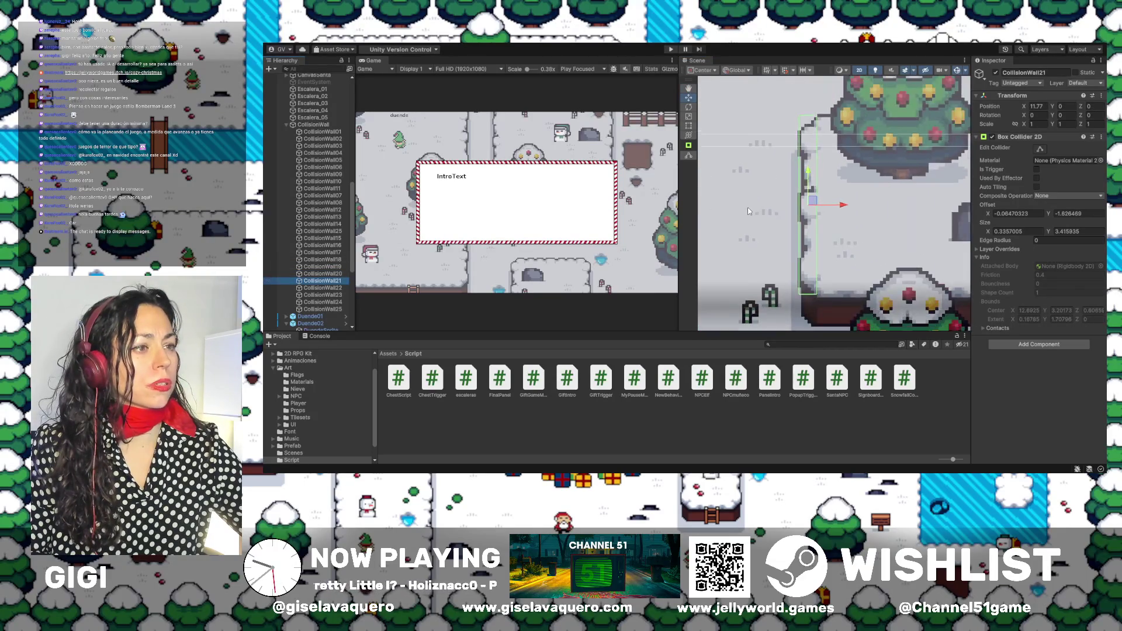
# Widen CollisionWall21's box collider rightward to about 0.47 to cover the wall edge.
pyautogui.moveTo(774, 212); pyautogui.dragTo(881, 205)
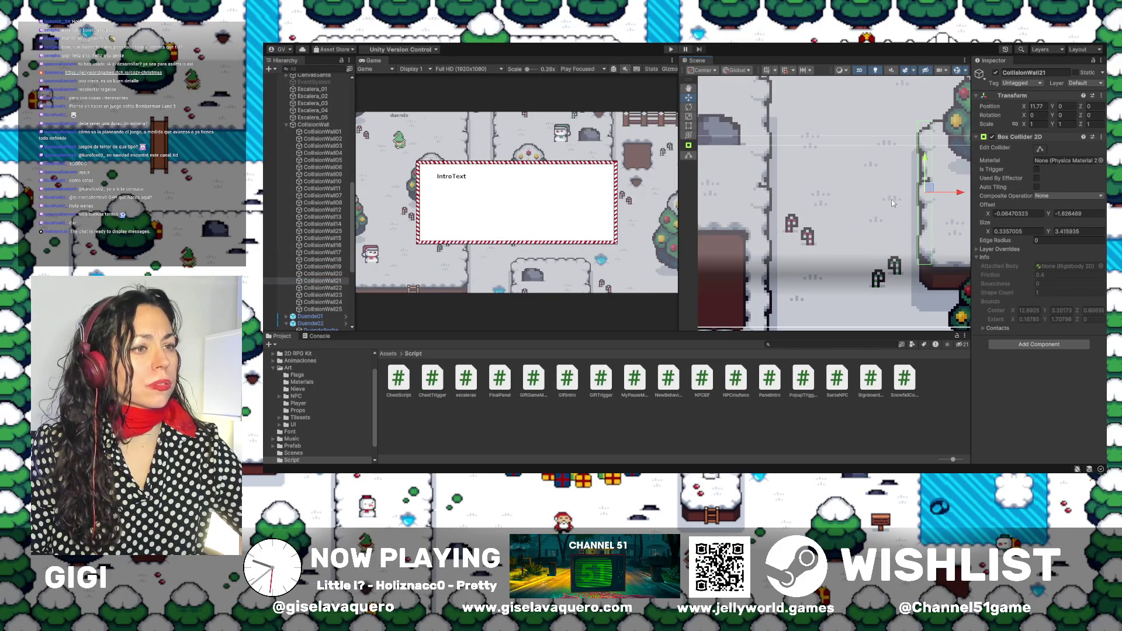
pyautogui.moveTo(944, 188); pyautogui.dragTo(866, 188)
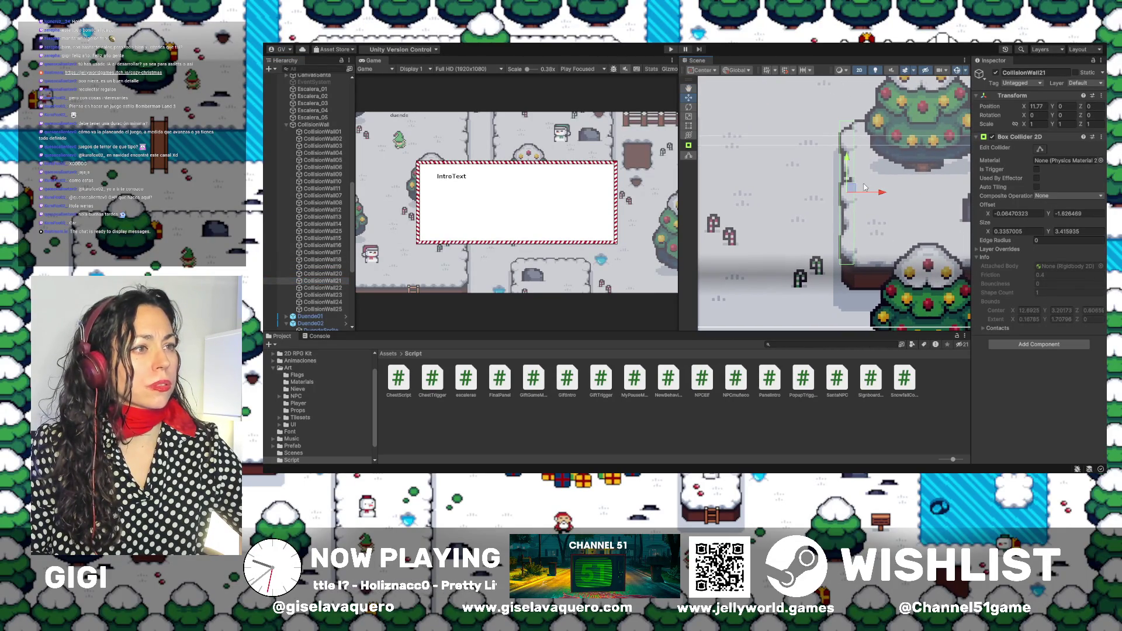
pyautogui.click(1039, 150)
pyautogui.scroll(2, 853, 193)
pyautogui.moveTo(832, 191)
pyautogui.mouseDown()
pyautogui.moveTo(812, 192)
pyautogui.moveTo(838, 191)
pyautogui.mouseUp()
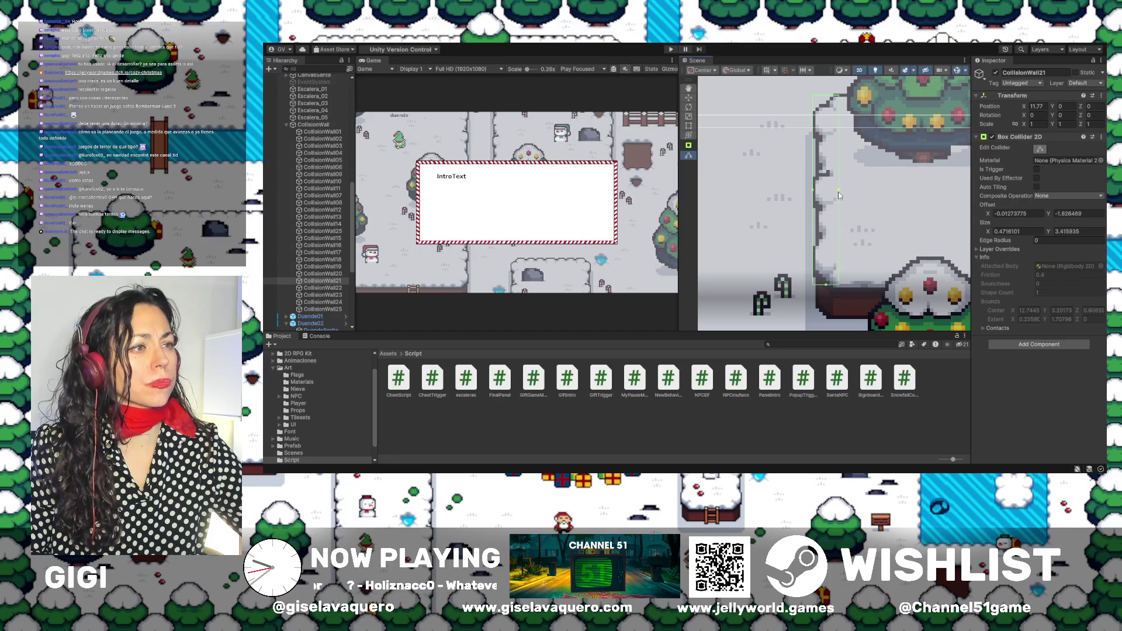
pyautogui.doubleClick(322, 287)
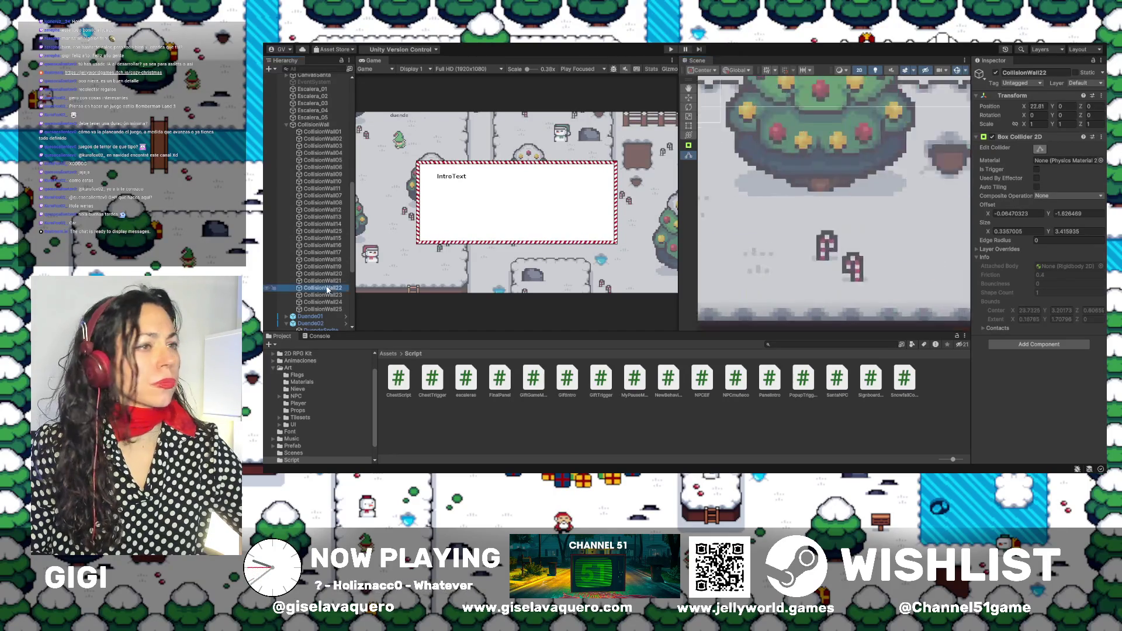
# Trim CollisionWall22's collider top and bottom to about 0.34 by 3.14, and widen the Hierarchy.
pyautogui.scroll(-2, 782, 201)
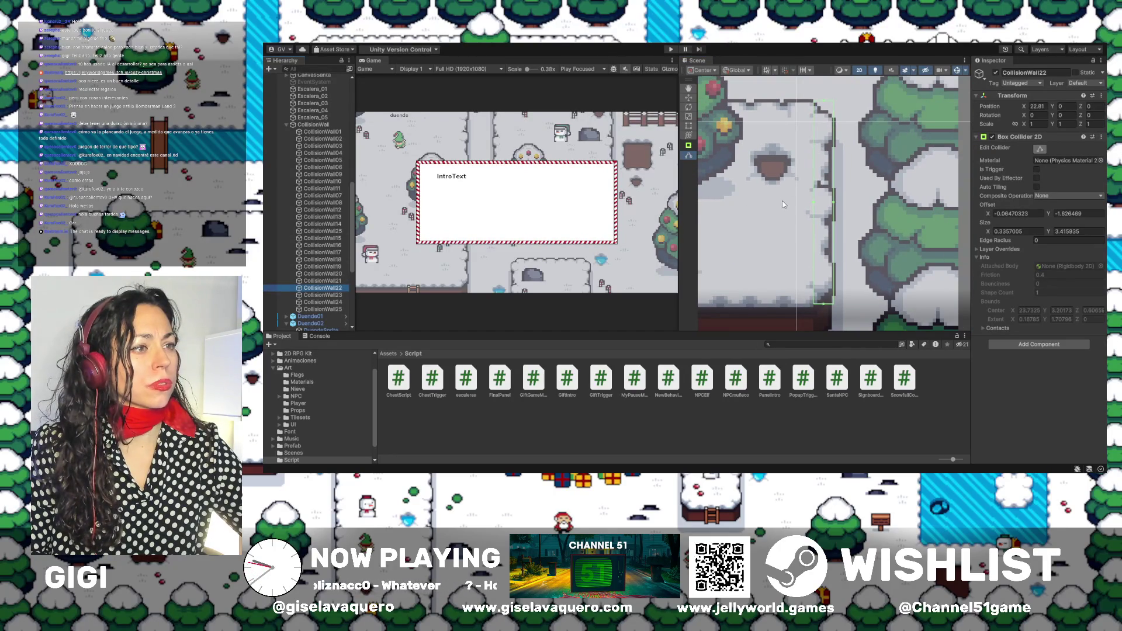
pyautogui.moveTo(825, 100); pyautogui.dragTo(822, 115)
pyautogui.moveTo(824, 304); pyautogui.dragTo(823, 298)
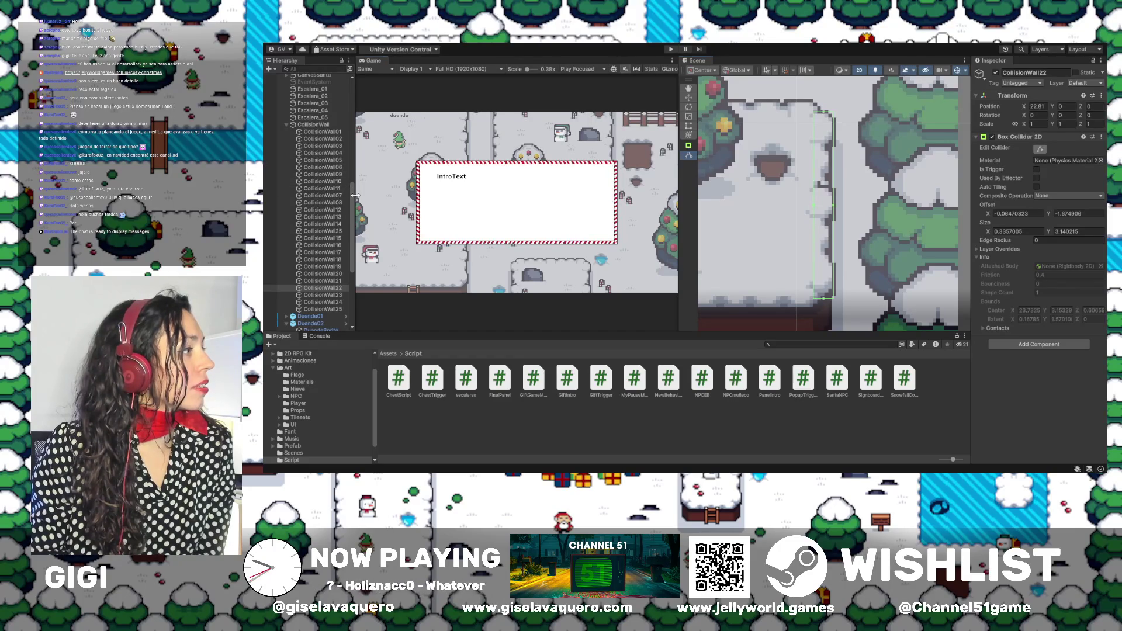
pyautogui.moveTo(354, 184); pyautogui.dragTo(405, 184)
pyautogui.scroll(3, 355, 190)
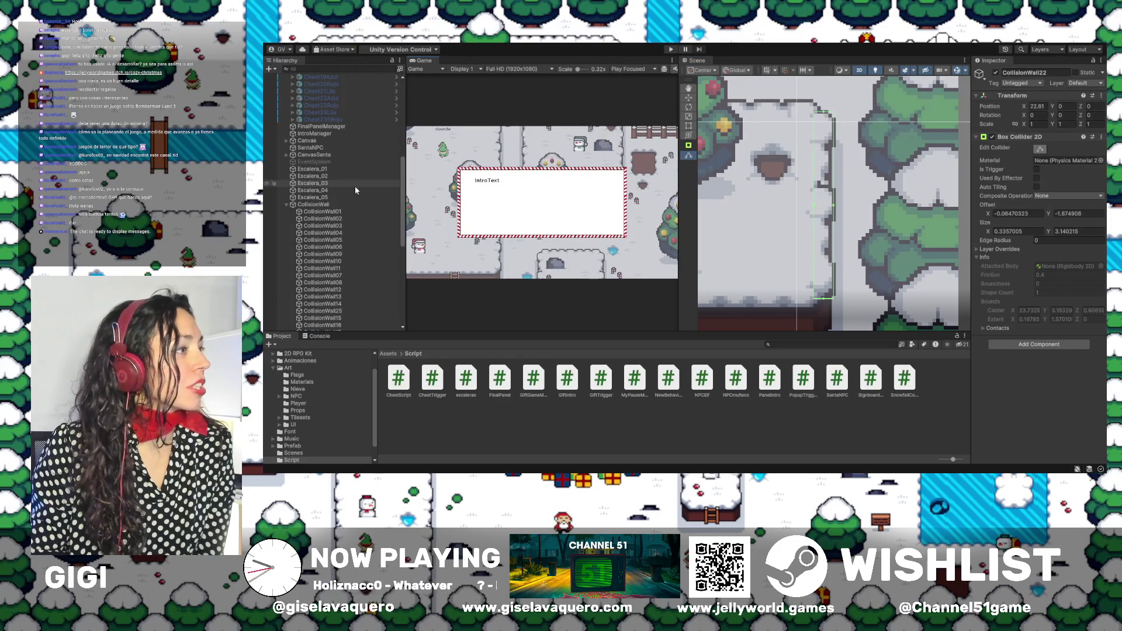
pyautogui.scroll(-8, 356, 190)
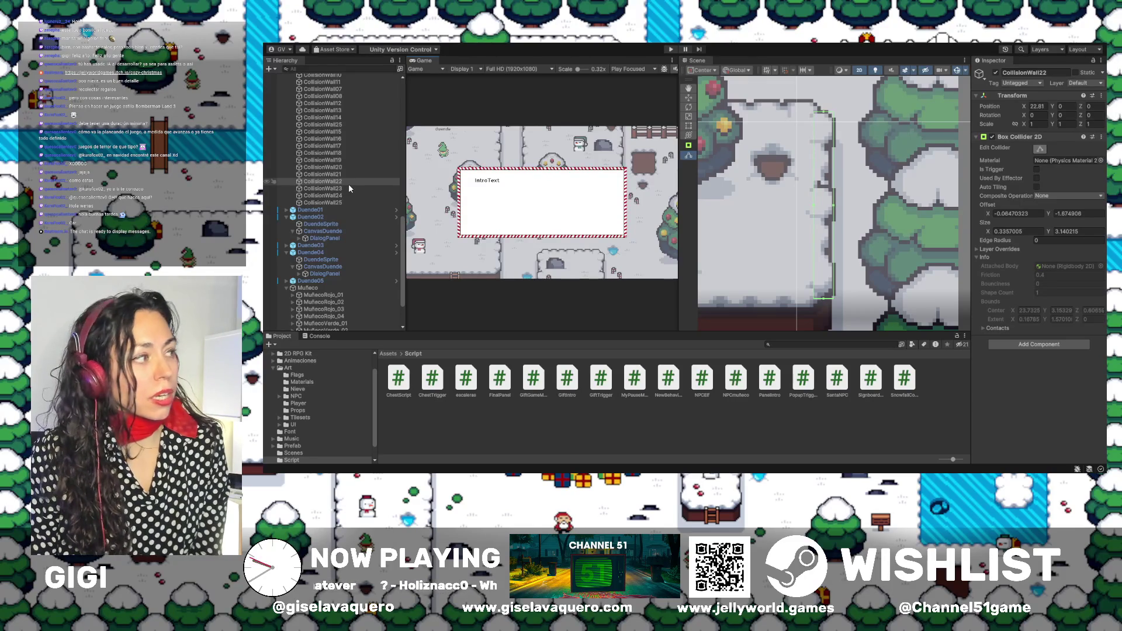
pyautogui.scroll(3, 348, 184)
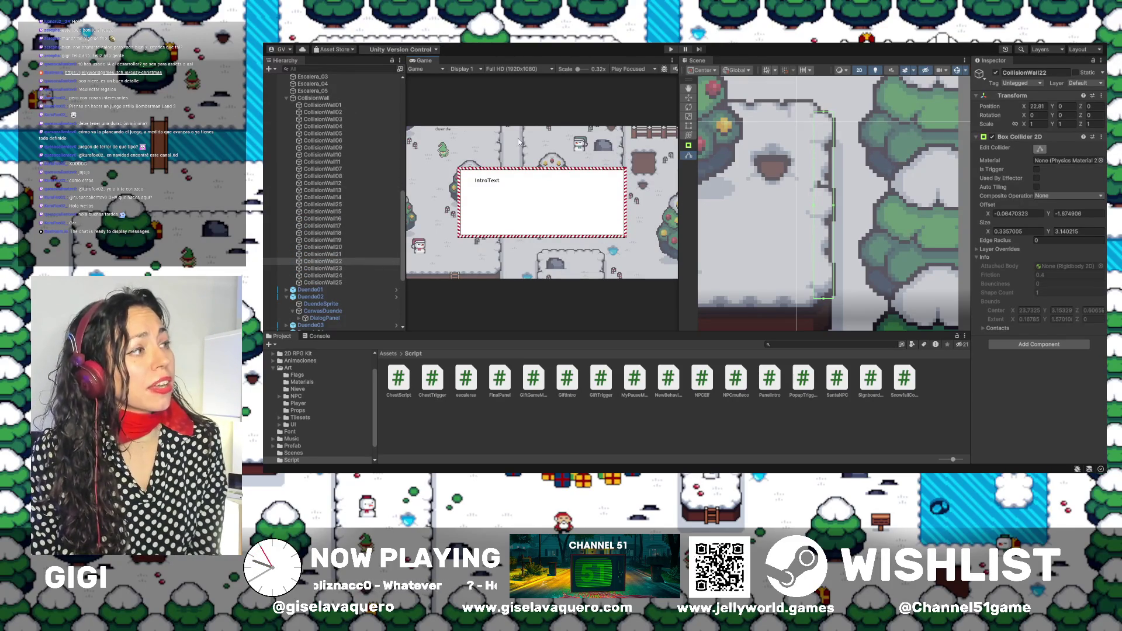
pyautogui.scroll(9, 368, 197)
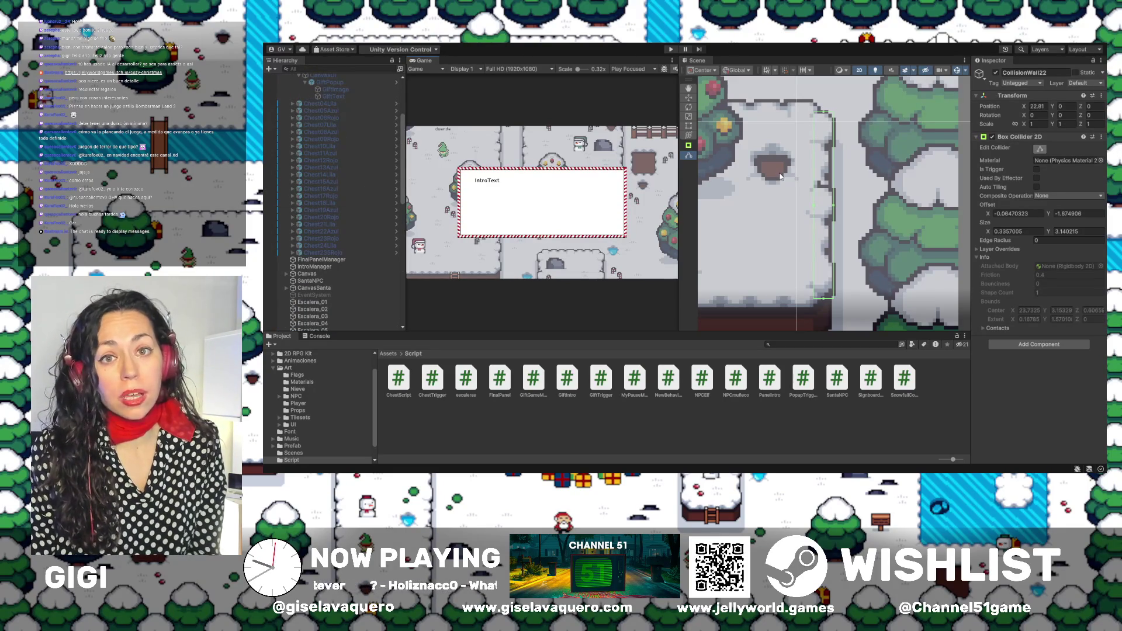
pyautogui.scroll(5, 368, 134)
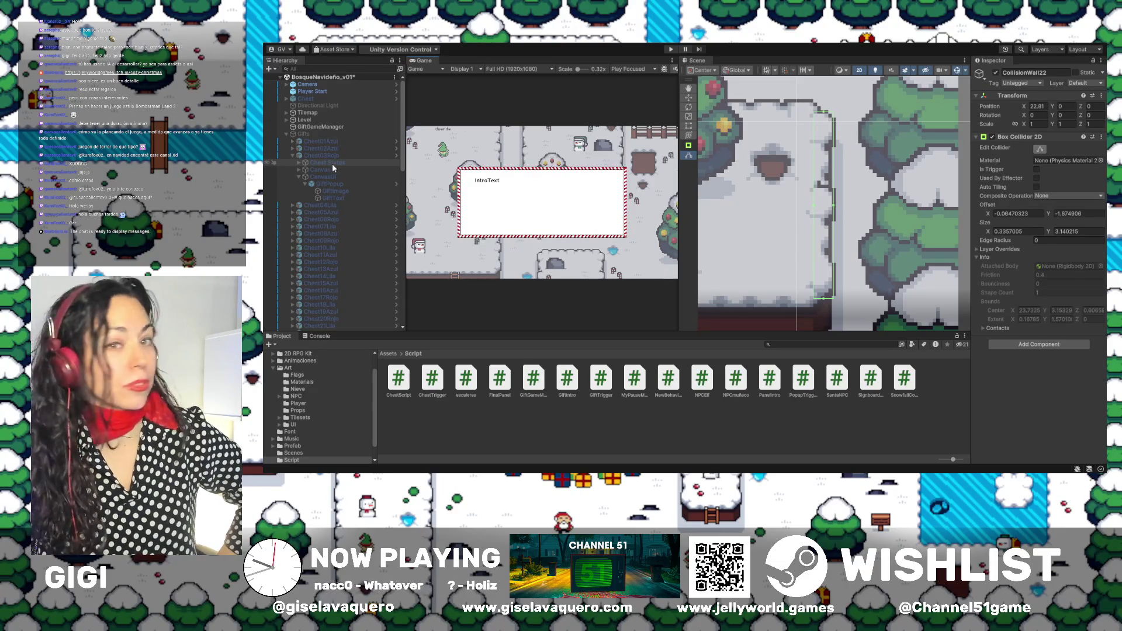
pyautogui.scroll(-5, 337, 209)
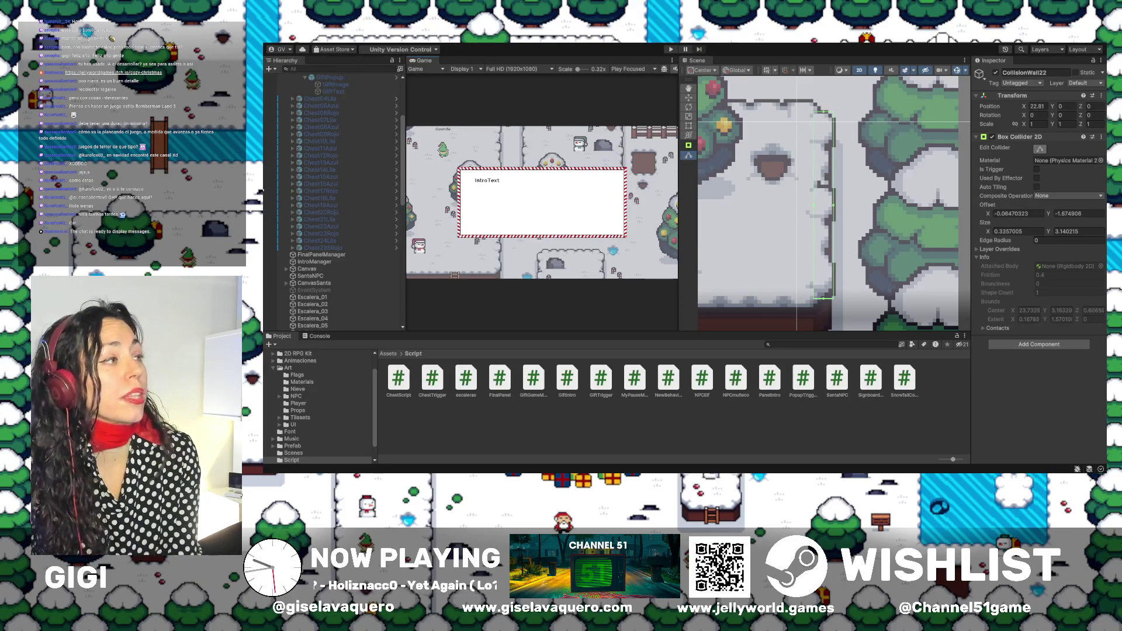
# Zoom out the Scene view and bring the Cozy Xmas map in Aseprite to the front.
pyautogui.scroll(-3, 884, 147)
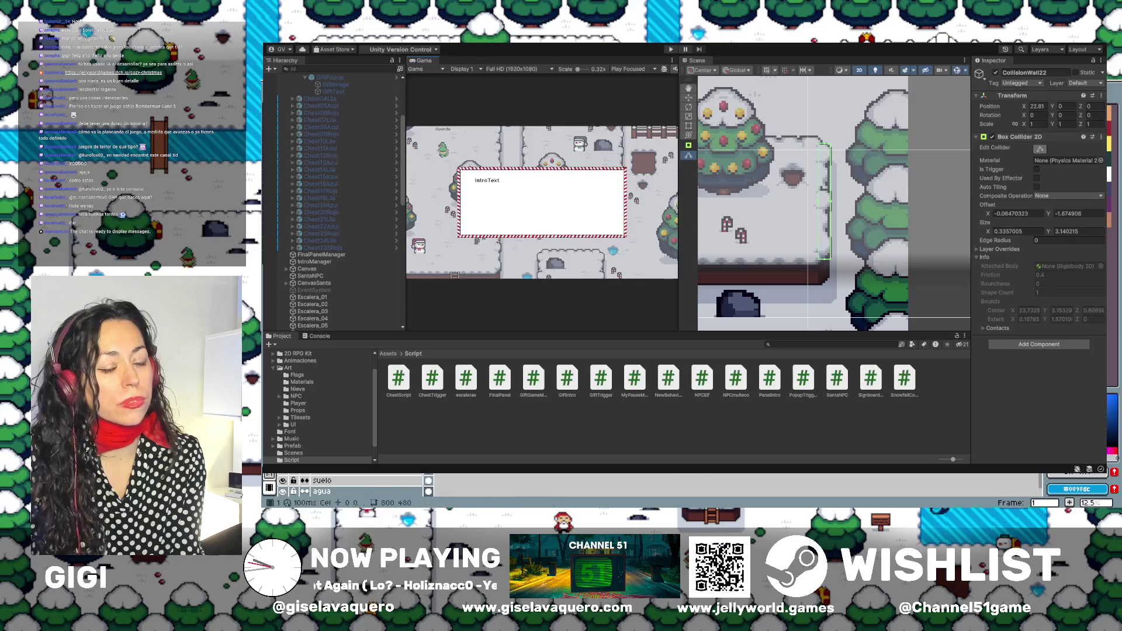
pyautogui.click(908, 476)
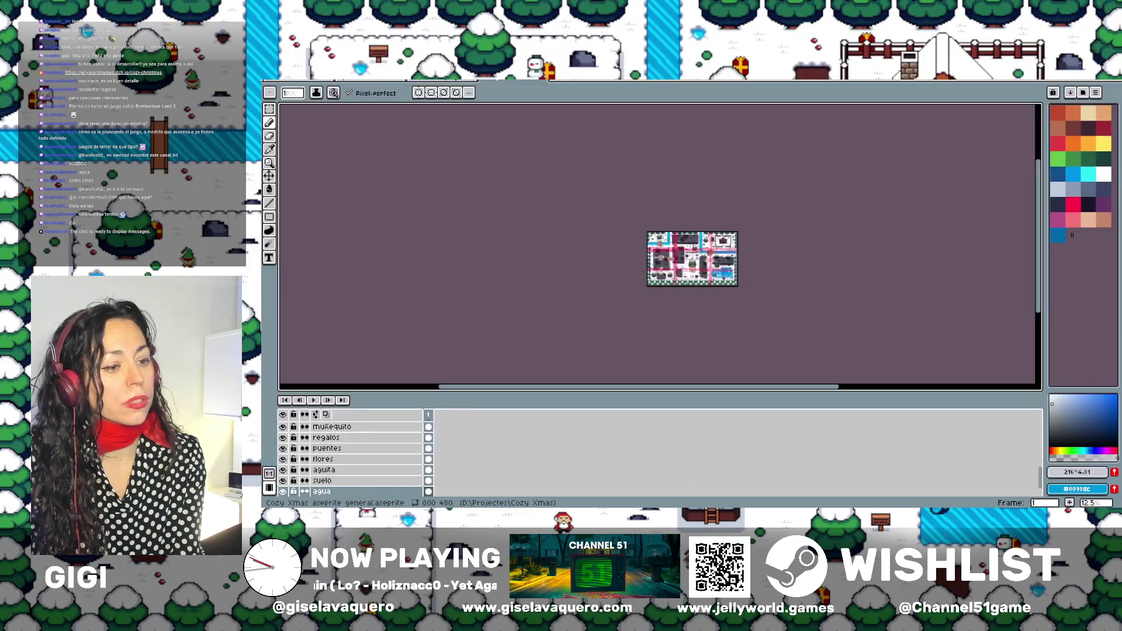
# Hide the laberintico maze and boceto sketch layers, toggling duende navidad too, to reveal the clean map.
pyautogui.scroll(6, 666, 341)
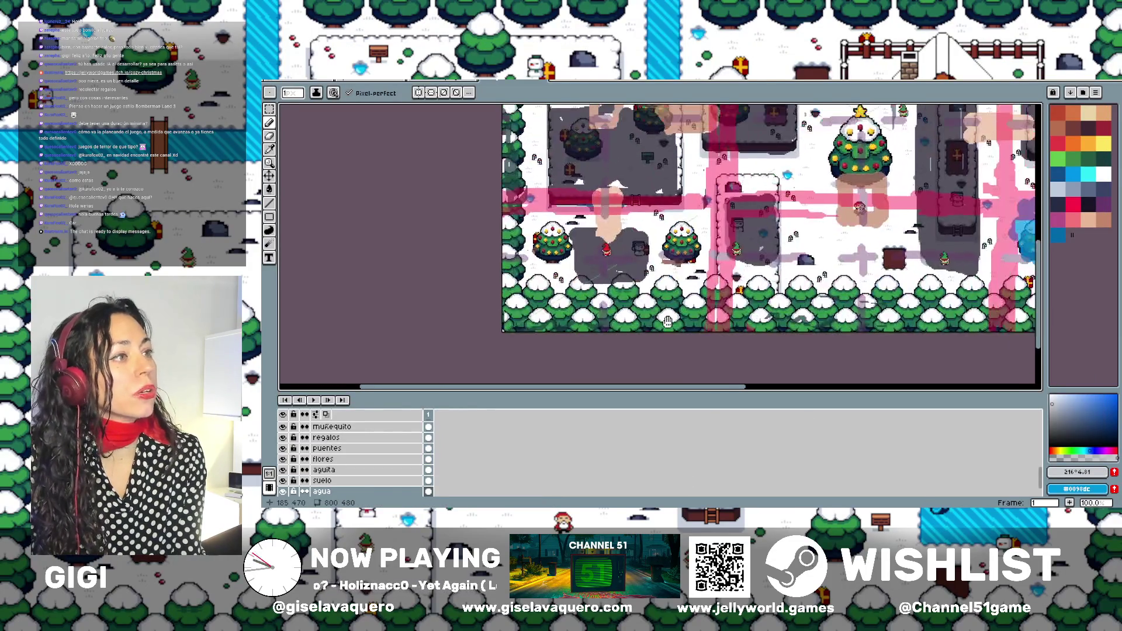
pyautogui.moveTo(372, 390); pyautogui.dragTo(452, 250)
pyautogui.scroll(2, 363, 351)
pyautogui.click(283, 284)
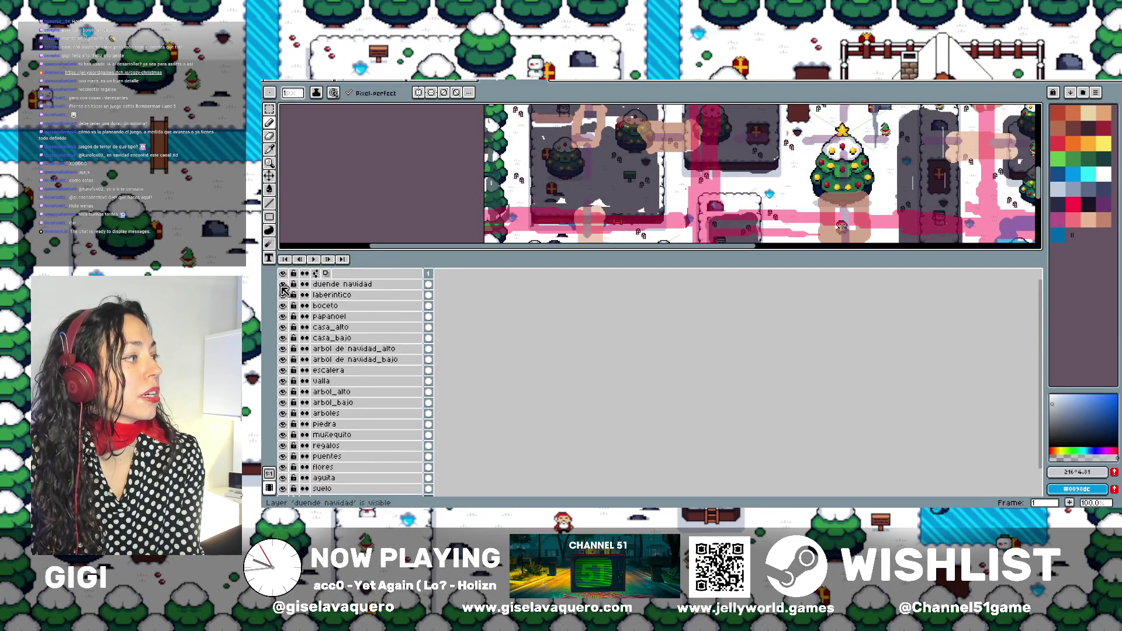
pyautogui.click(283, 295)
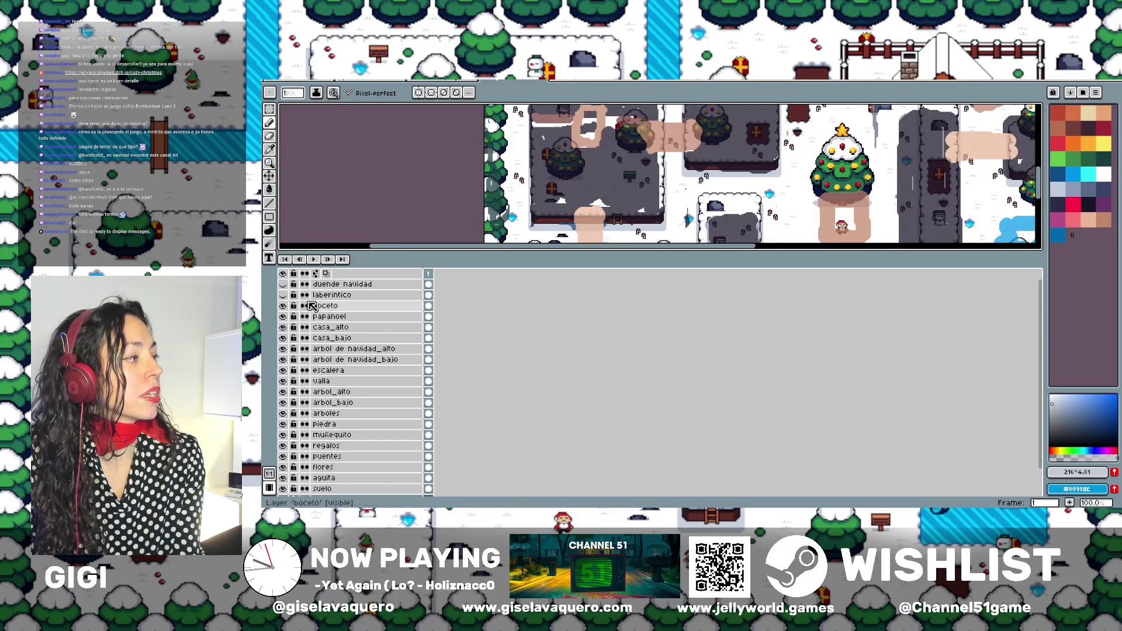
pyautogui.click(283, 305)
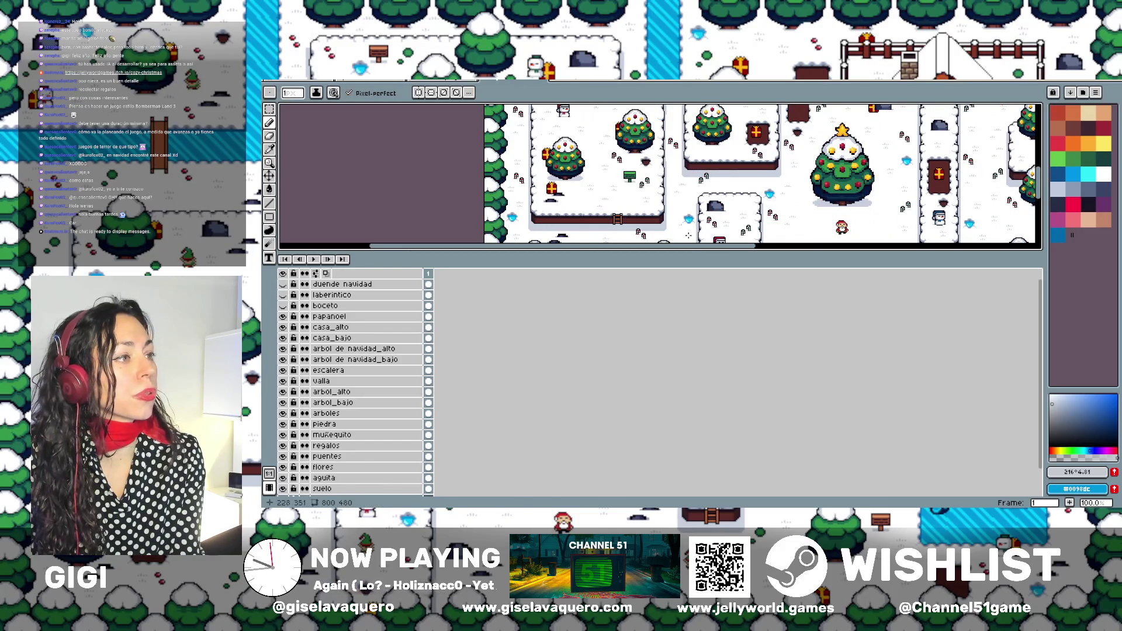
pyautogui.moveTo(685, 250); pyautogui.dragTo(685, 370)
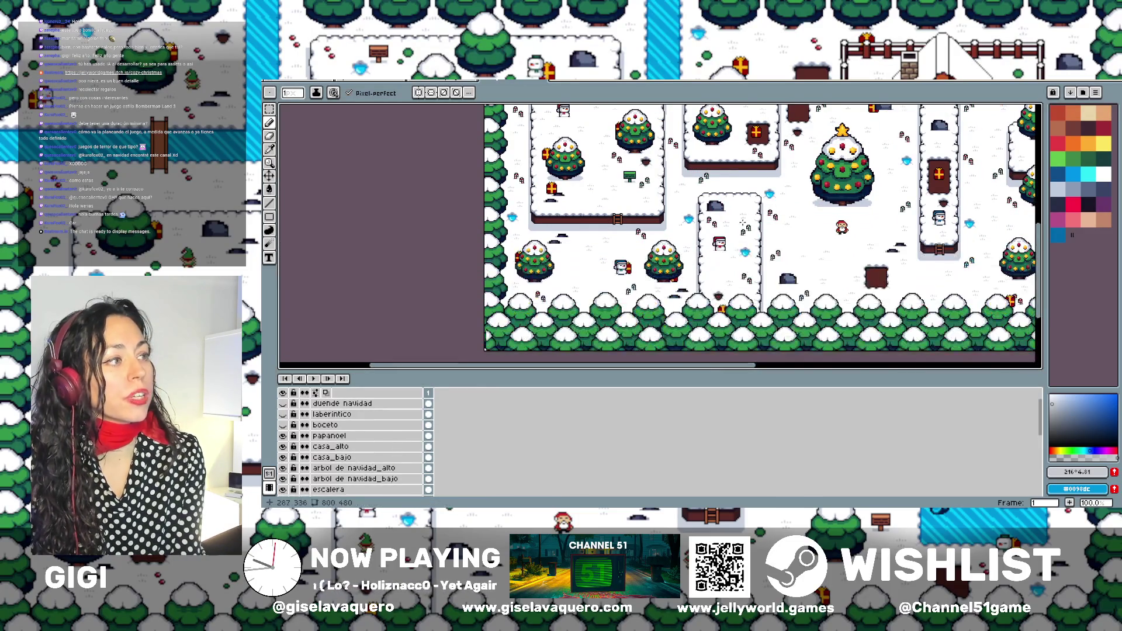
pyautogui.scroll(2, 744, 305)
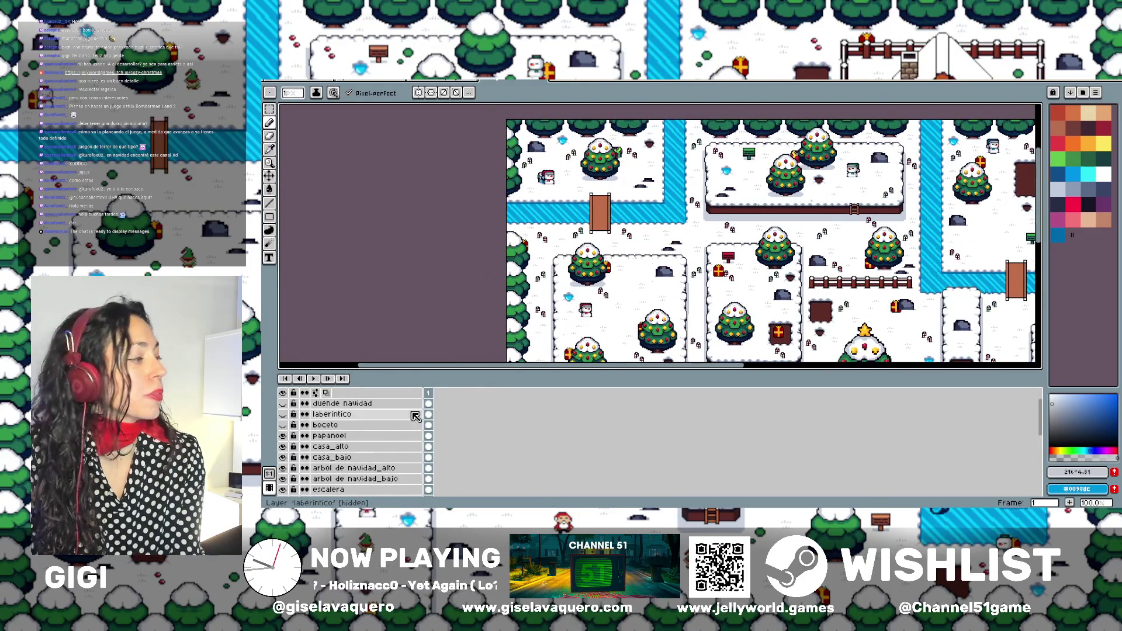
pyautogui.scroll(-2, 344, 431)
pyautogui.scroll(-8, 344, 431)
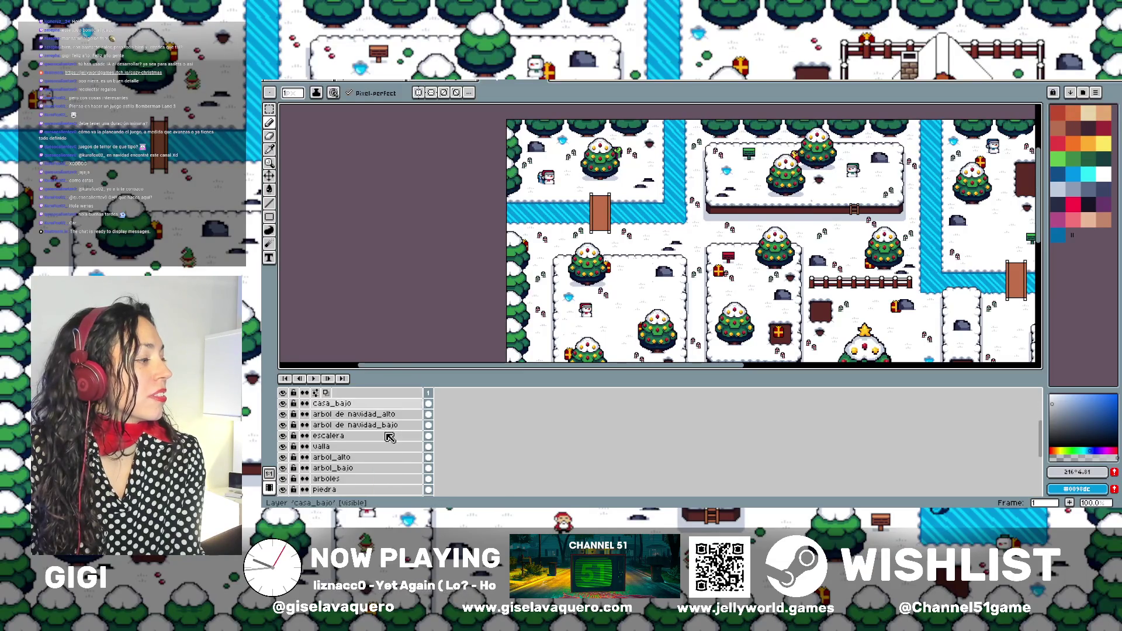
pyautogui.scroll(10, 391, 438)
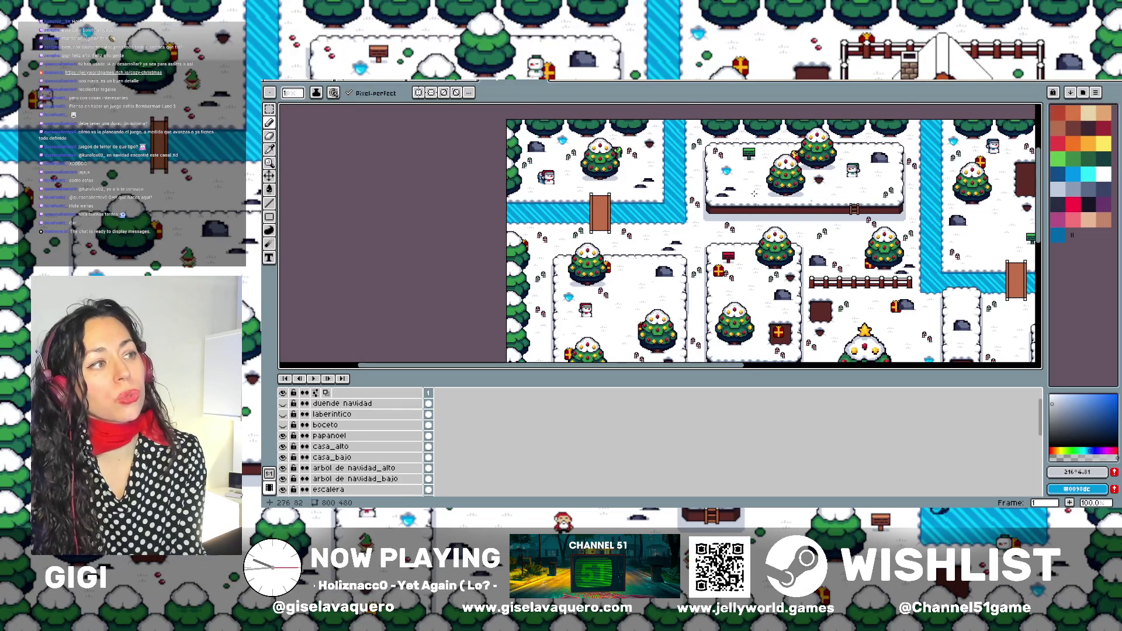
pyautogui.scroll(-2, 736, 257)
pyautogui.hscroll(-2, 736, 257)
pyautogui.hscroll(5, 843, 212)
pyautogui.scroll(-2, 843, 211)
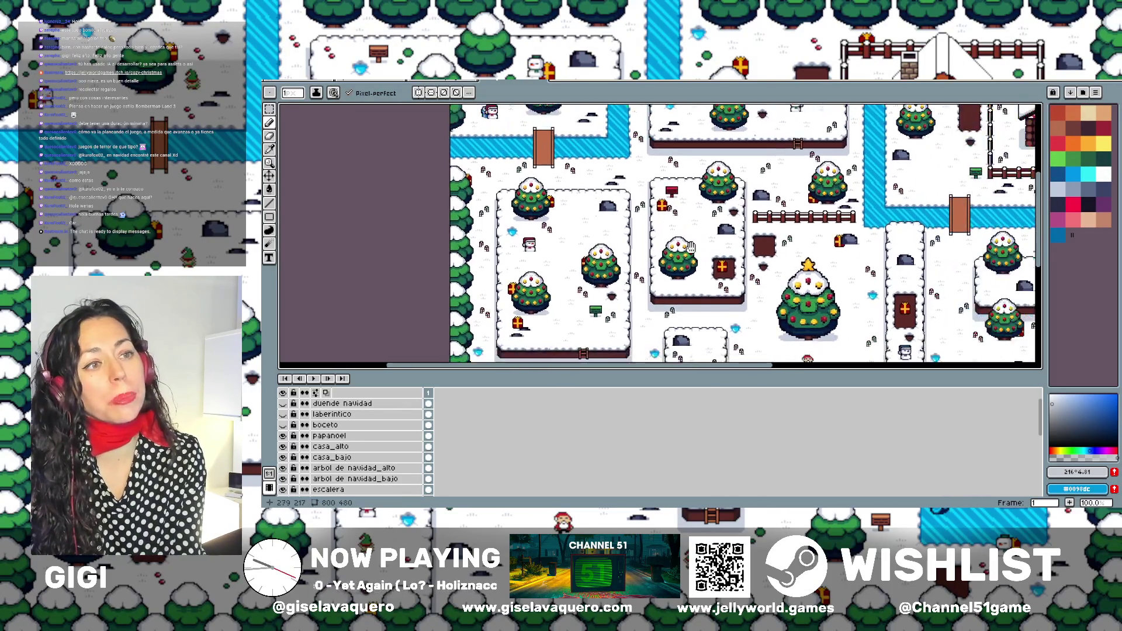
pyautogui.scroll(1, 843, 212)
pyautogui.hscroll(1, 844, 212)
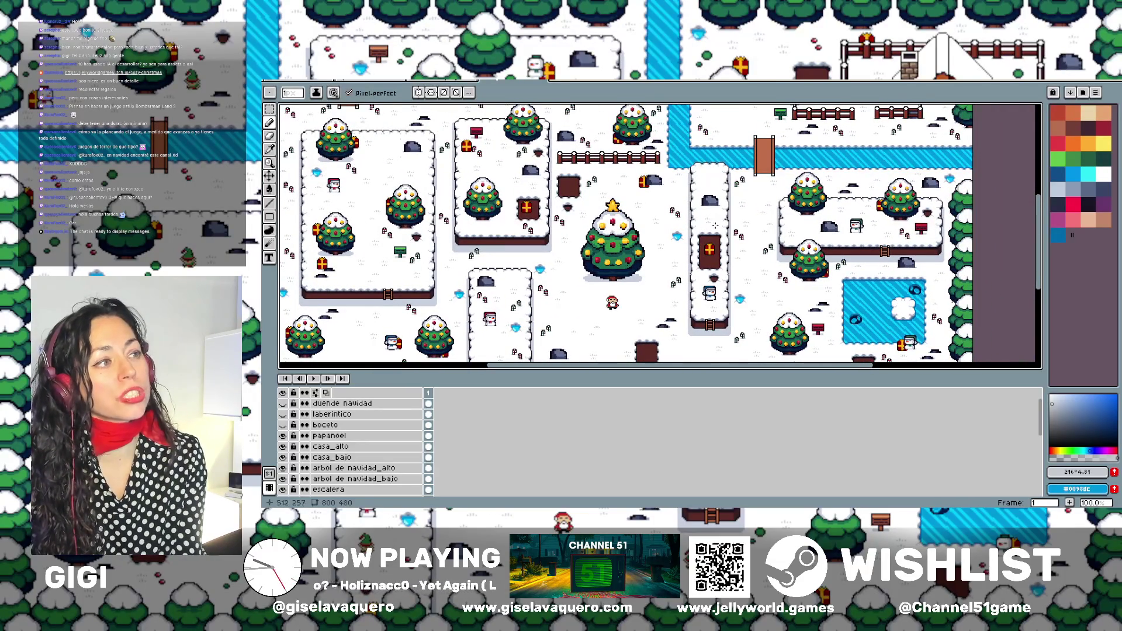
pyautogui.scroll(1, 695, 227)
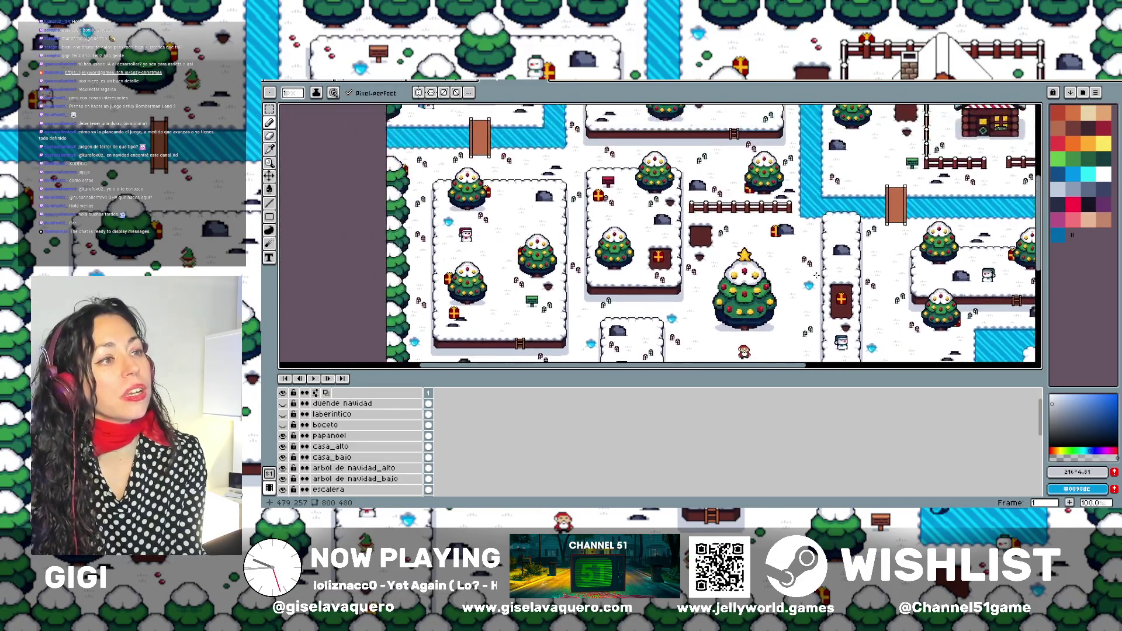
pyautogui.scroll(-2, 912, 267)
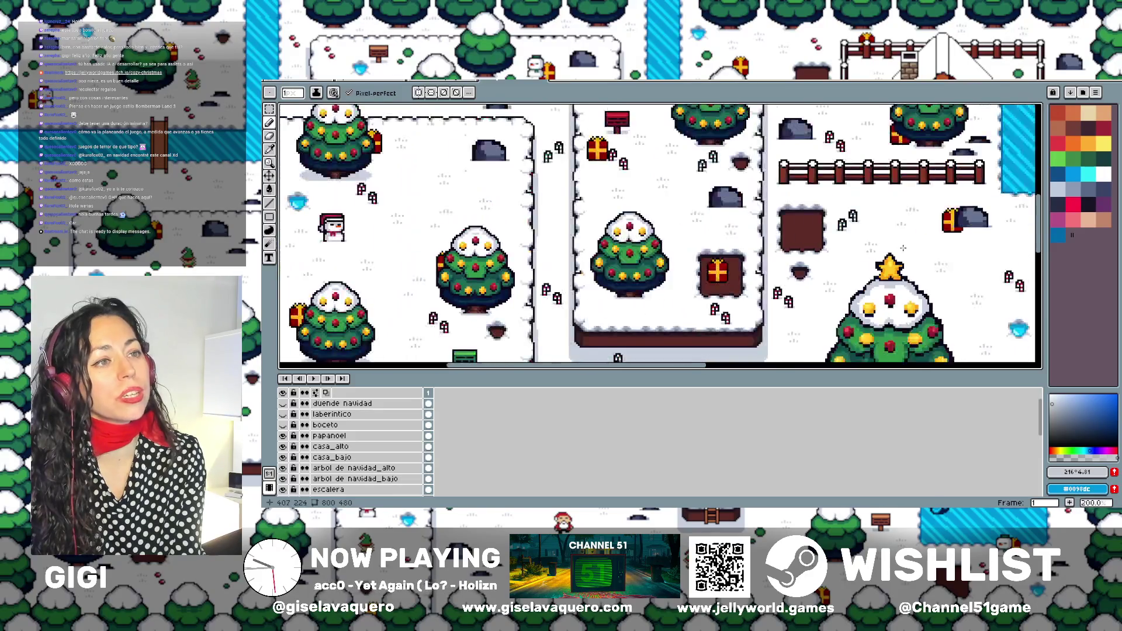
pyautogui.scroll(2, 893, 244)
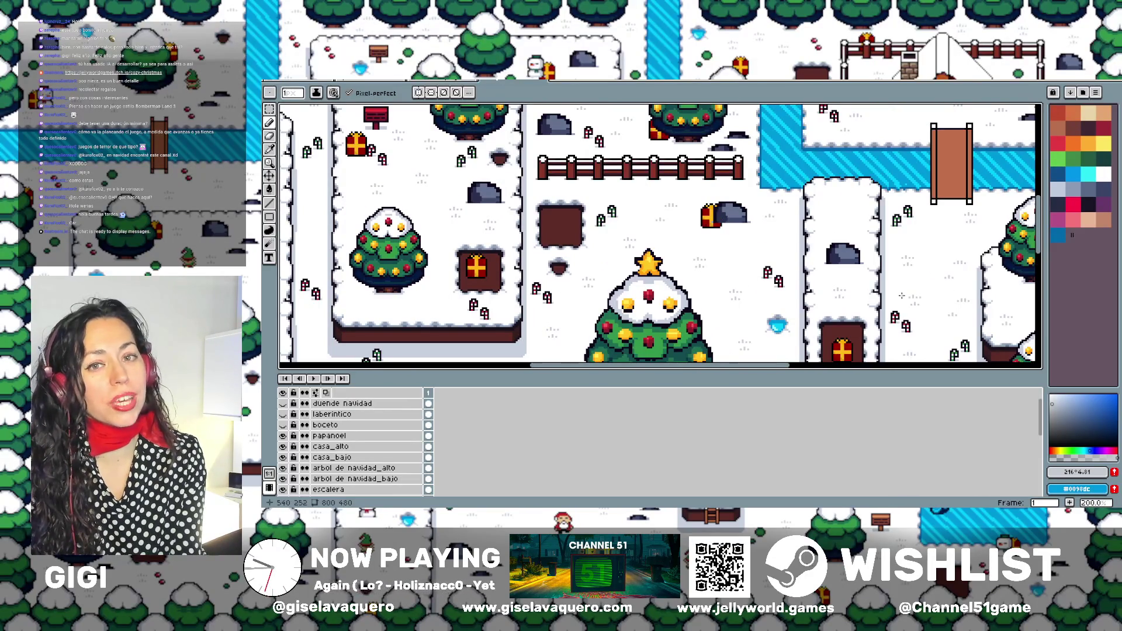
pyautogui.scroll(3, 556, 151)
pyautogui.hscroll(-3, 556, 150)
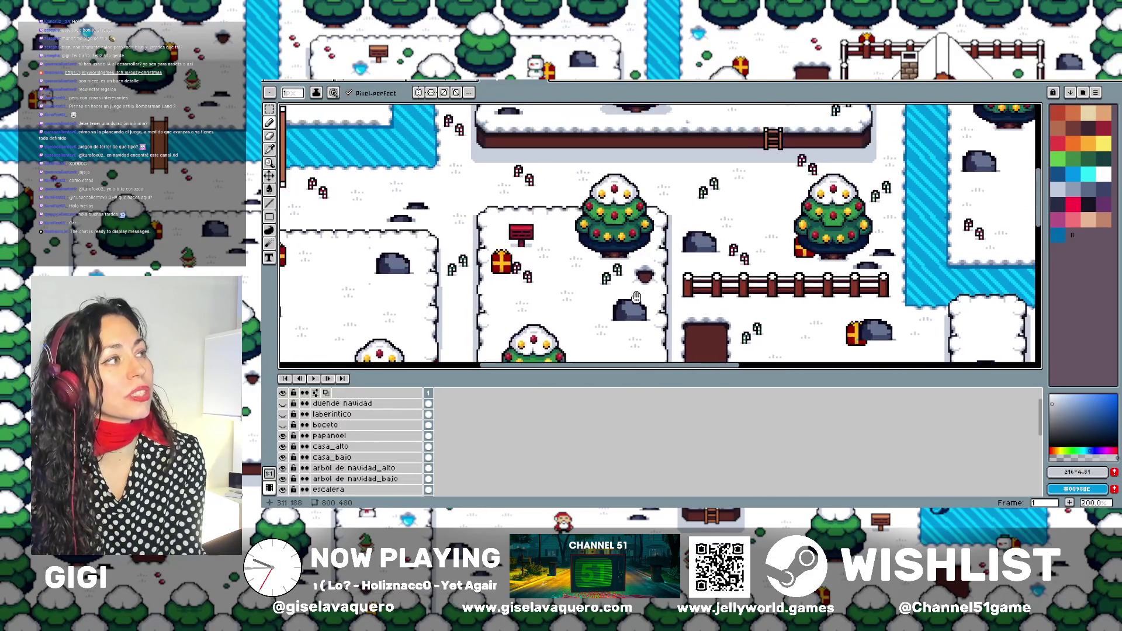
pyautogui.hscroll(-5, 556, 151)
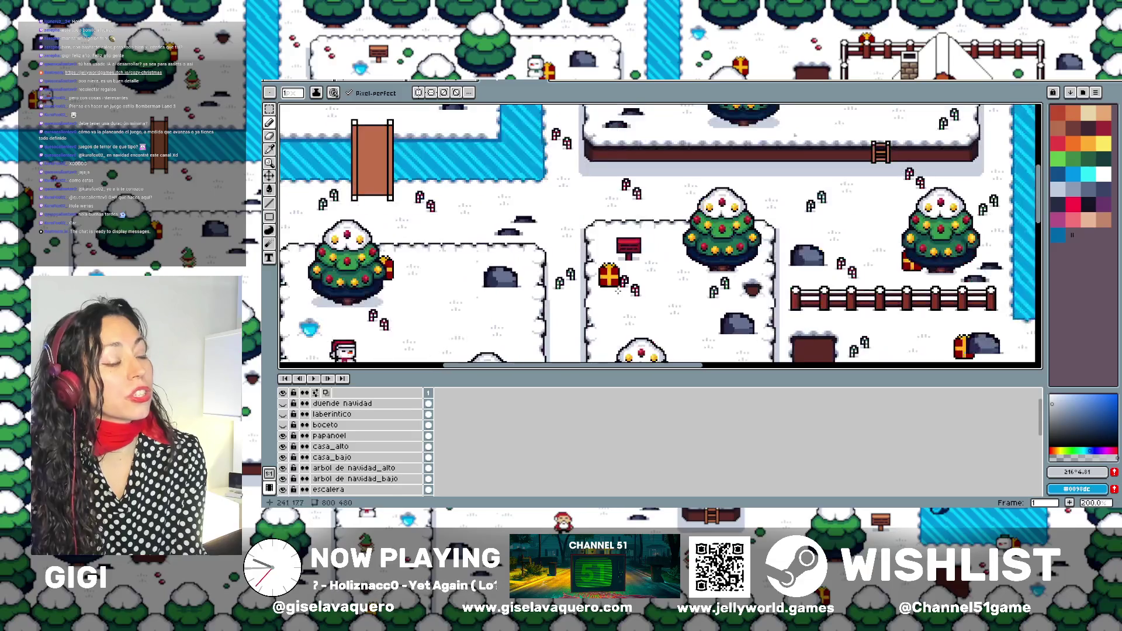
pyautogui.hscroll(-2, 667, 259)
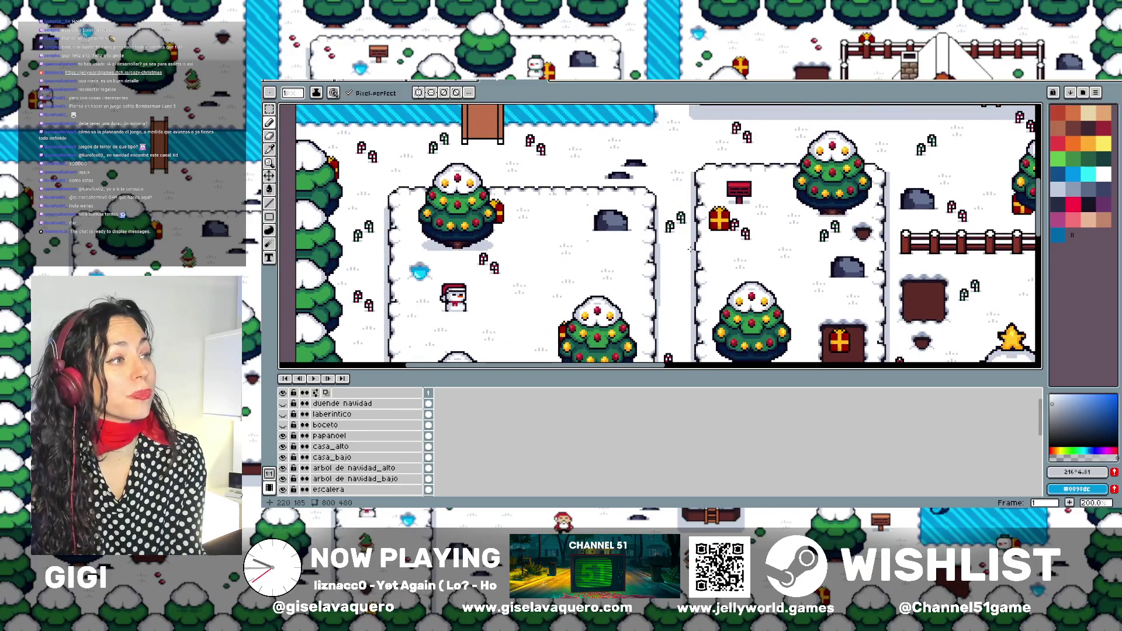
pyautogui.hscroll(-2, 745, 318)
pyautogui.scroll(1, 745, 318)
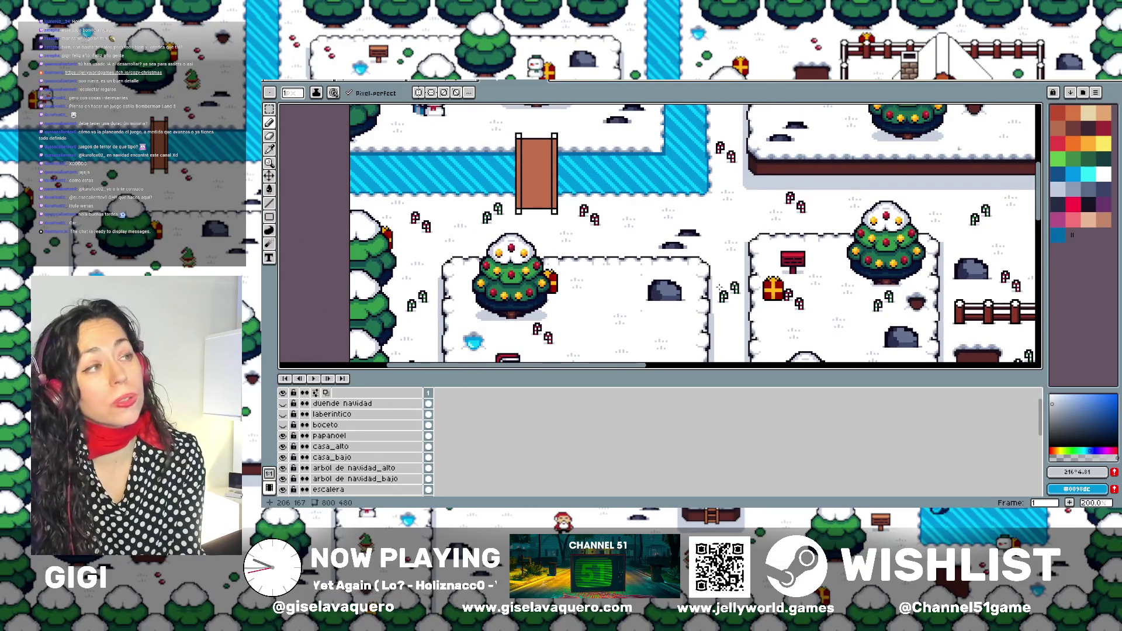
pyautogui.scroll(-4, 720, 288)
pyautogui.scroll(3, 621, 207)
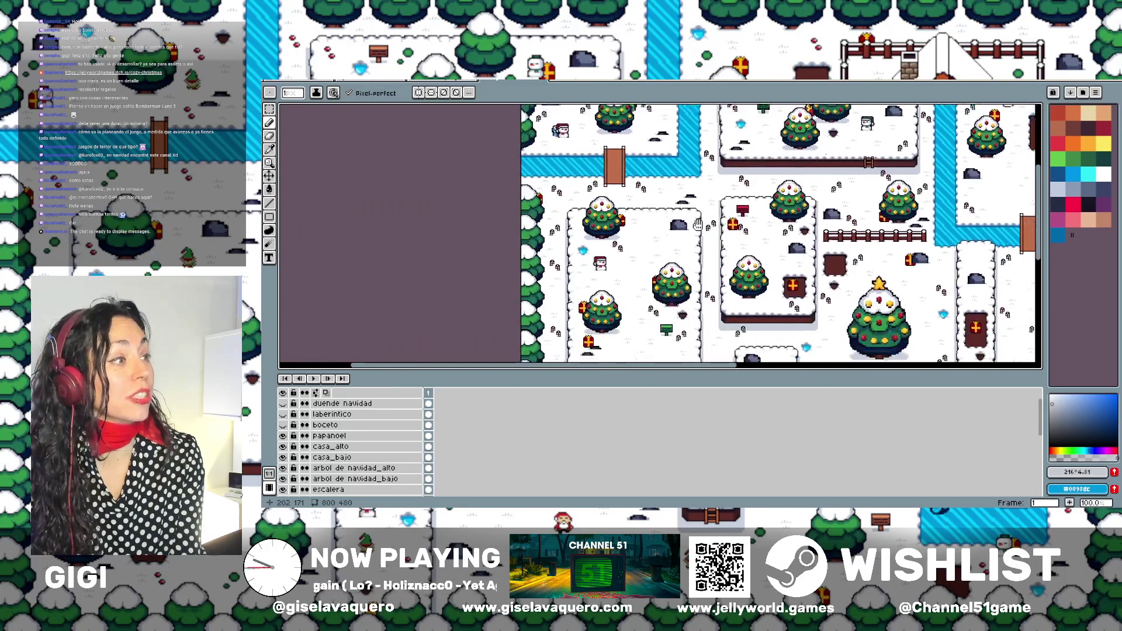
pyautogui.scroll(1, 621, 206)
pyautogui.scroll(-1, 606, 310)
pyautogui.scroll(1, 605, 311)
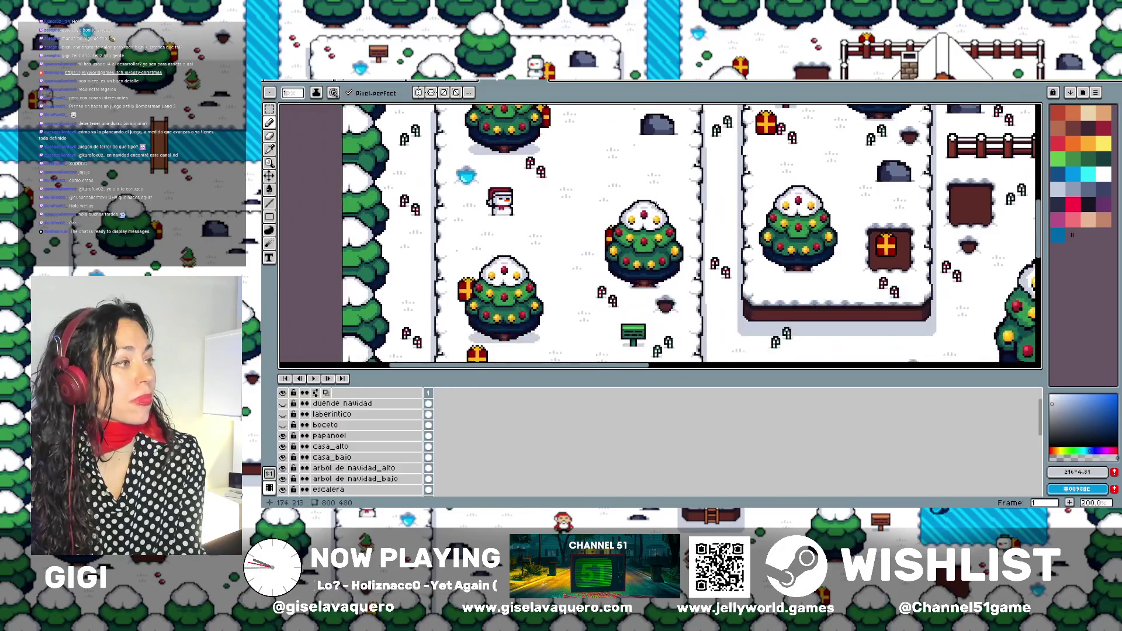
pyautogui.scroll(-2, 605, 311)
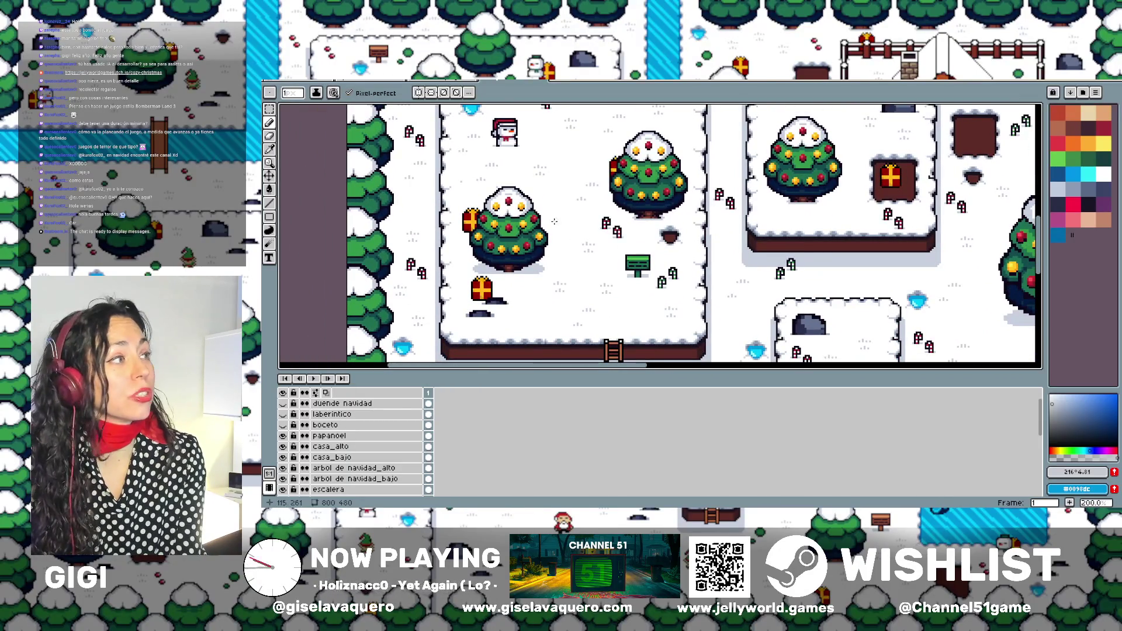
pyautogui.moveTo(505, 155); pyautogui.dragTo(593, 281)
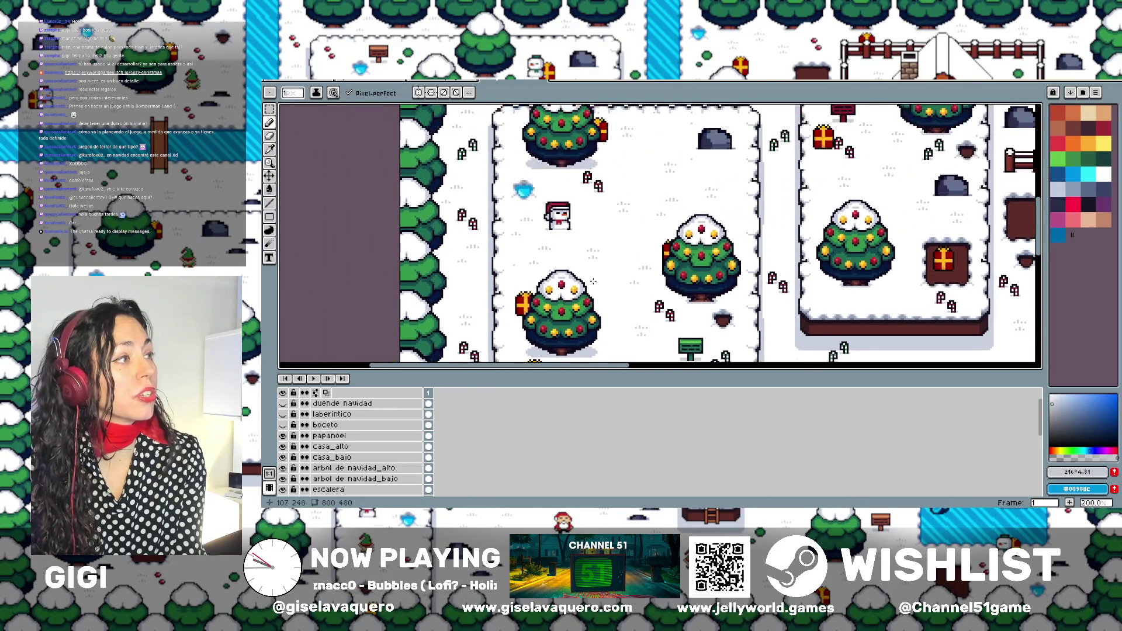
pyautogui.moveTo(542, 194)
pyautogui.mouseDown()
pyautogui.moveTo(632, 327)
pyautogui.moveTo(607, 234)
pyautogui.moveTo(640, 208)
pyautogui.moveTo(647, 117)
pyautogui.mouseUp()
pyautogui.scroll(1, 620, 222)
pyautogui.scroll(-3, 639, 213)
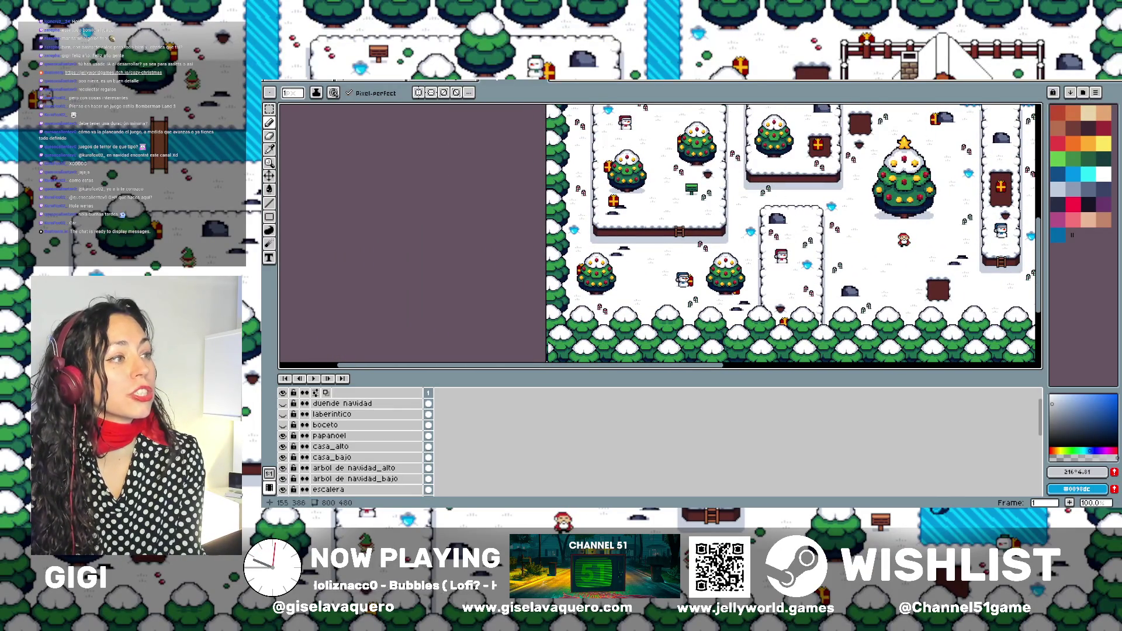
pyautogui.moveTo(819, 260)
pyautogui.mouseDown()
pyautogui.moveTo(672, 299)
pyautogui.moveTo(579, 299)
pyautogui.mouseUp()
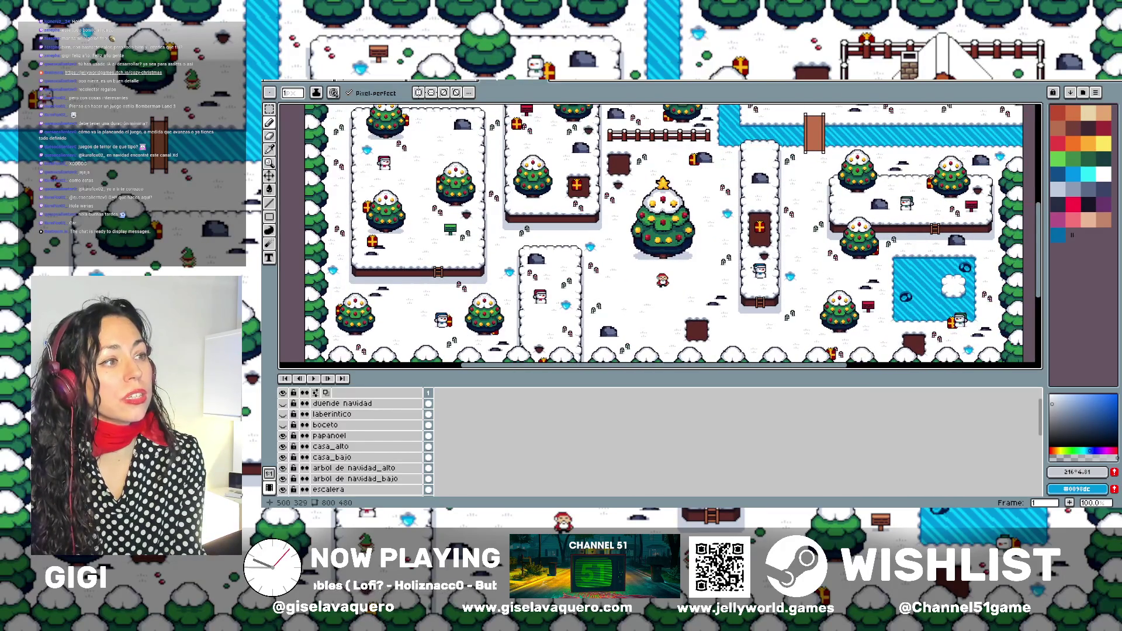
pyautogui.moveTo(833, 277); pyautogui.dragTo(786, 276)
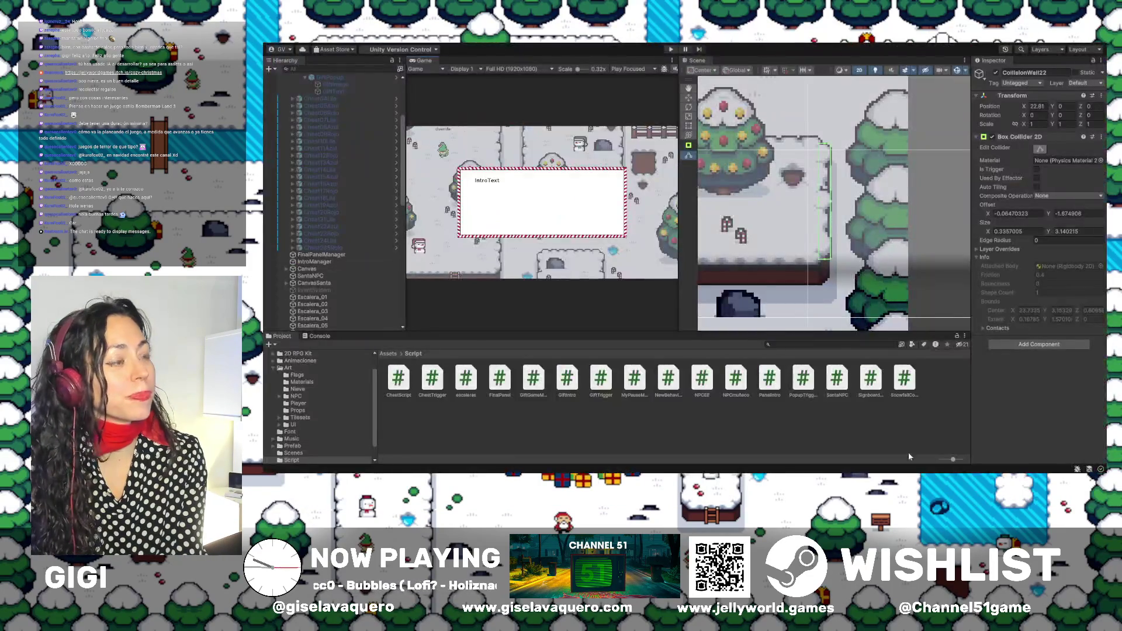
# Widen the Scene view, then zoom out and pan to survey the whole snowy level.
pyautogui.moveTo(678, 188); pyautogui.dragTo(582, 175)
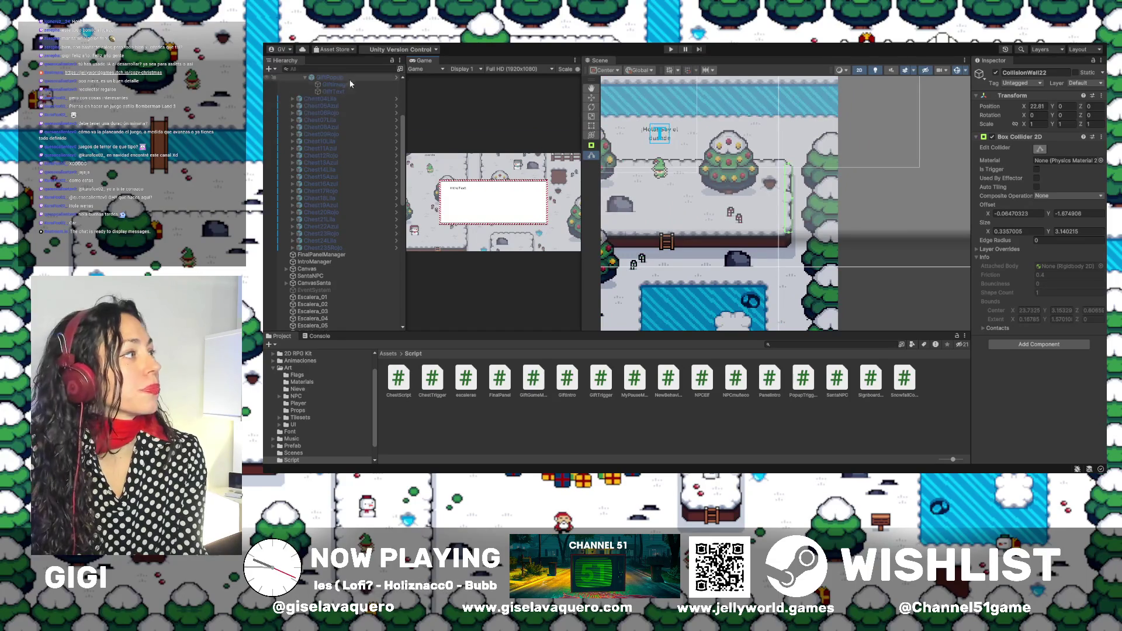
pyautogui.scroll(1, 344, 234)
pyautogui.scroll(-5, 833, 215)
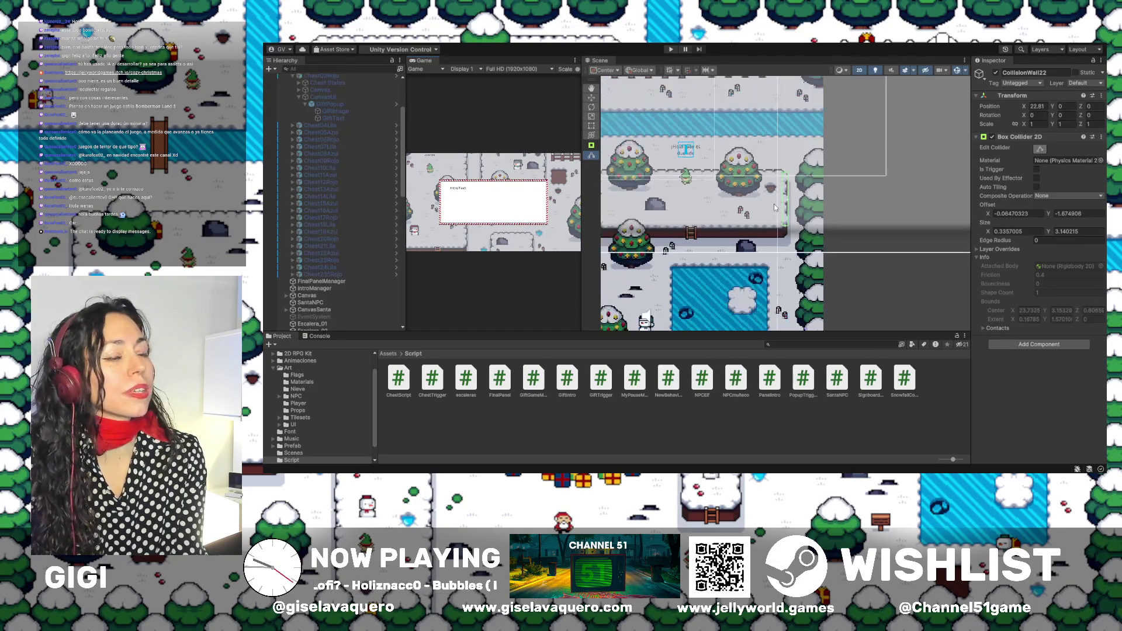
pyautogui.scroll(-3, 832, 215)
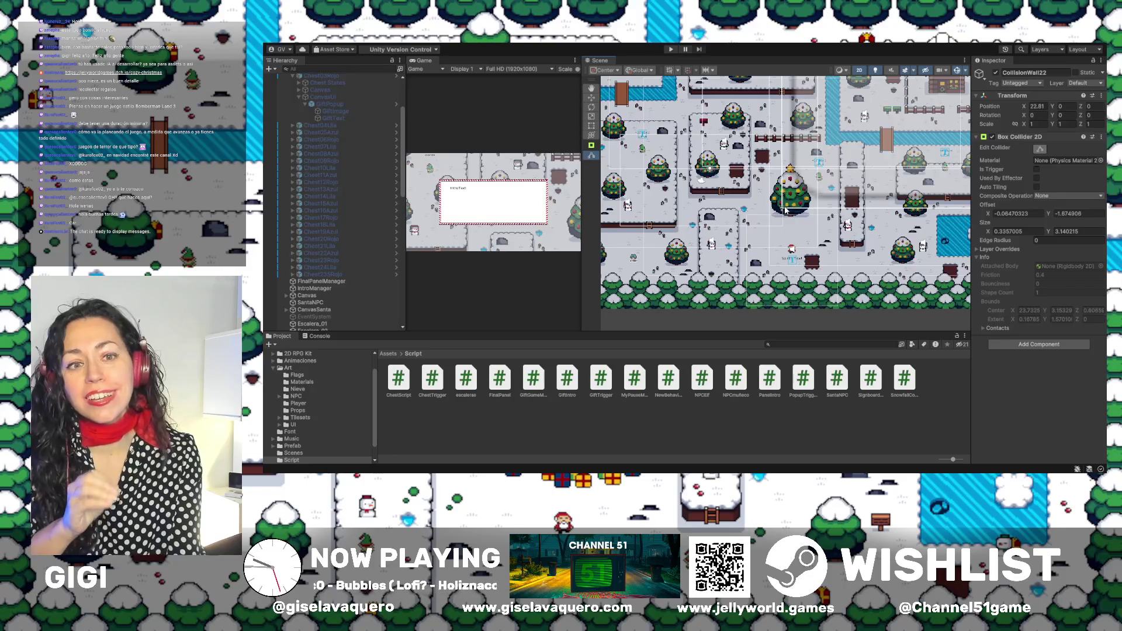
pyautogui.scroll(1, 785, 211)
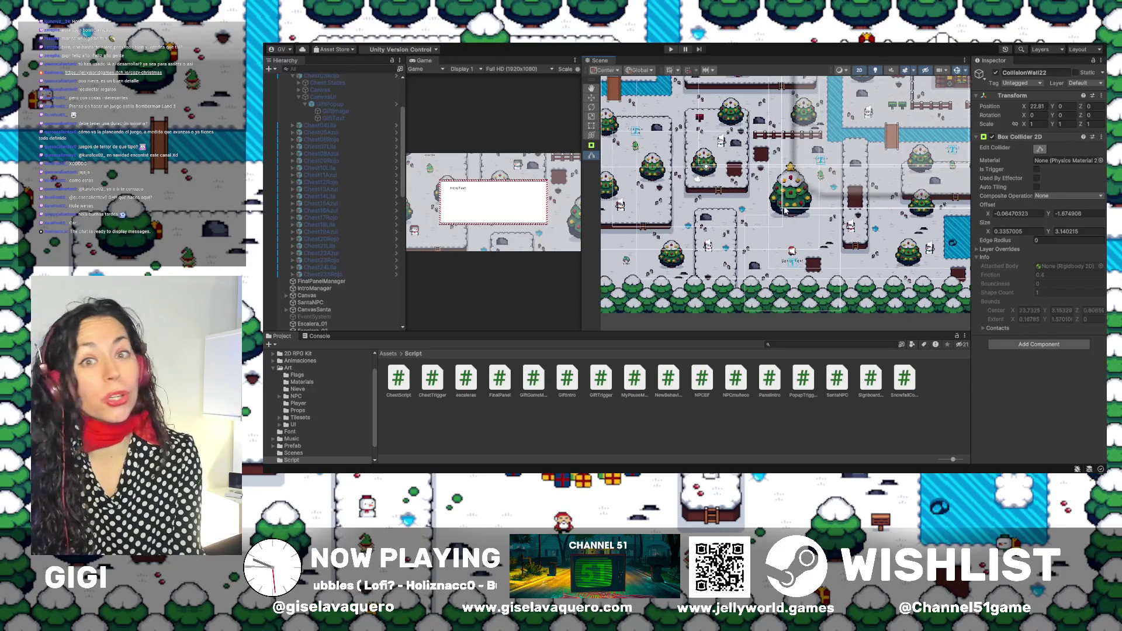
pyautogui.moveTo(705, 207); pyautogui.dragTo(755, 214)
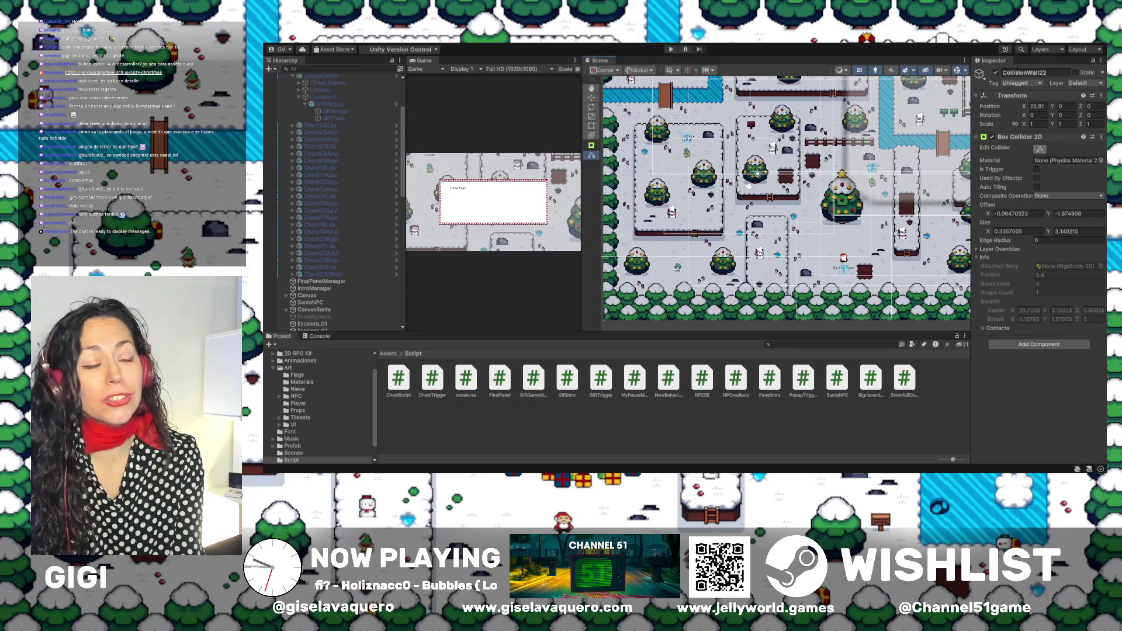
pyautogui.moveTo(809, 149)
pyautogui.mouseDown()
pyautogui.moveTo(817, 169)
pyautogui.moveTo(800, 178)
pyautogui.moveTo(840, 177)
pyautogui.mouseUp()
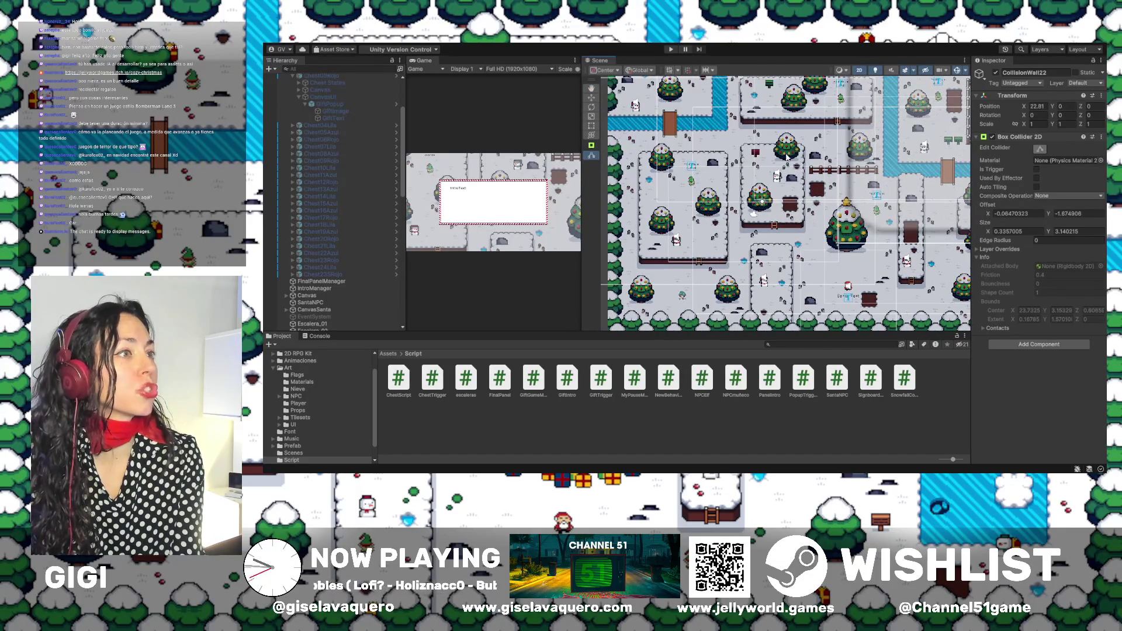
pyautogui.moveTo(784, 156); pyautogui.dragTo(776, 165)
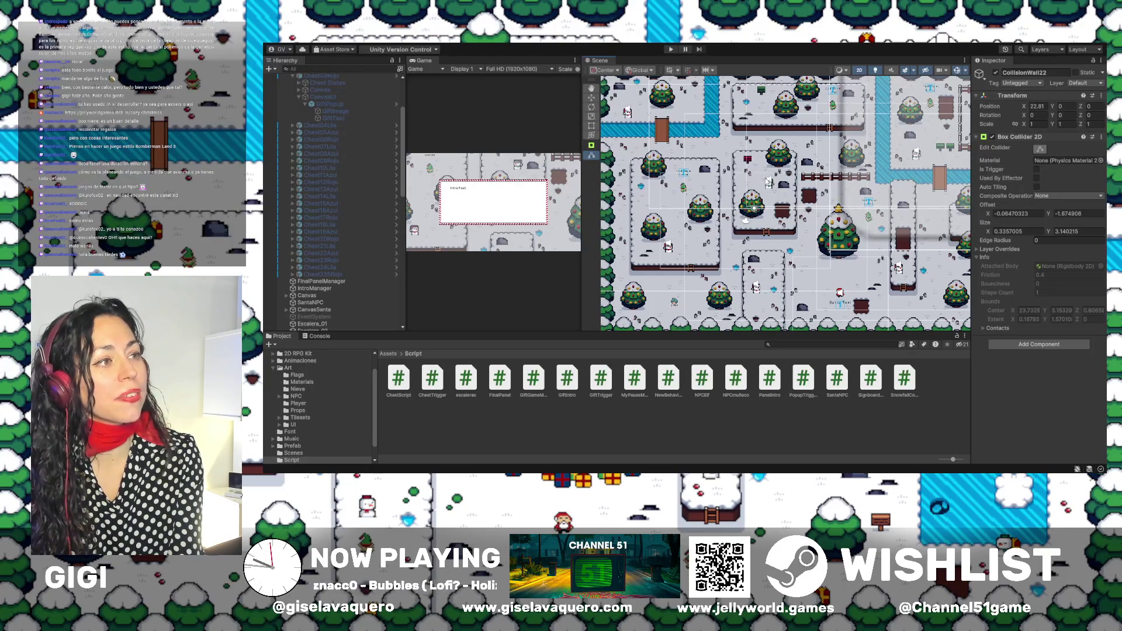
pyautogui.hotkey('alt', 'Tab')
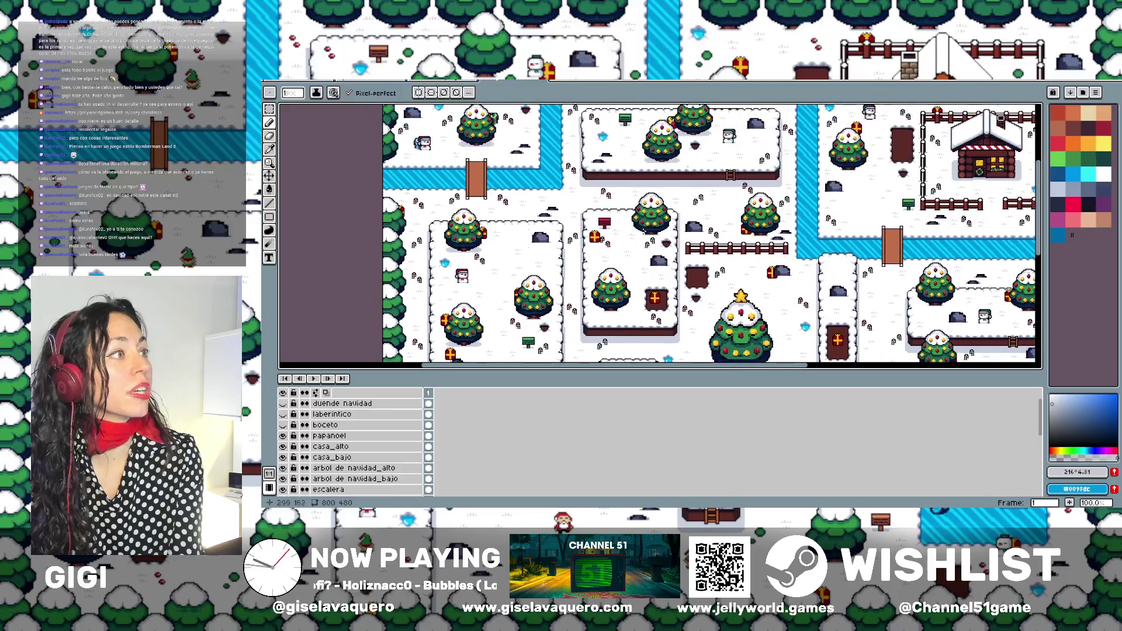
# Zoom and pan the Aseprite canvas to the platform around the ladder, then return to Unity.
pyautogui.moveTo(623, 261); pyautogui.dragTo(671, 282)
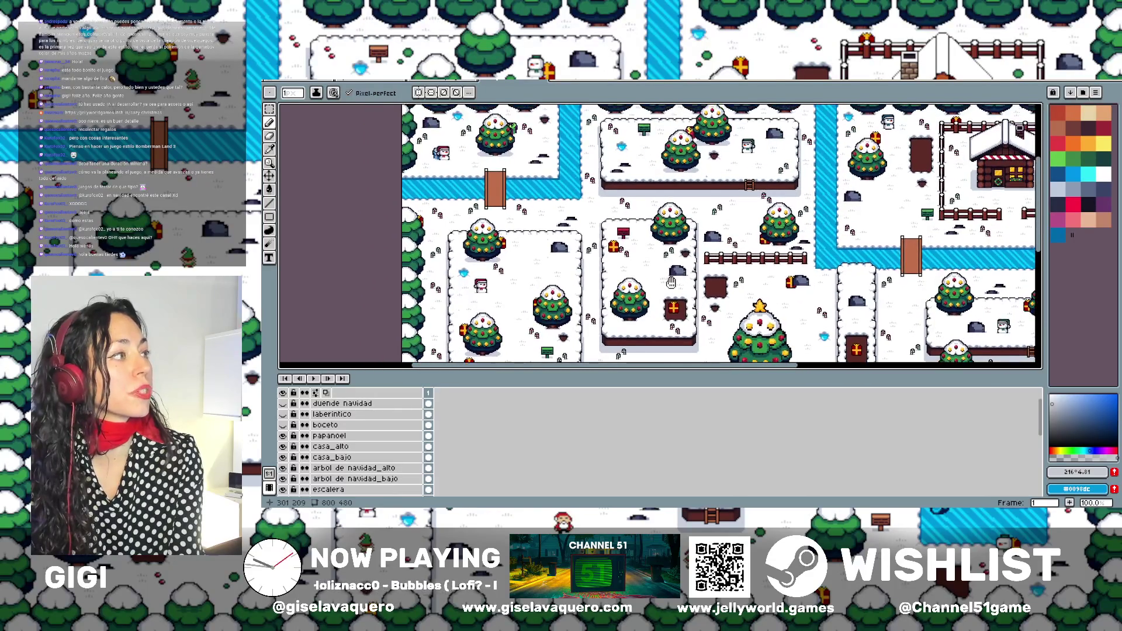
pyautogui.scroll(1, 719, 208)
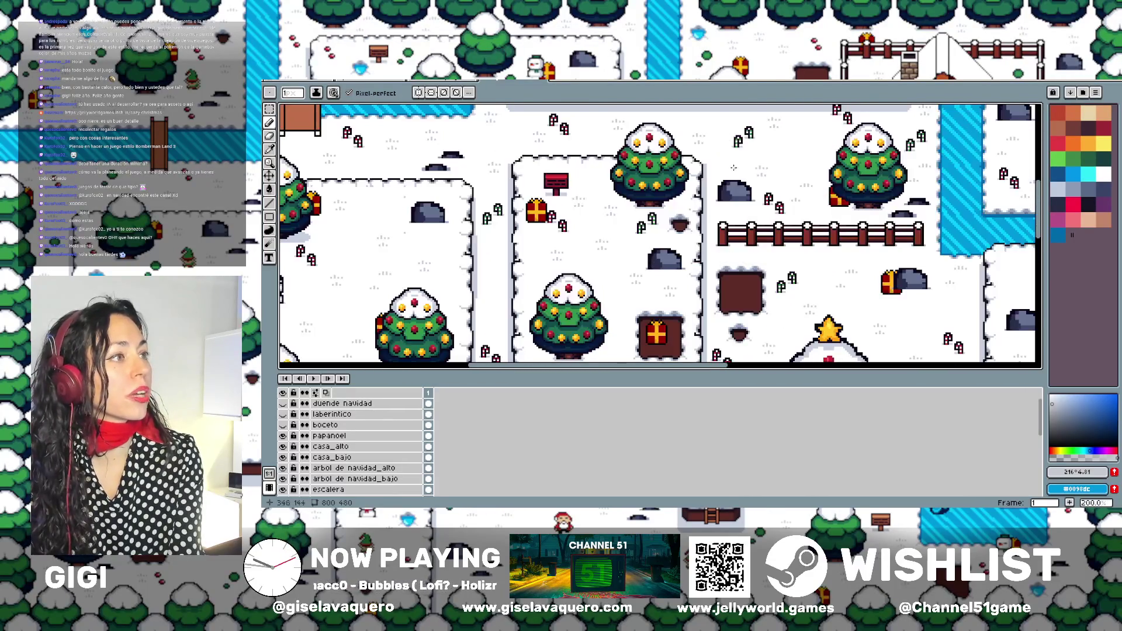
pyautogui.scroll(-4, 720, 208)
pyautogui.scroll(5, 720, 208)
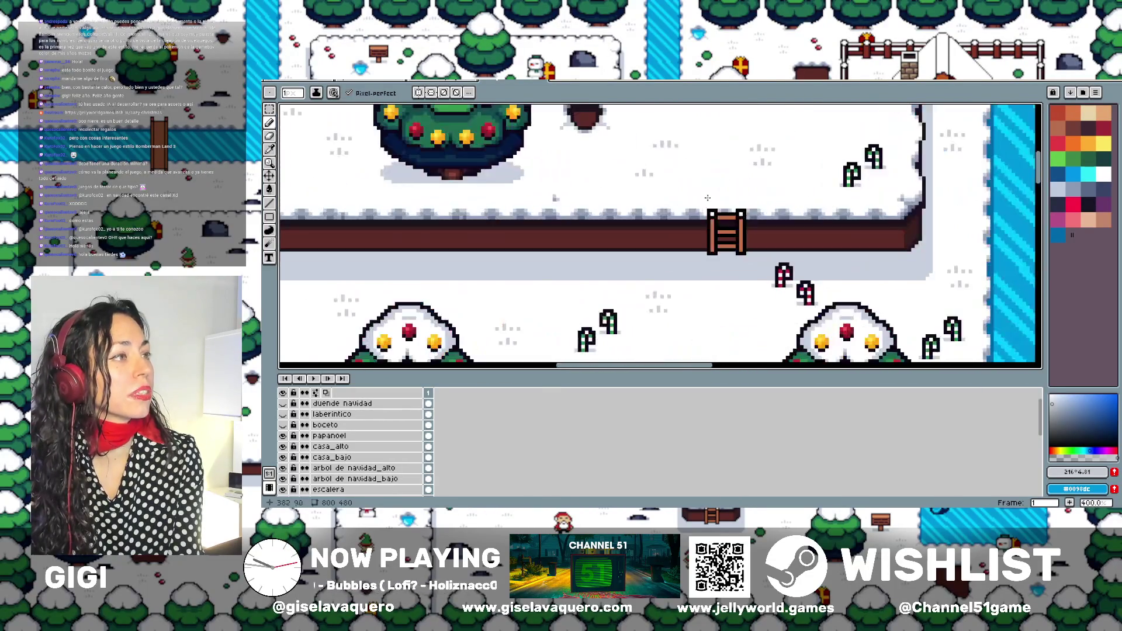
pyautogui.moveTo(709, 182); pyautogui.dragTo(720, 219)
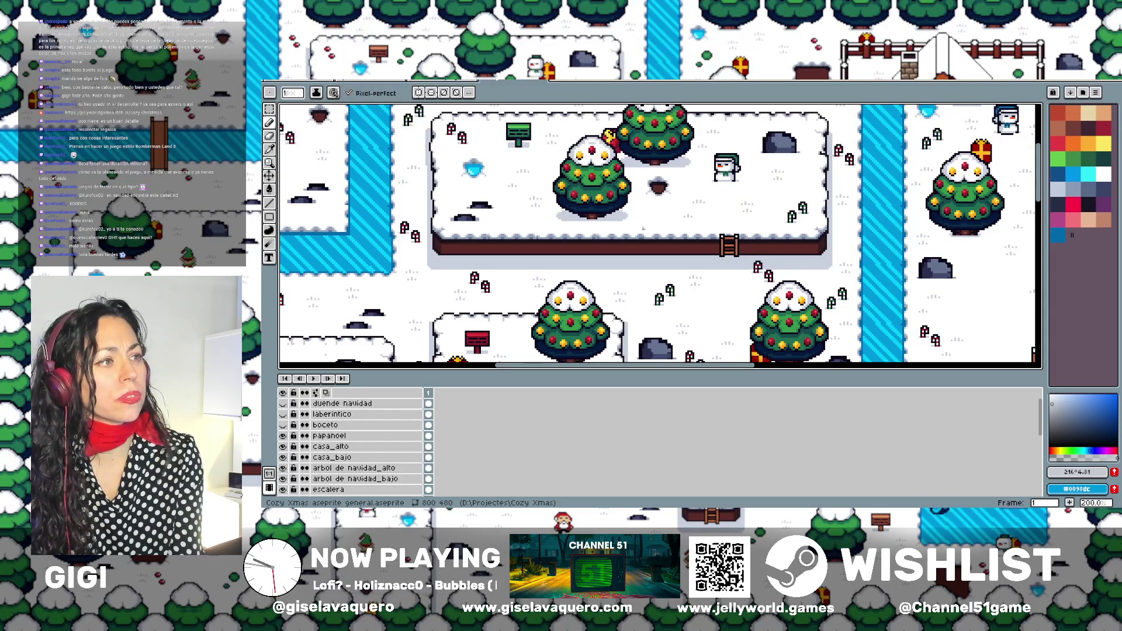
pyautogui.hotkey('alt', 'Tab')
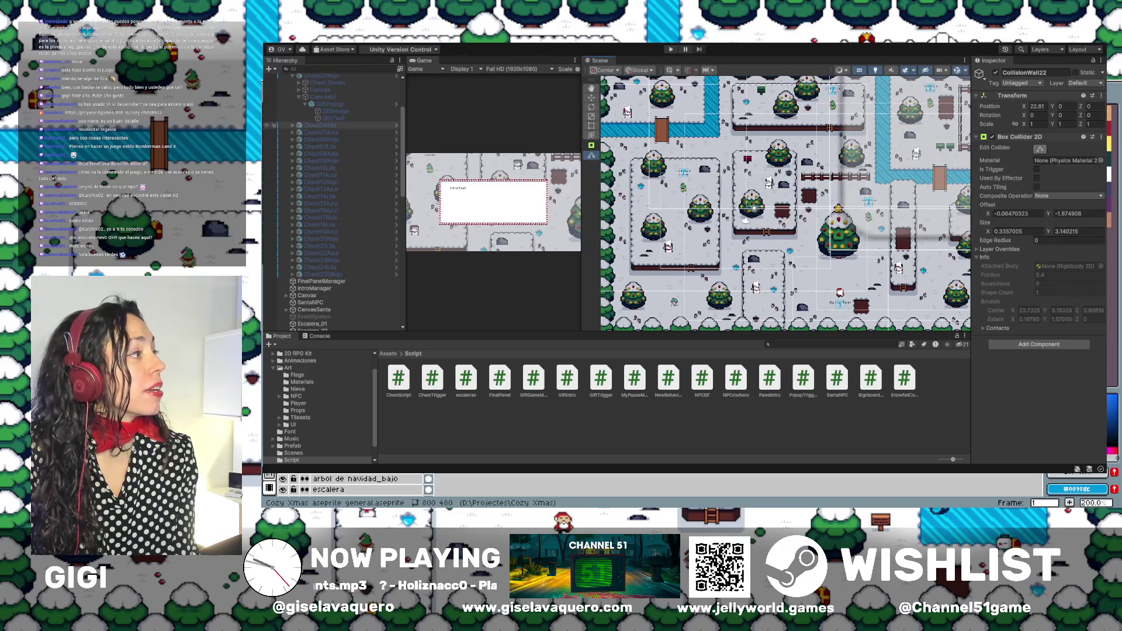
# Select Chest04Lila to show its 1.78 by 1.06 trigger Box Collider 2D beside a wider map view.
pyautogui.click(329, 125)
pyautogui.moveTo(844, 201); pyautogui.dragTo(818, 202)
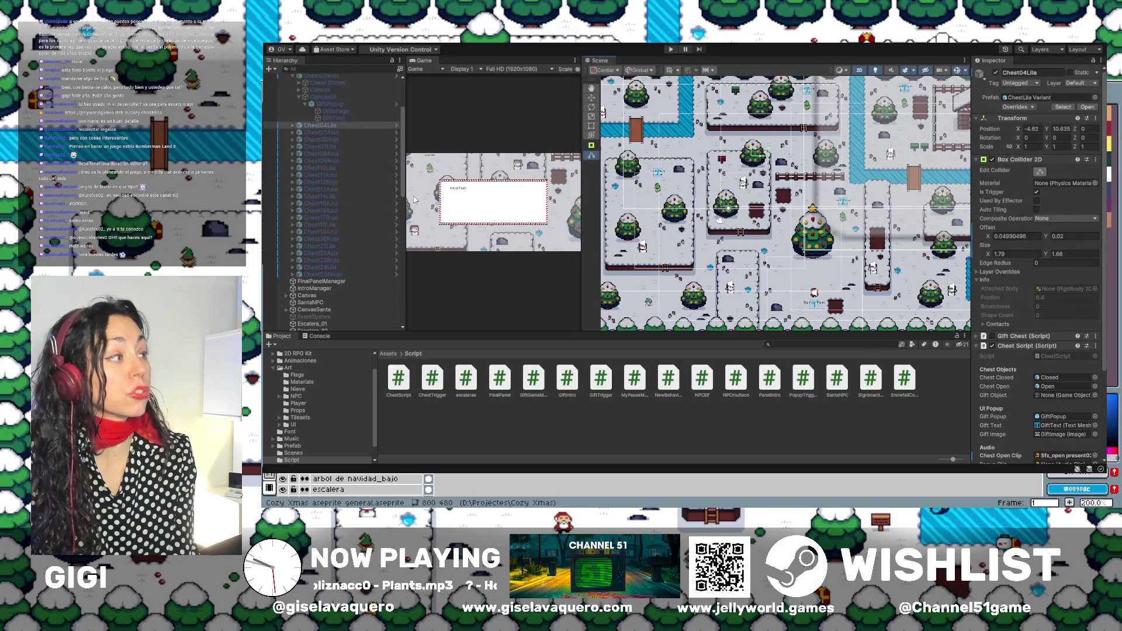
pyautogui.moveTo(404, 209); pyautogui.dragTo(359, 211)
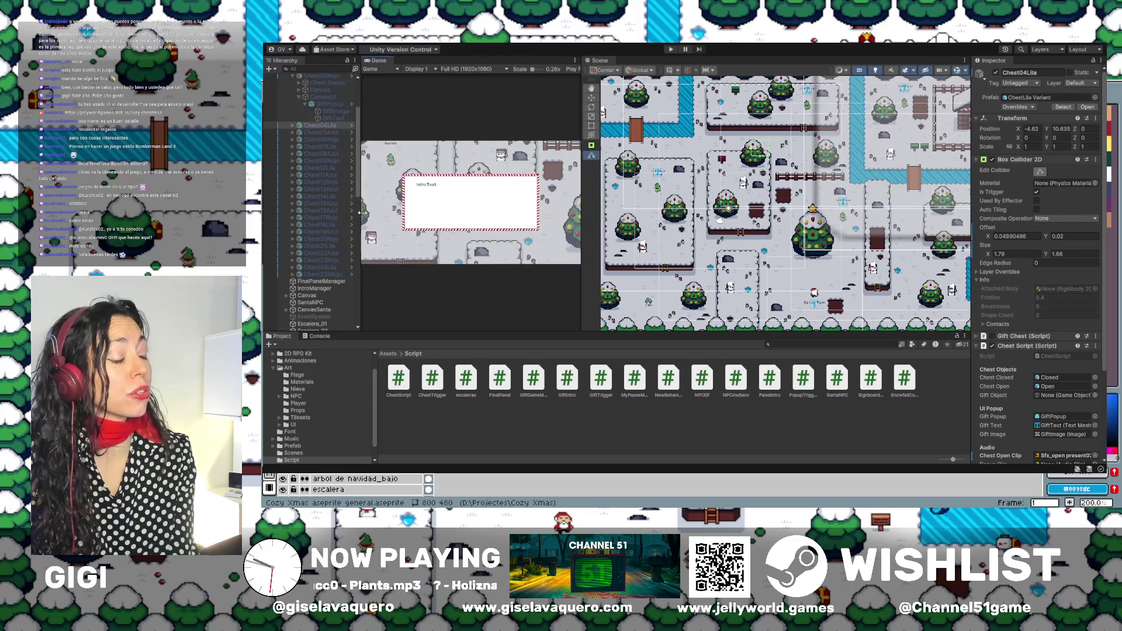
pyautogui.scroll(-5, 872, 236)
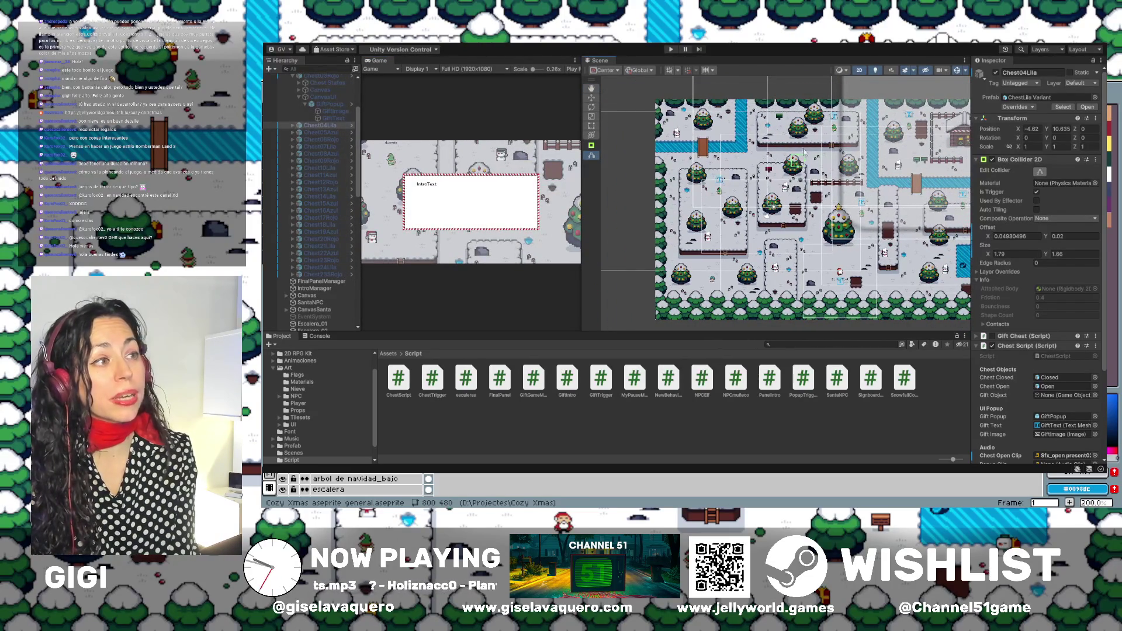
pyautogui.moveTo(918, 200); pyautogui.dragTo(866, 207)
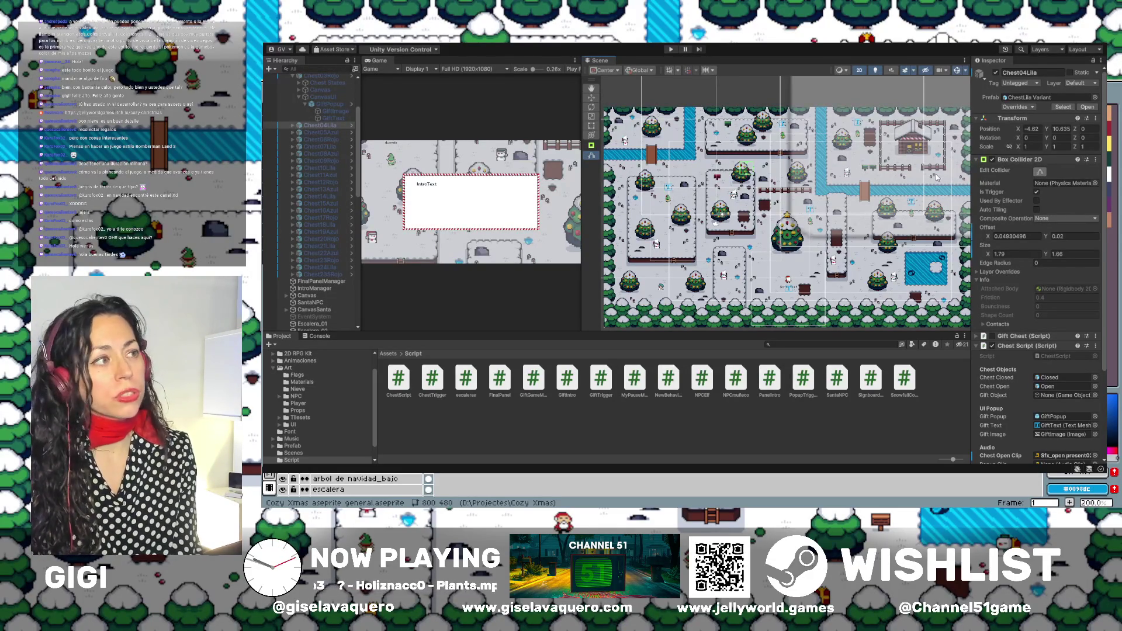
pyautogui.moveTo(941, 168); pyautogui.dragTo(932, 161)
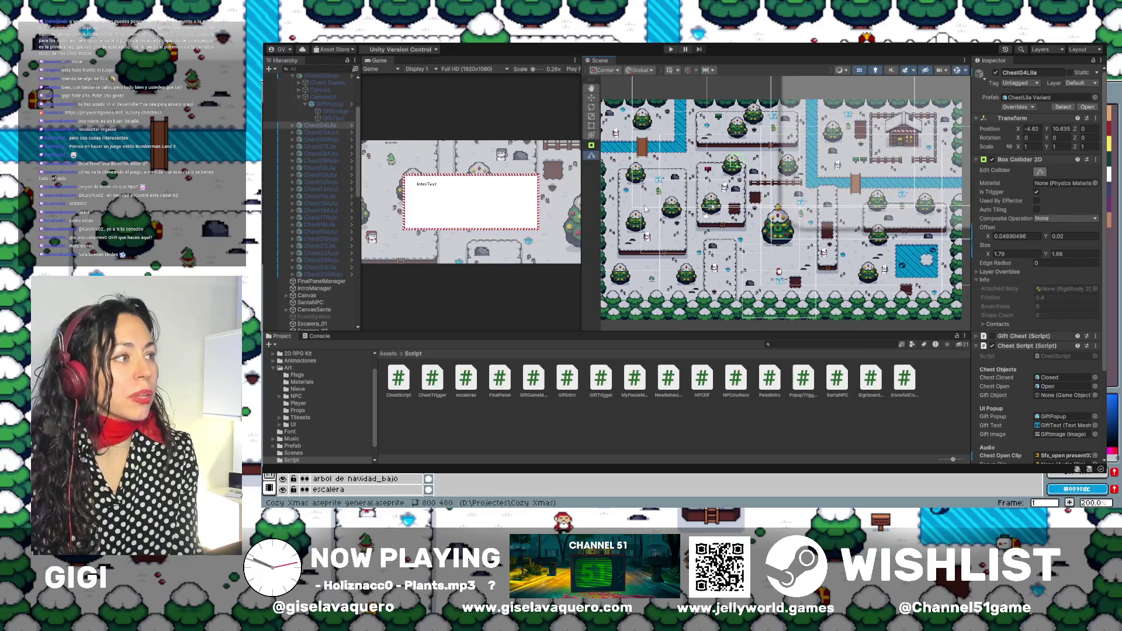
pyautogui.moveTo(582, 212); pyautogui.dragTo(535, 216)
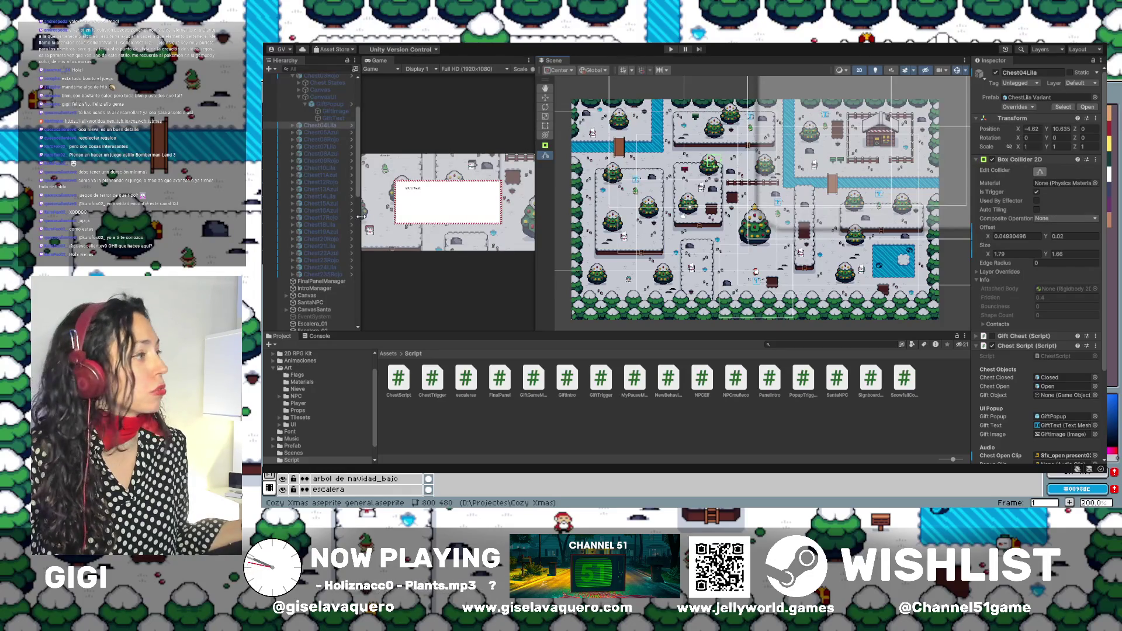
# Widen the Hierarchy and zoom the Scene view onto the tree beside the snowman.
pyautogui.moveTo(360, 218)
pyautogui.mouseDown()
pyautogui.moveTo(456, 217)
pyautogui.moveTo(409, 217)
pyautogui.mouseUp()
pyautogui.scroll(-10, 334, 161)
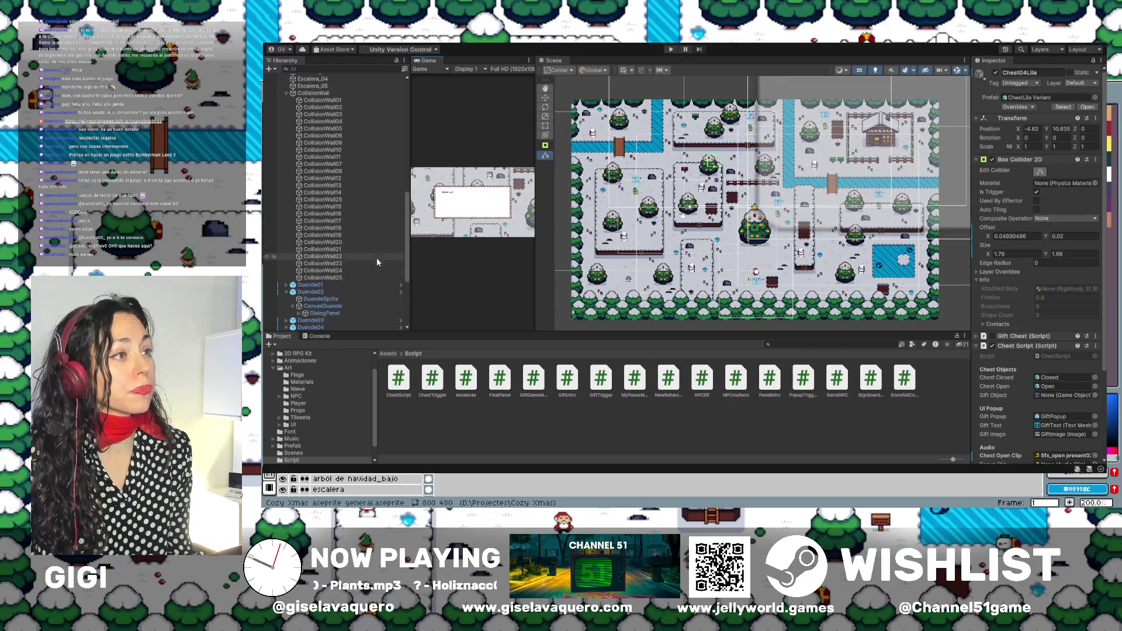
pyautogui.scroll(3, 692, 164)
pyautogui.scroll(3, 734, 167)
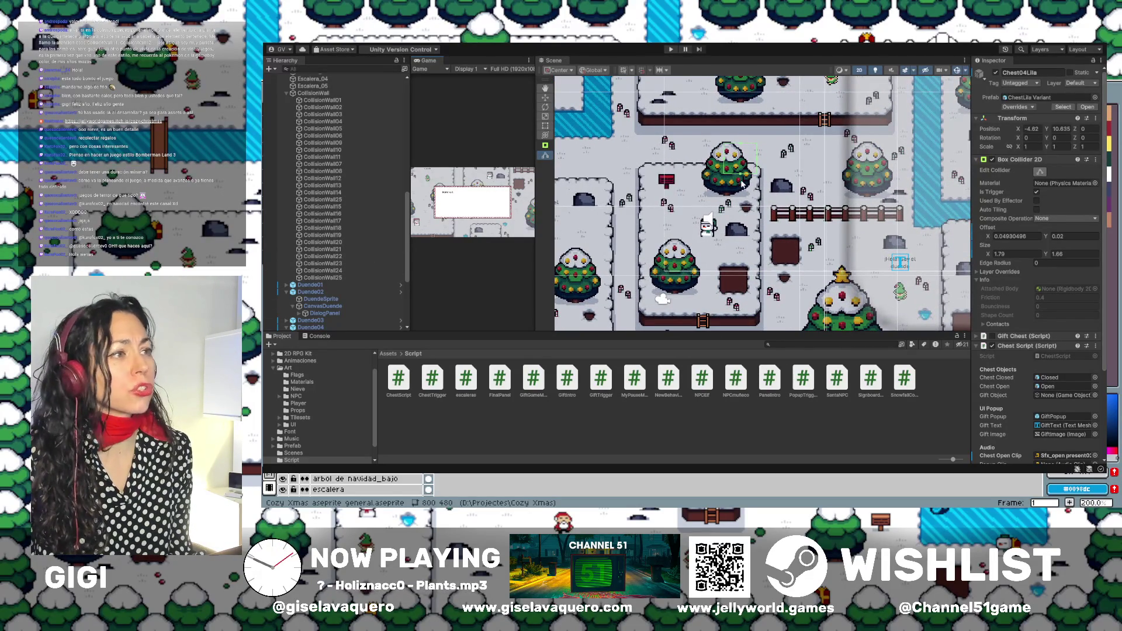
pyautogui.scroll(3, 736, 163)
# Try lowering Chest04Lila's collider top edge, then undo so Size Y stays 1.66.
pyautogui.moveTo(743, 132); pyautogui.dragTo(741, 131)
pyautogui.hotkey('ctrl', 'z')
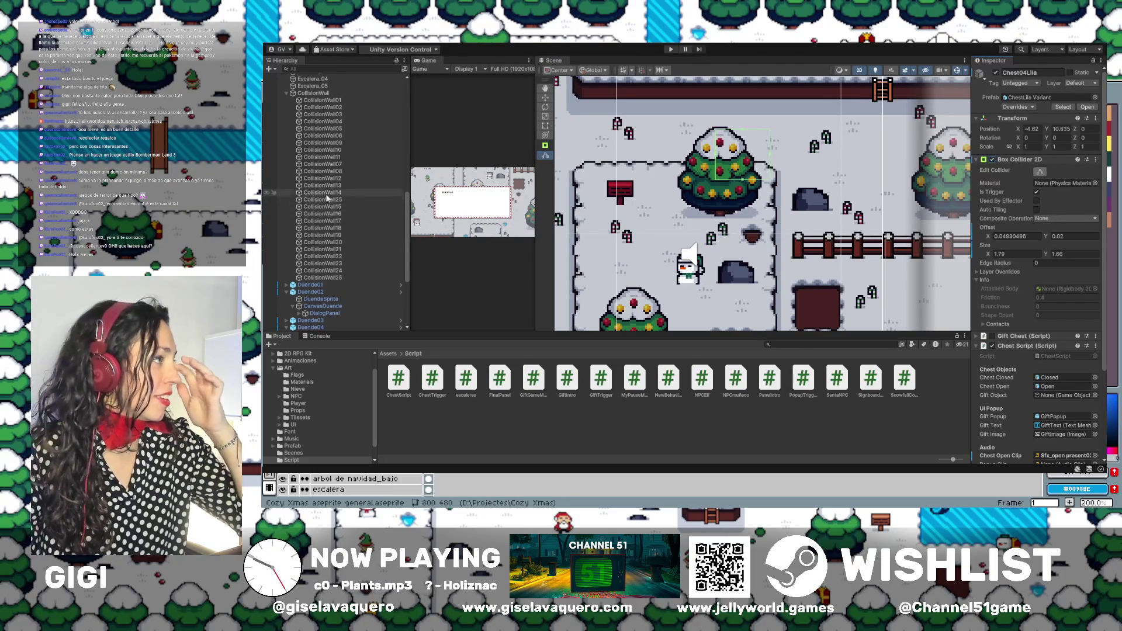
pyautogui.scroll(10, 325, 194)
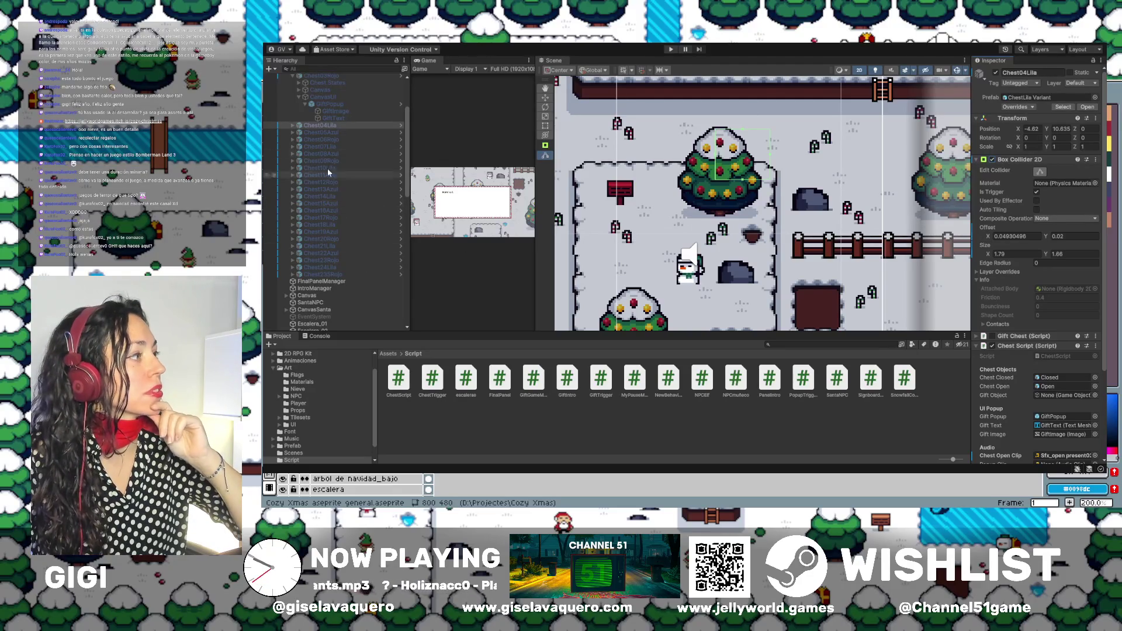
# Select the Gifts group and make it active in the Inspector.
pyautogui.click(332, 126)
pyautogui.scroll(5, 332, 127)
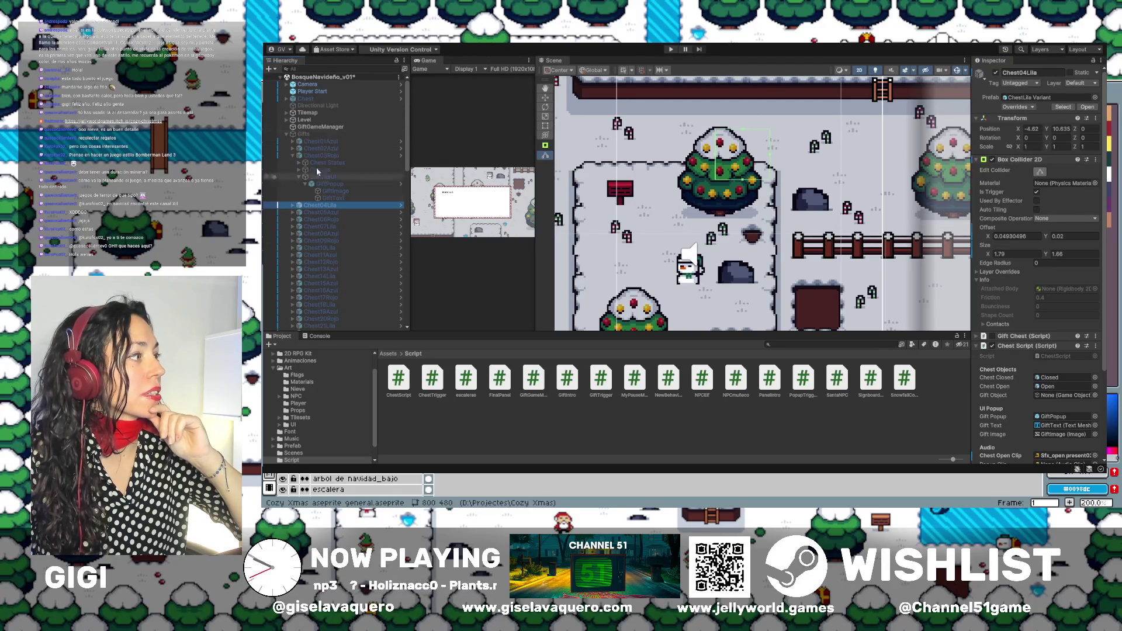
pyautogui.click(315, 134)
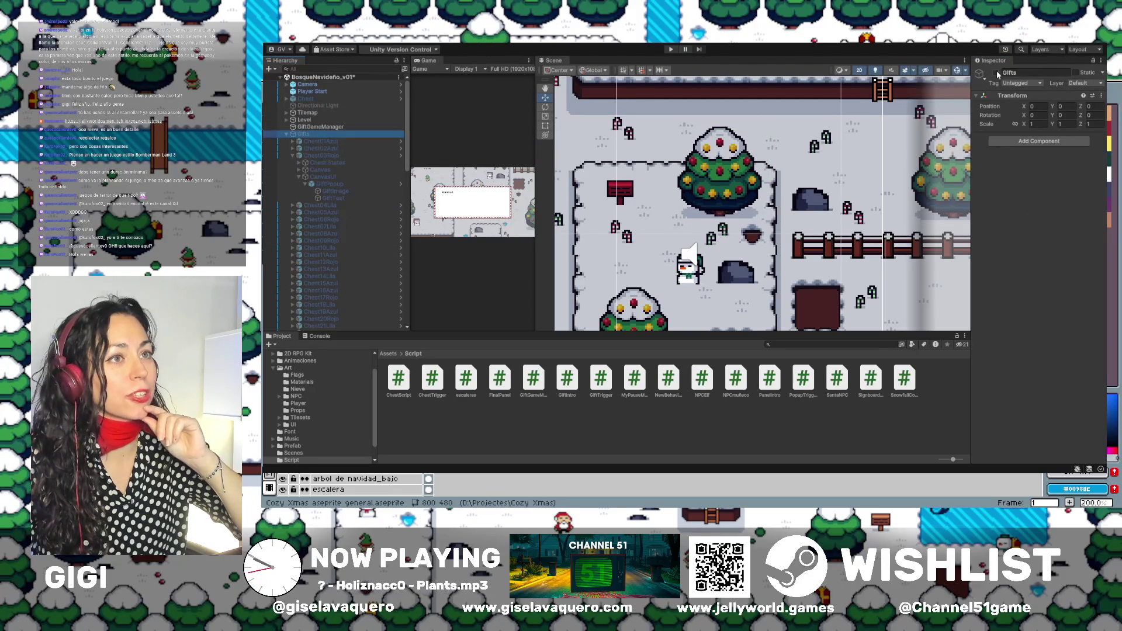
pyautogui.click(996, 72)
# Zoom out and pan across the level map to view the now-visible gift chests.
pyautogui.scroll(-3, 852, 152)
pyautogui.moveTo(852, 151)
pyautogui.mouseDown()
pyautogui.moveTo(717, 253)
pyautogui.moveTo(545, 173)
pyautogui.mouseUp()
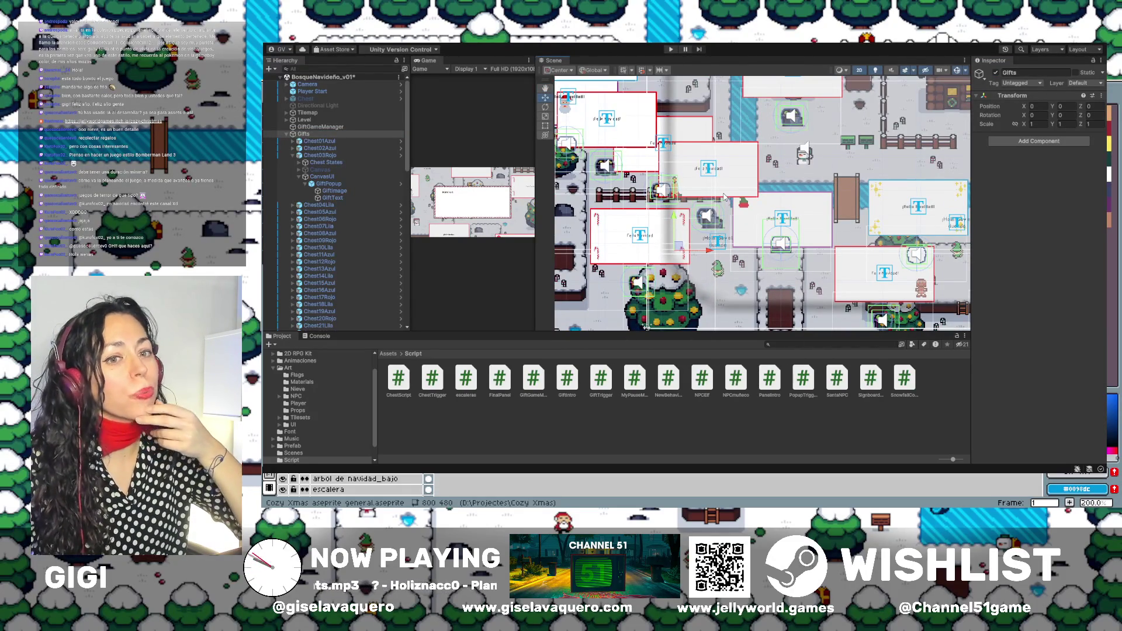
pyautogui.scroll(-1, 741, 233)
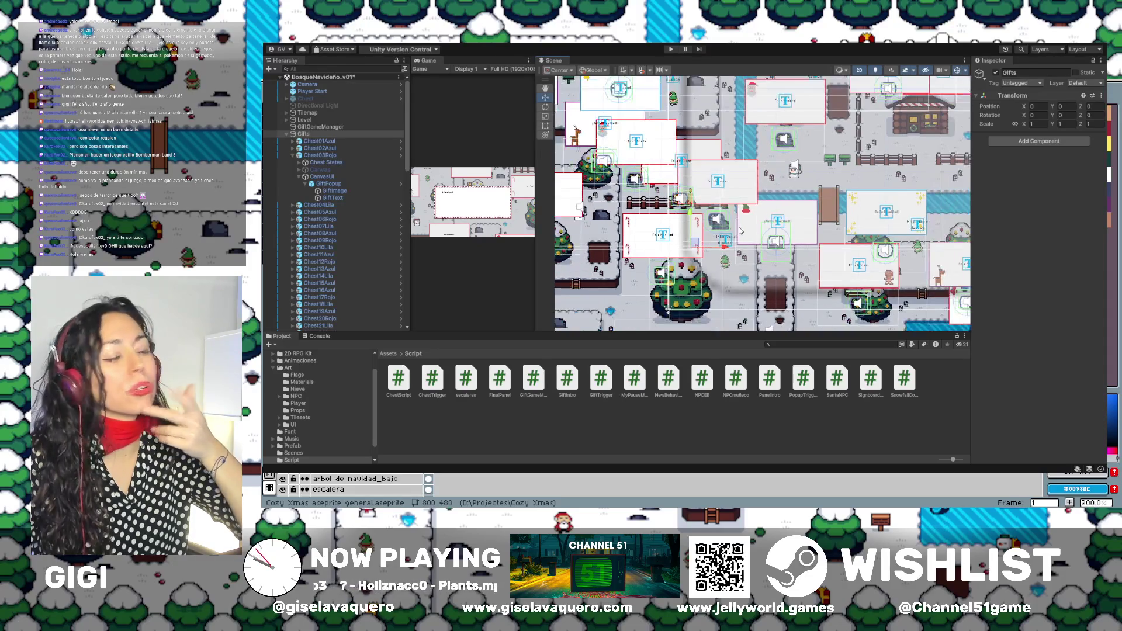
pyautogui.scroll(-1, 727, 232)
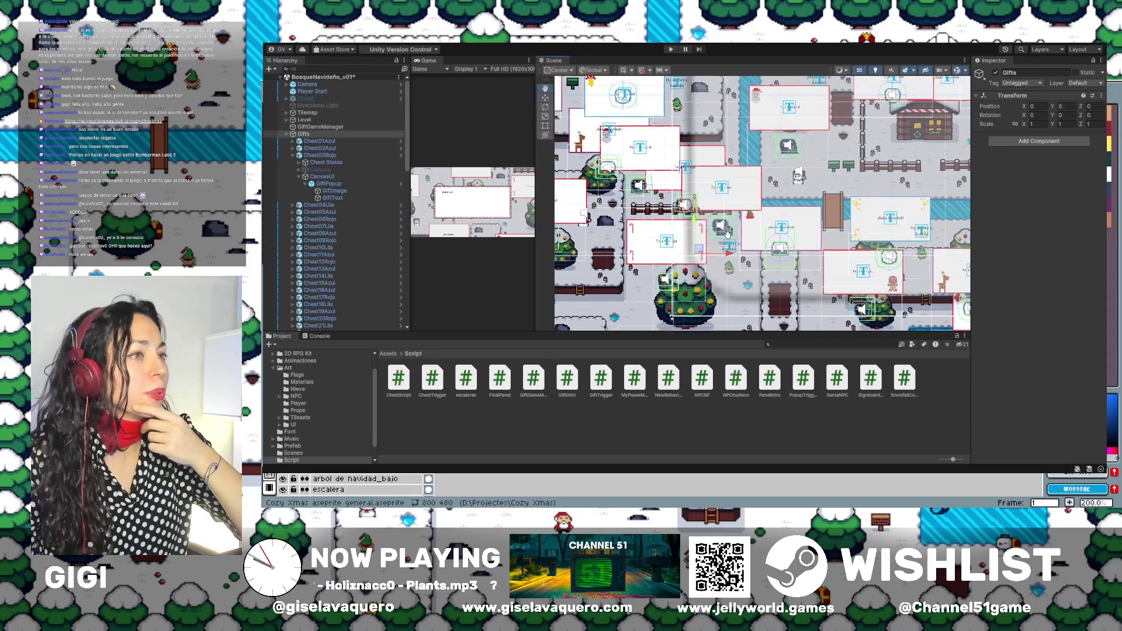
pyautogui.moveTo(726, 231); pyautogui.dragTo(784, 241)
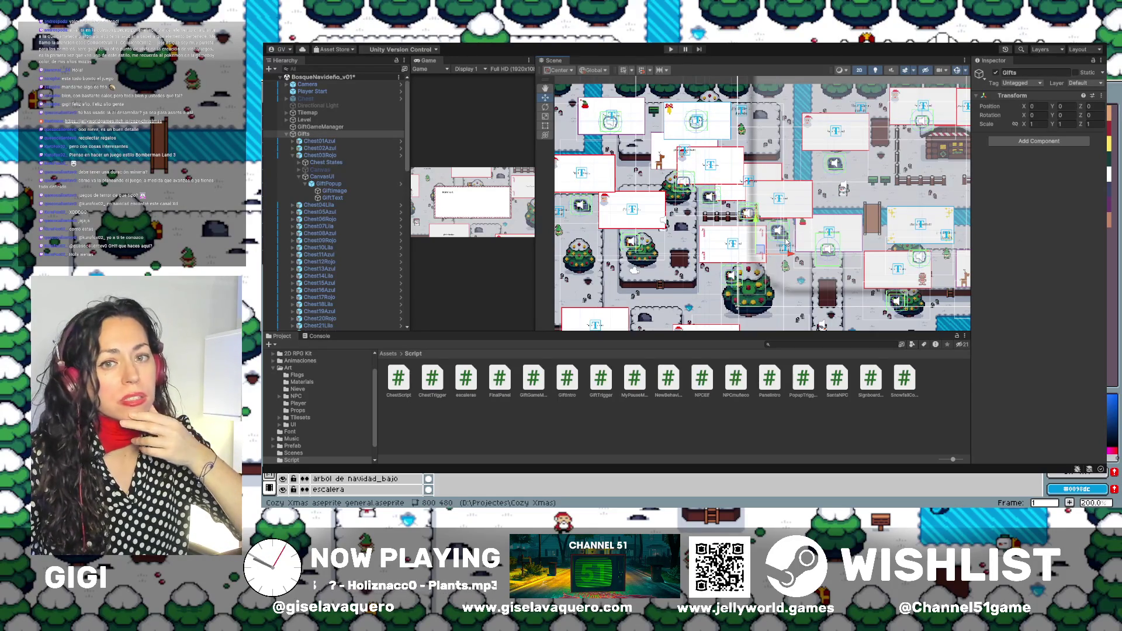
pyautogui.hscroll(-2, 789, 234)
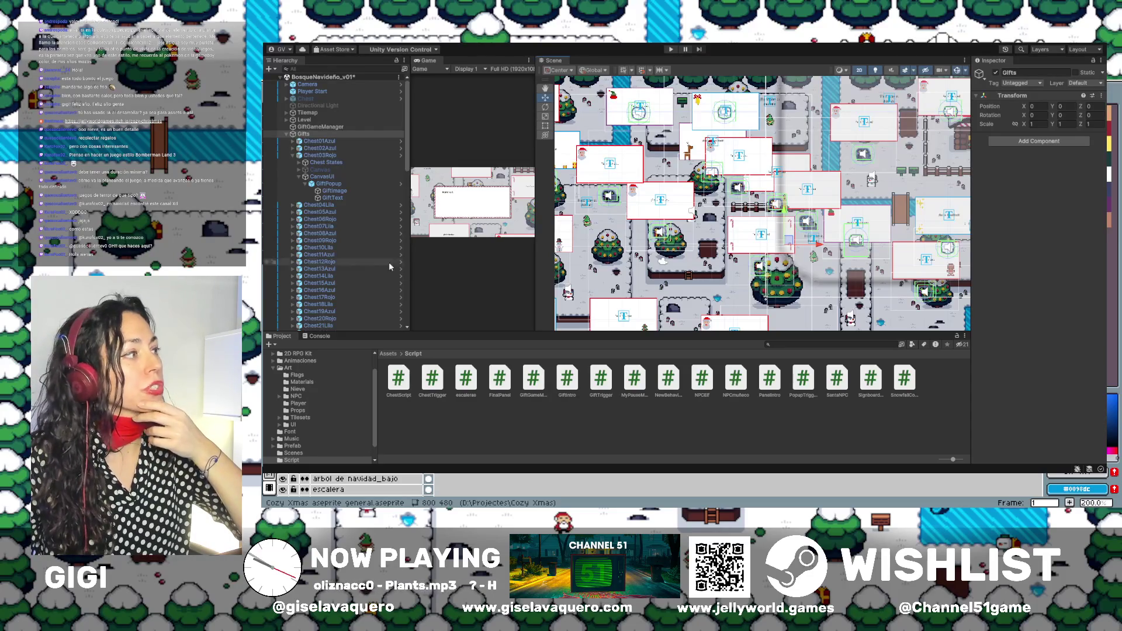
# Review the collider and Chest Script settings of Chest06Rojo, Chest04Lila, Chest05Azul and Chest10Lila.
pyautogui.click(322, 220)
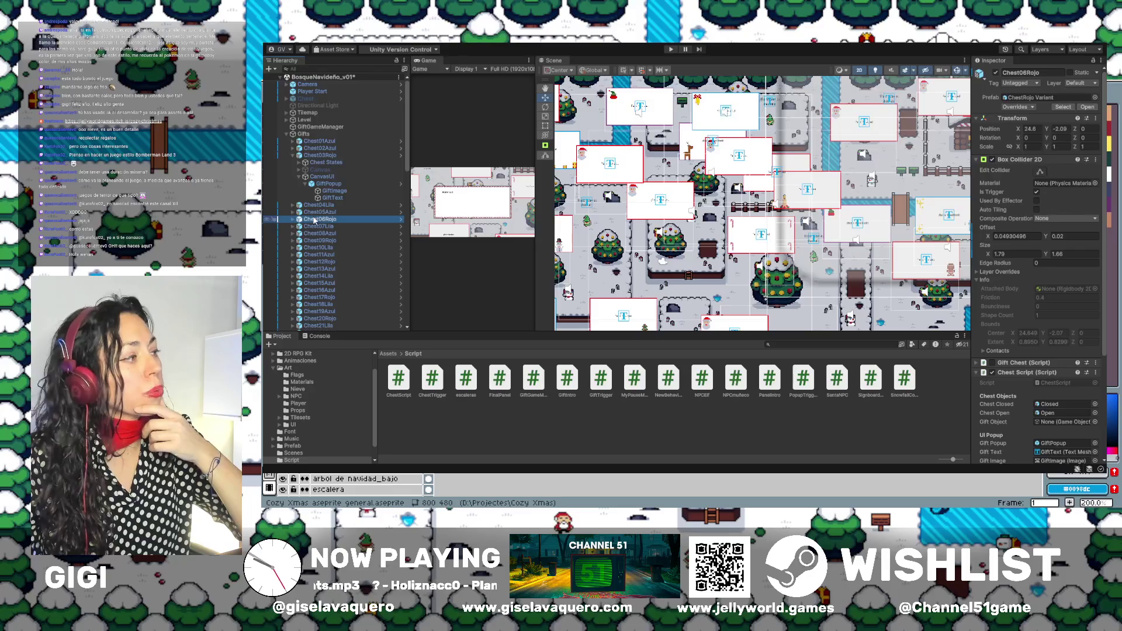
pyautogui.click(319, 205)
pyautogui.click(313, 213)
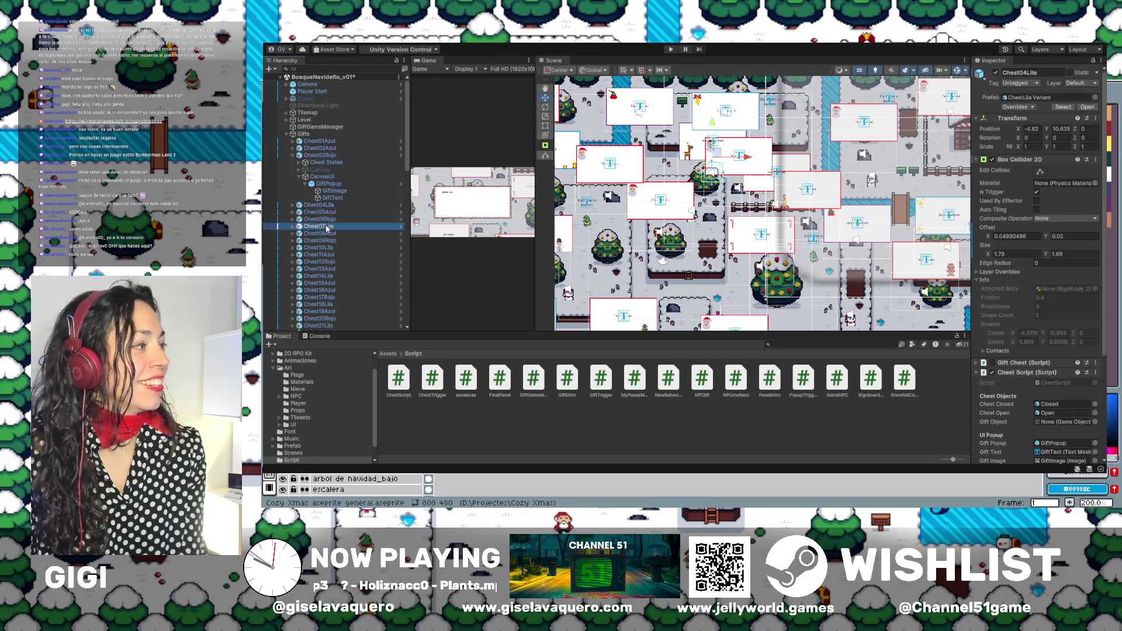
pyautogui.click(328, 247)
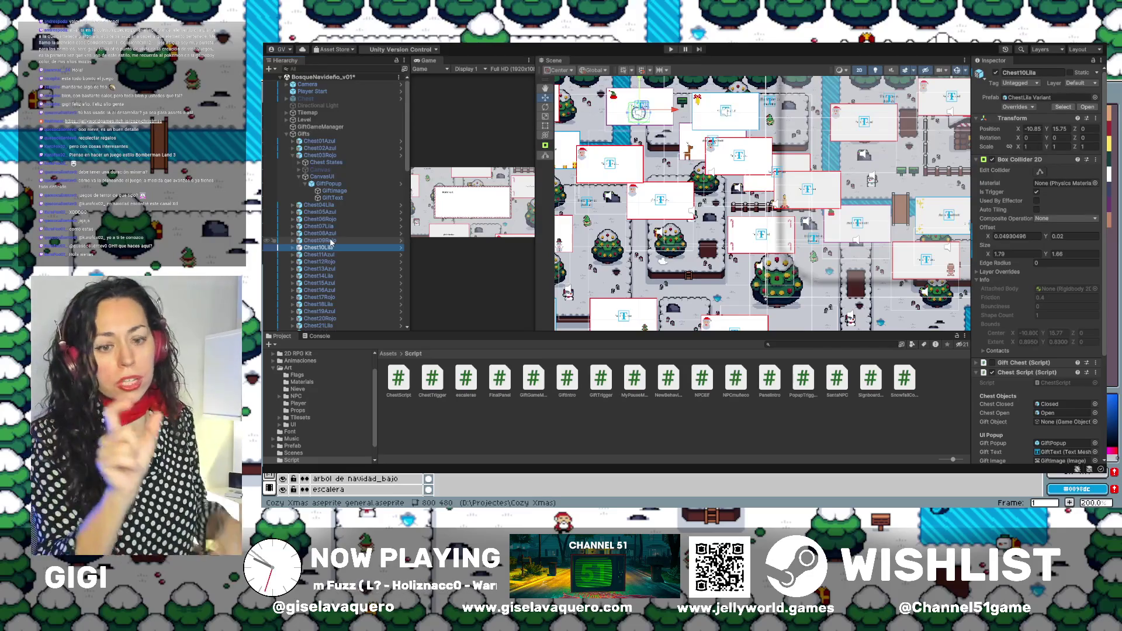
# Check Chest17Rojo, Chest14Lila and Chest08Azul, collapse the Gifts group, and widen the Game view.
pyautogui.click(327, 297)
pyautogui.click(329, 276)
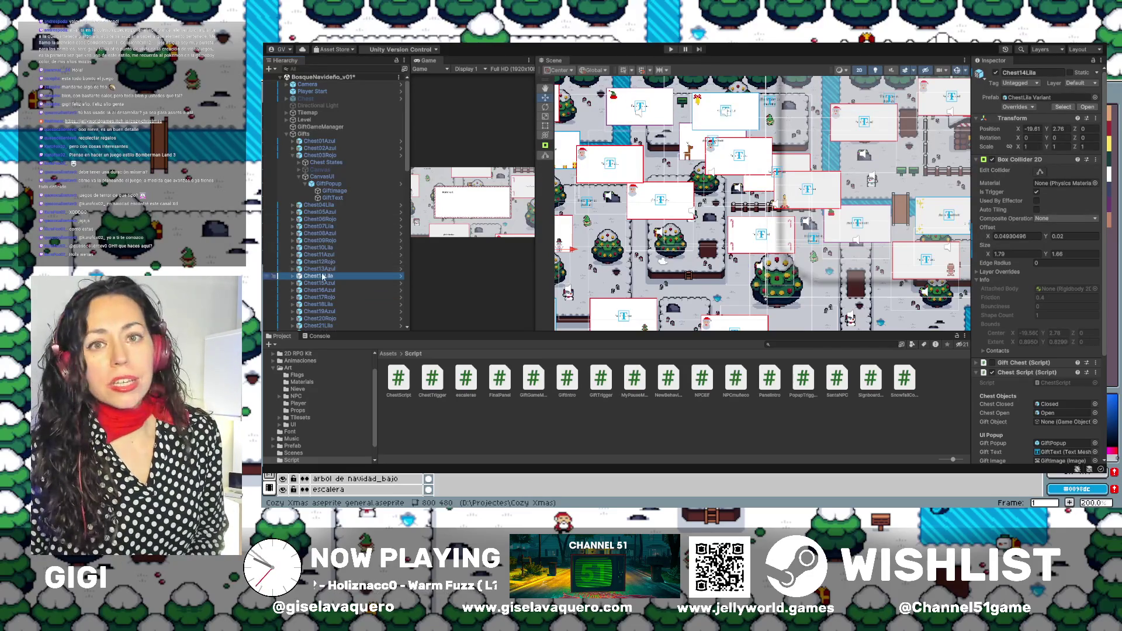
pyautogui.click(313, 234)
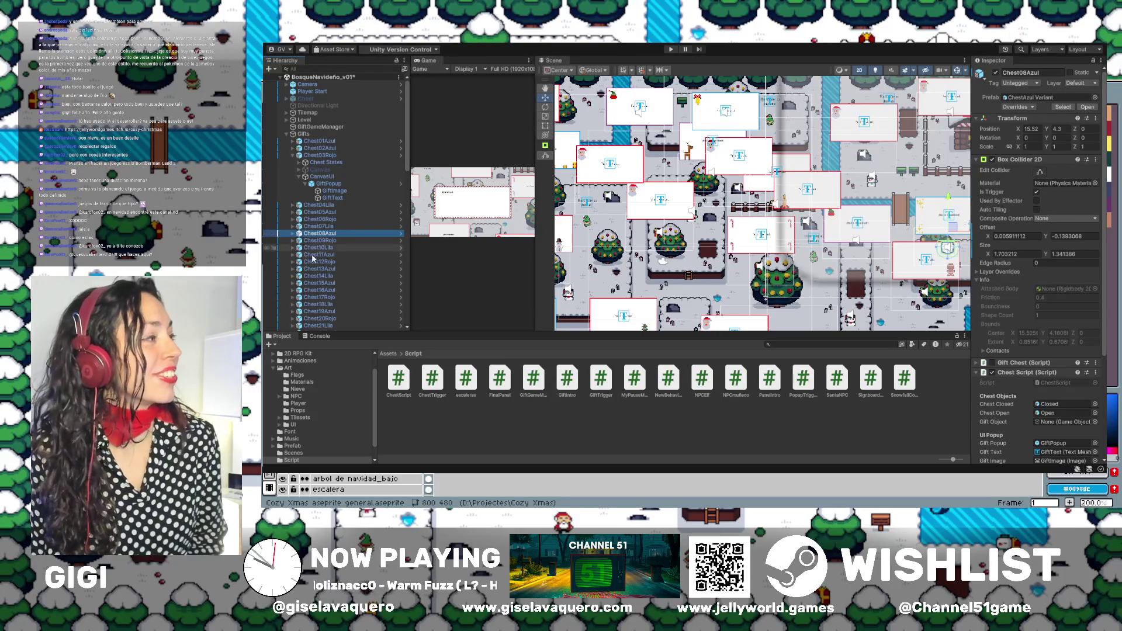
pyautogui.click(287, 136)
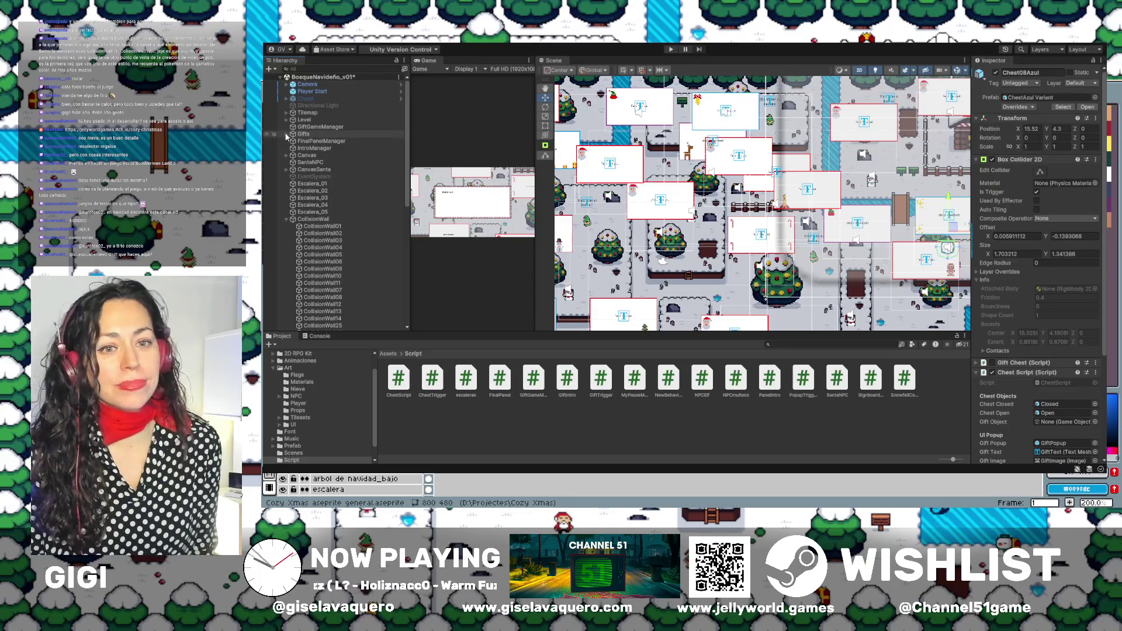
pyautogui.moveTo(408, 166)
pyautogui.mouseDown()
pyautogui.moveTo(338, 172)
pyautogui.moveTo(349, 175)
pyautogui.mouseUp()
# Widen the Game view further against the Scene view and enter Play mode.
pyautogui.moveTo(533, 178); pyautogui.dragTo(570, 180)
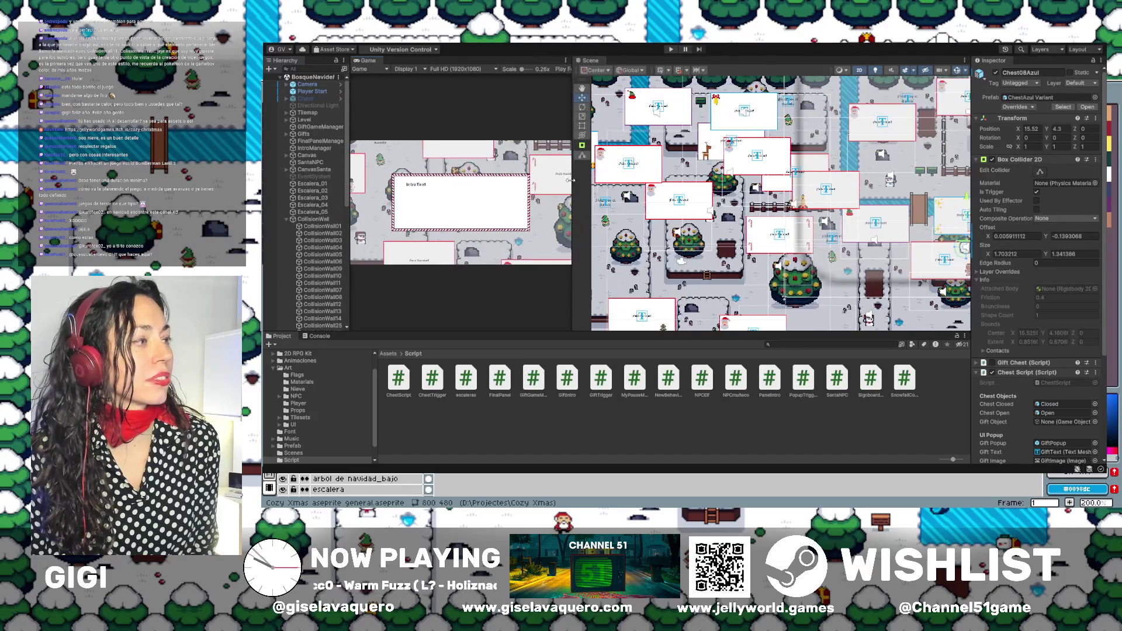
pyautogui.scroll(-3, 769, 227)
pyautogui.hscroll(-3, 768, 228)
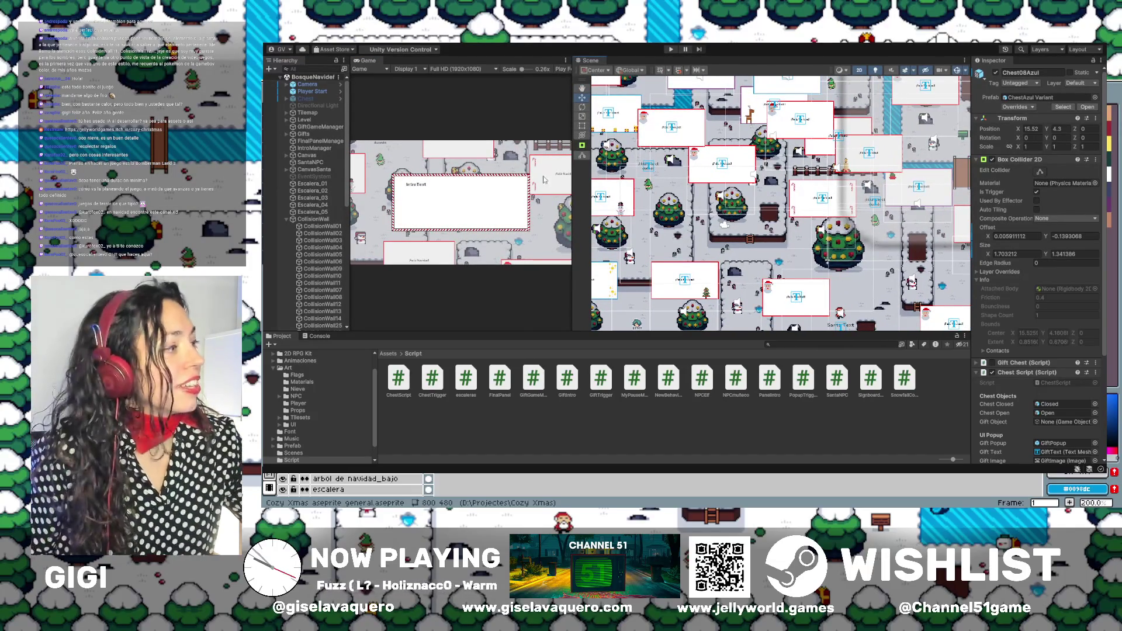
pyautogui.moveTo(572, 179); pyautogui.dragTo(612, 179)
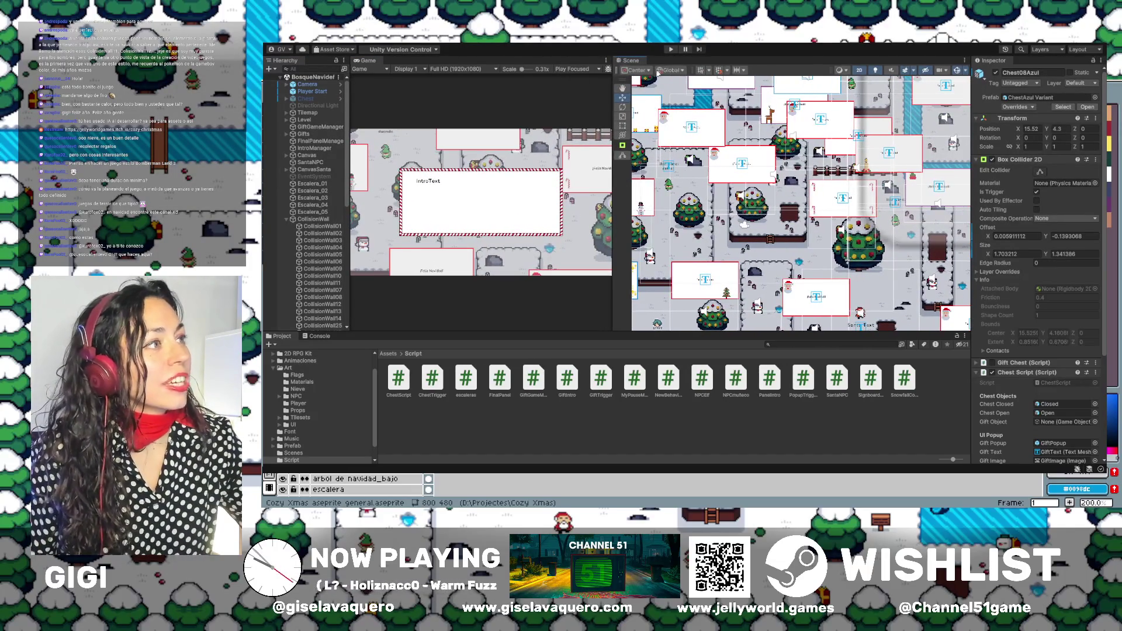
pyautogui.click(670, 49)
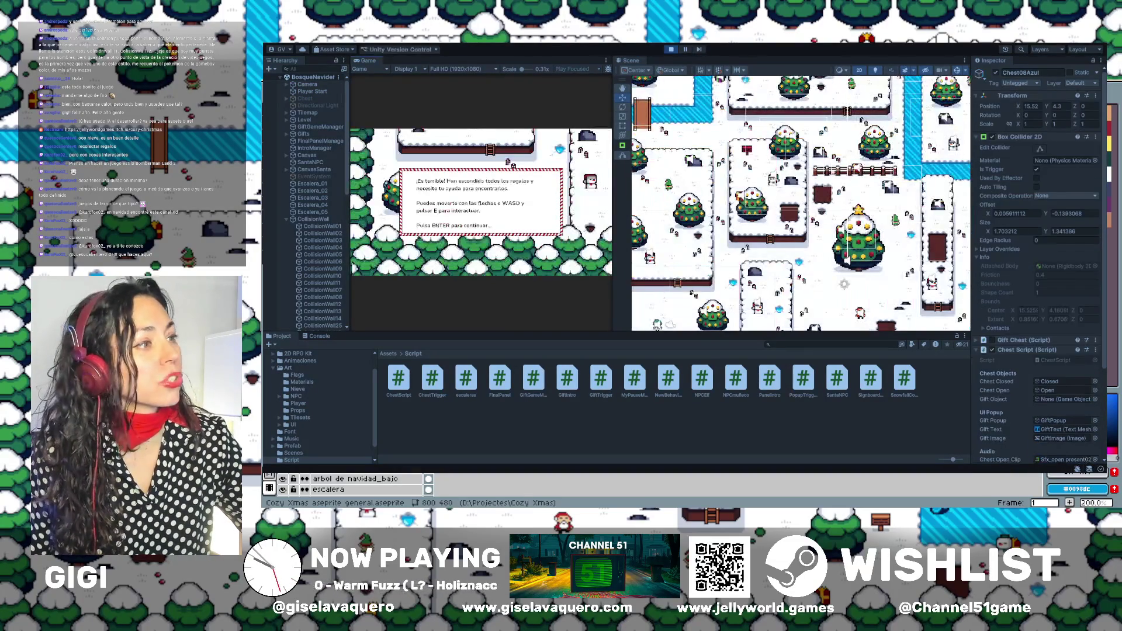
# Enlarge the running game's view so the hidden-gifts intro is readable, and pan the Scene view.
pyautogui.moveTo(614, 194); pyautogui.dragTo(674, 199)
pyautogui.scroll(3, 836, 204)
pyautogui.moveTo(865, 201); pyautogui.dragTo(899, 213)
# Dismiss the intro message and walk the player up and down the ladders near the tree.
pyautogui.press('Return')
pyautogui.press('Up')
pyautogui.press('Left')
pyautogui.press('Right')
pyautogui.press('Down')
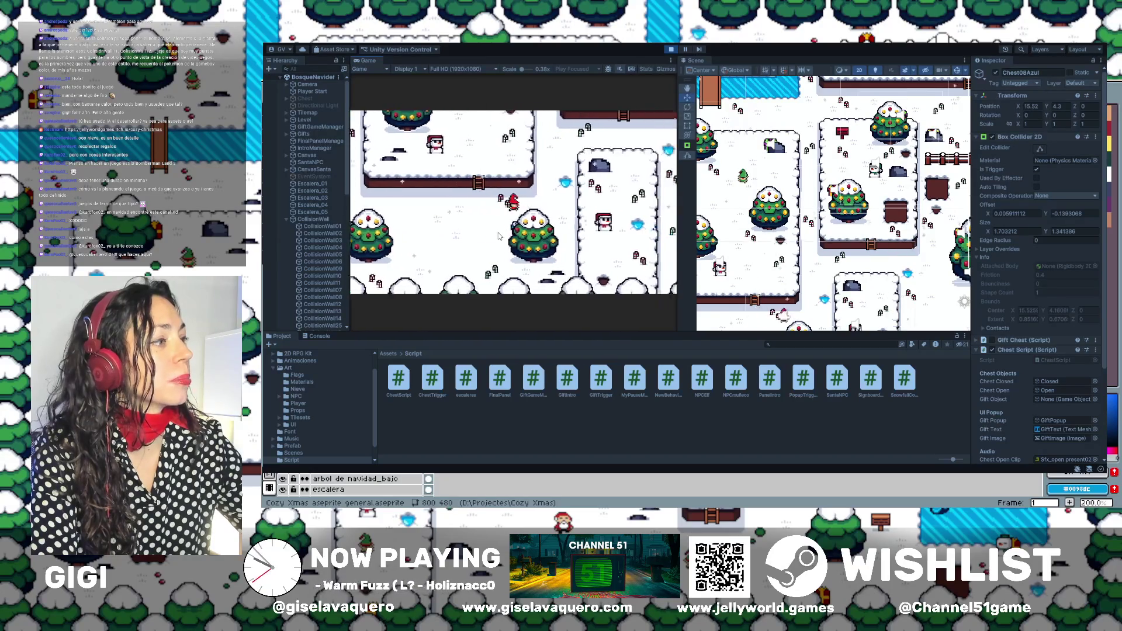
pyautogui.press('Down')
pyautogui.press('Right')
pyautogui.press('Up')
pyautogui.press('Up')
pyautogui.press('Left')
pyautogui.press('Right')
pyautogui.press('Up')
pyautogui.press('Left')
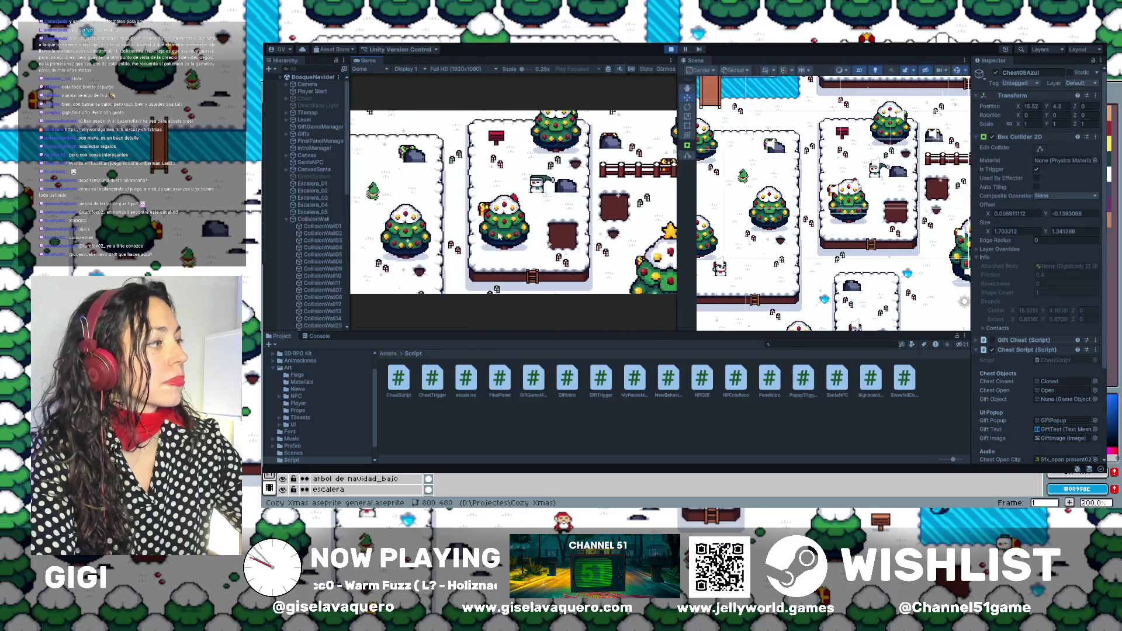
pyautogui.press('Up')
pyautogui.press('Left')
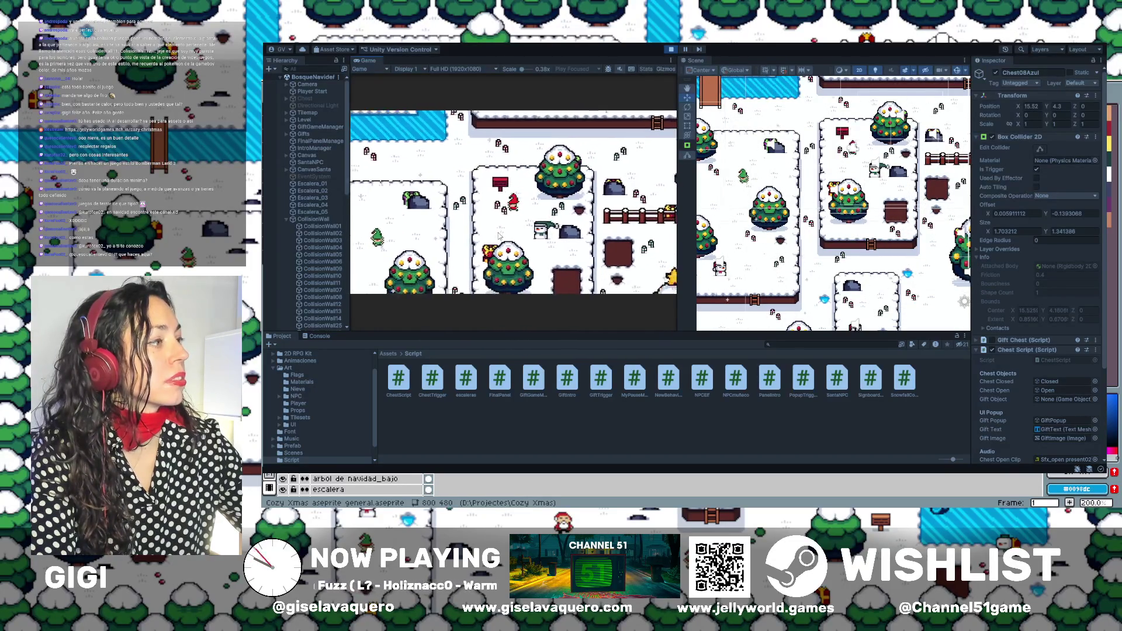
# Walk the player in all directions around the tree to test its wall collisions.
pyautogui.press('Right')
pyautogui.press('Down')
pyautogui.press('Up')
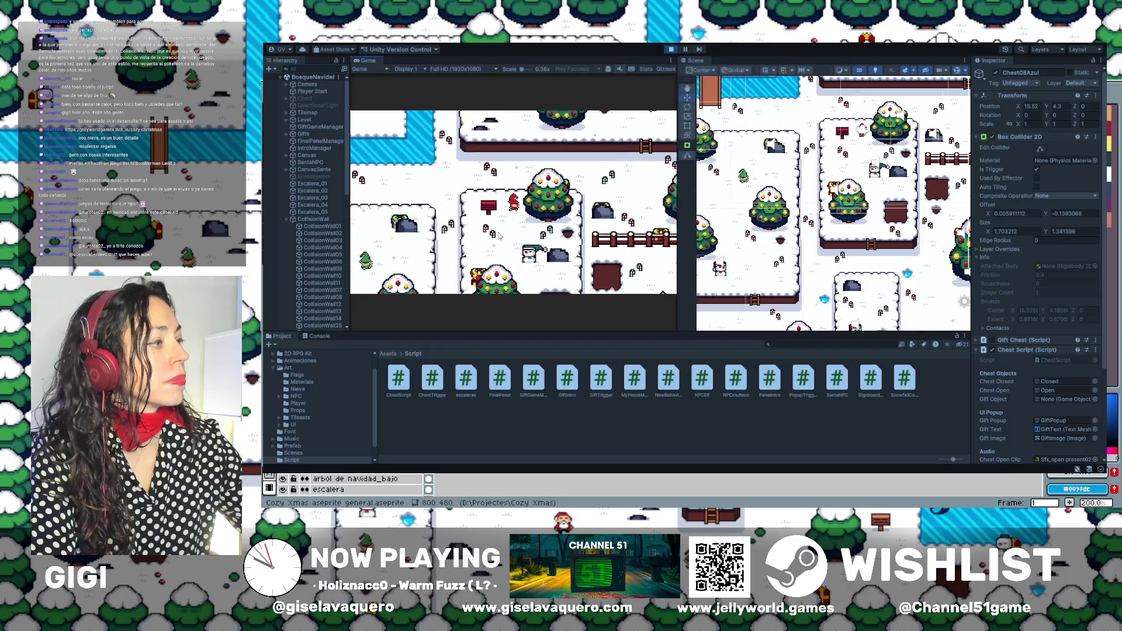
pyautogui.press('Down')
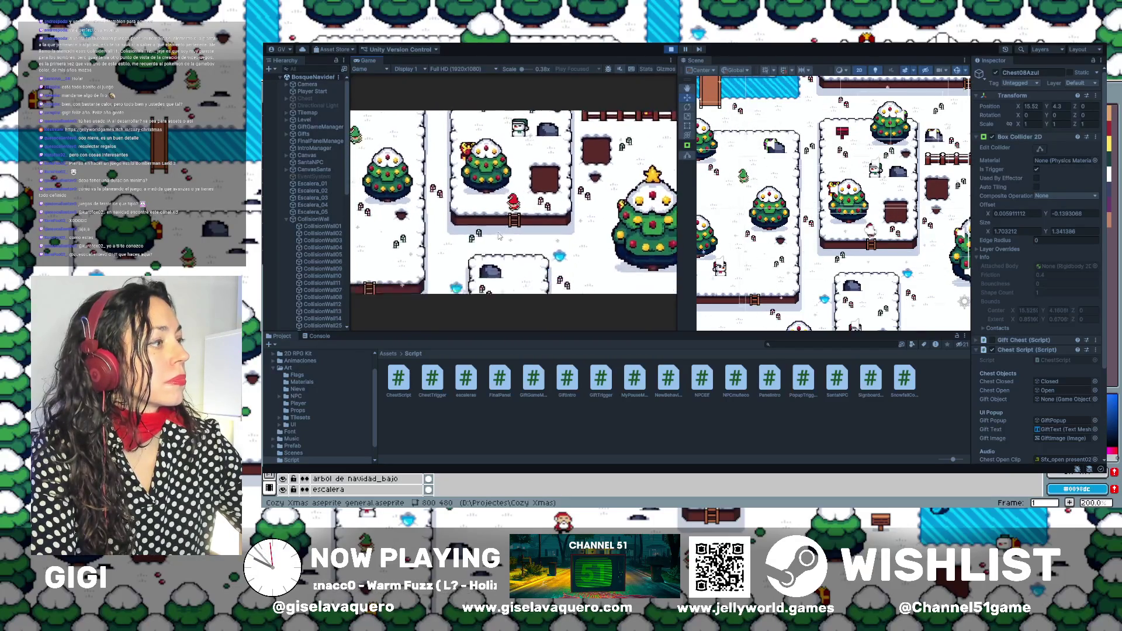
pyautogui.press('Right')
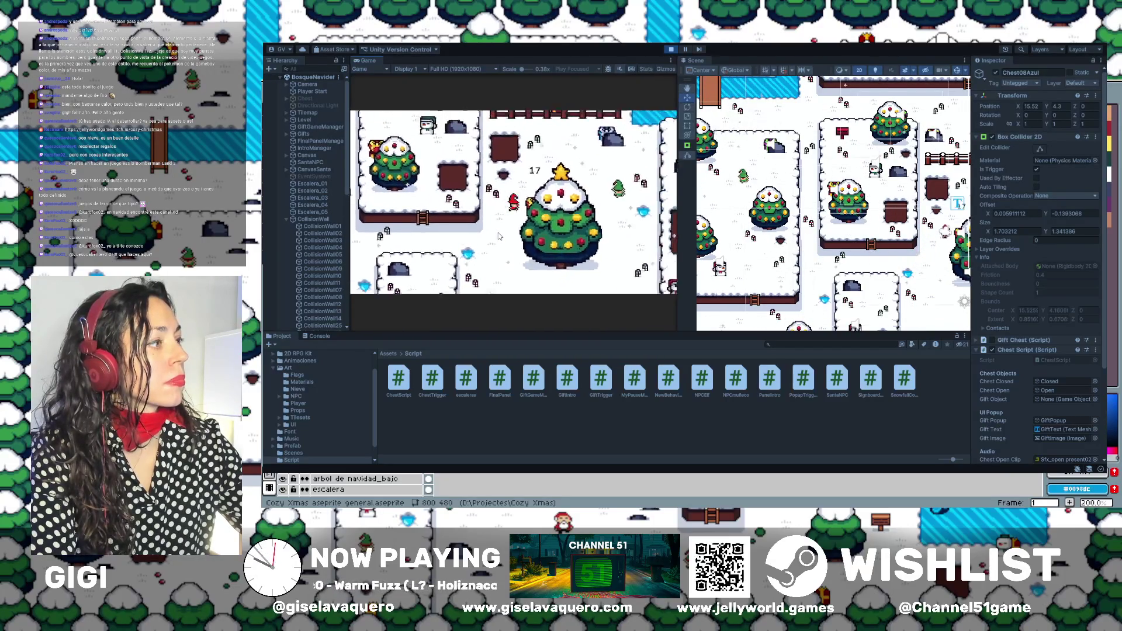
pyautogui.press('Up')
pyautogui.press('Right')
pyautogui.press('Left')
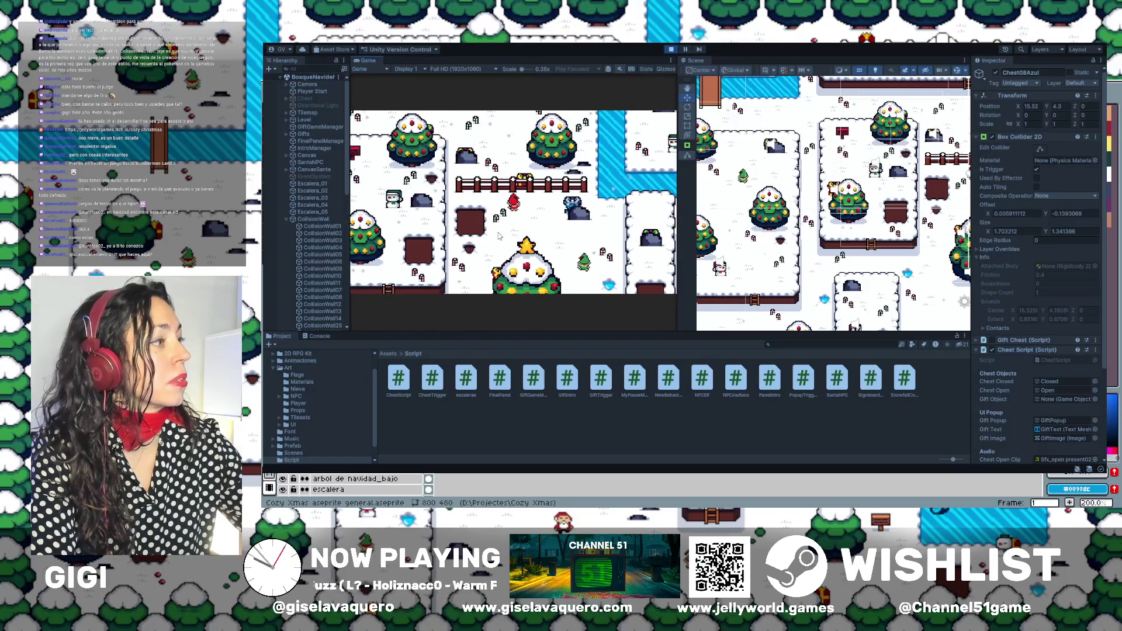
pyautogui.press('Right')
pyautogui.press('Left')
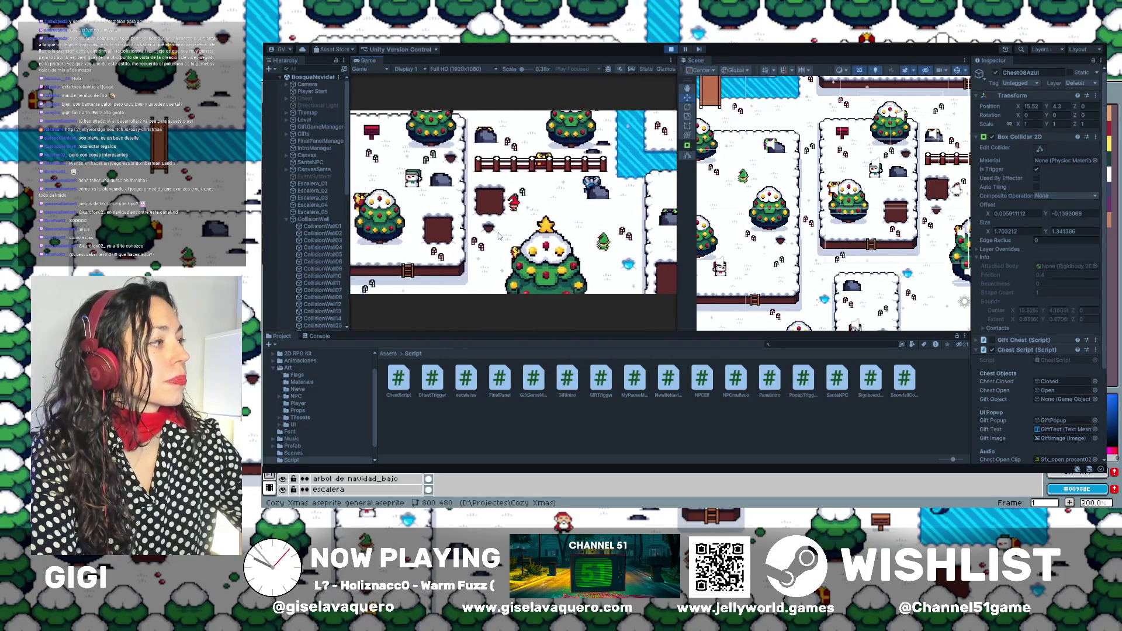
pyautogui.press('Down')
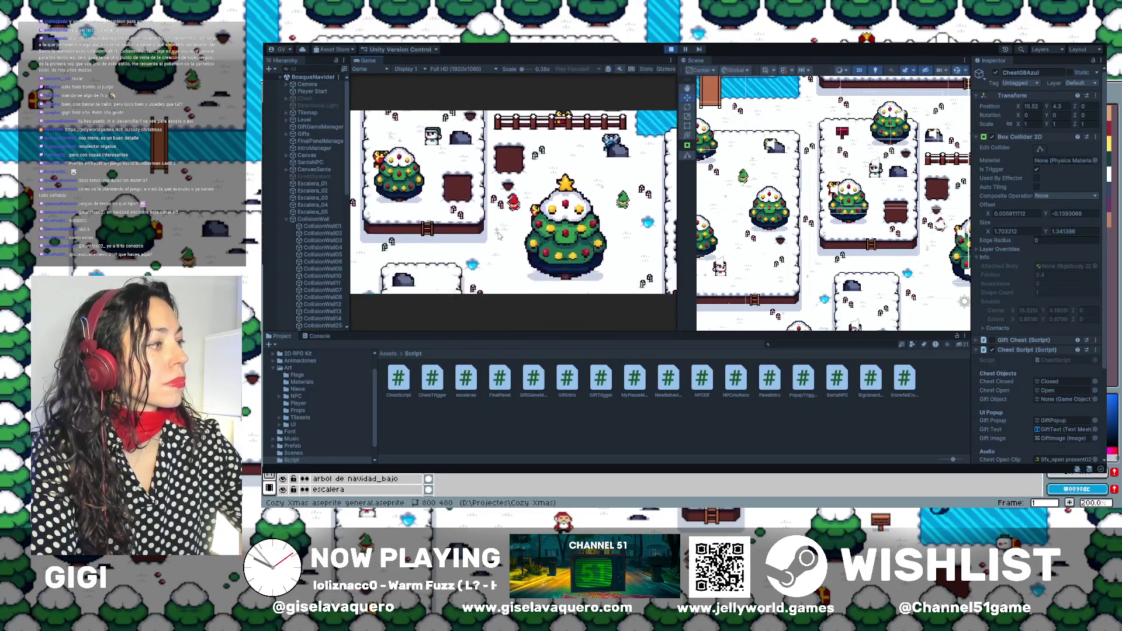
pyautogui.press('Up')
pyautogui.press('Right')
pyautogui.press('Down')
pyautogui.press('Right')
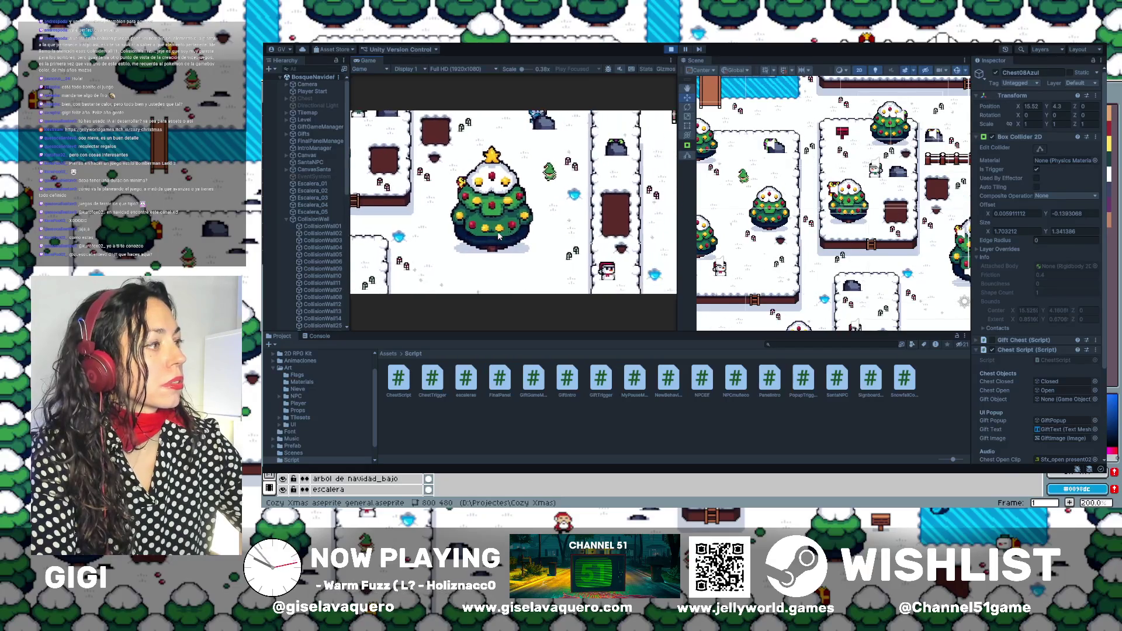
pyautogui.press('Left')
pyautogui.press('Down')
pyautogui.press('Up')
pyautogui.press('Right')
# Walk the player toward the elf and back, then pan the Scene view to the big tree.
pyautogui.press('Up')
pyautogui.press('Right')
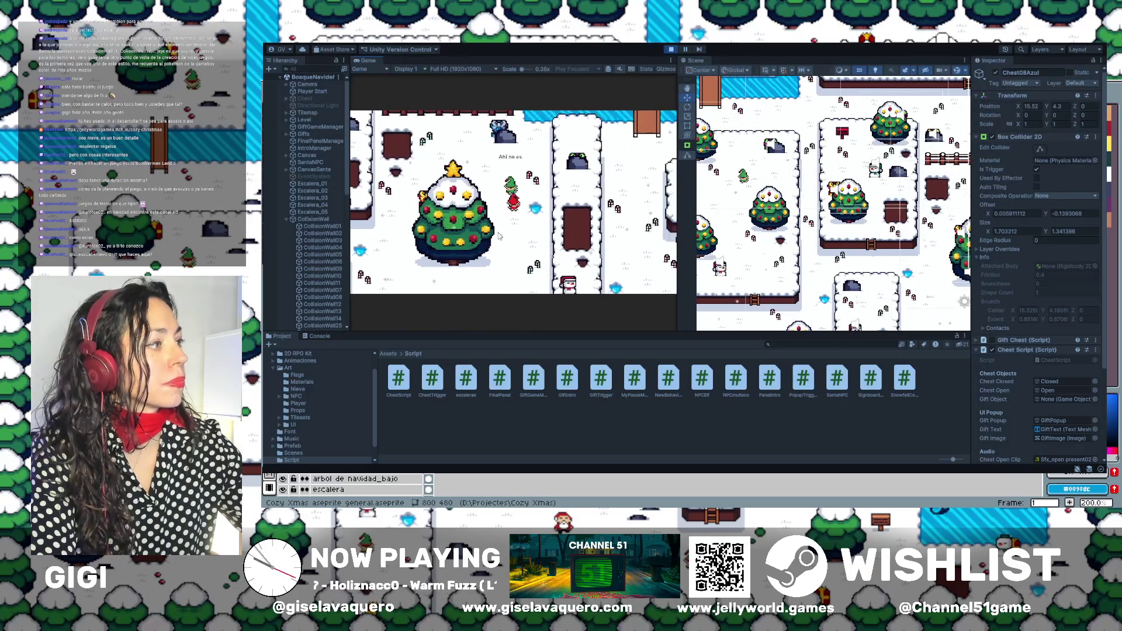
pyautogui.press('Left')
pyautogui.press('Up')
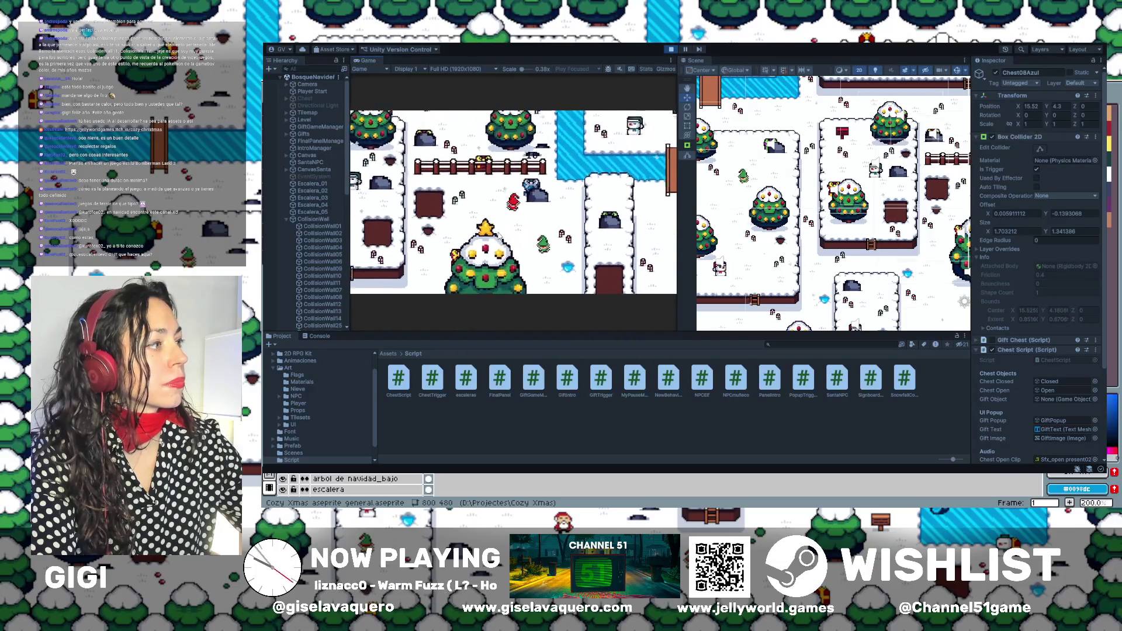
pyautogui.press('Right')
pyautogui.press('Left')
pyautogui.press('Right')
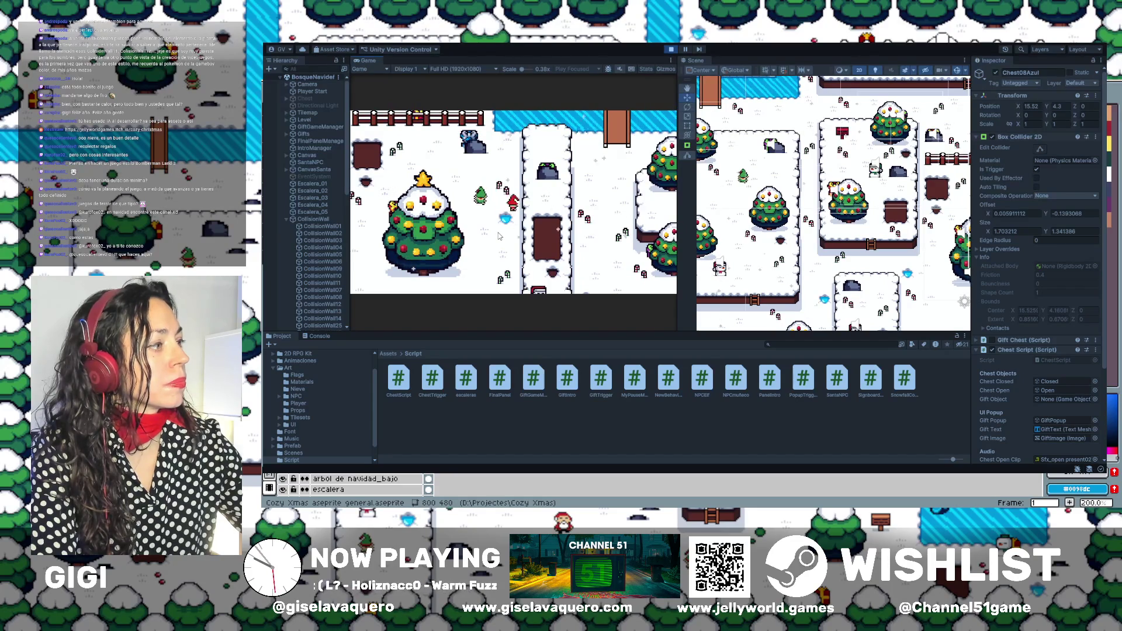
pyautogui.press('Up')
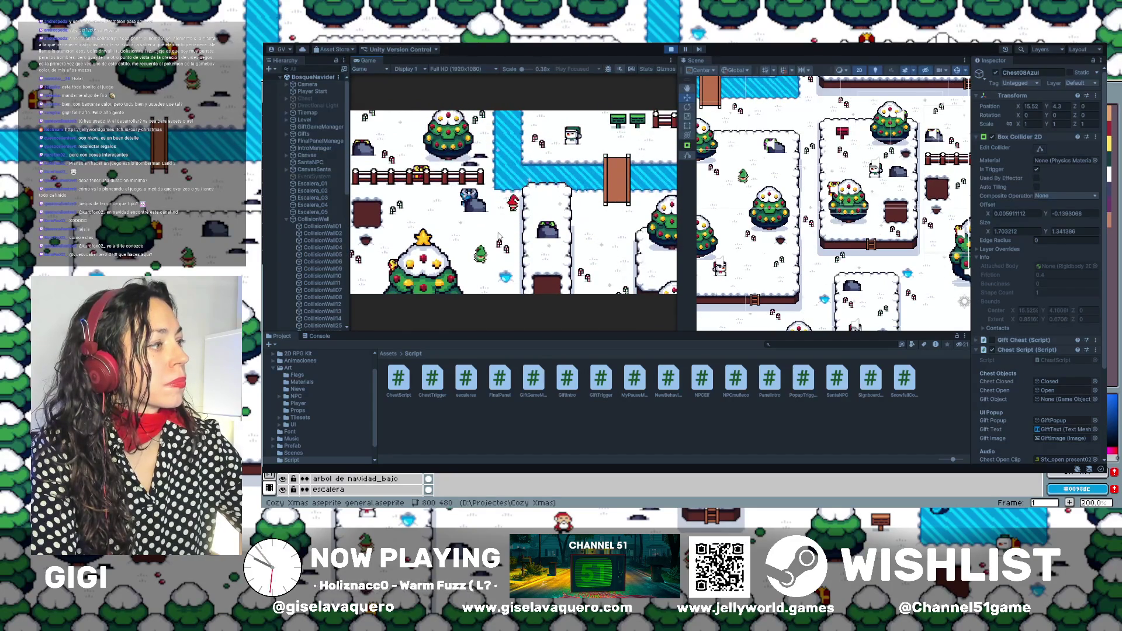
pyautogui.press('Down')
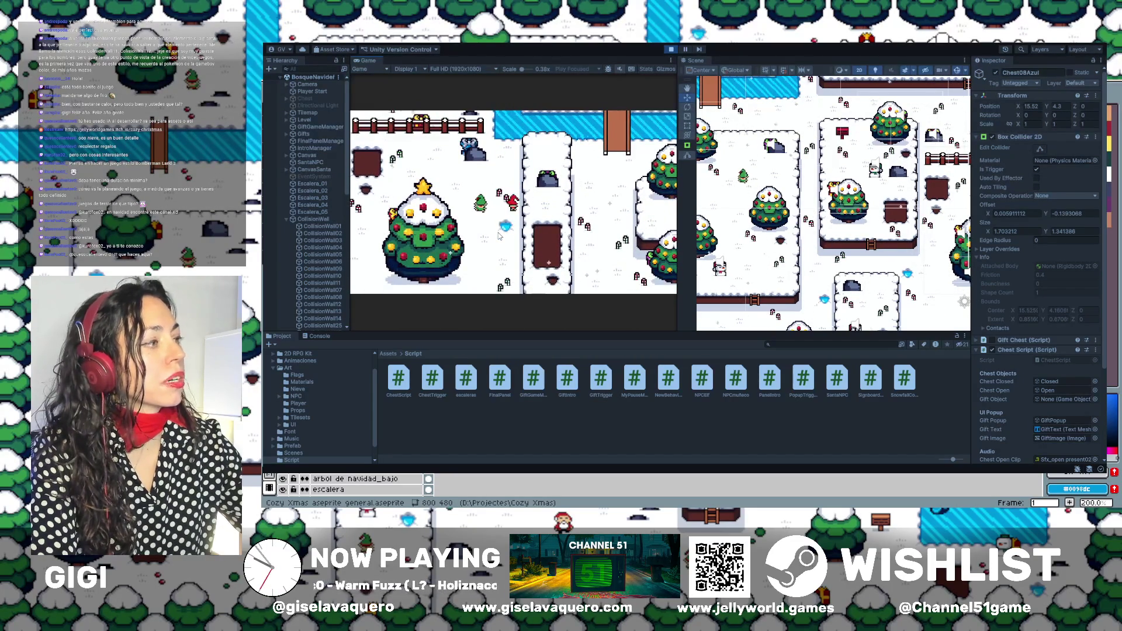
pyautogui.press('Up')
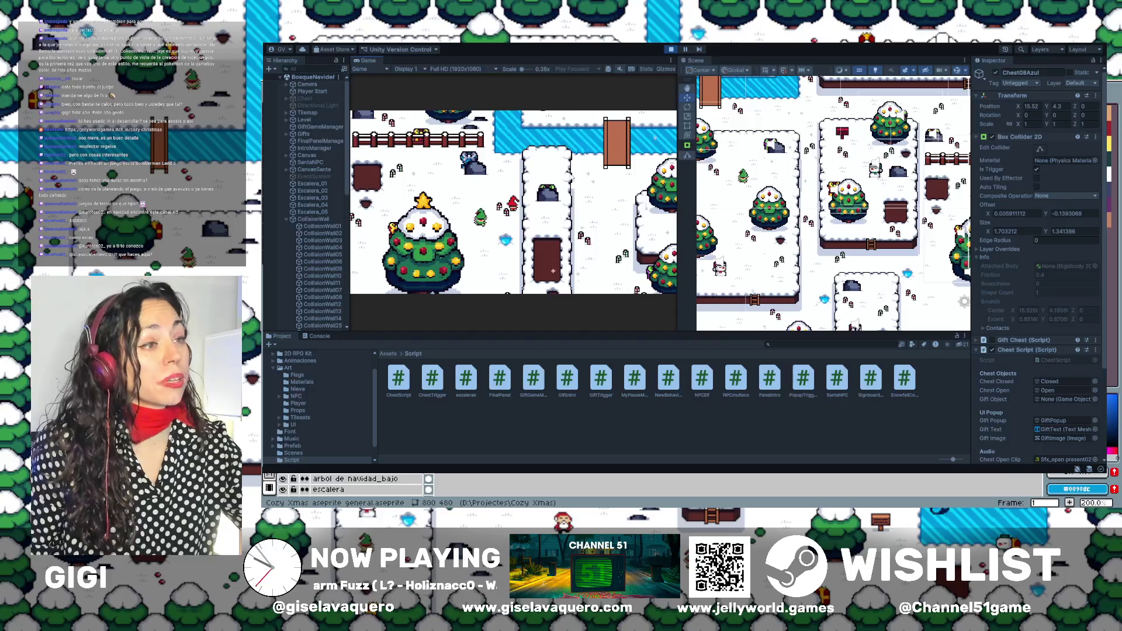
pyautogui.moveTo(955, 273); pyautogui.dragTo(877, 229)
pyautogui.scroll(3, 817, 178)
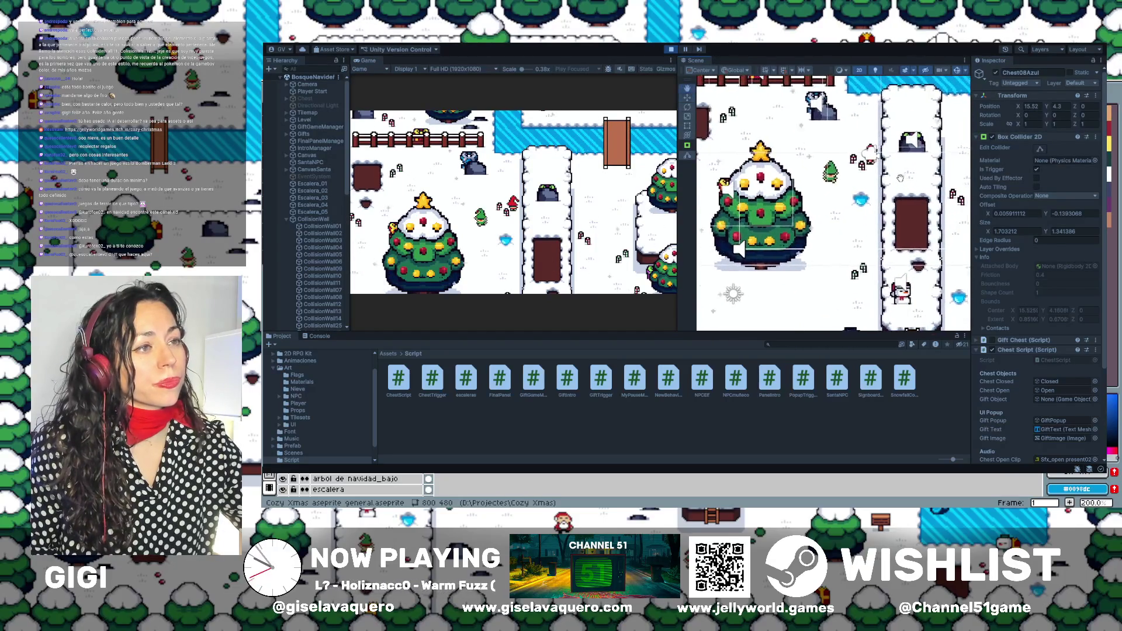
pyautogui.moveTo(903, 177); pyautogui.dragTo(836, 177)
# Inspect CollisionWall08, 13, 14, 16, 19 and 22 by framing each in the Scene view.
pyautogui.click(301, 297)
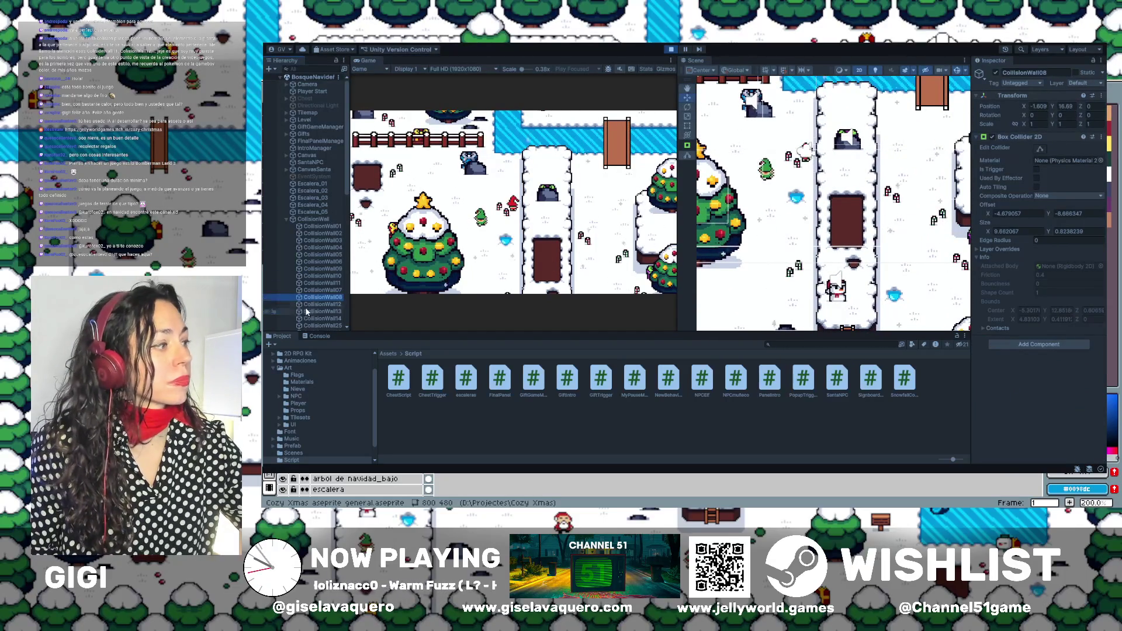
pyautogui.doubleClick(311, 312)
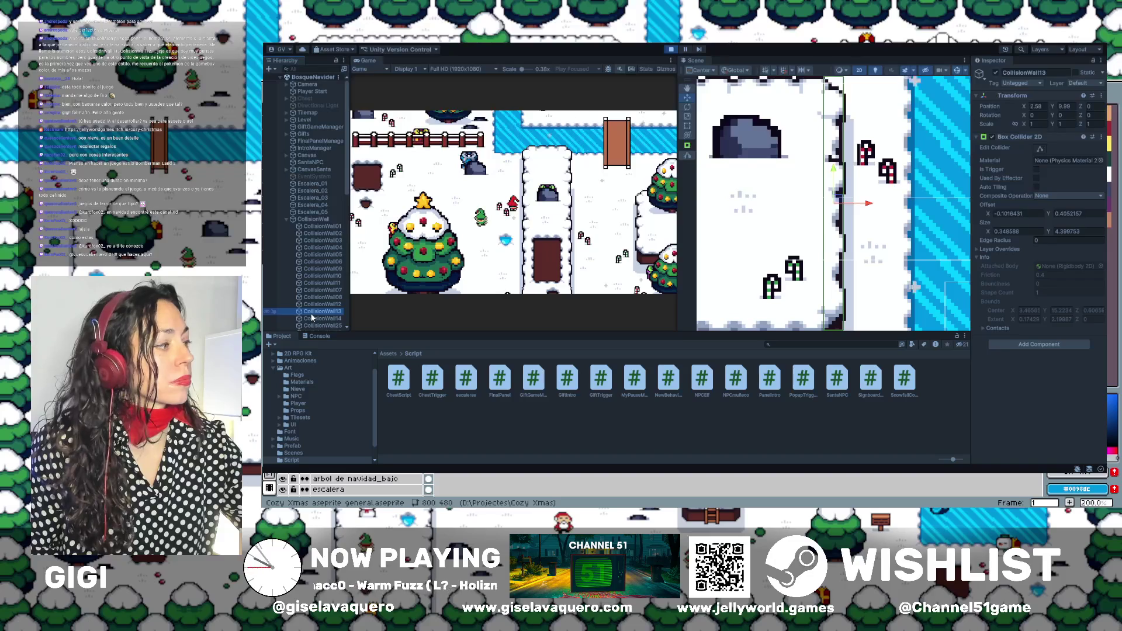
pyautogui.doubleClick(313, 320)
pyautogui.scroll(-5, 766, 201)
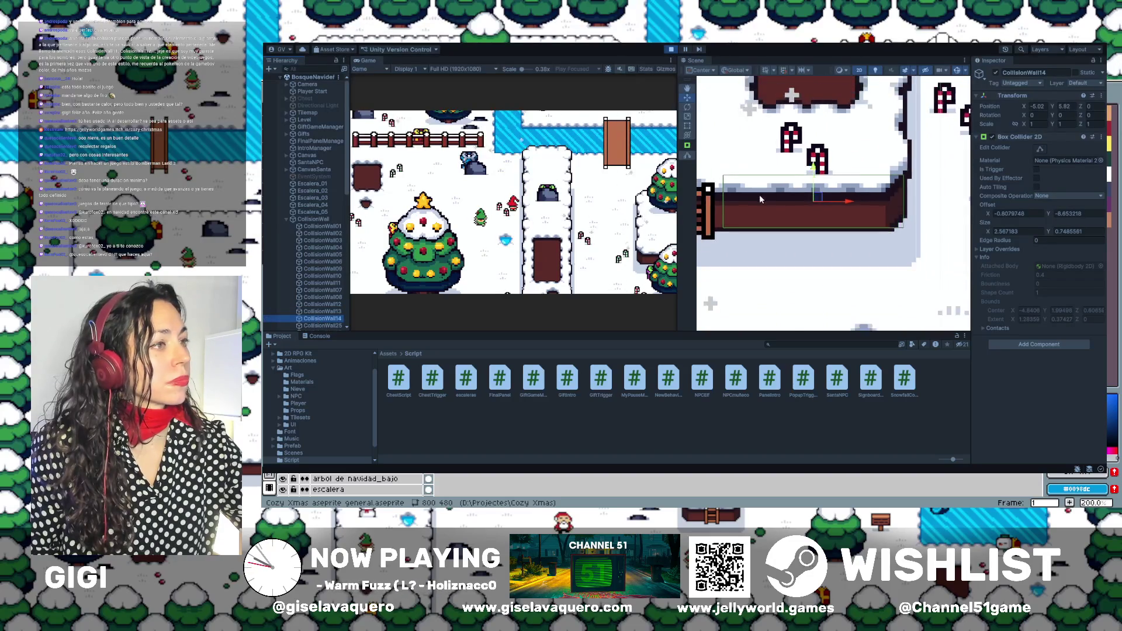
pyautogui.scroll(-4, 765, 201)
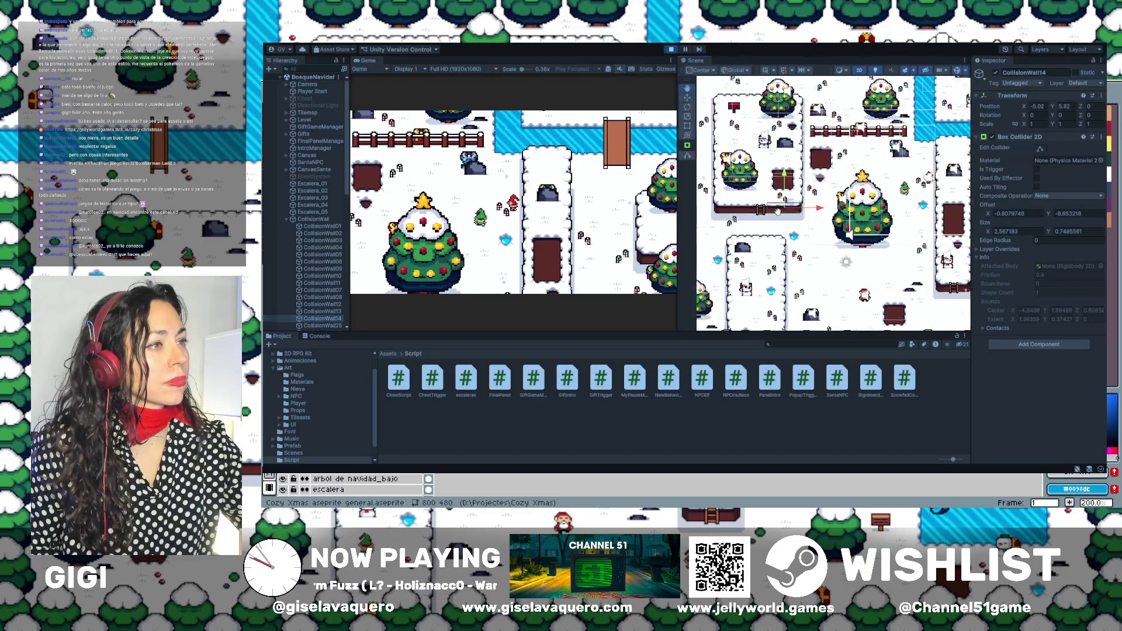
pyautogui.scroll(-2, 320, 272)
pyautogui.scroll(-2, 320, 271)
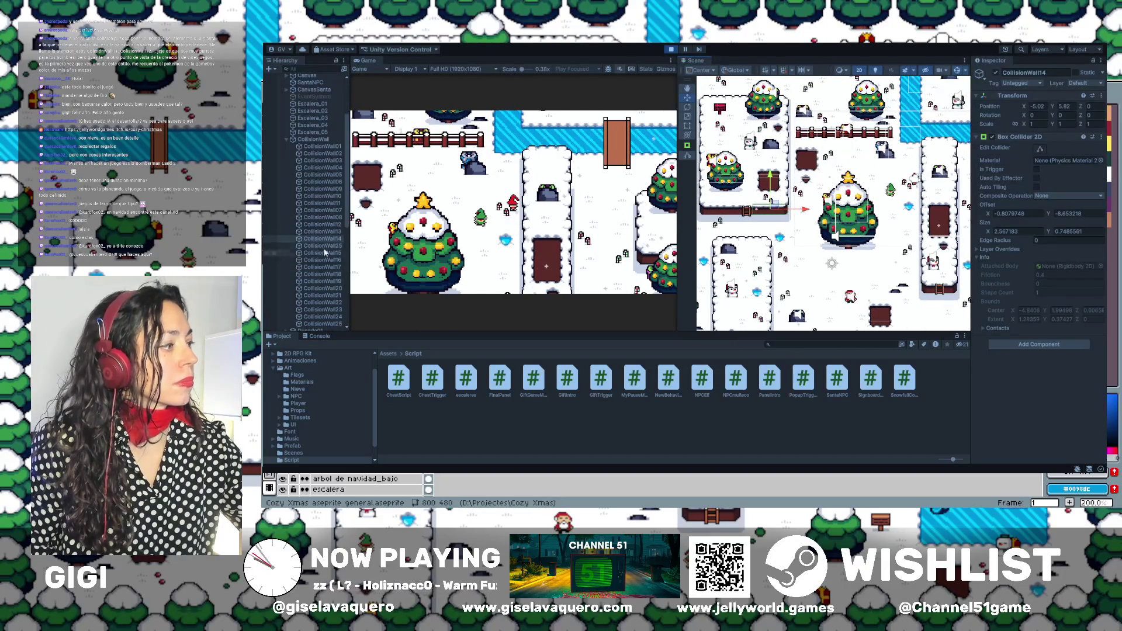
pyautogui.doubleClick(322, 260)
pyautogui.scroll(-5, 736, 193)
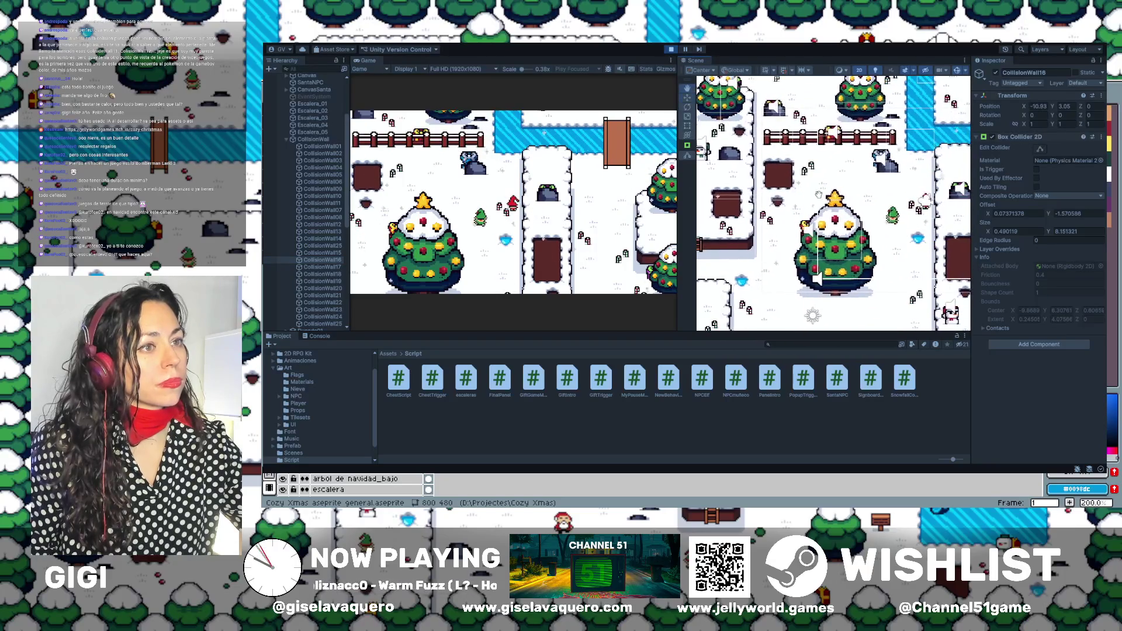
pyautogui.doubleClick(322, 281)
pyautogui.moveTo(778, 242)
pyautogui.mouseDown()
pyautogui.moveTo(742, 237)
pyautogui.moveTo(769, 247)
pyautogui.mouseUp()
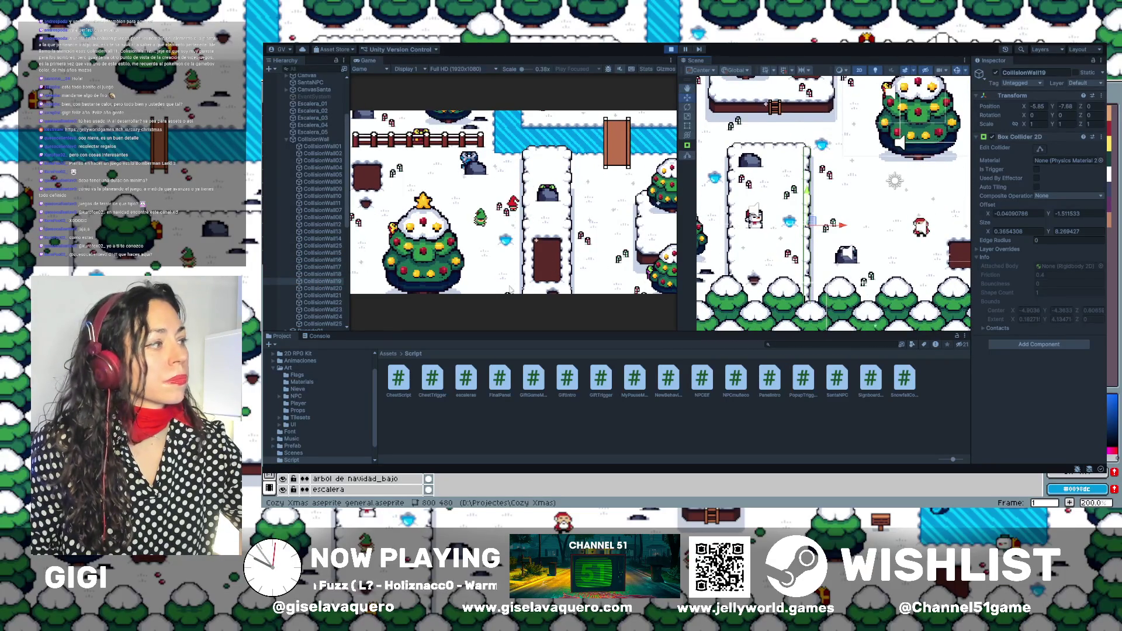
pyautogui.doubleClick(325, 302)
pyautogui.scroll(-5, 849, 249)
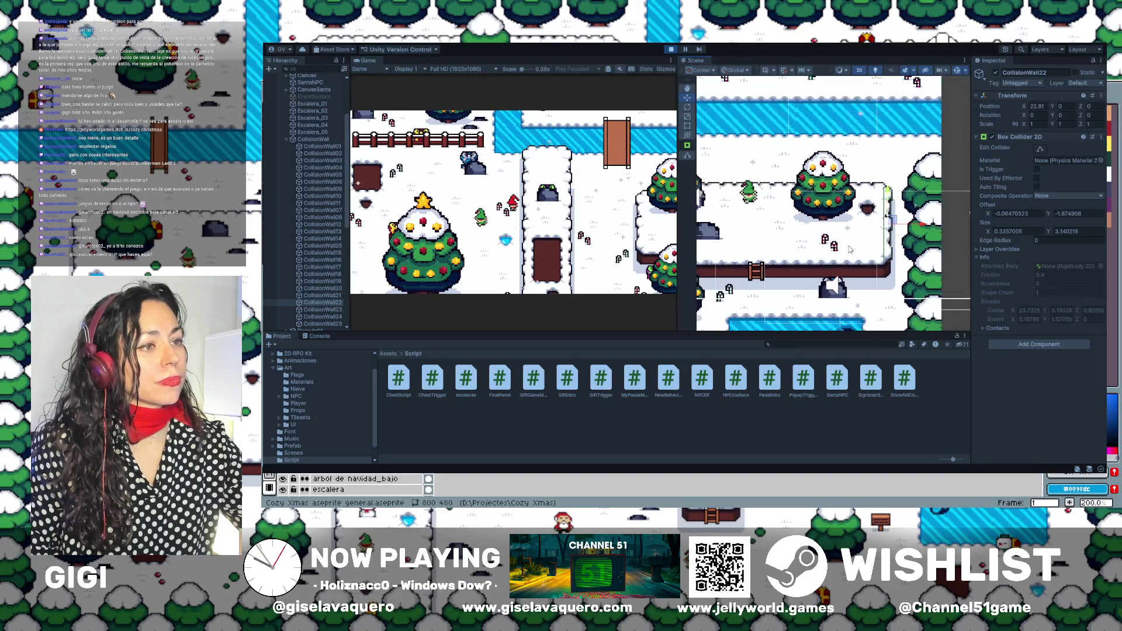
pyautogui.scroll(2, 945, 224)
pyautogui.scroll(3, 897, 241)
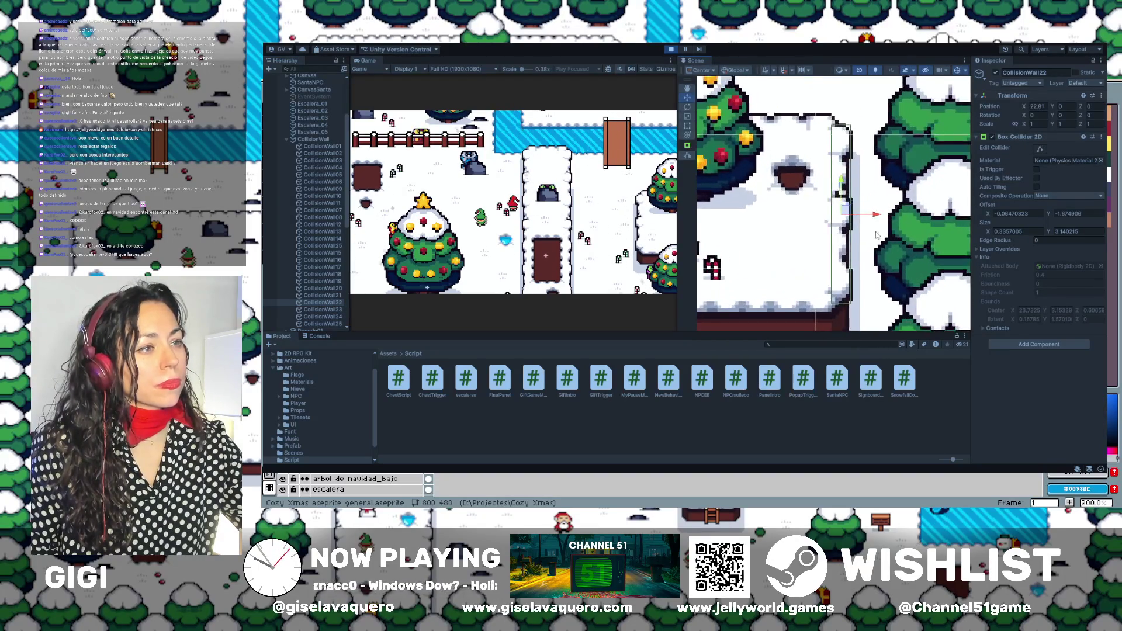
# Stop the playtest and deactivate the Gifts object so the gifts disappear.
pyautogui.click(671, 49)
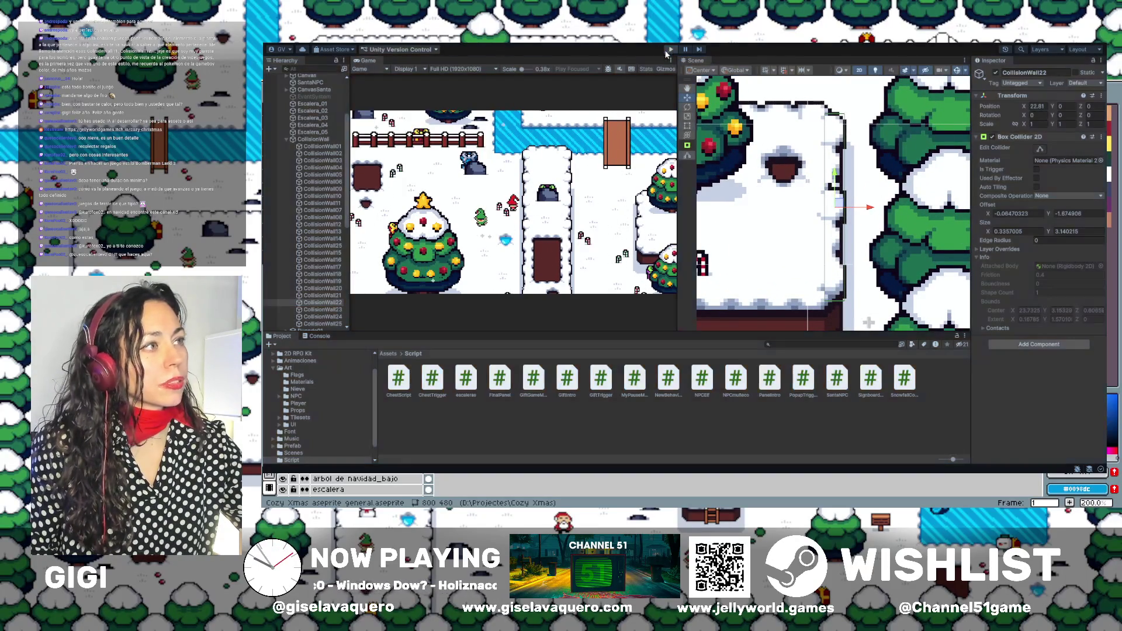
pyautogui.doubleClick(322, 303)
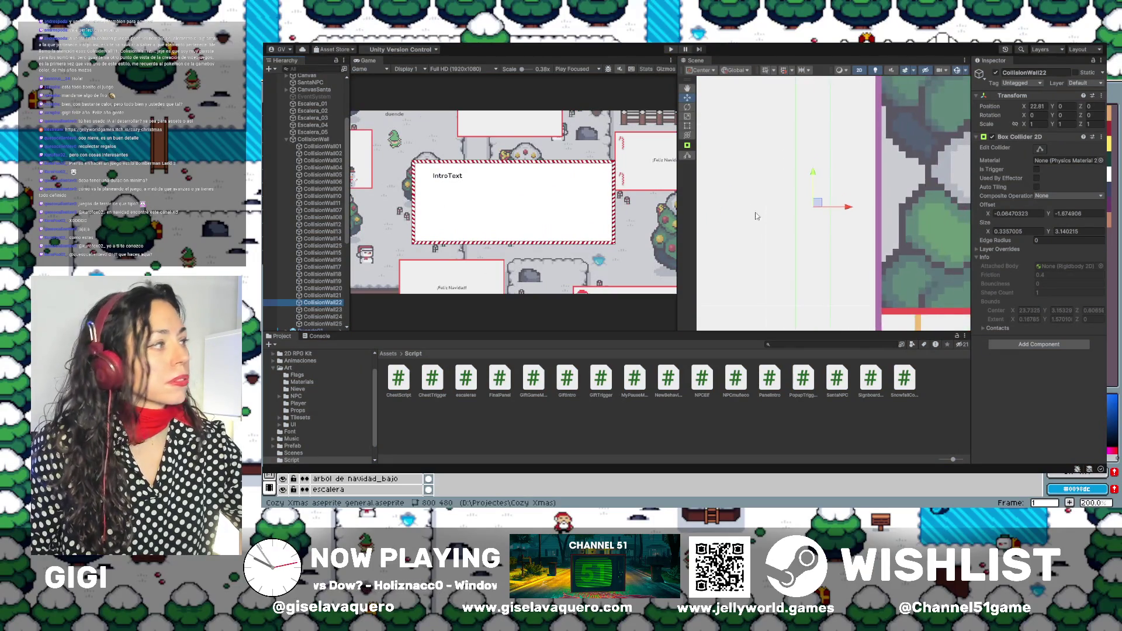
pyautogui.scroll(5, 312, 119)
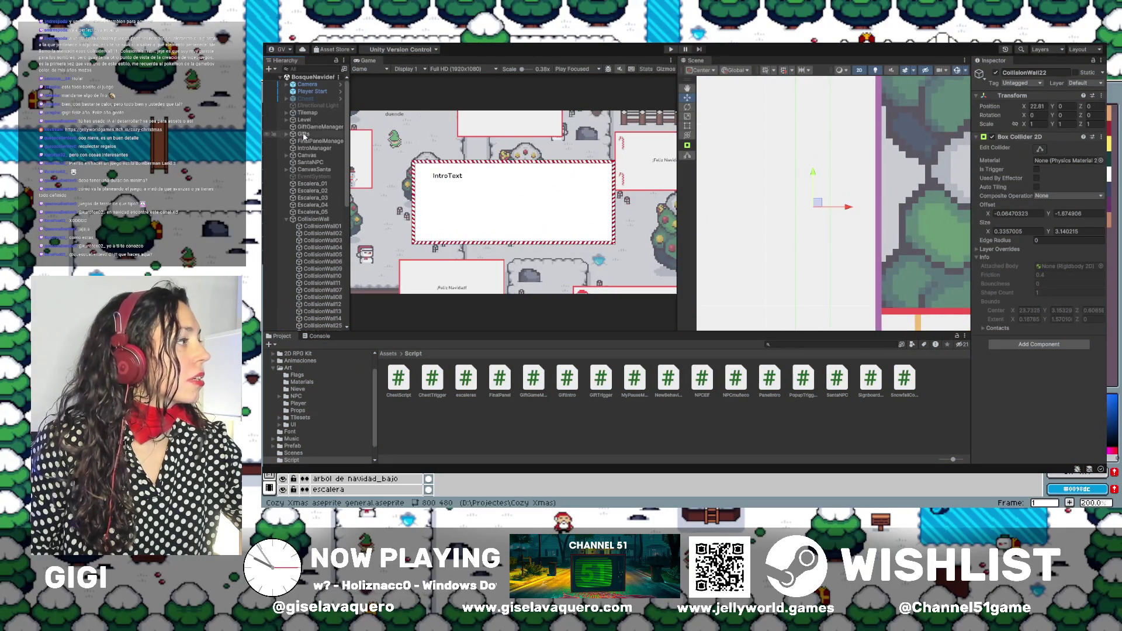
pyautogui.click(303, 134)
pyautogui.click(995, 73)
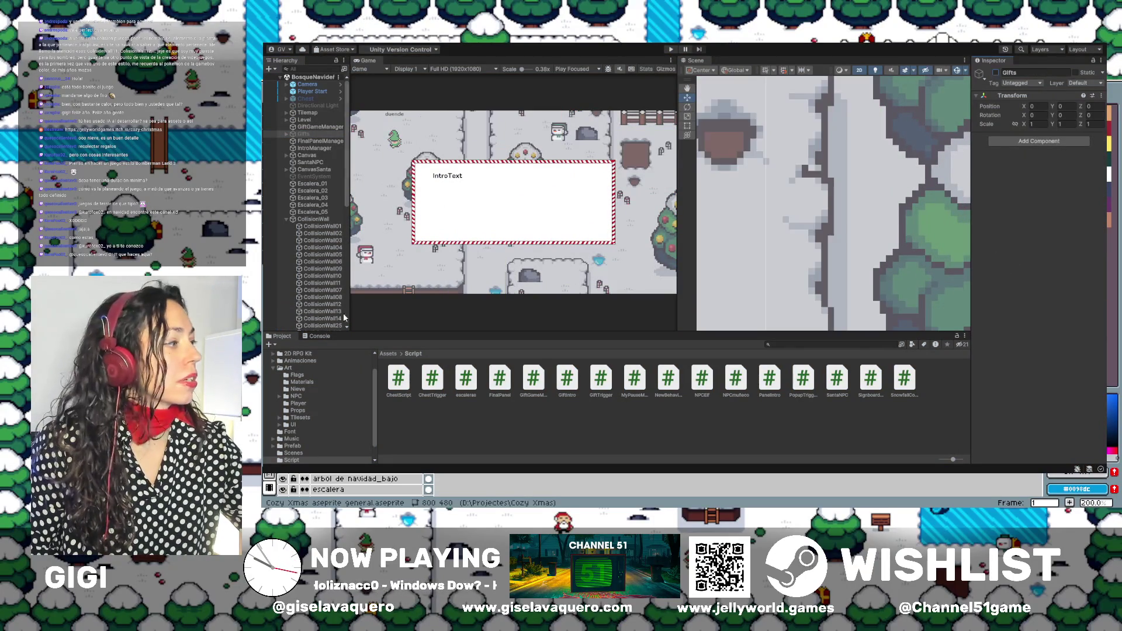
# Select CollisionWall22 and frame it in the Scene view for adjustment.
pyautogui.scroll(-4, 323, 269)
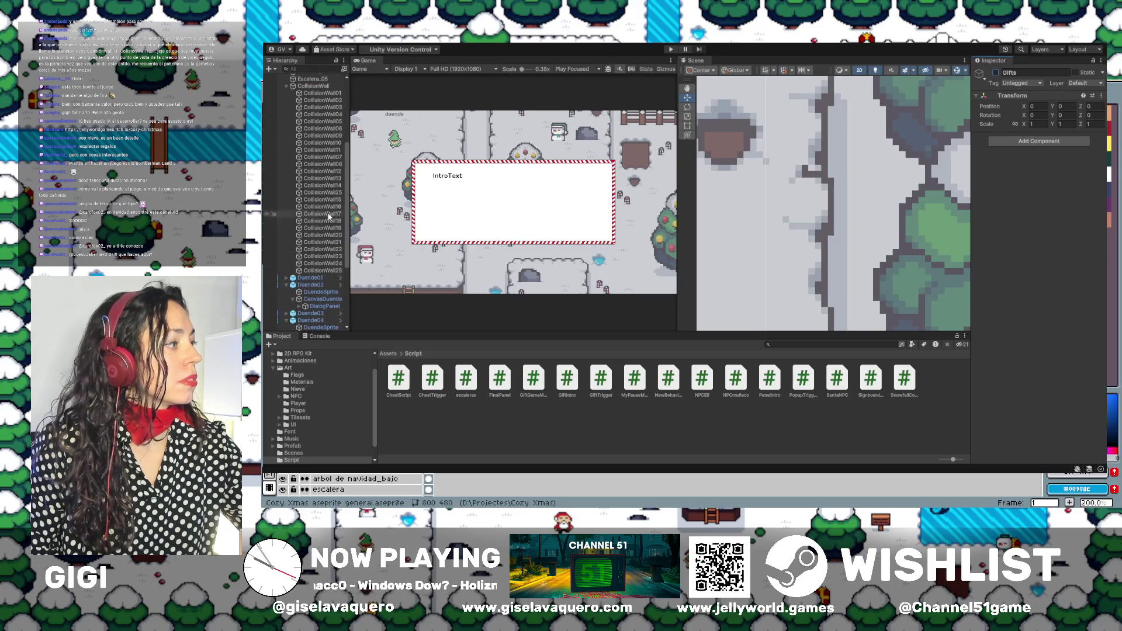
pyautogui.click(323, 227)
pyautogui.click(321, 242)
pyautogui.doubleClick(321, 249)
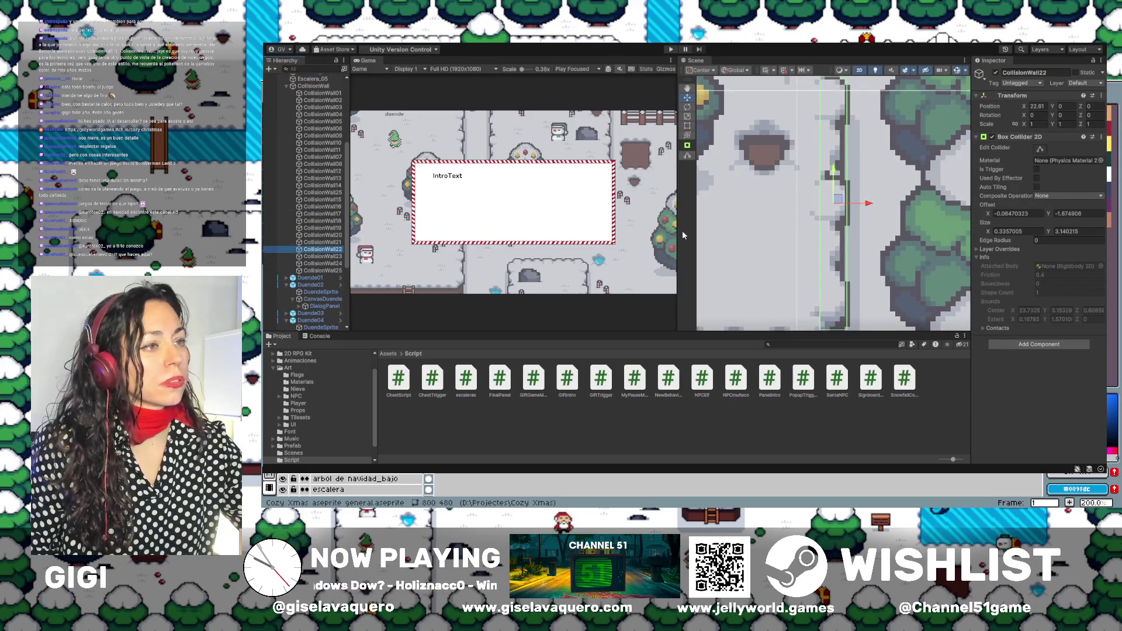
# Extend CollisionWall22's box collider outward on its right, top, bottom and left edges.
pyautogui.click(1037, 148)
pyautogui.moveTo(835, 209); pyautogui.dragTo(838, 208)
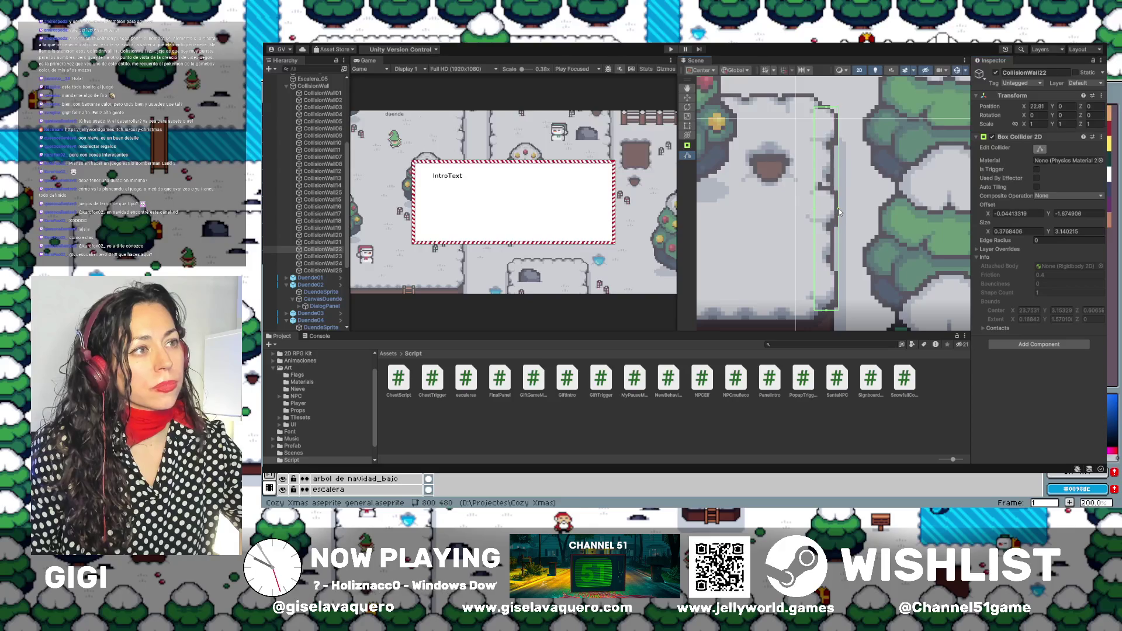
pyautogui.moveTo(826, 110); pyautogui.dragTo(826, 108)
pyautogui.moveTo(828, 314); pyautogui.dragTo(828, 312)
pyautogui.moveTo(813, 208); pyautogui.dragTo(810, 208)
# Extend CollisionWall23's box collider slightly right and raise its top edge.
pyautogui.doubleClick(310, 256)
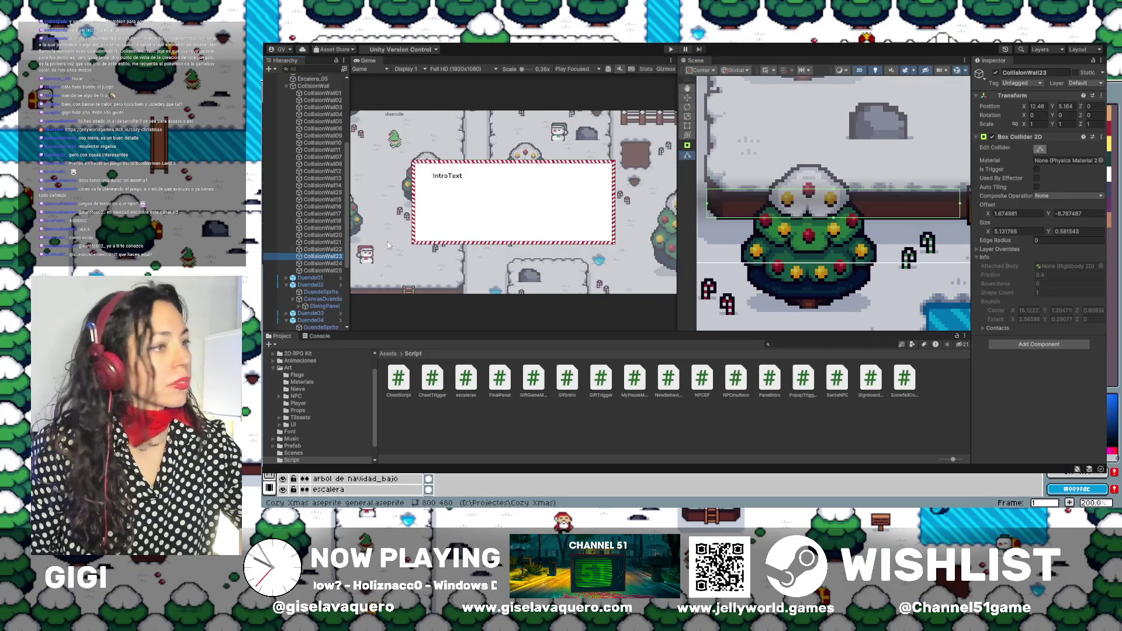
pyautogui.scroll(-2, 799, 219)
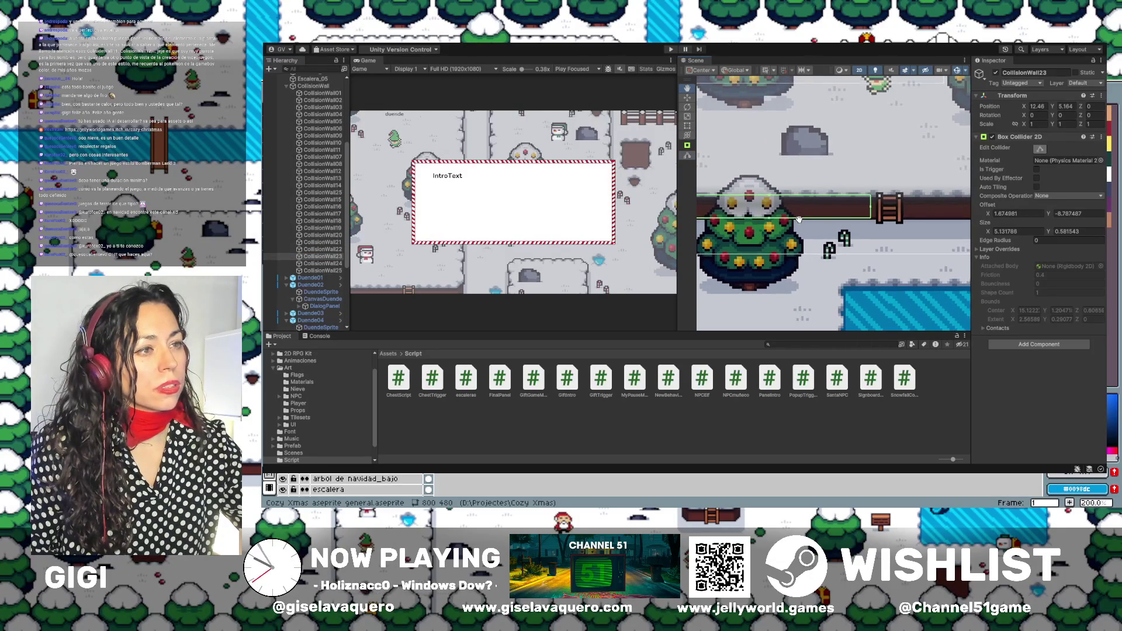
pyautogui.moveTo(870, 209); pyautogui.dragTo(872, 210)
pyautogui.moveTo(765, 199); pyautogui.dragTo(772, 190)
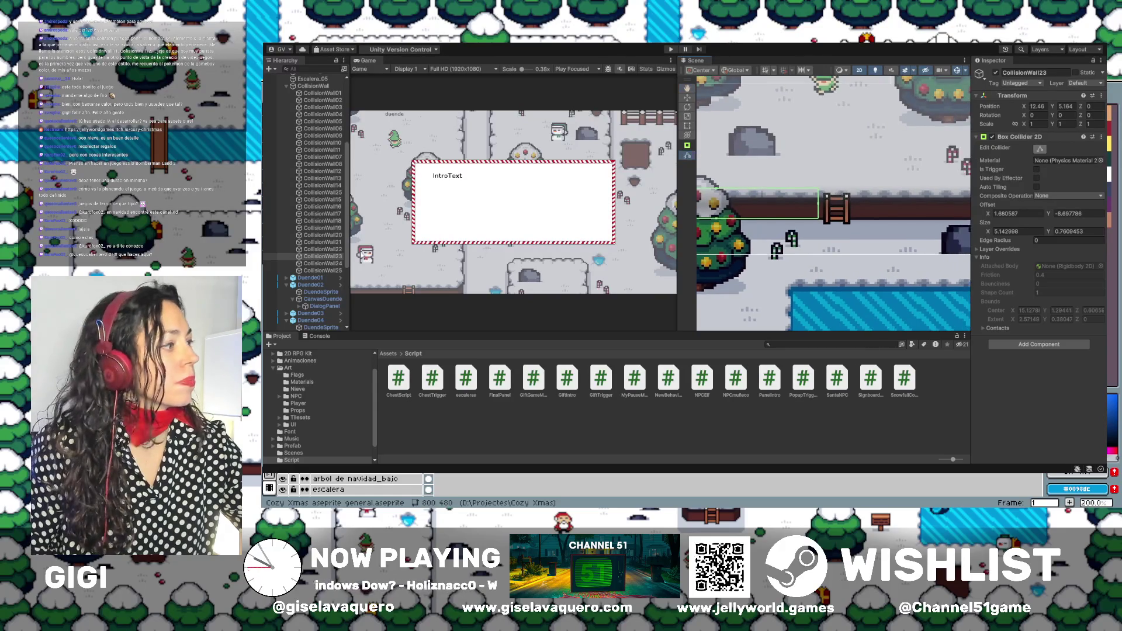
pyautogui.doubleClick(323, 264)
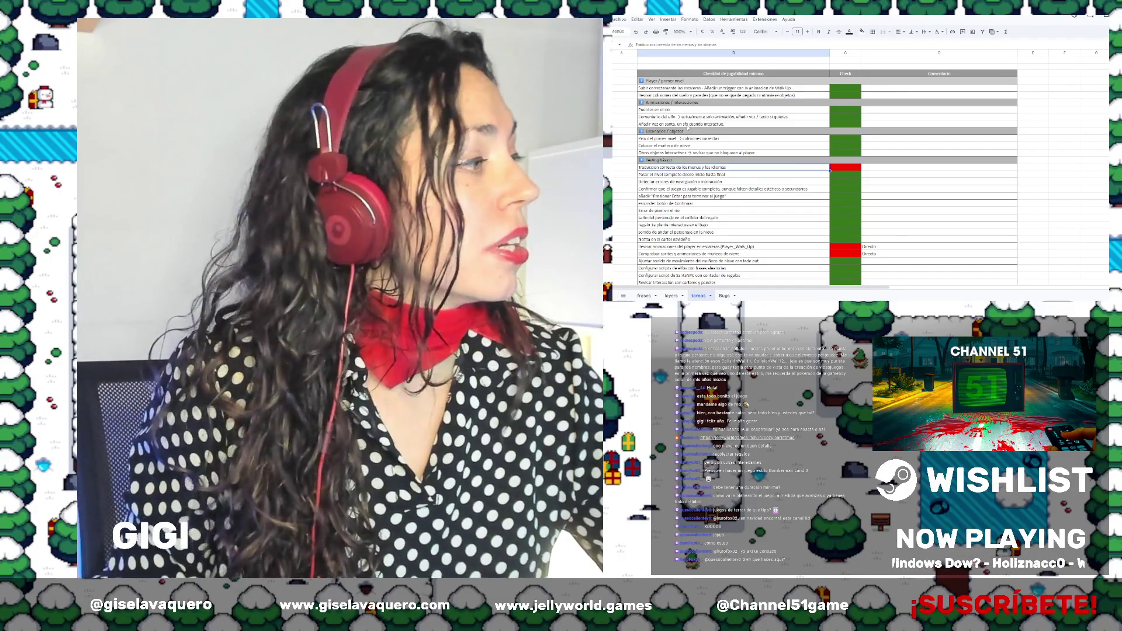
# Step through the checklist and mark the gift collider jump item as failed.
pyautogui.click(670, 95)
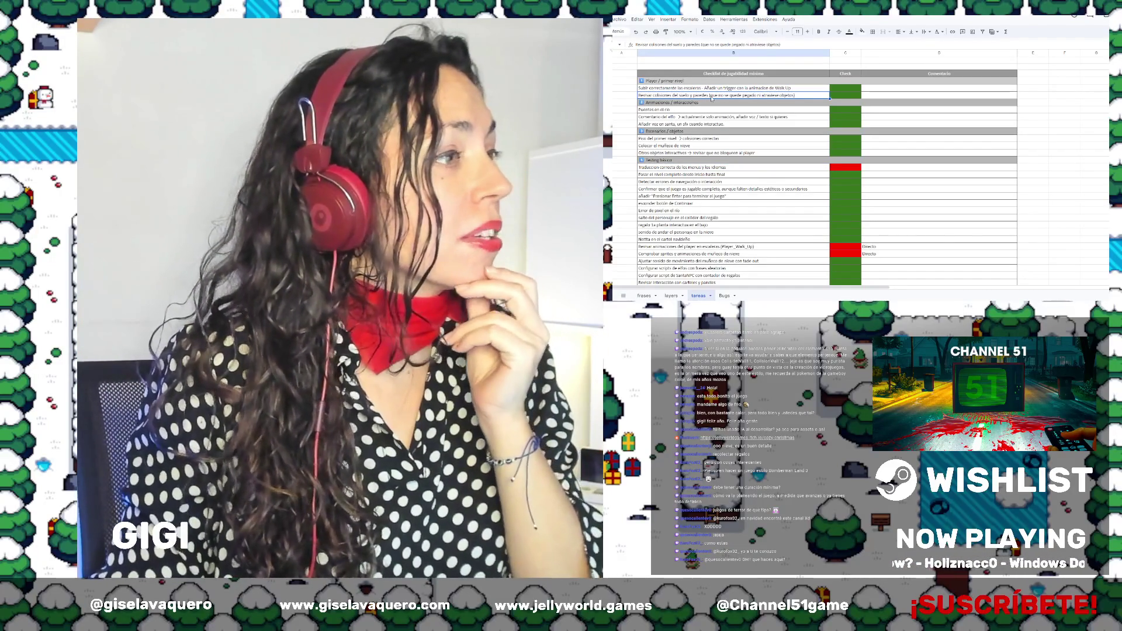
pyautogui.press('Down')
pyautogui.press('Down')
pyautogui.press('Down')
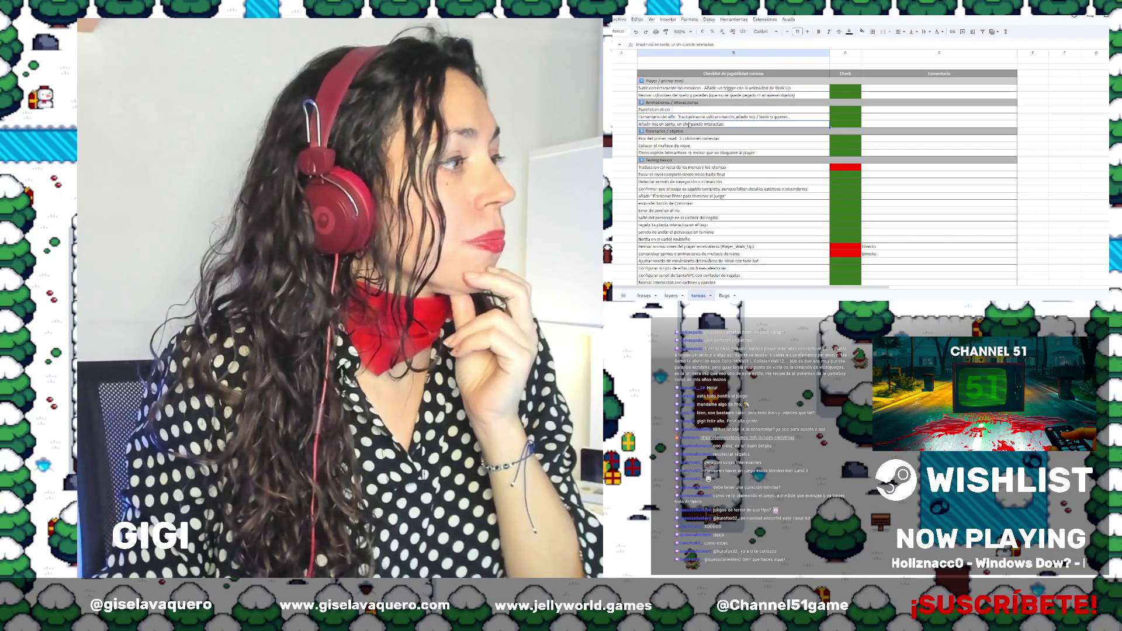
pyautogui.scroll(-1, 727, 126)
pyautogui.press('Down')
pyautogui.press('Down')
pyautogui.press('Down')
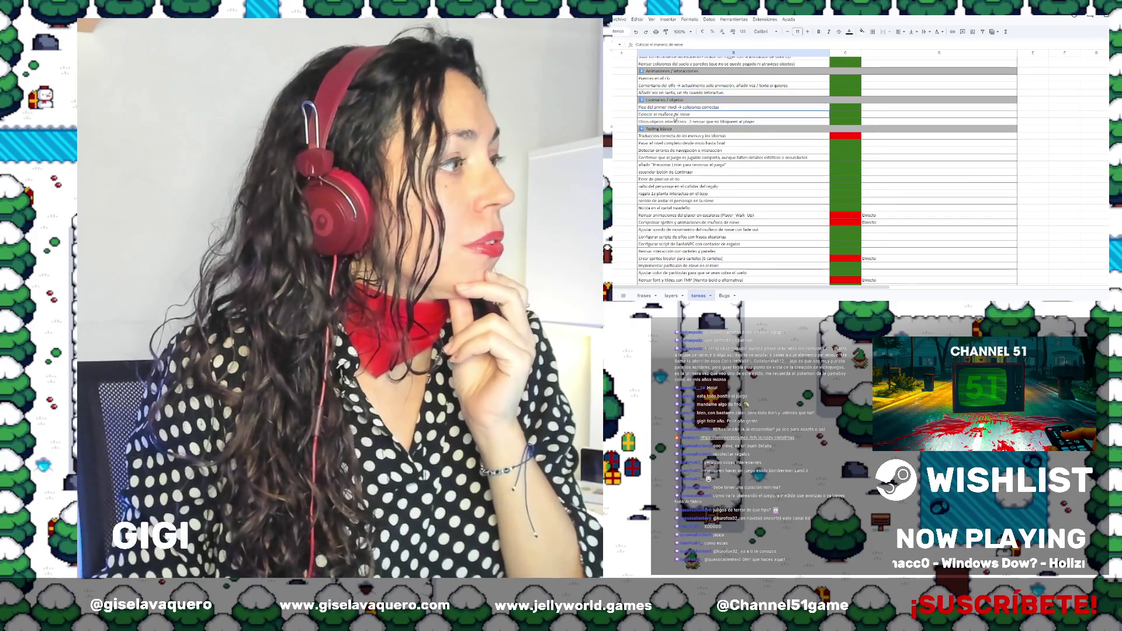
pyautogui.scroll(-1, 709, 130)
pyautogui.scroll(-1, 708, 129)
pyautogui.click(679, 75)
pyautogui.click(717, 96)
pyautogui.press('Down')
pyautogui.press('Down')
pyautogui.press('Down')
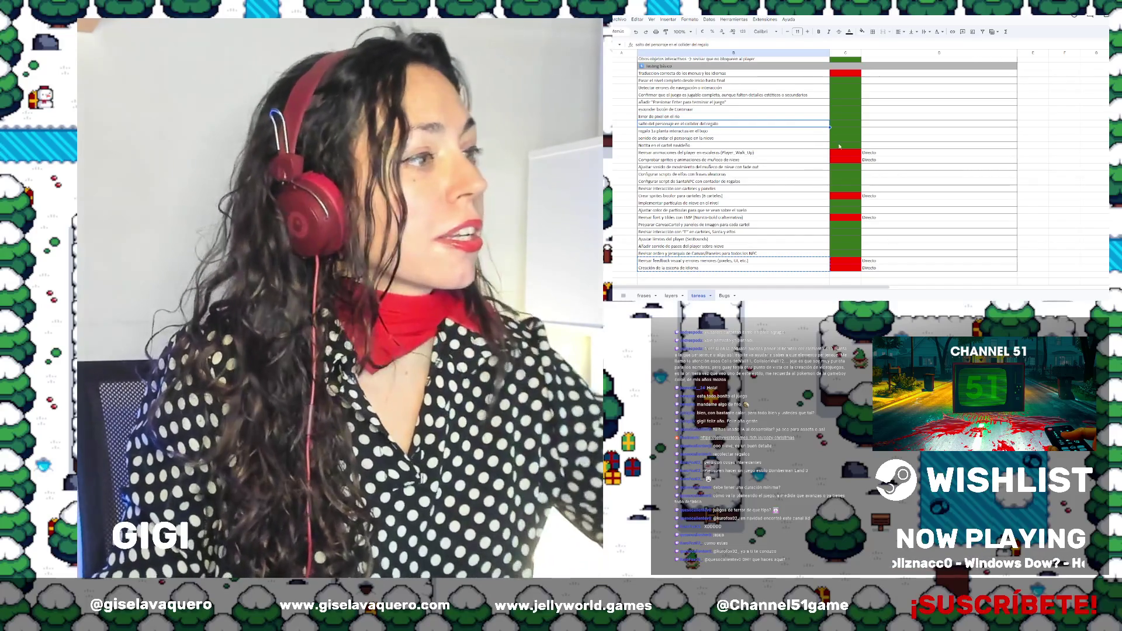
pyautogui.press('Right')
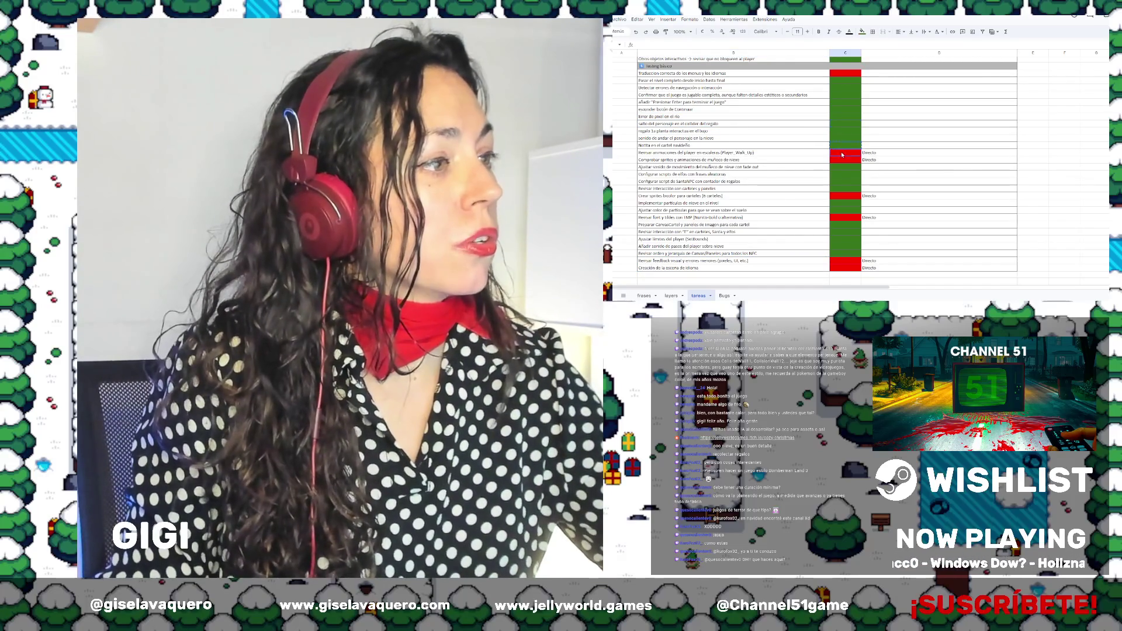
pyautogui.press('space')
# Fill the player stair-animation review task's status cell yellow instead of red.
pyautogui.click(773, 127)
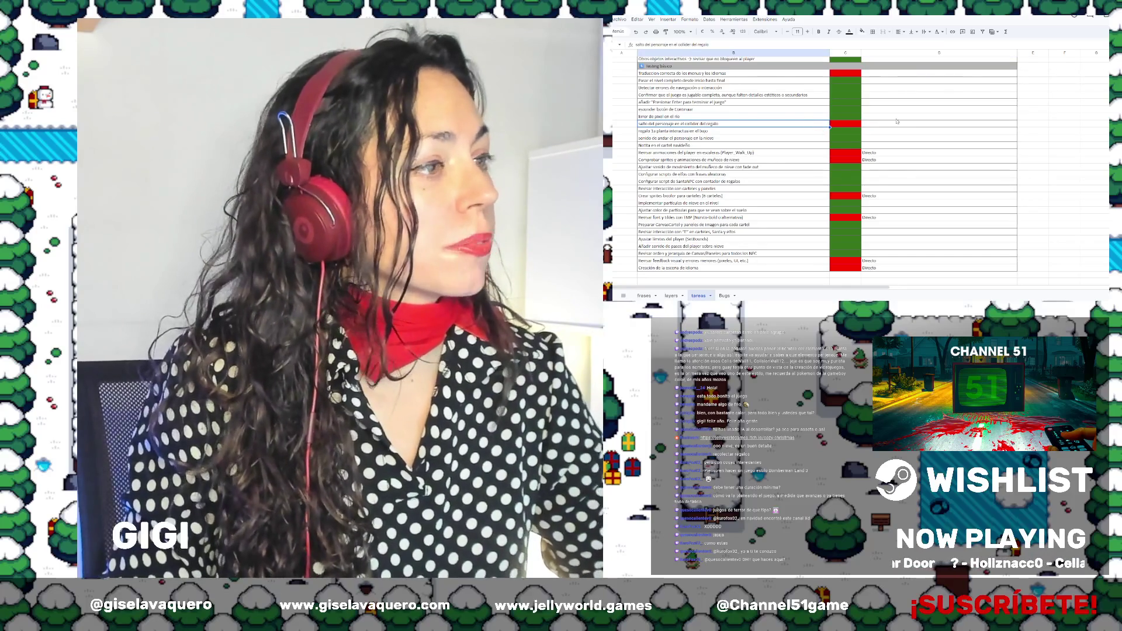
pyautogui.click(893, 126)
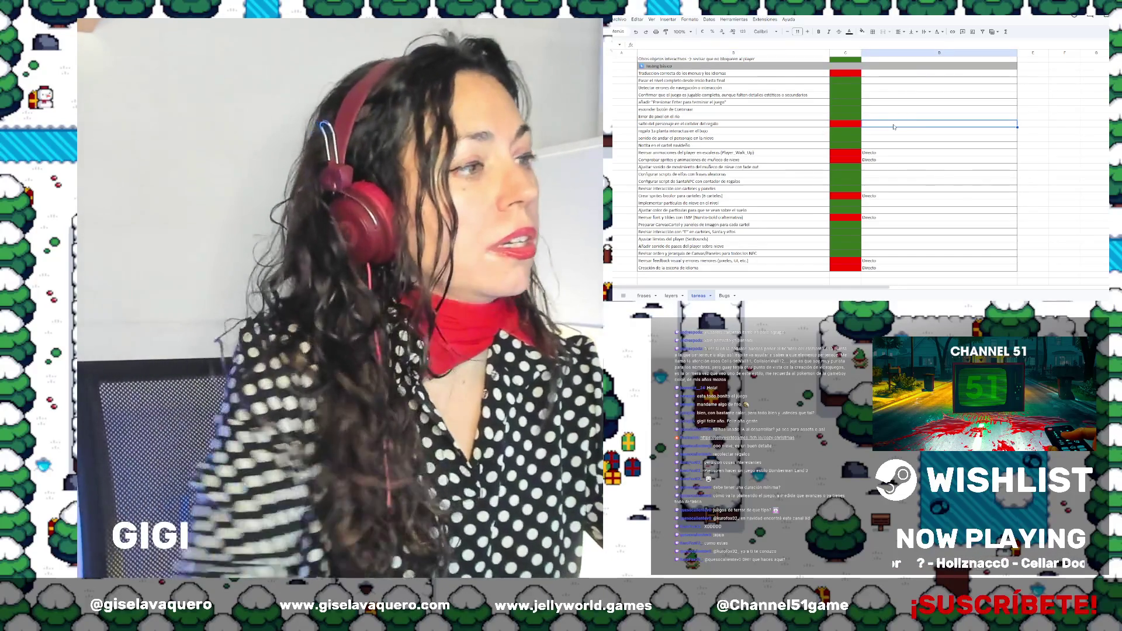
pyautogui.scroll(-3, 750, 160)
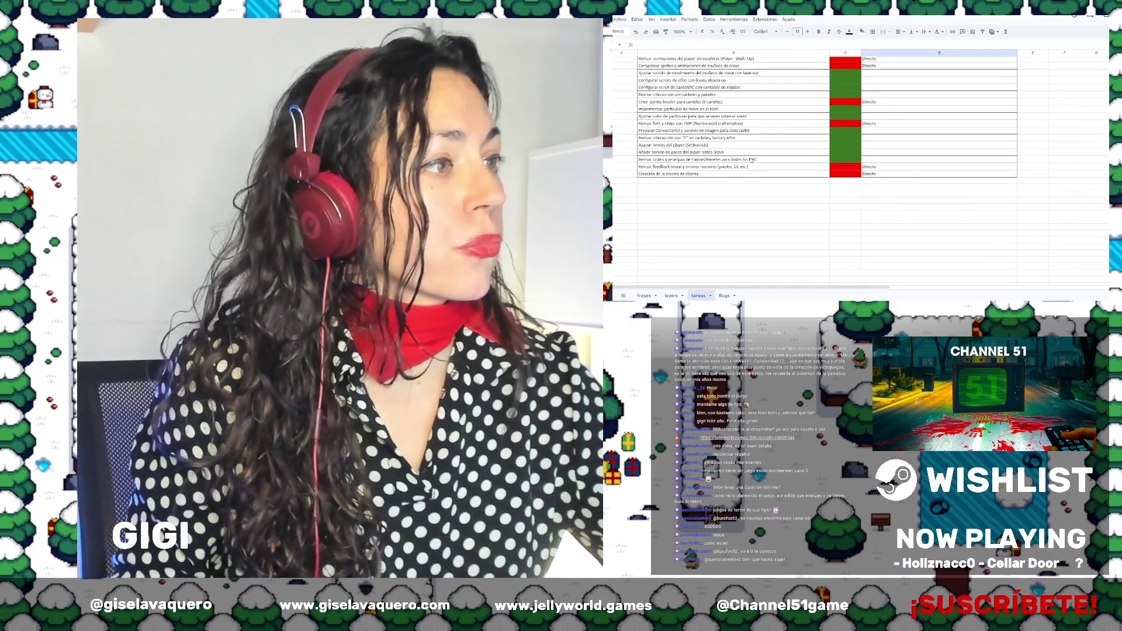
pyautogui.scroll(2, 750, 158)
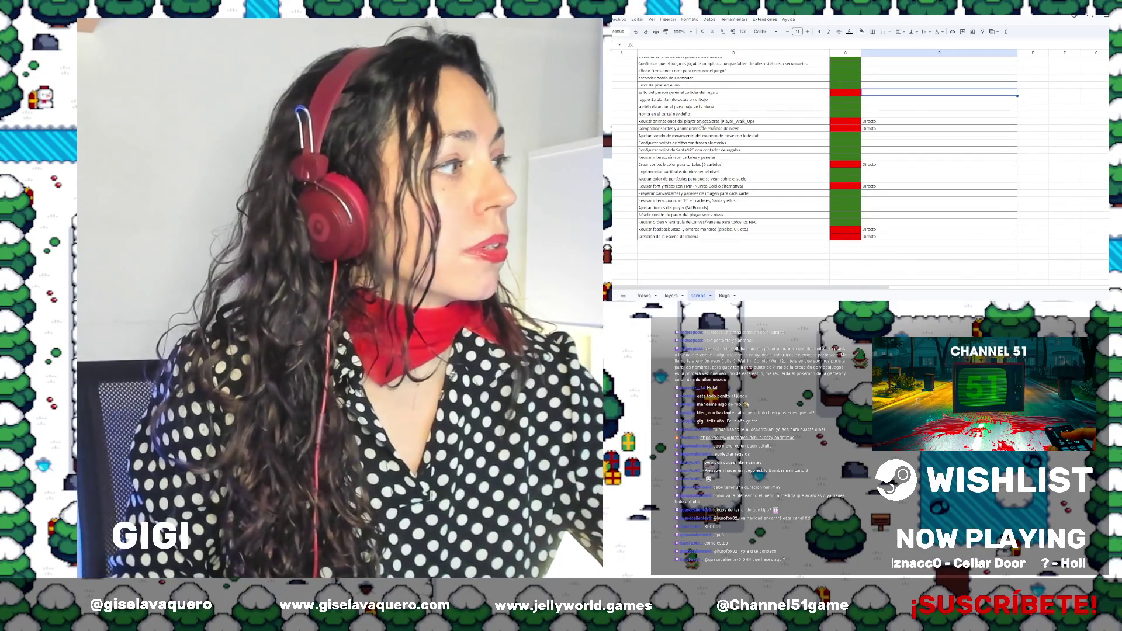
pyautogui.click(666, 122)
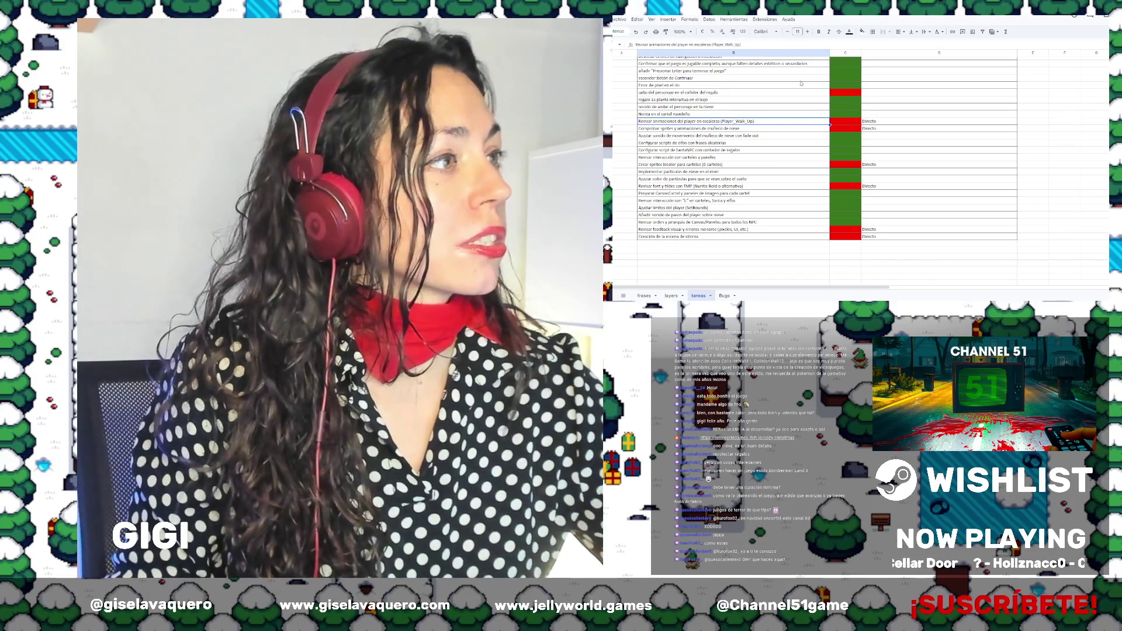
pyautogui.click(847, 125)
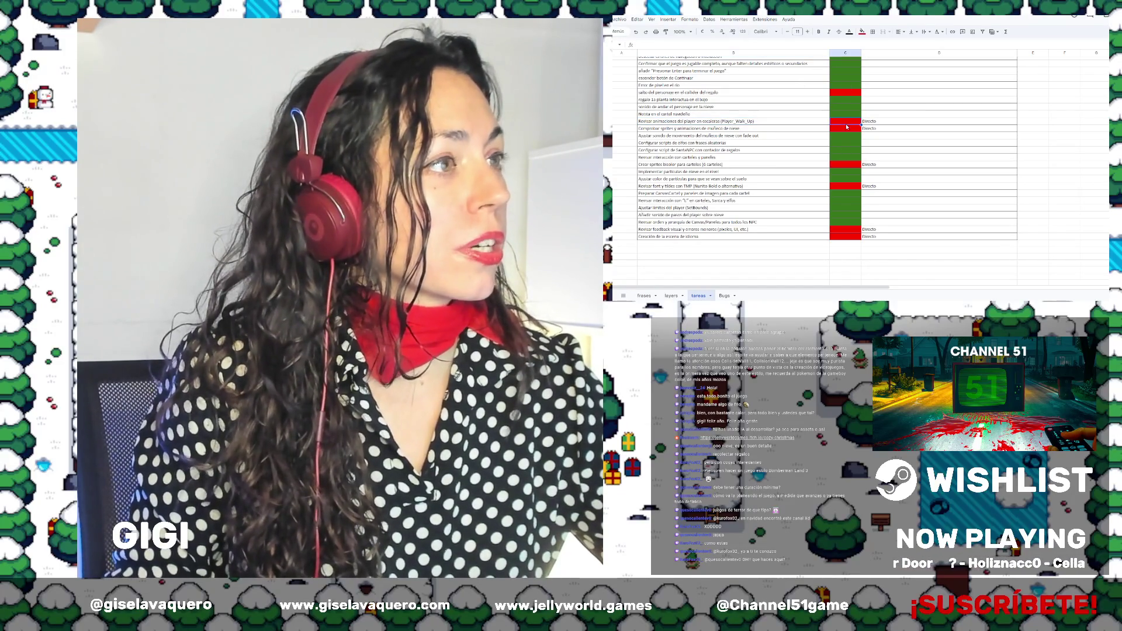
pyautogui.click(863, 30)
pyautogui.click(885, 60)
pyautogui.click(678, 142)
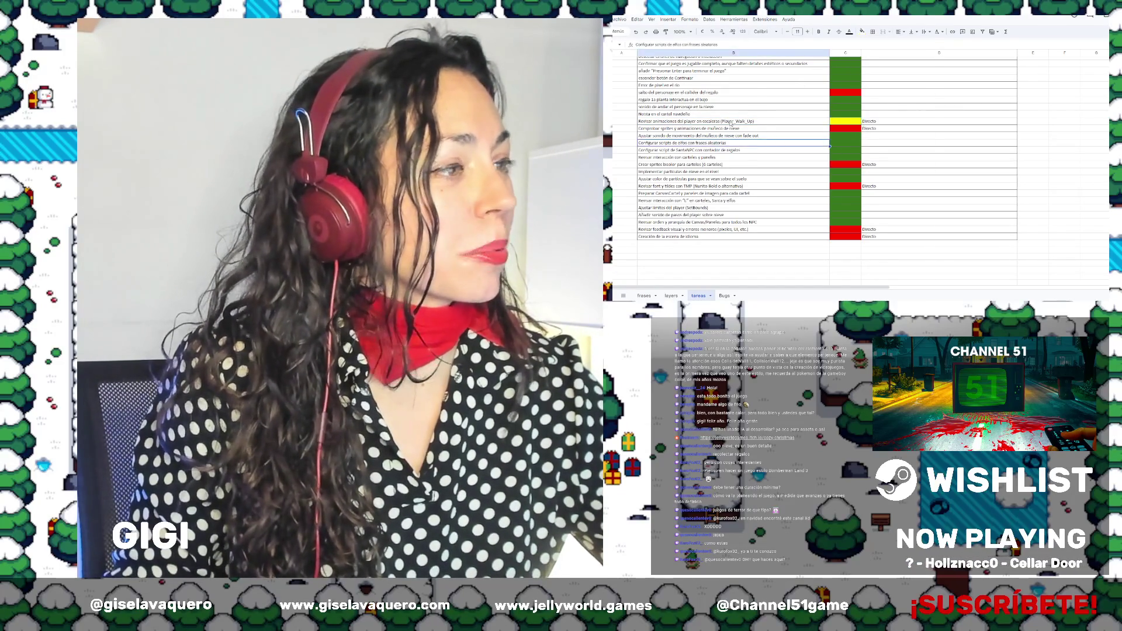
pyautogui.scroll(-1, 675, 105)
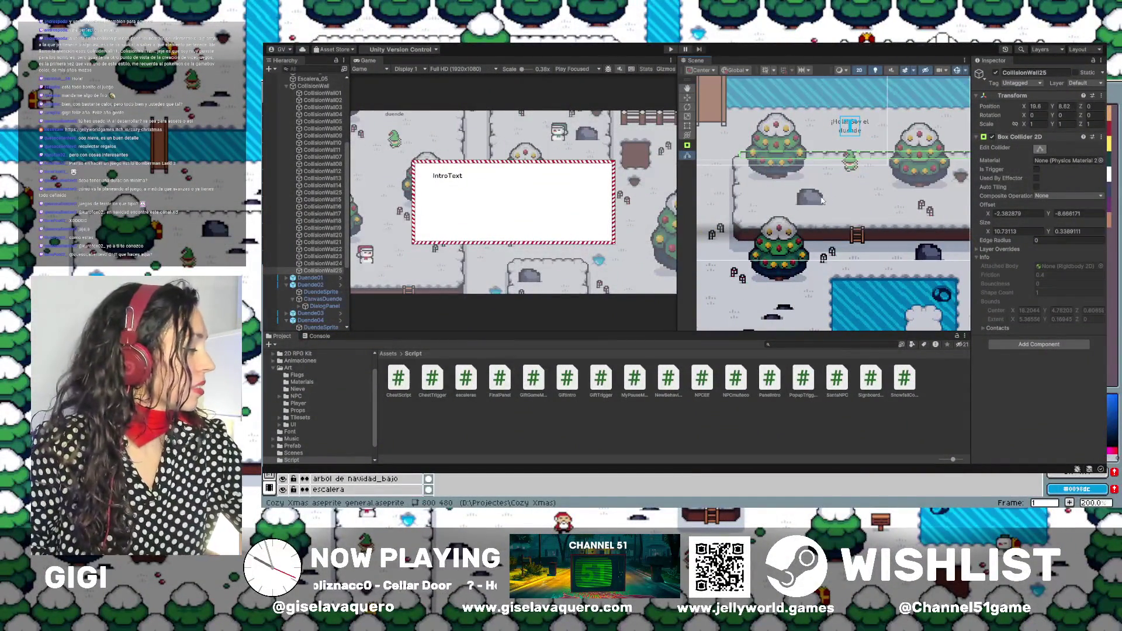
# Narrow CollisionWall24's Box Collider 2D to about 5.13 by 0.74 by pulling its right edge left.
pyautogui.scroll(-3, 822, 210)
pyautogui.moveTo(848, 229); pyautogui.dragTo(860, 211)
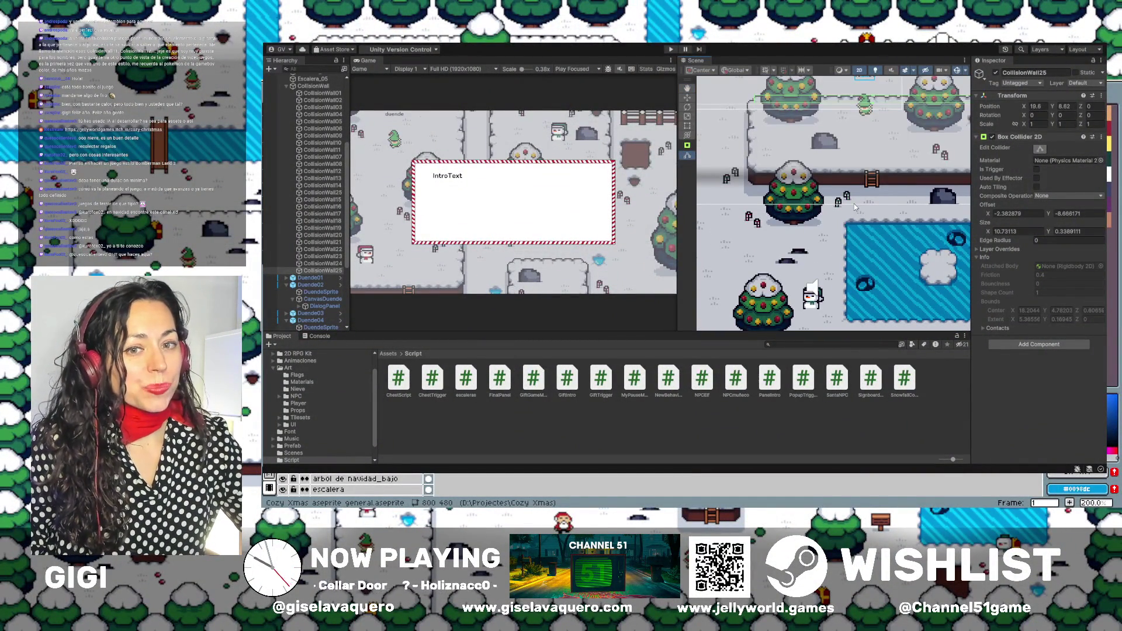
pyautogui.moveTo(854, 206)
pyautogui.mouseDown()
pyautogui.moveTo(842, 183)
pyautogui.moveTo(825, 242)
pyautogui.moveTo(835, 260)
pyautogui.mouseUp()
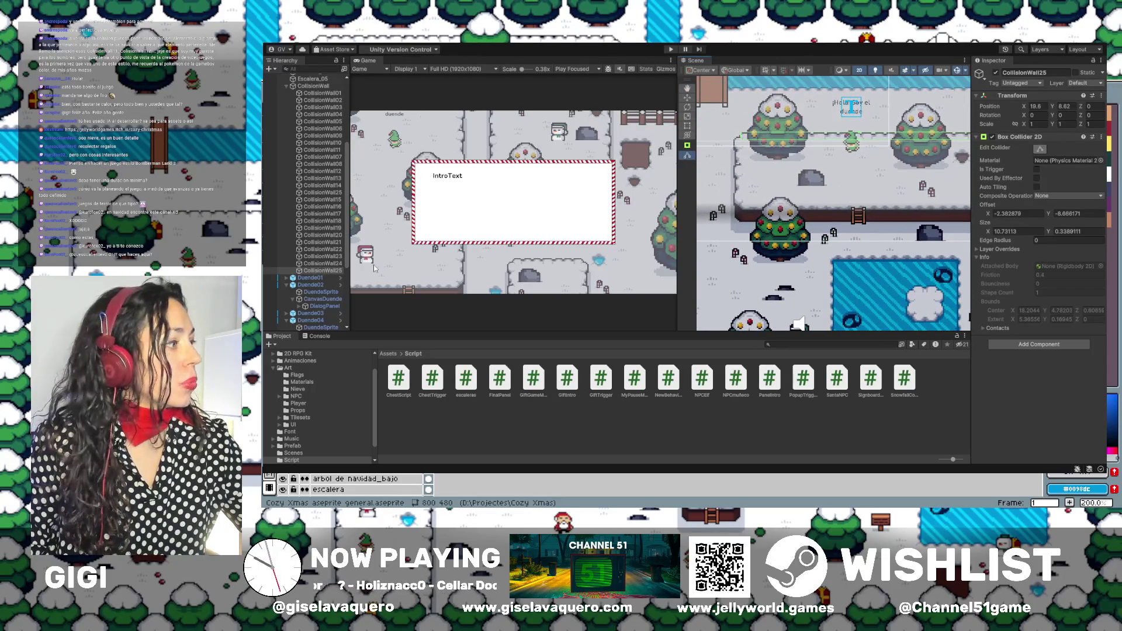
pyautogui.click(335, 264)
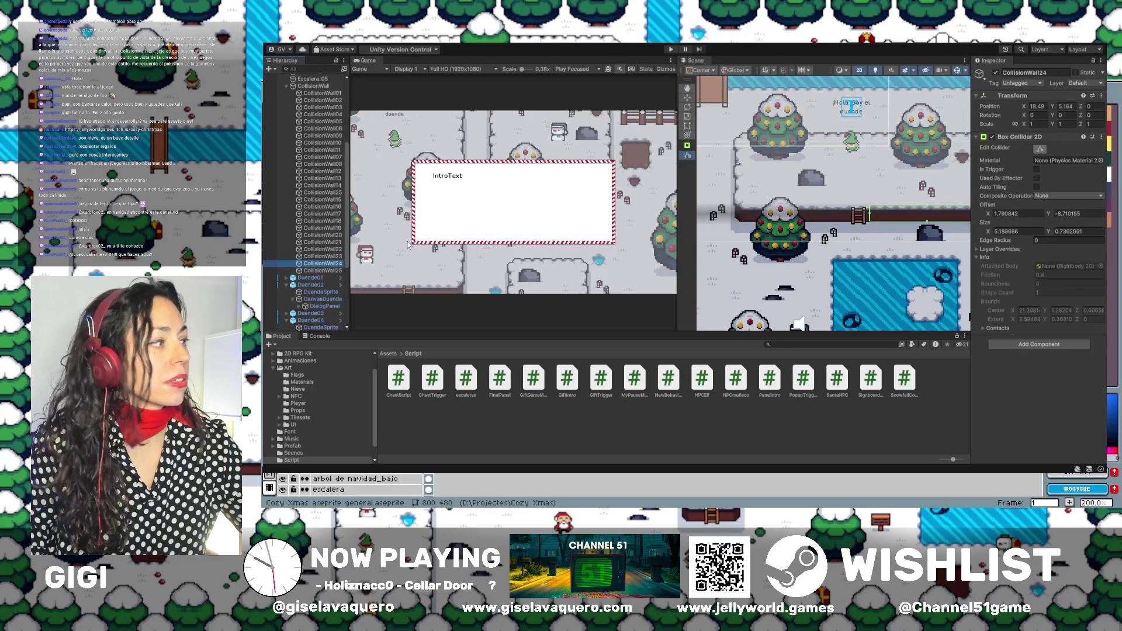
pyautogui.press('f')
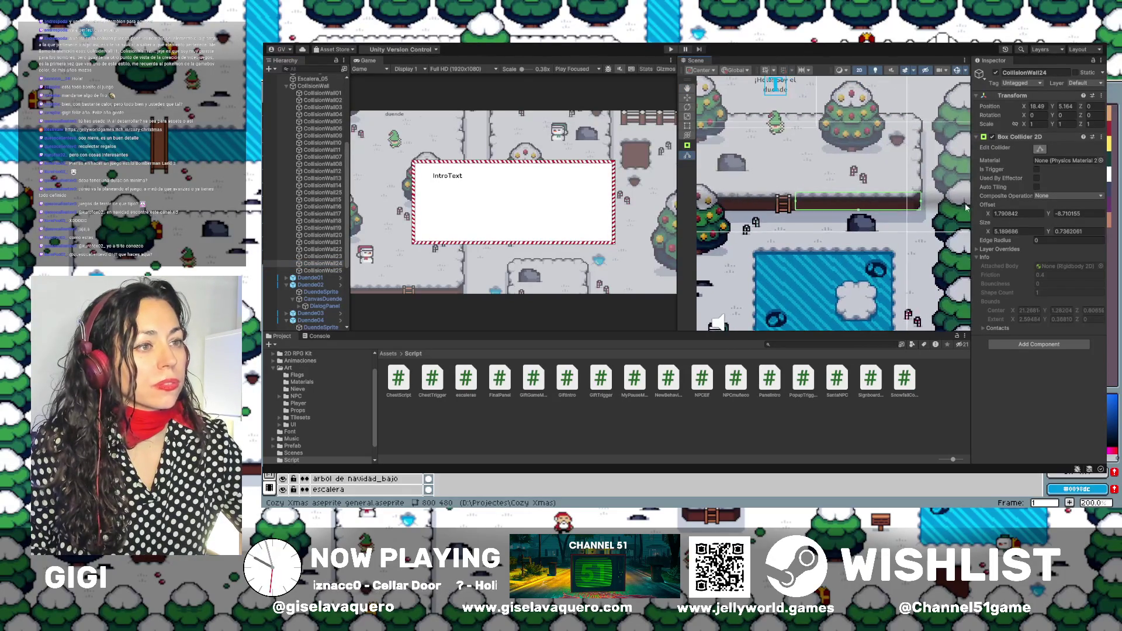
pyautogui.moveTo(921, 202); pyautogui.dragTo(919, 203)
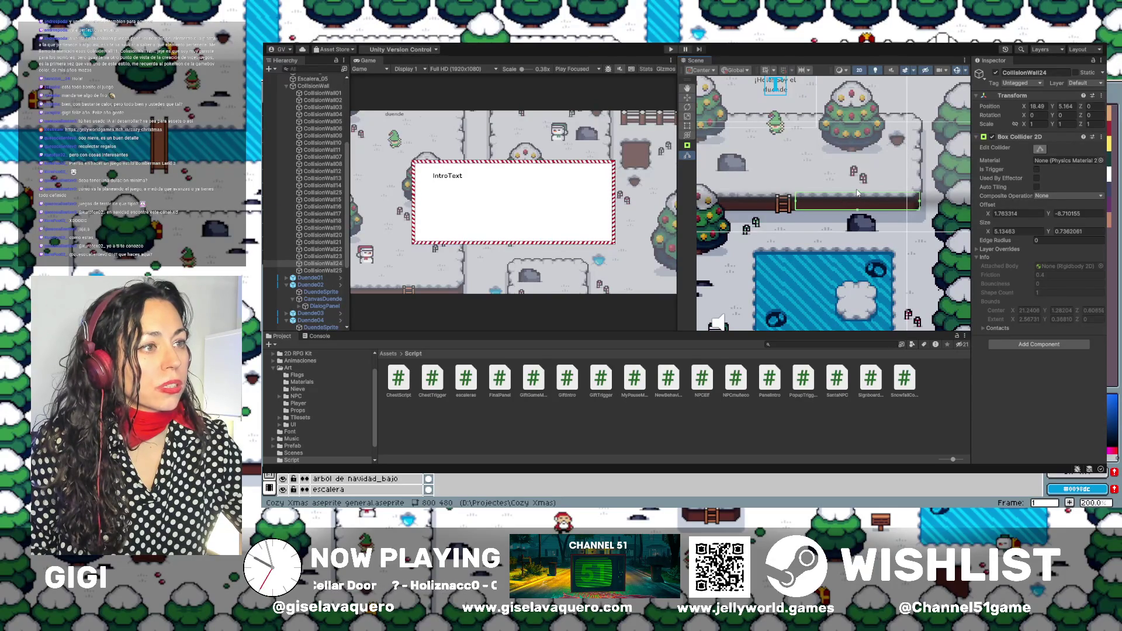
# Start a playtest and walk the elf up, right, left and down to probe the nearby walls.
pyautogui.click(817, 201)
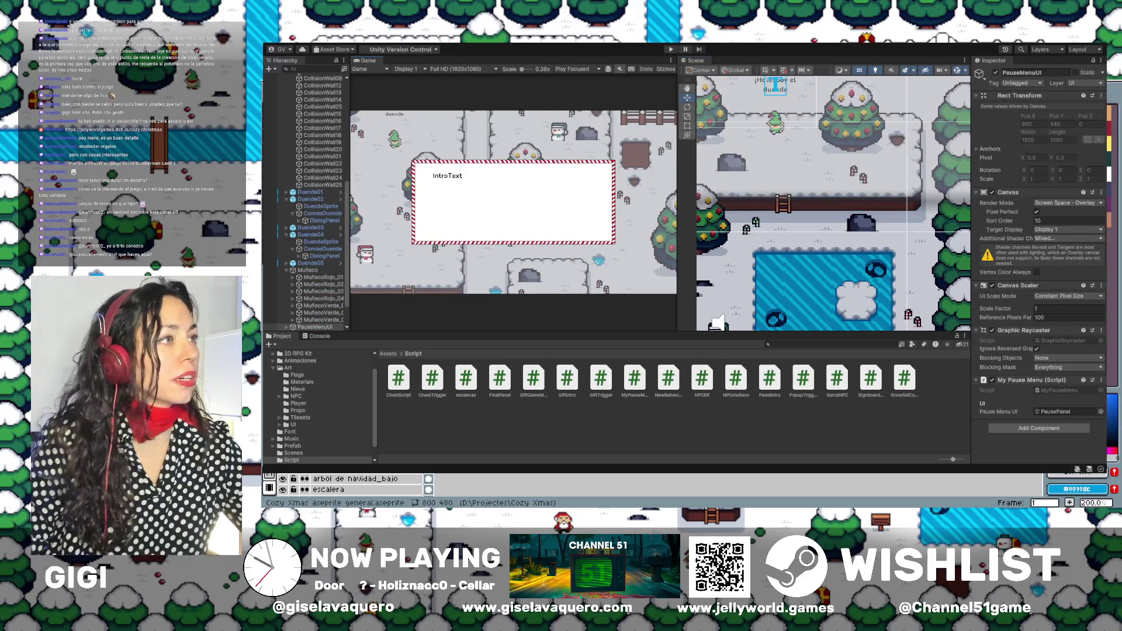
pyautogui.hotkey('ctrl', 'p')
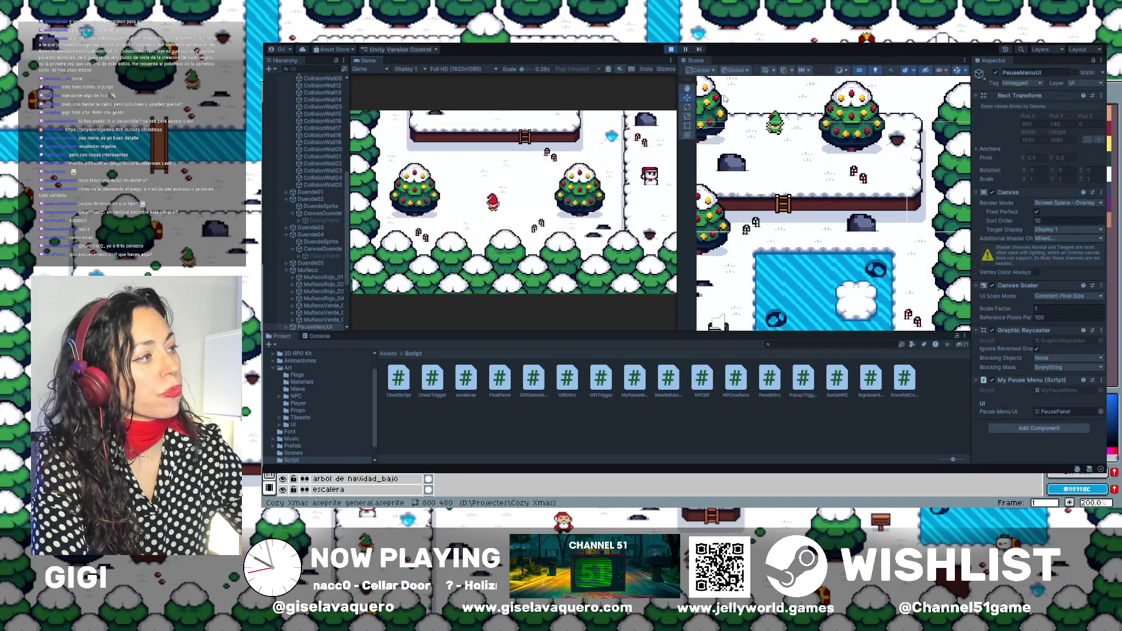
pyautogui.press('Up')
pyautogui.press('Right')
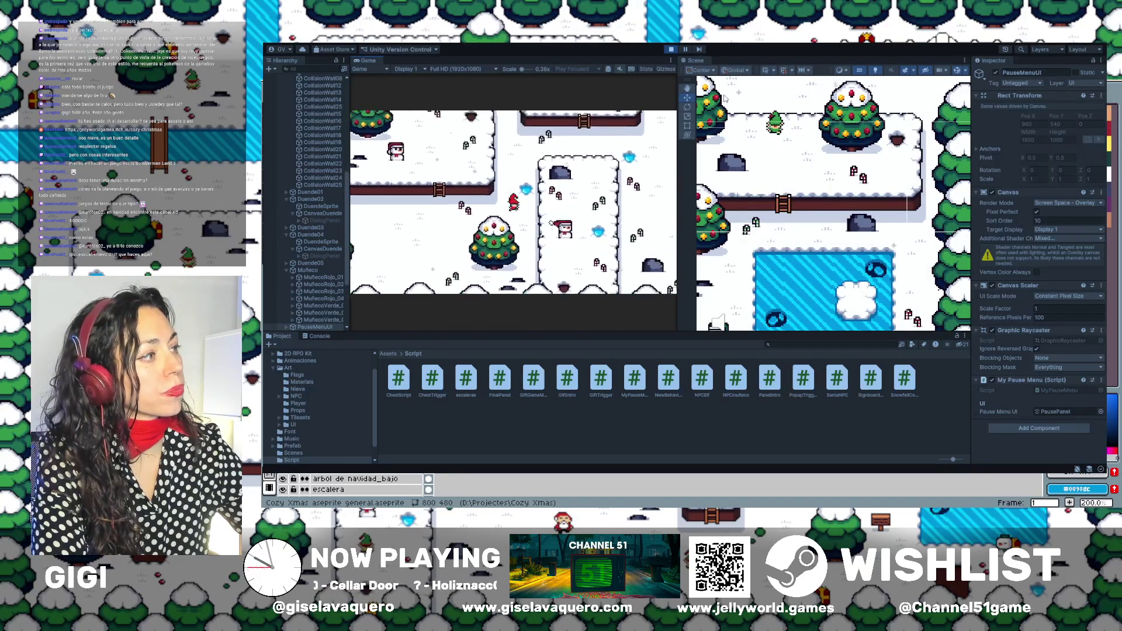
pyautogui.press('Up')
pyautogui.press('Right')
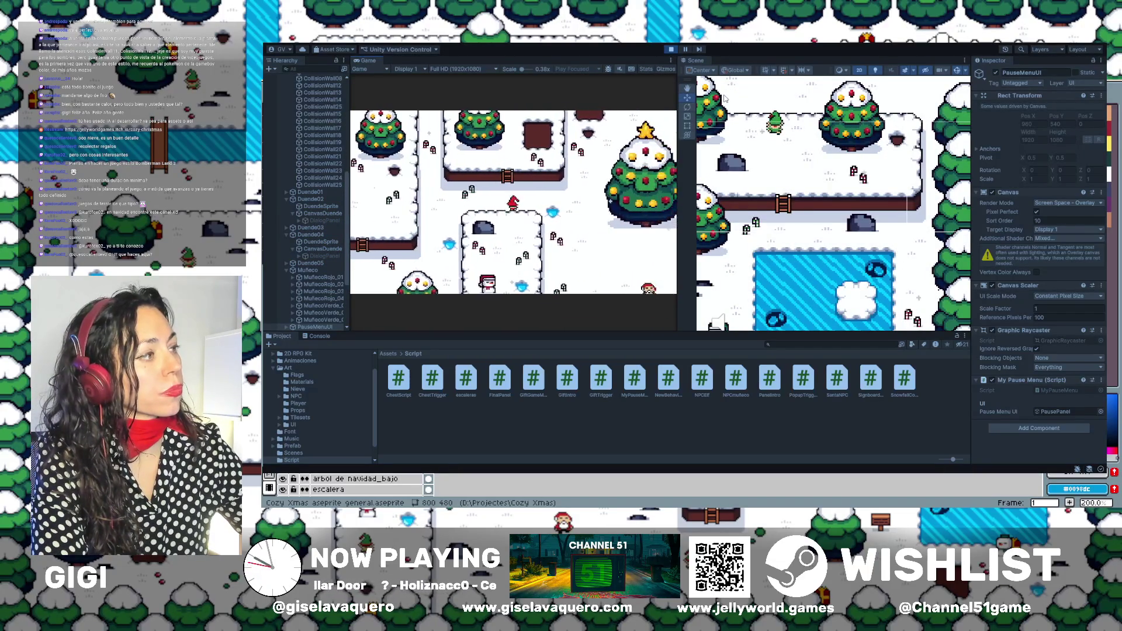
pyautogui.press('Up')
pyautogui.press('Left')
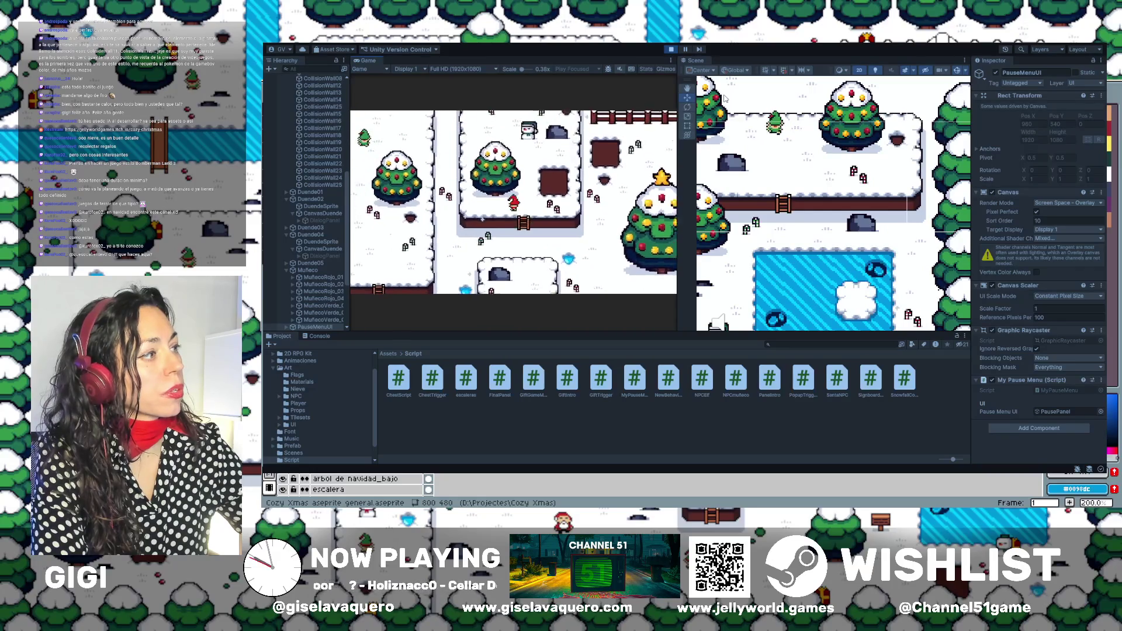
pyautogui.press('Right')
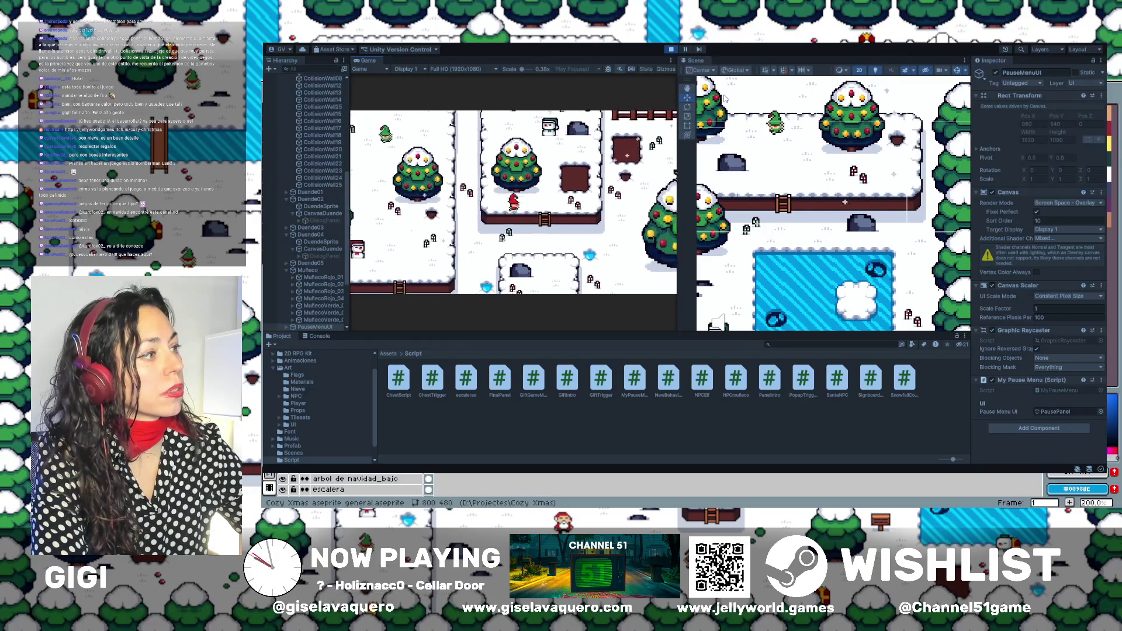
pyautogui.press('Right')
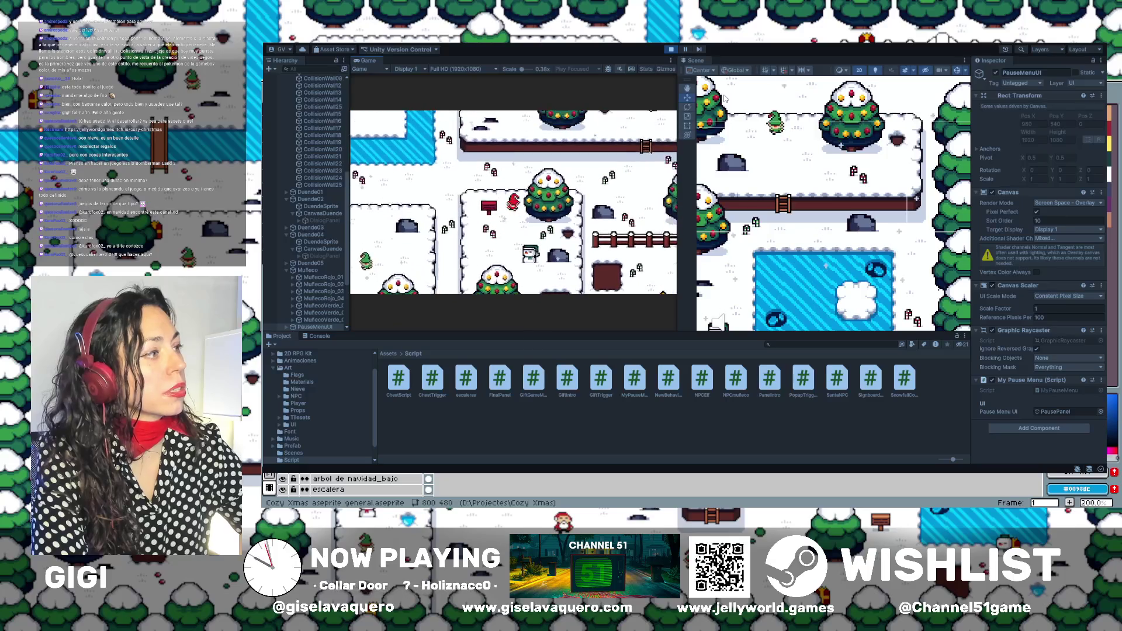
pyautogui.press('Down')
pyautogui.press('Left')
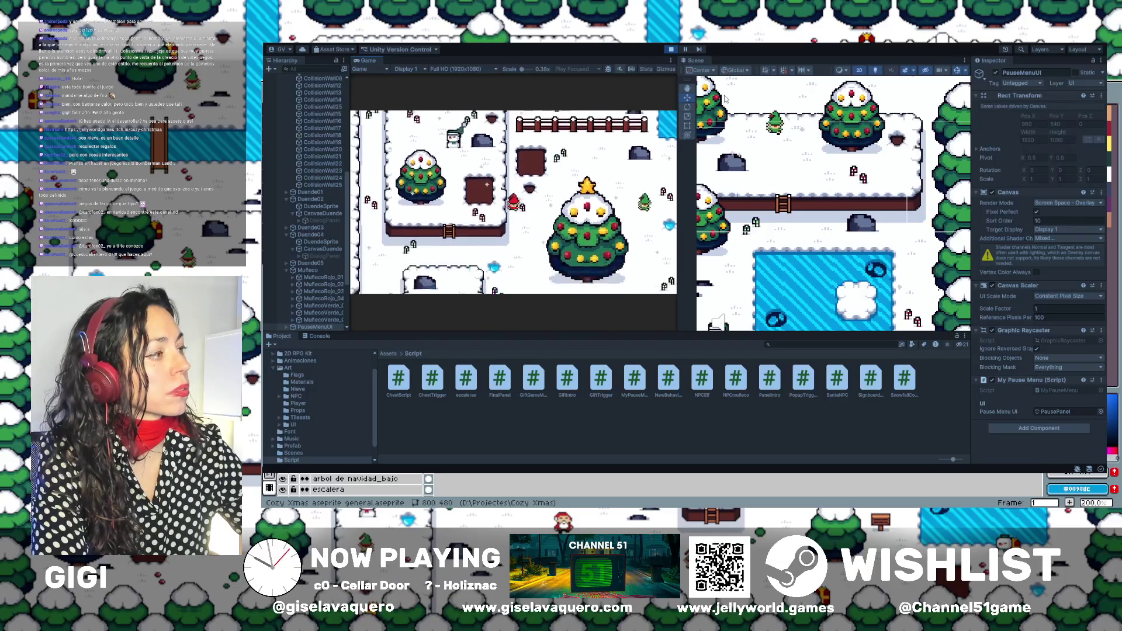
# Walk the player left, right and down, then up past the river bridge.
pyautogui.press('Left')
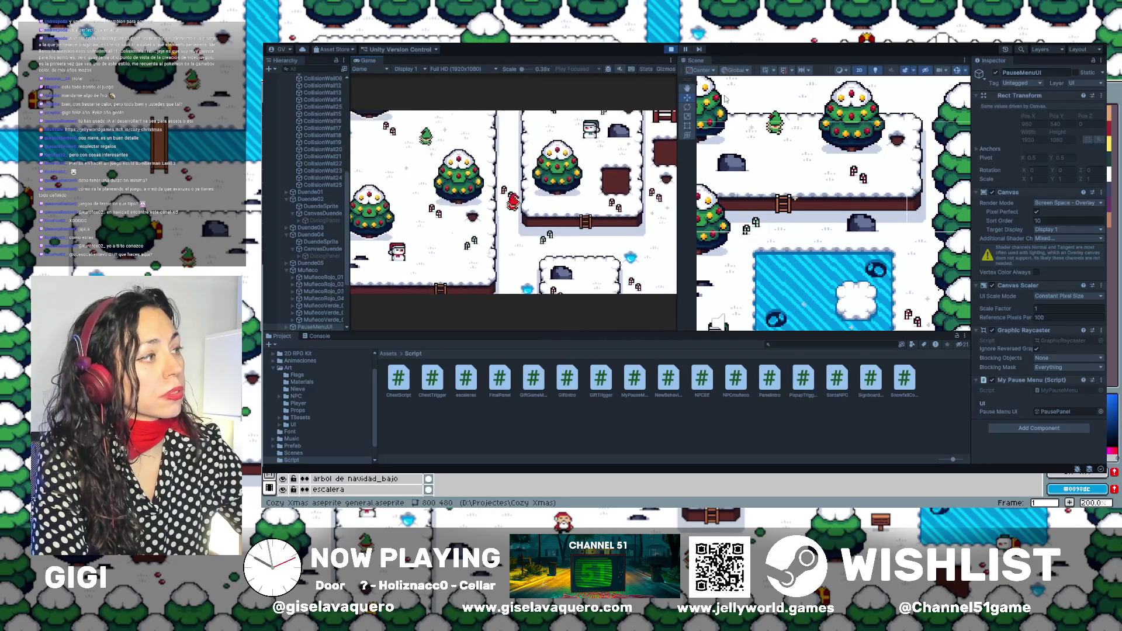
pyautogui.press('Up')
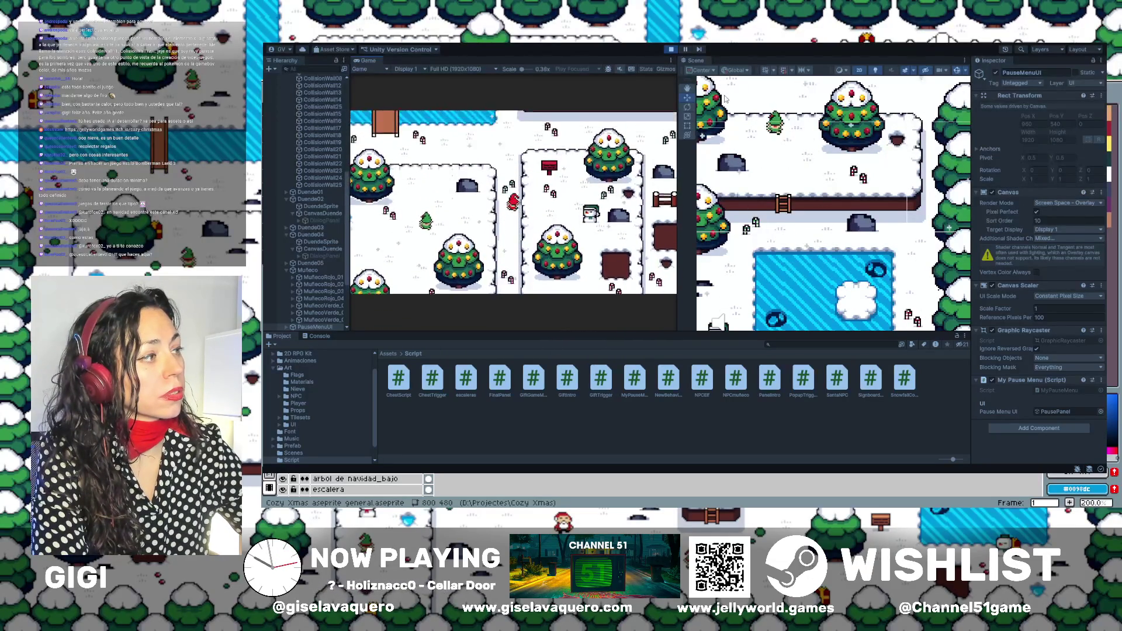
pyautogui.press('Left')
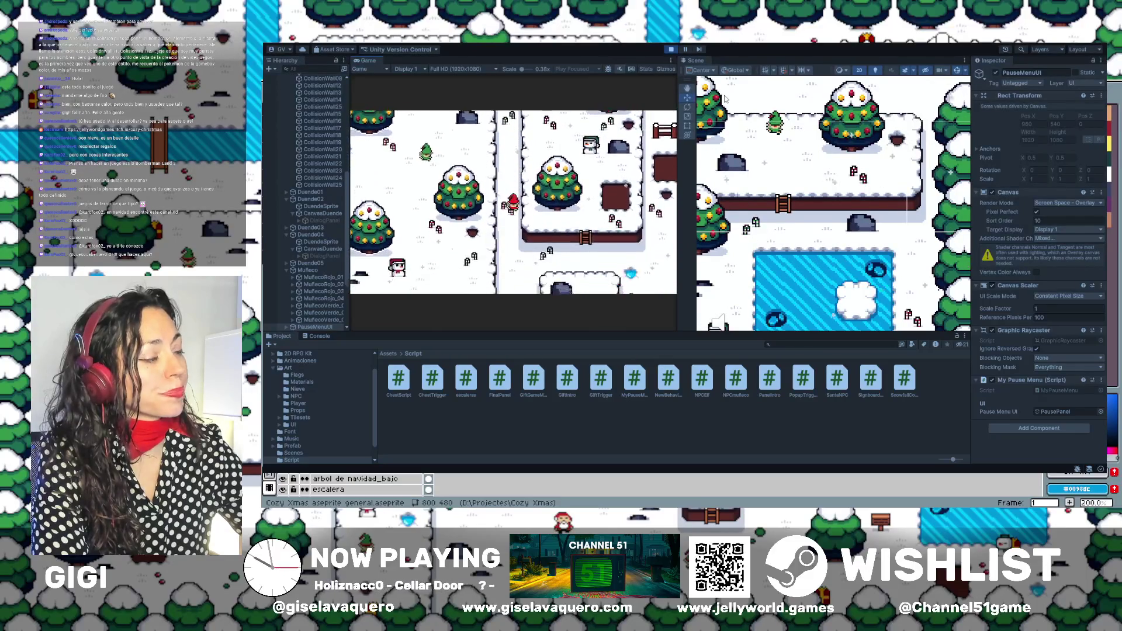
pyautogui.press('Right')
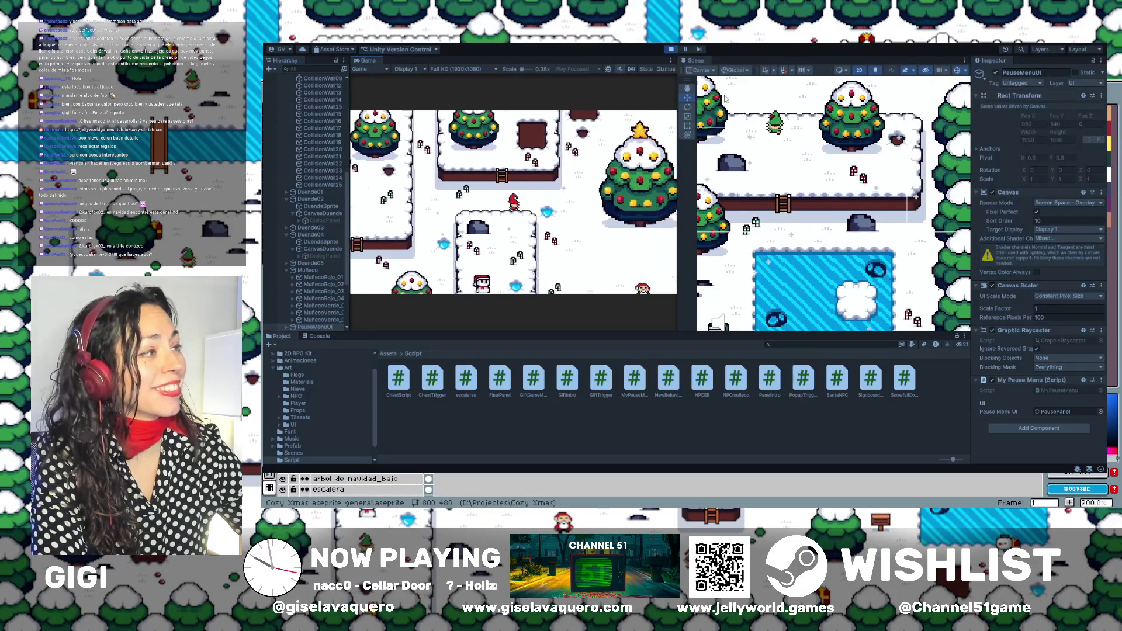
pyautogui.press('Up')
pyautogui.press('Right')
pyautogui.press('Down')
pyautogui.press('Right')
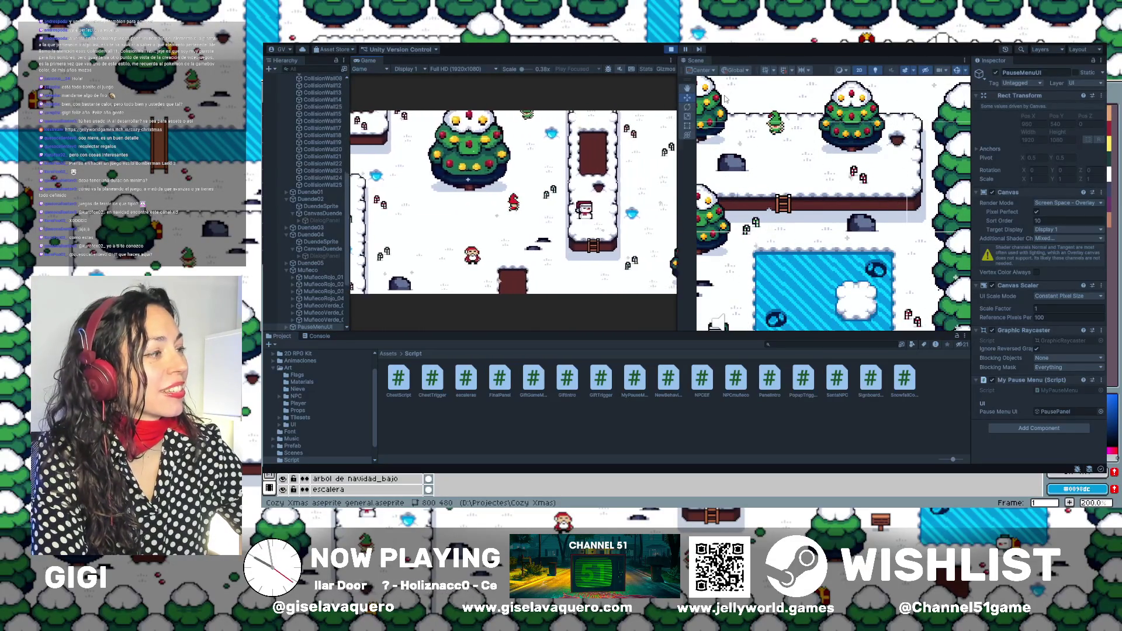
pyautogui.press('Down')
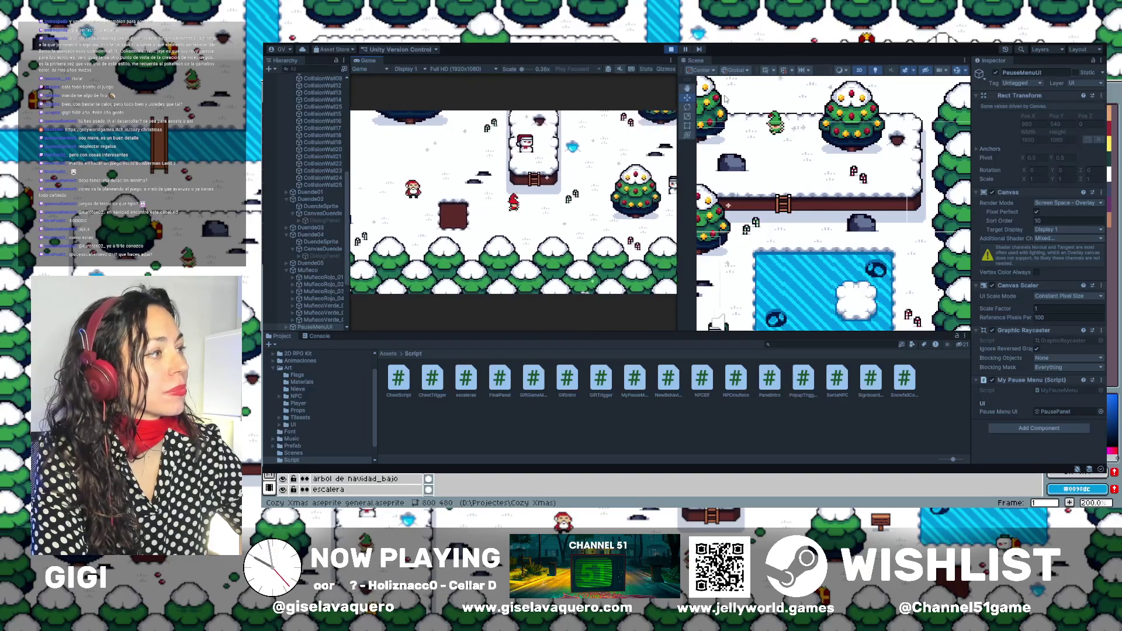
pyautogui.press('Right')
pyautogui.press('Up')
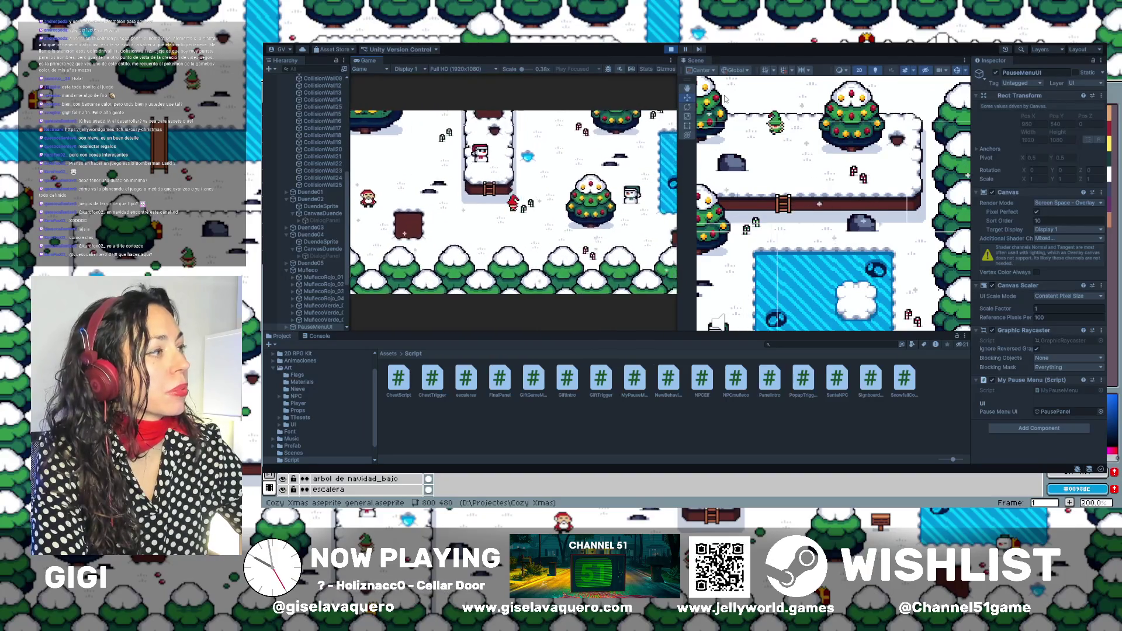
pyautogui.press('Up')
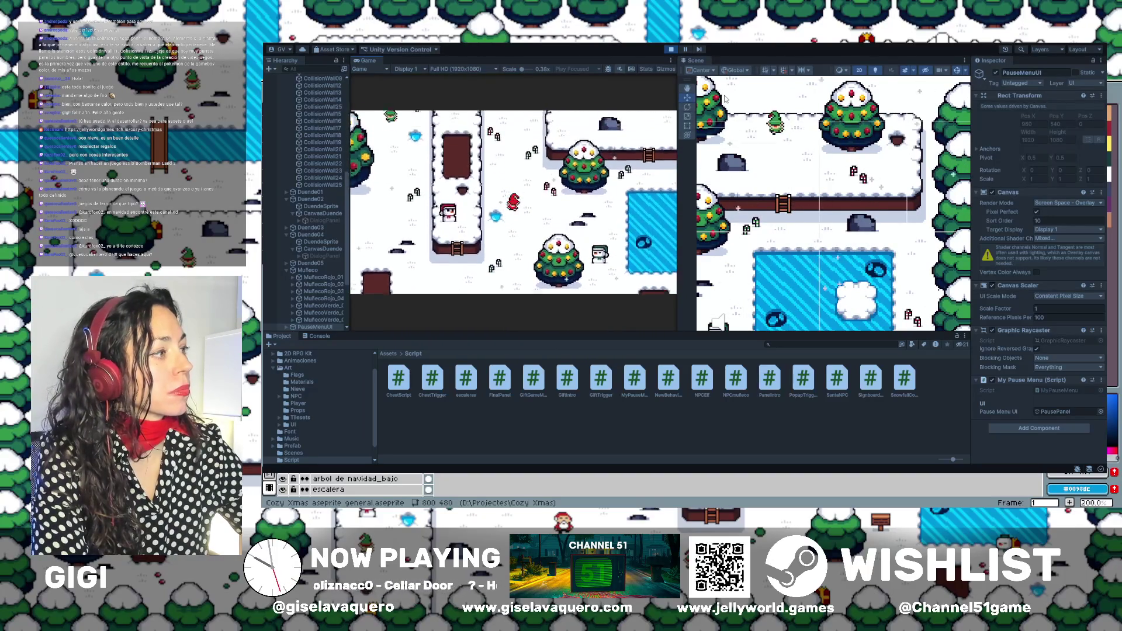
pyautogui.press('Up')
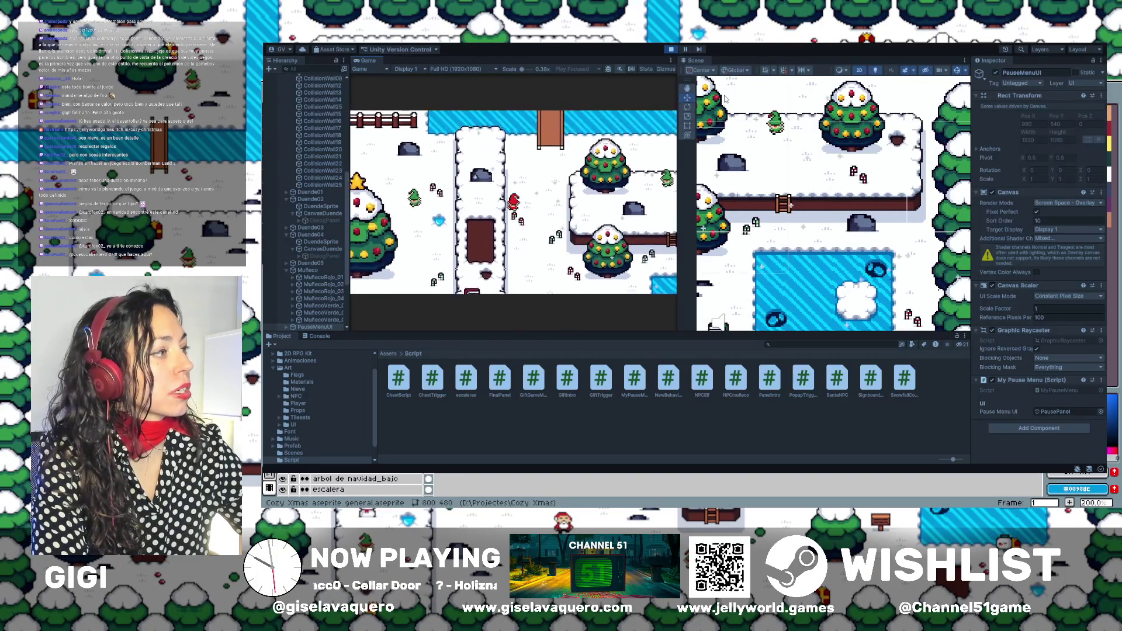
pyautogui.press('Up')
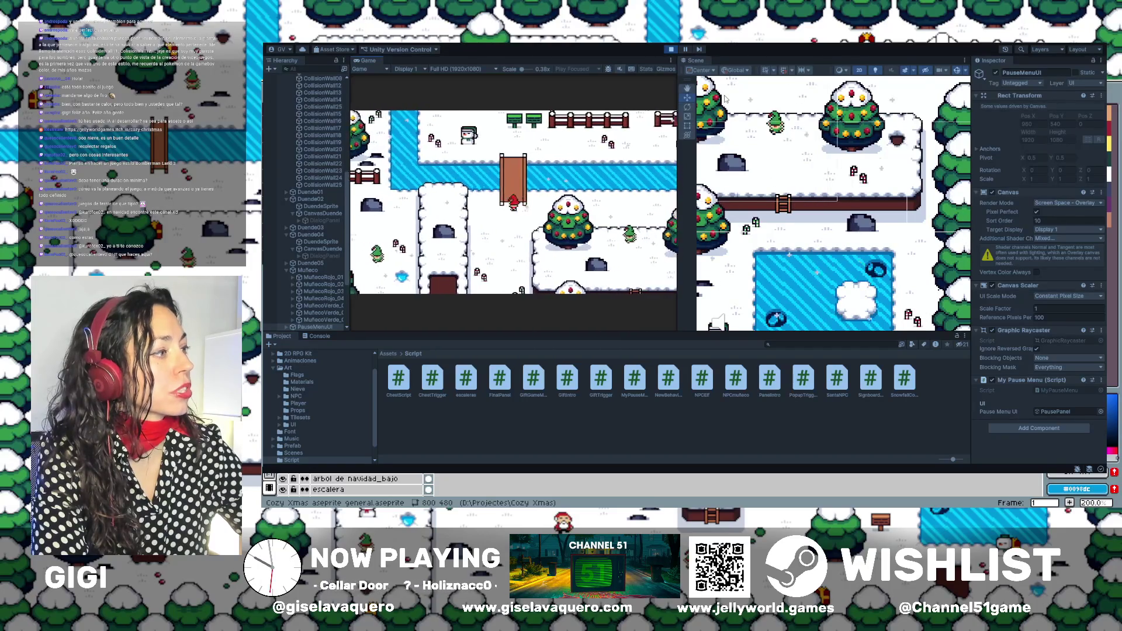
# Walk the player back down past the bridge, up toward the star tree, then stop the game.
pyautogui.press('Down')
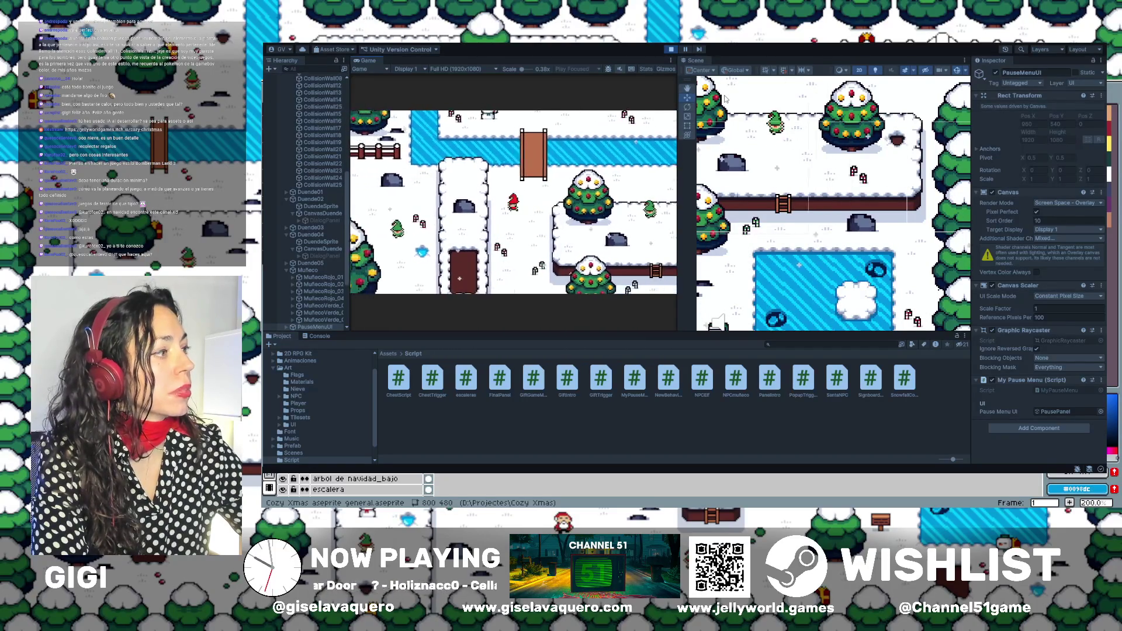
pyautogui.press('Down')
pyautogui.press('Right')
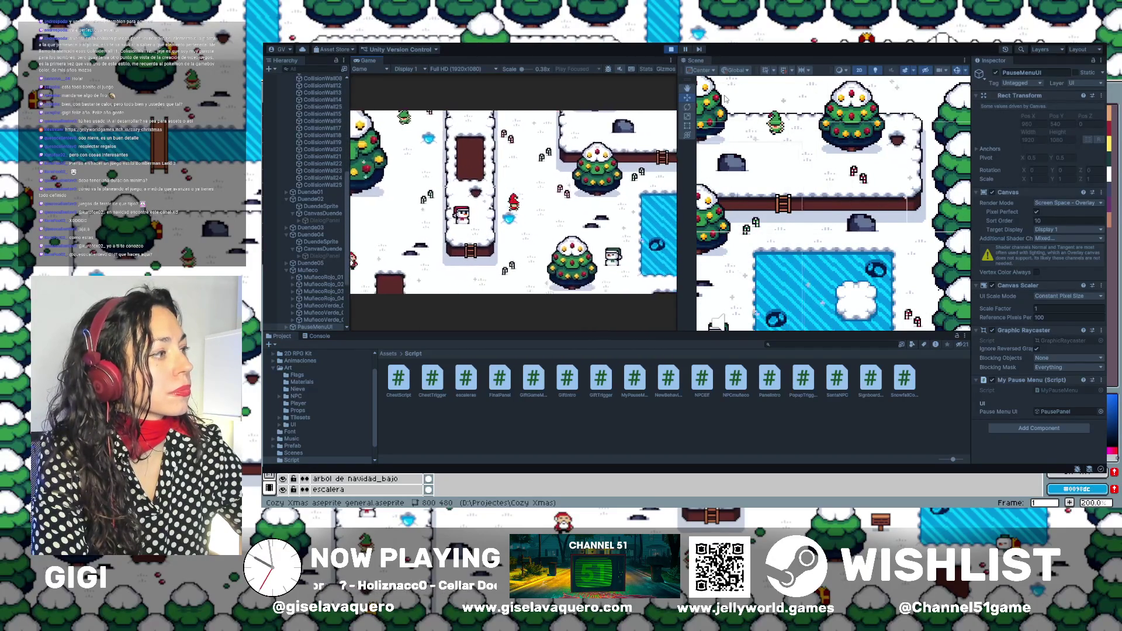
pyautogui.press('Left')
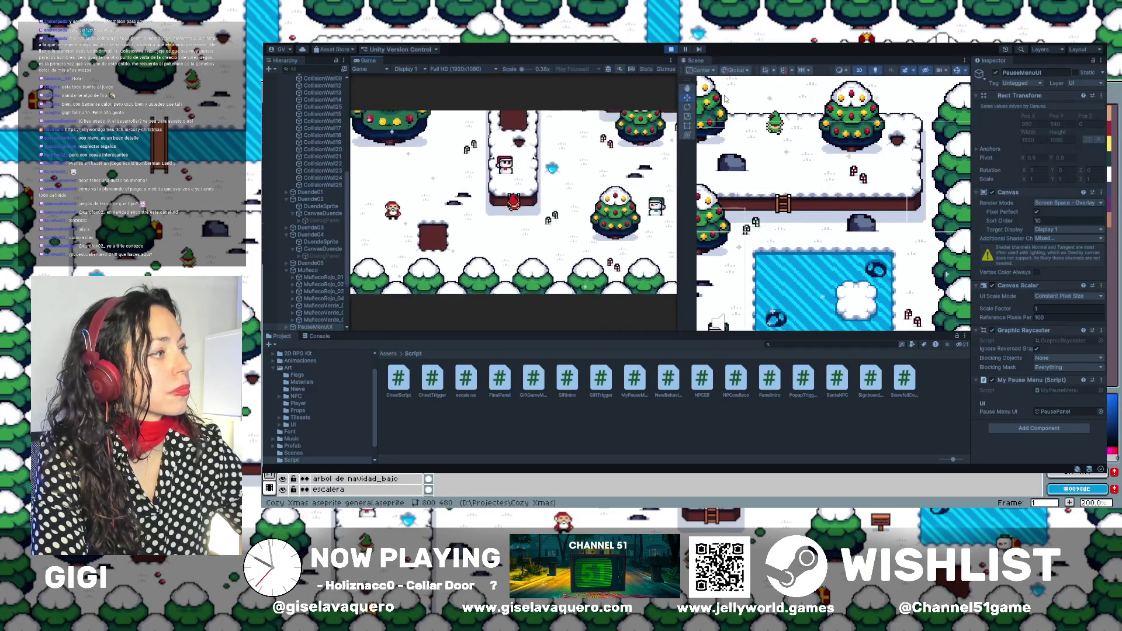
pyautogui.press('Up')
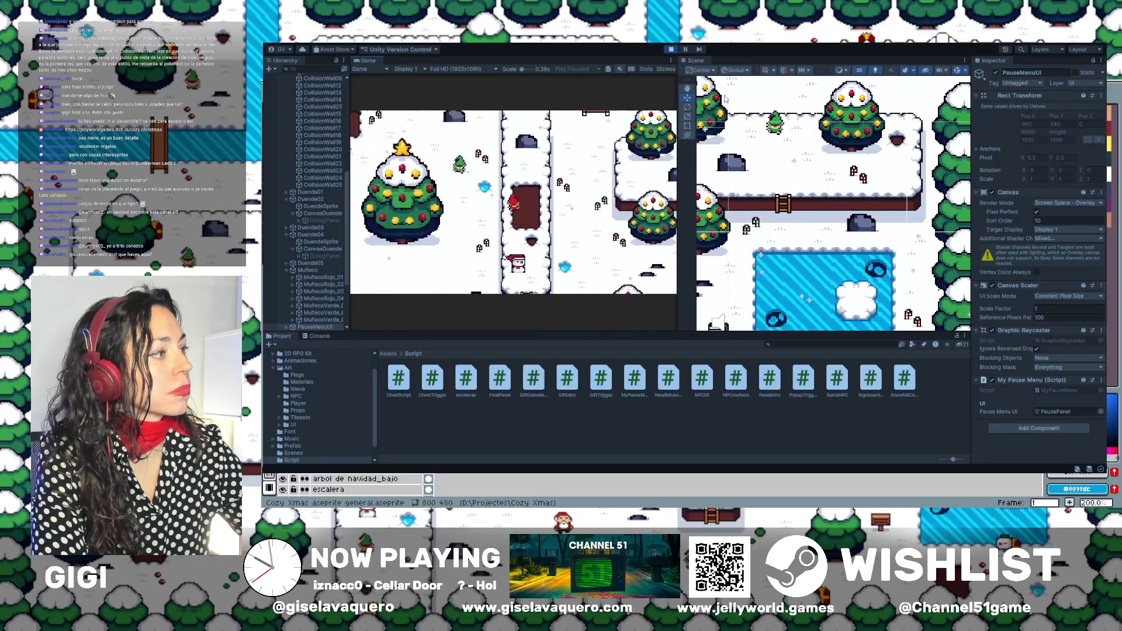
pyautogui.press('Up')
pyautogui.press('Right')
pyautogui.press('Left')
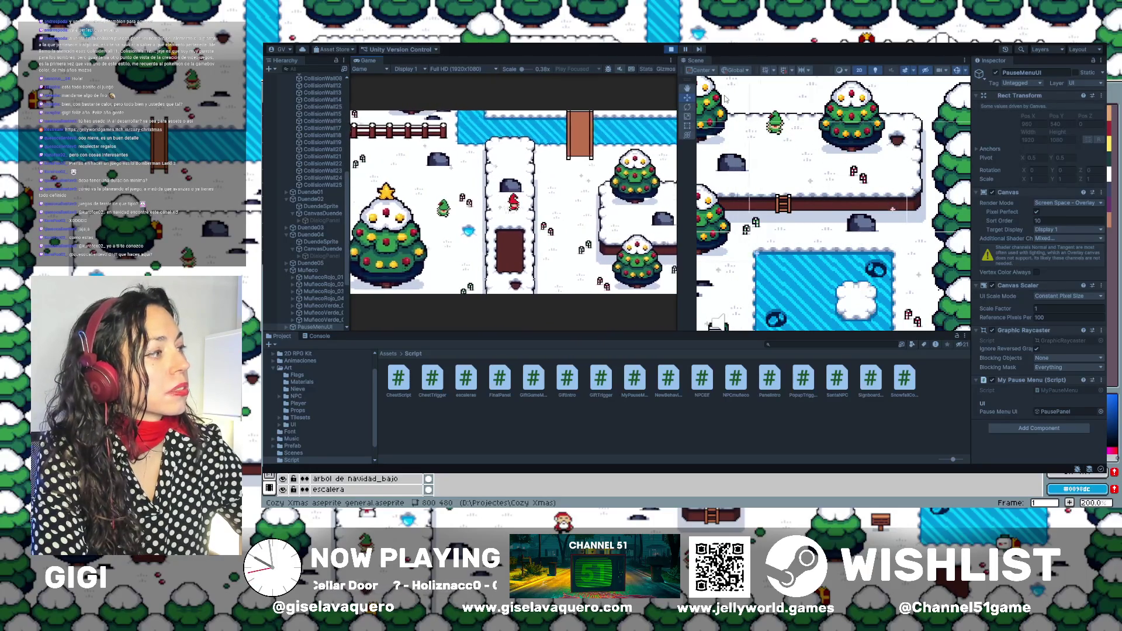
pyautogui.press('Left')
pyautogui.press('Down')
pyautogui.press('Right')
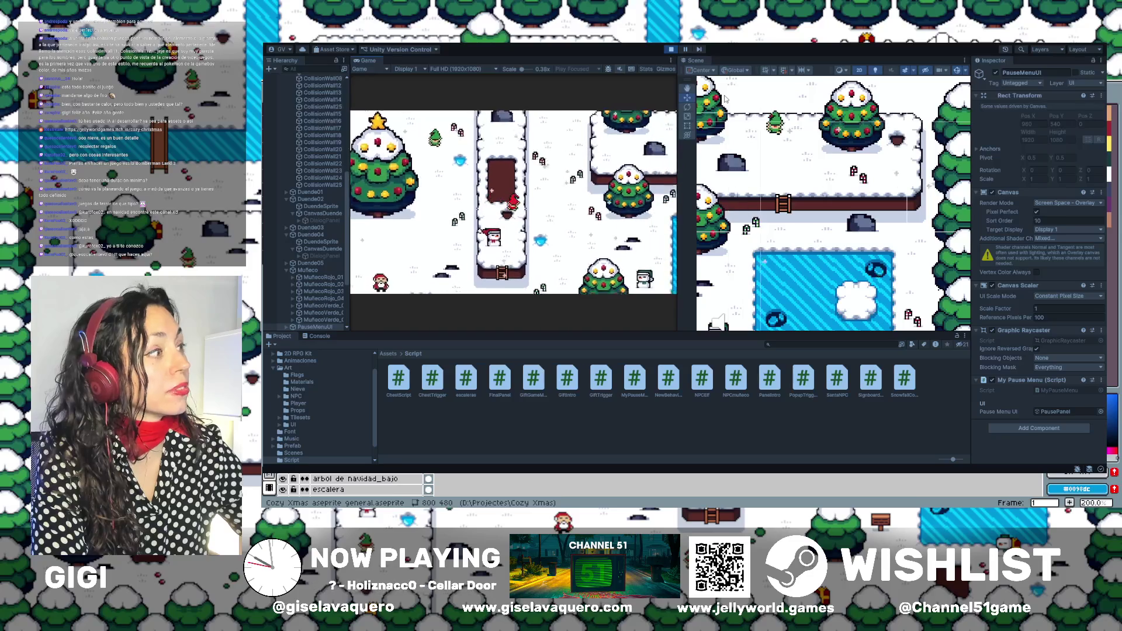
pyautogui.press('Up')
pyautogui.press('Left')
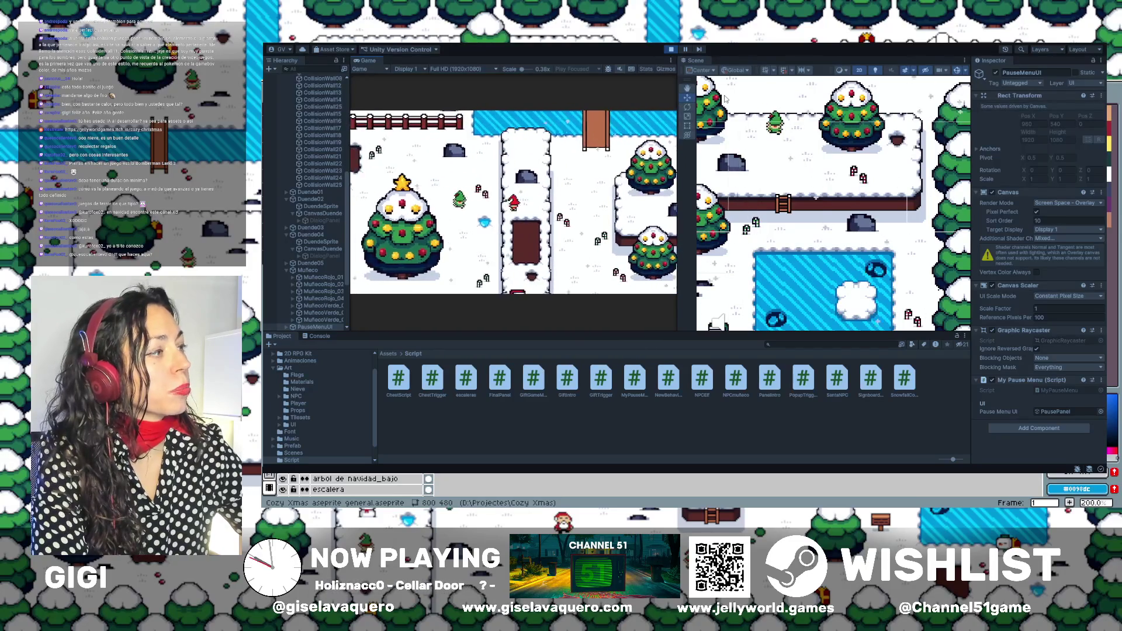
pyautogui.press('Right')
pyautogui.press('Up')
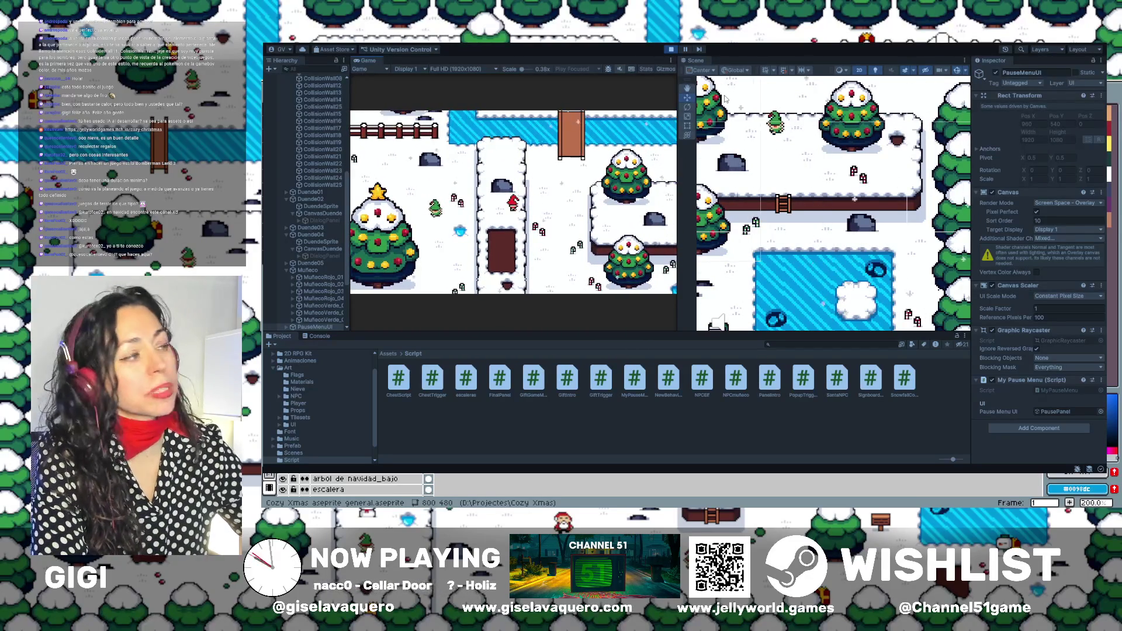
pyautogui.click(671, 49)
# Restart the game, dismiss the intro message and walk the player up-left, then right and down.
pyautogui.moveTo(866, 170)
pyautogui.mouseDown()
pyautogui.moveTo(833, 196)
pyautogui.moveTo(904, 194)
pyautogui.mouseUp()
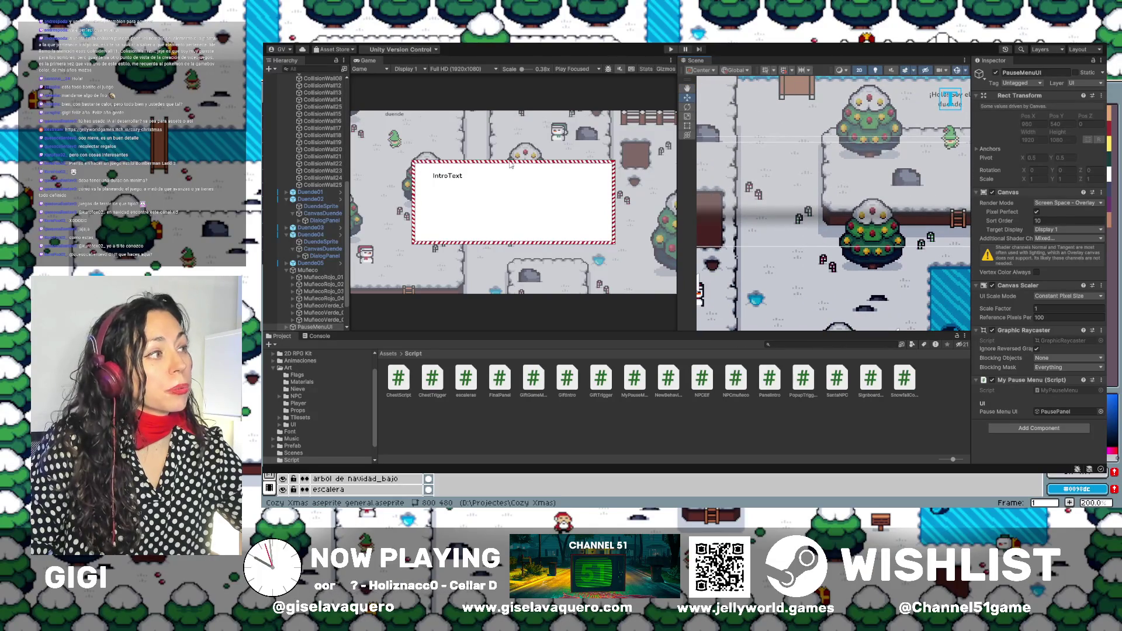
pyautogui.click(671, 49)
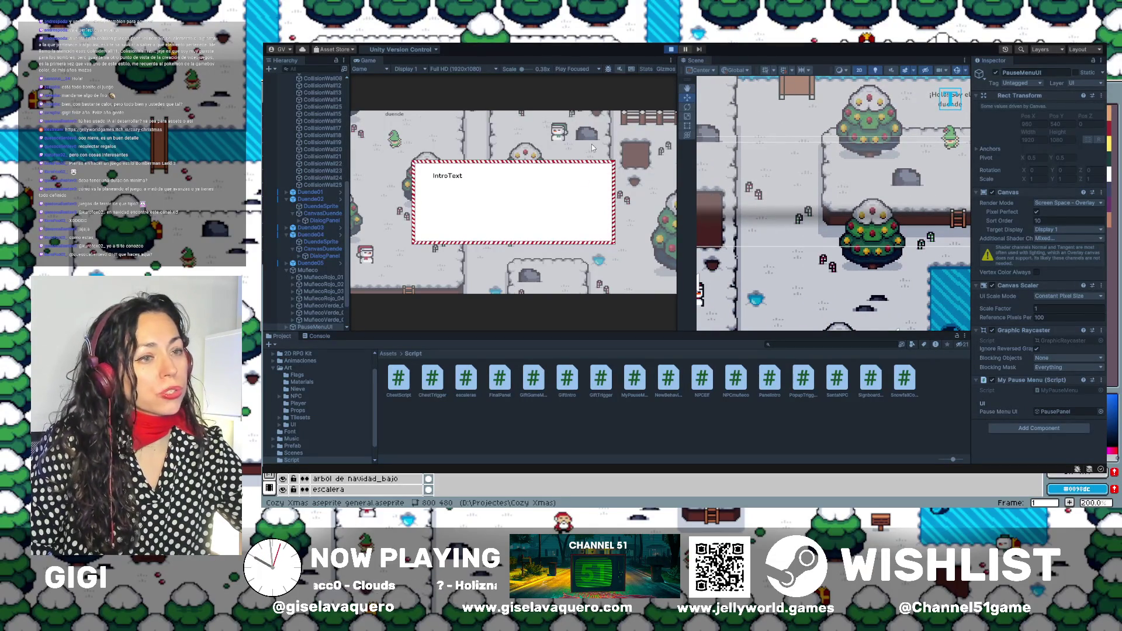
pyautogui.press('Return')
pyautogui.press('Up')
pyautogui.press('Left')
pyautogui.press('Right')
pyautogui.press('Right')
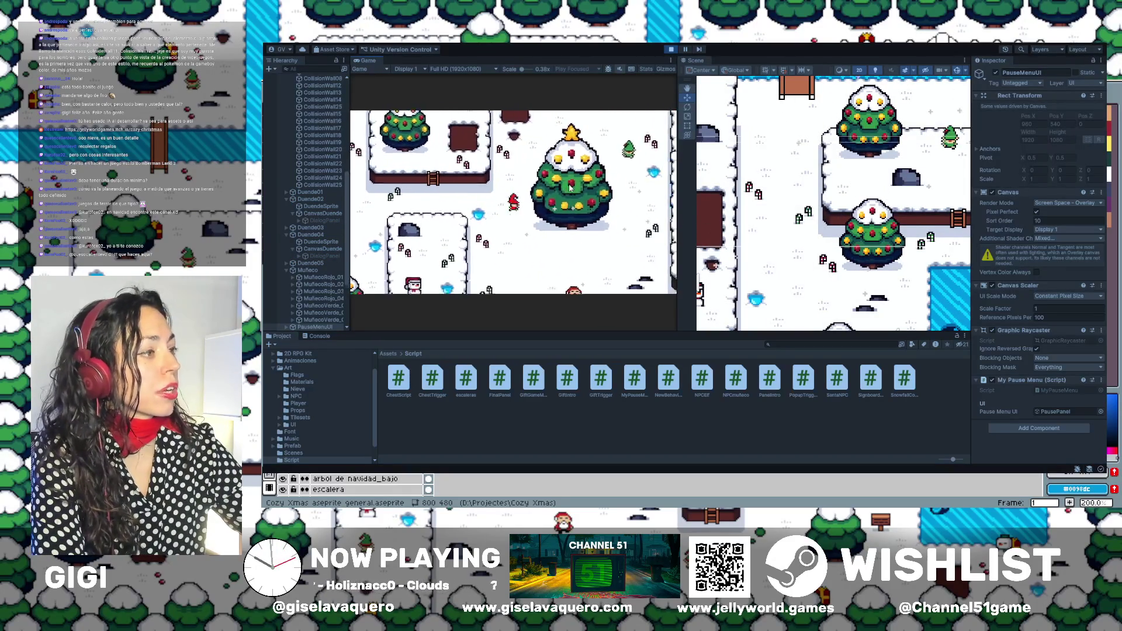
pyautogui.press('Down')
pyautogui.press('Right')
pyautogui.press('Down')
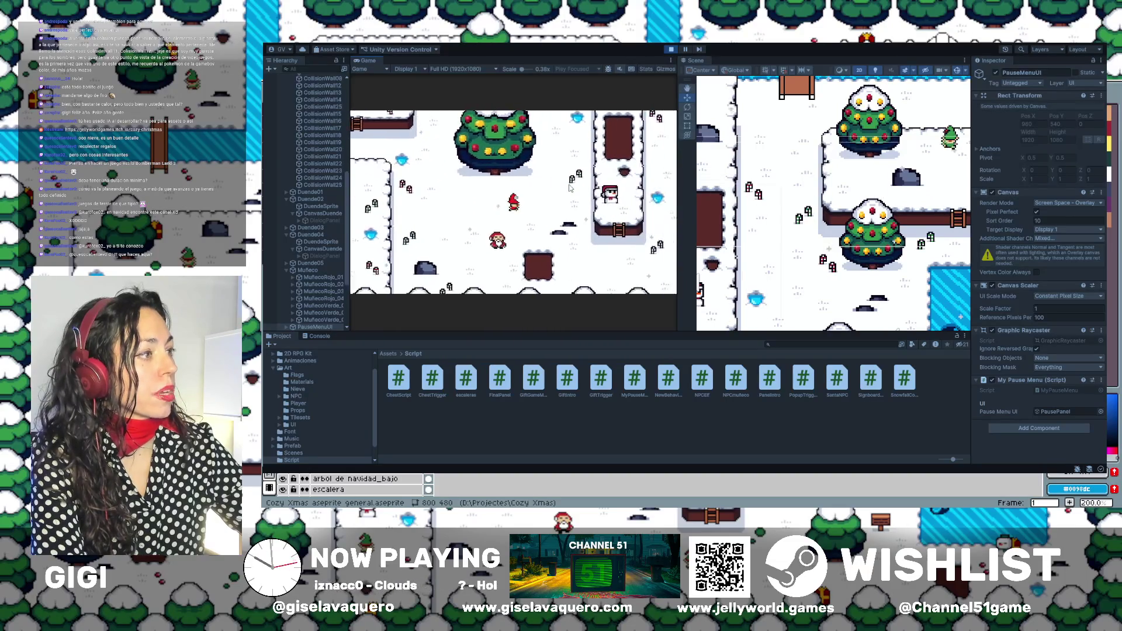
pyautogui.press('Right')
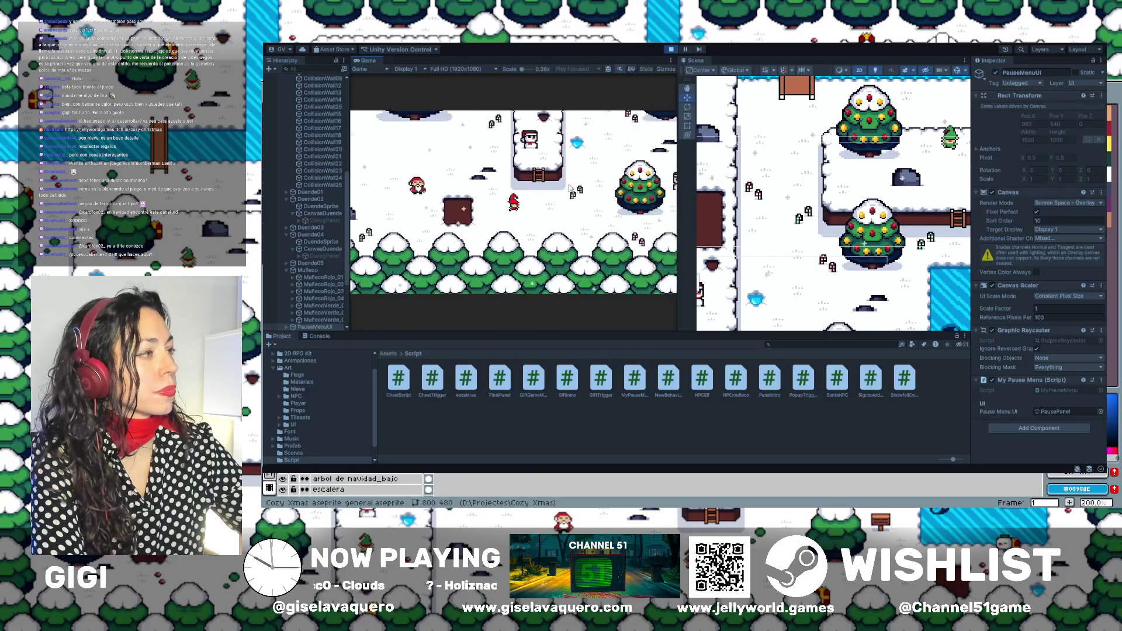
# Walk the player right, up and left around the big tree to test its colliders.
pyautogui.press('Up')
pyautogui.press('Left')
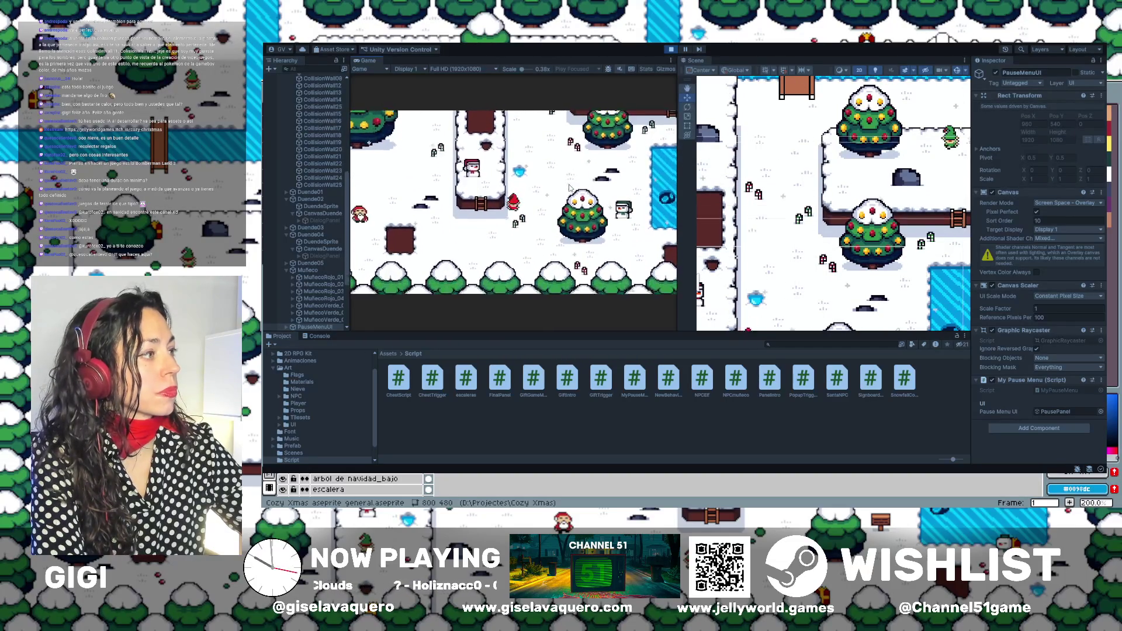
pyautogui.press('Right')
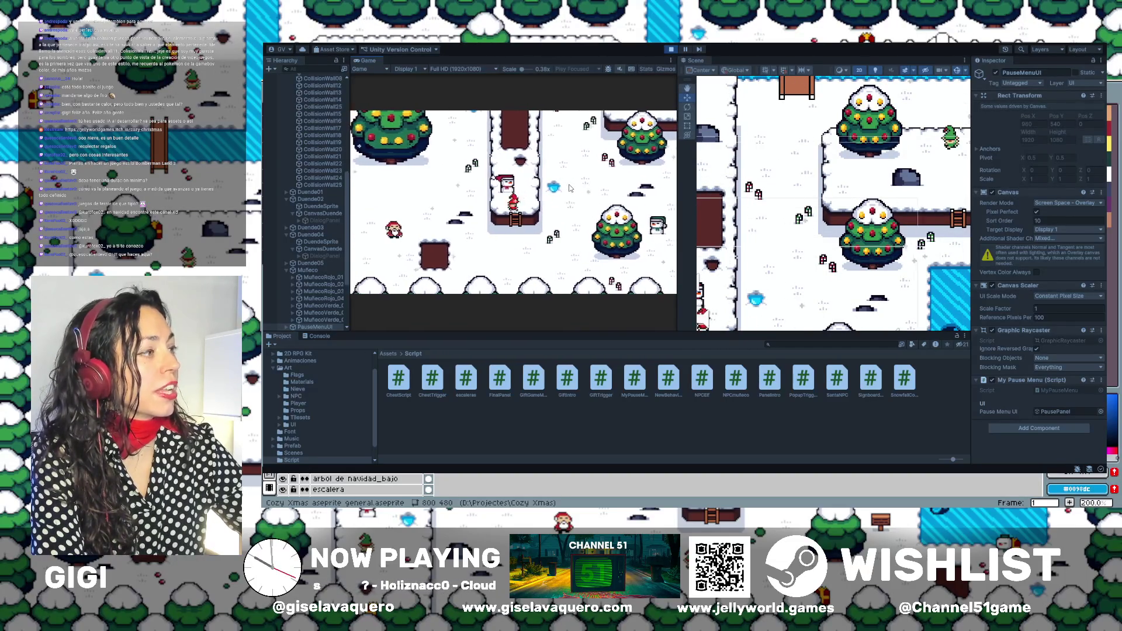
pyautogui.press('Up')
pyautogui.press('Up')
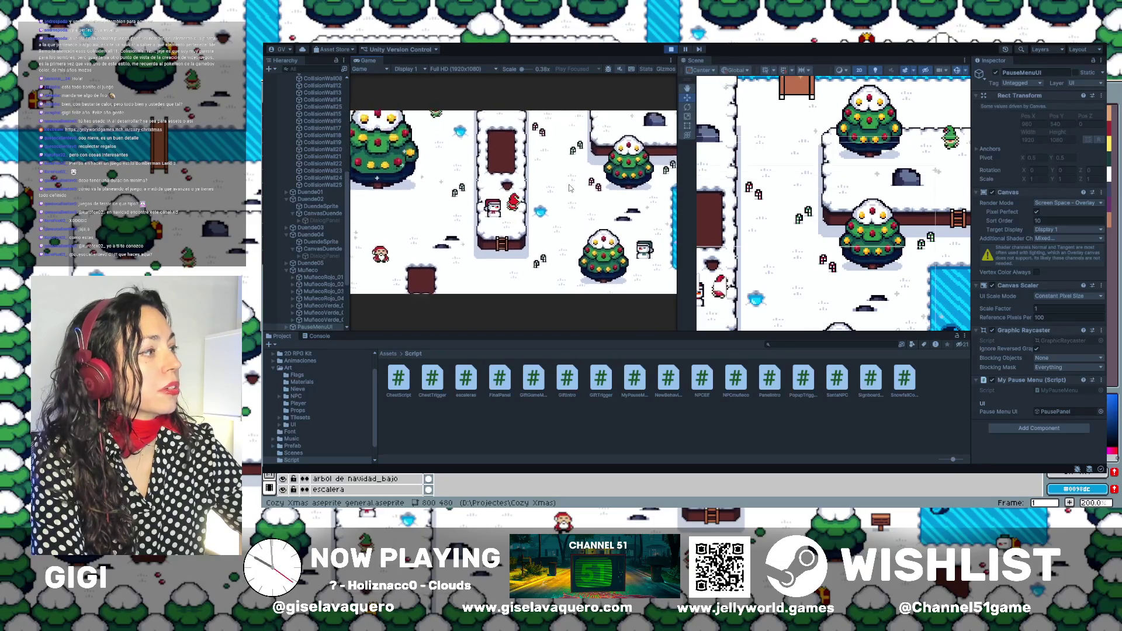
pyautogui.press('Up')
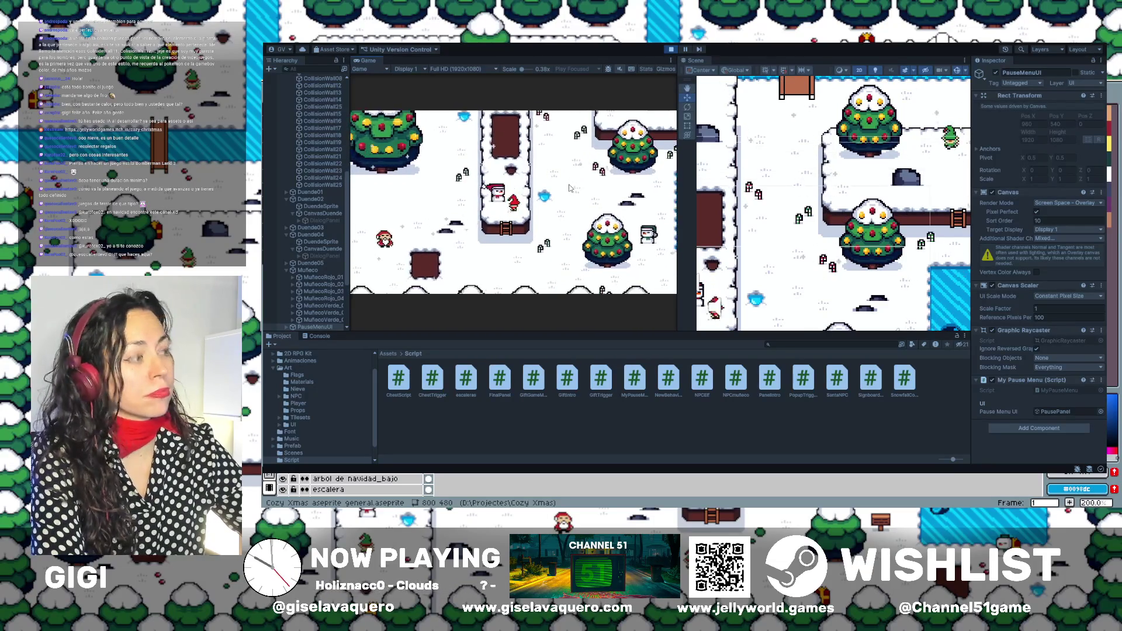
pyautogui.press('Up')
pyautogui.press('Left')
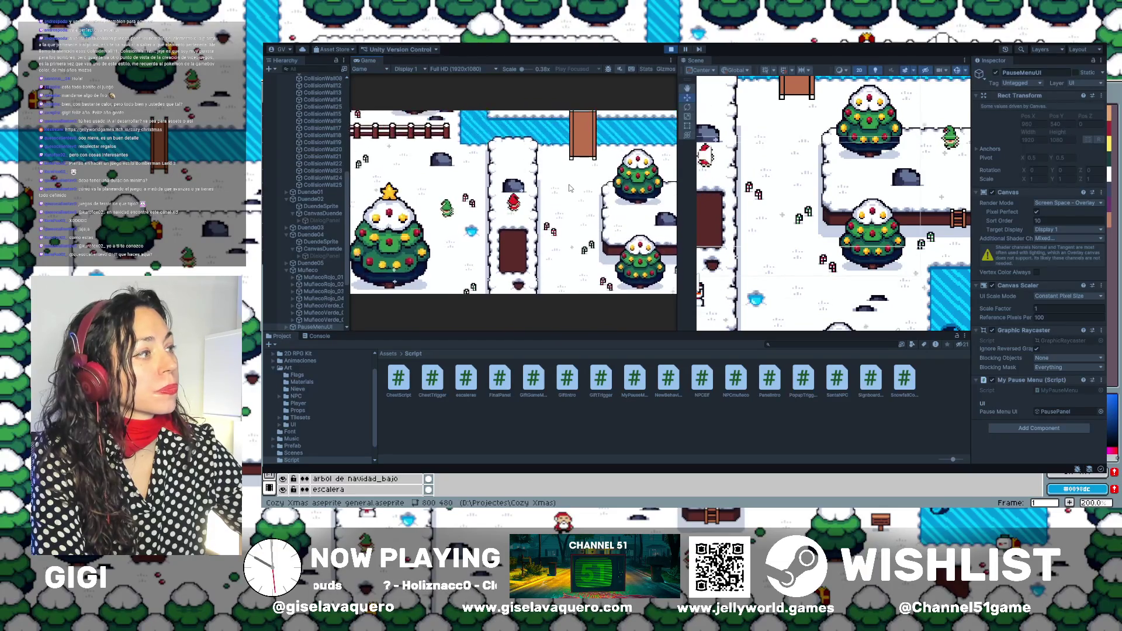
pyautogui.press('Left')
pyautogui.press('Left')
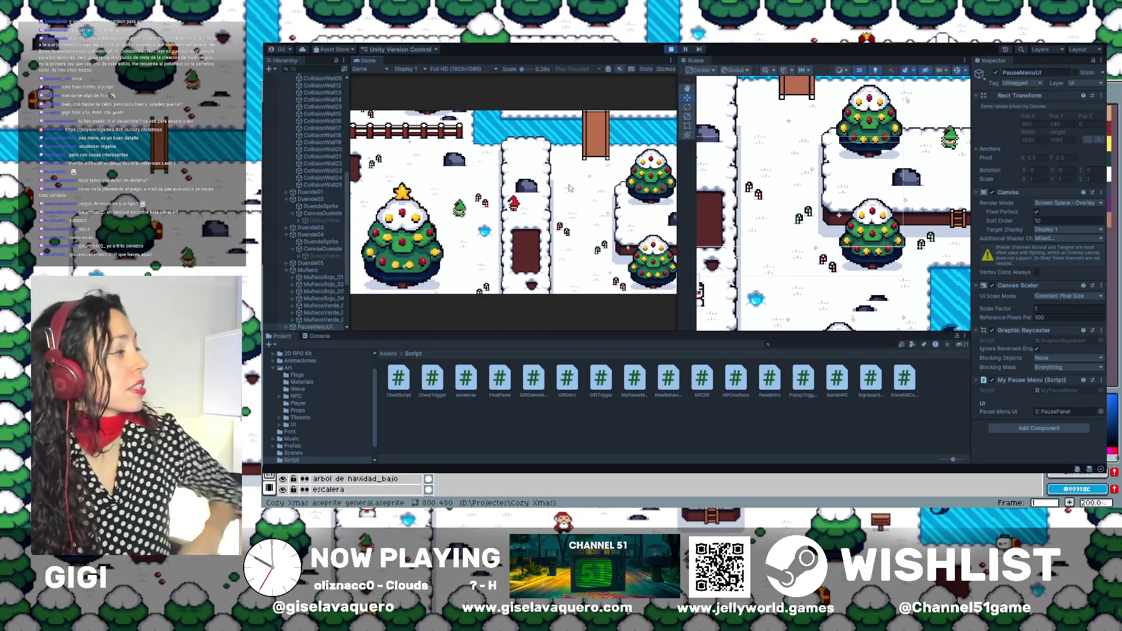
pyautogui.scroll(10, 347, 177)
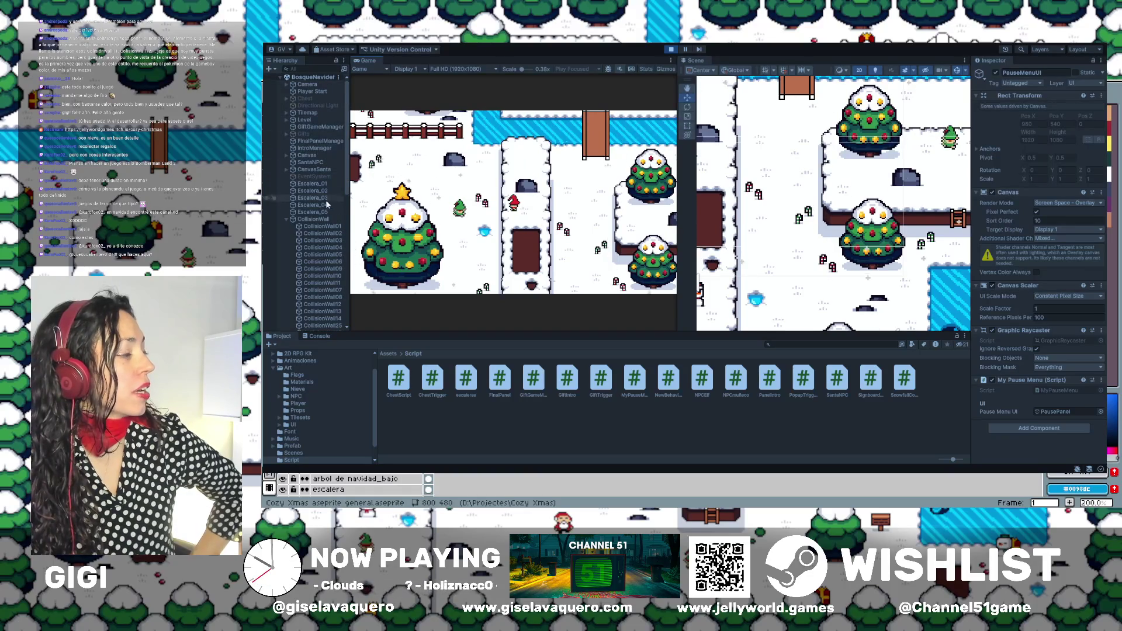
# Activate the Gifts object and walk the player until 'Los bastones de caramelo siempre traen alegría' appears.
pyautogui.click(300, 133)
pyautogui.click(995, 73)
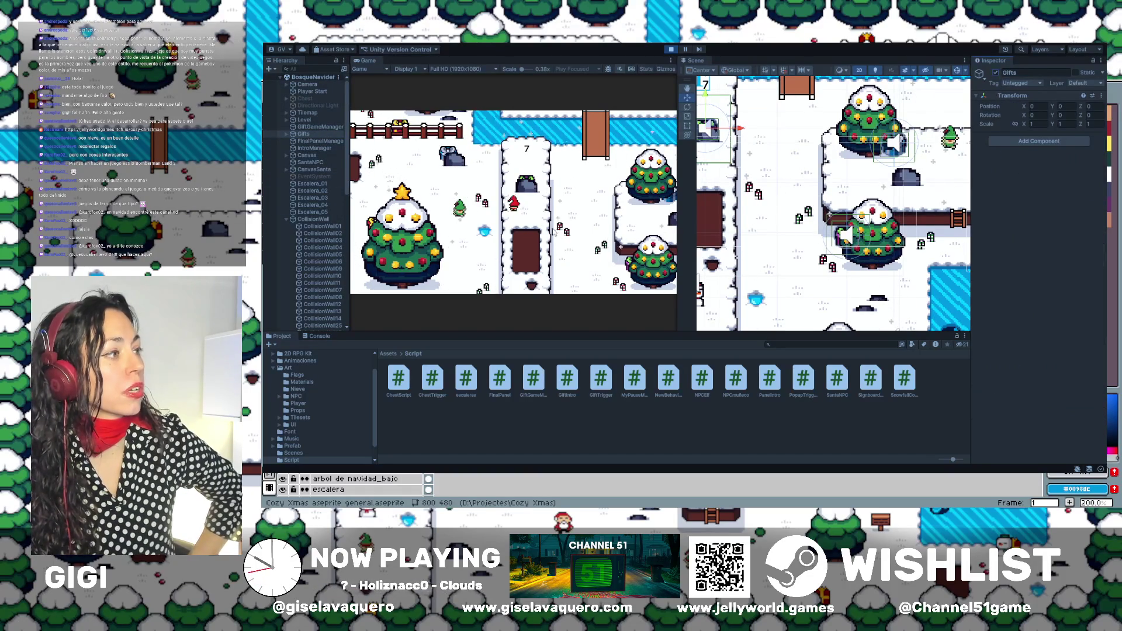
pyautogui.click(521, 221)
pyautogui.press('Down')
pyautogui.press('Up')
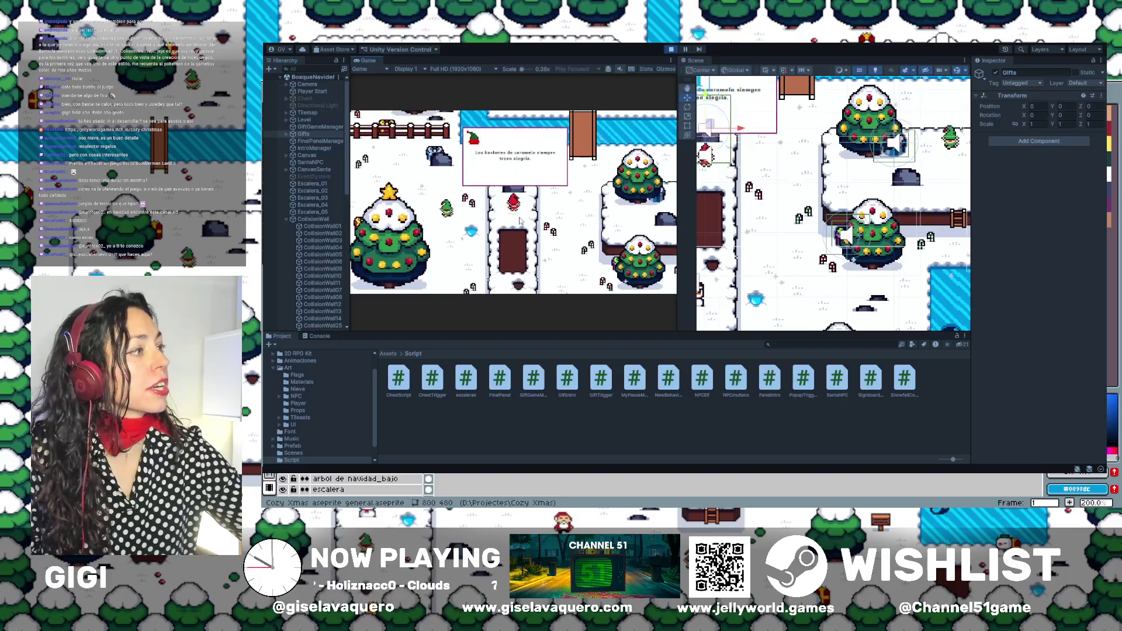
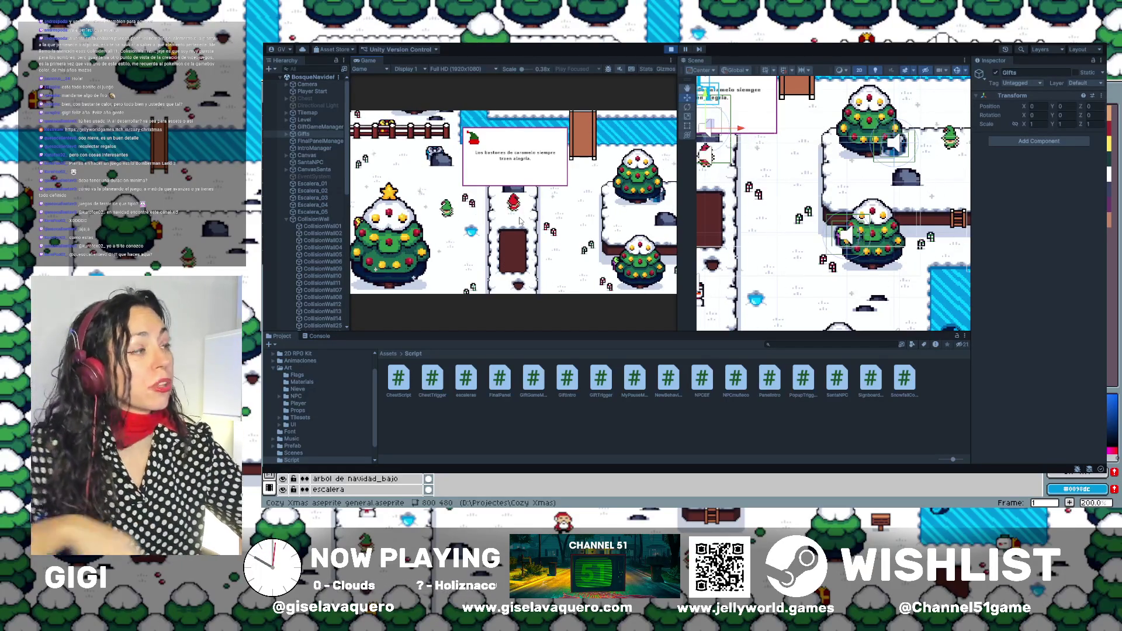
# Walk the player into a gift to collect it, then deactivate the Gifts object.
pyautogui.press('Right')
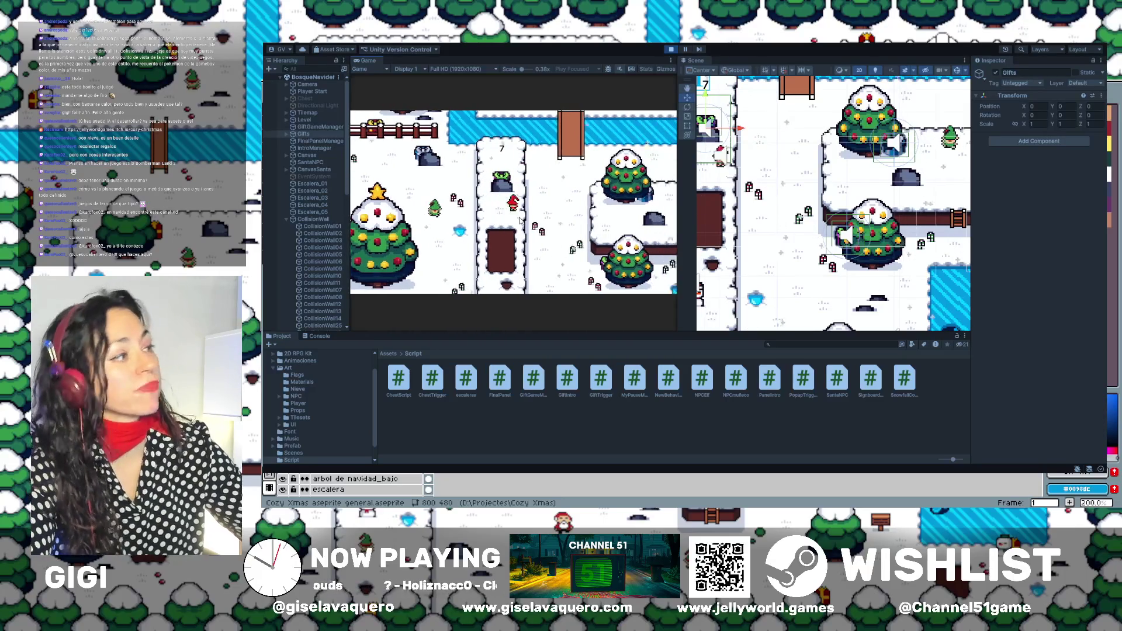
pyautogui.press('Left')
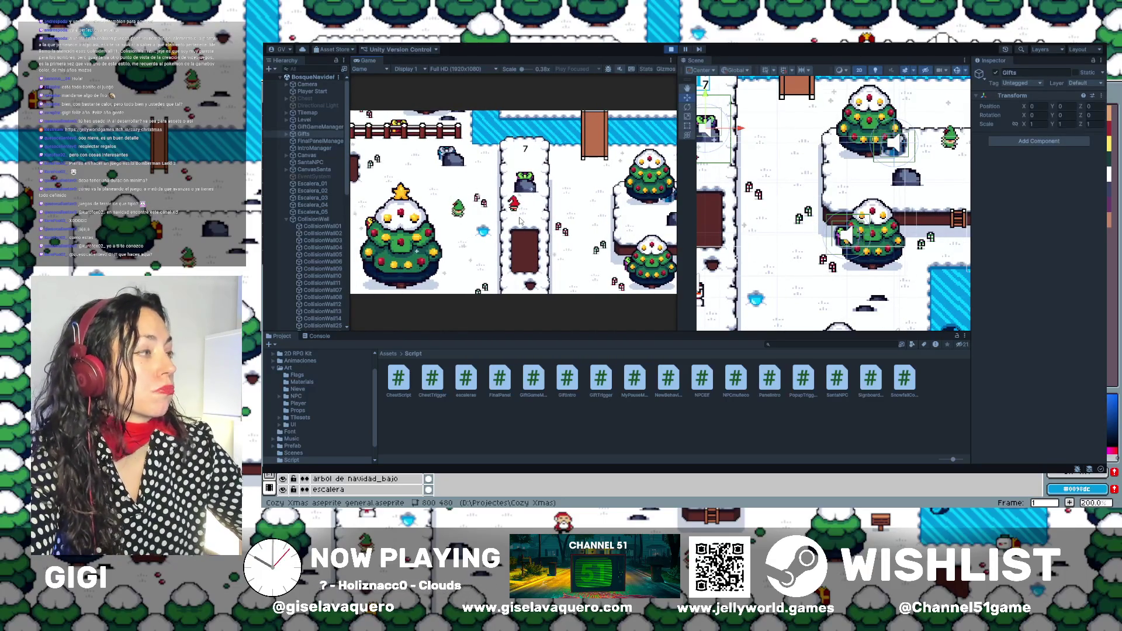
pyautogui.press('Right')
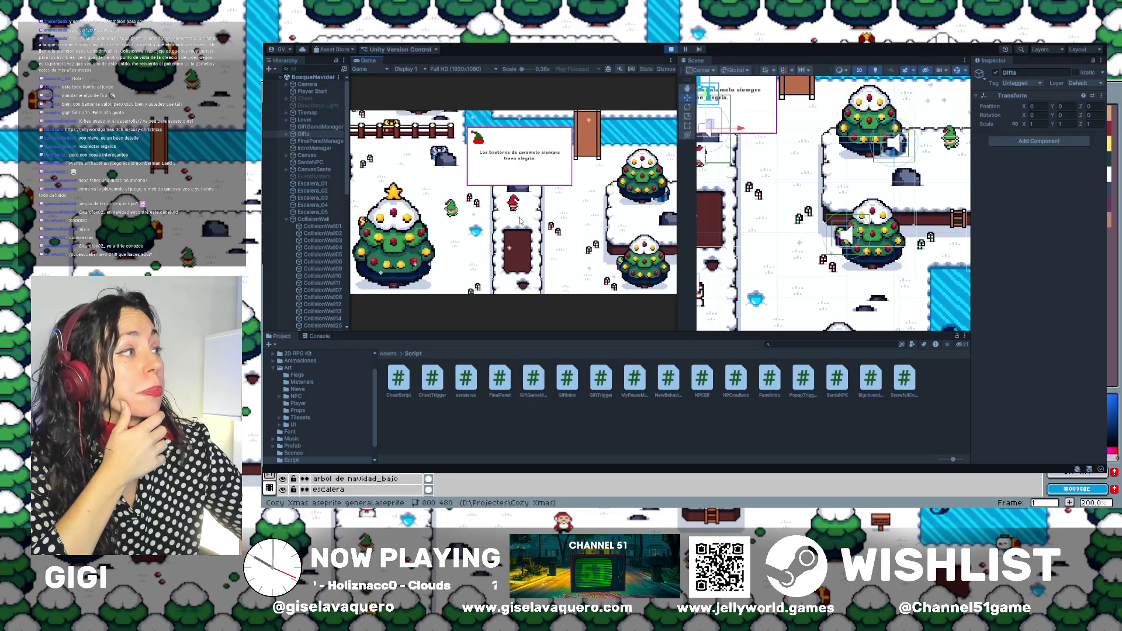
pyautogui.press('Down')
pyautogui.press('Up')
pyautogui.click(995, 73)
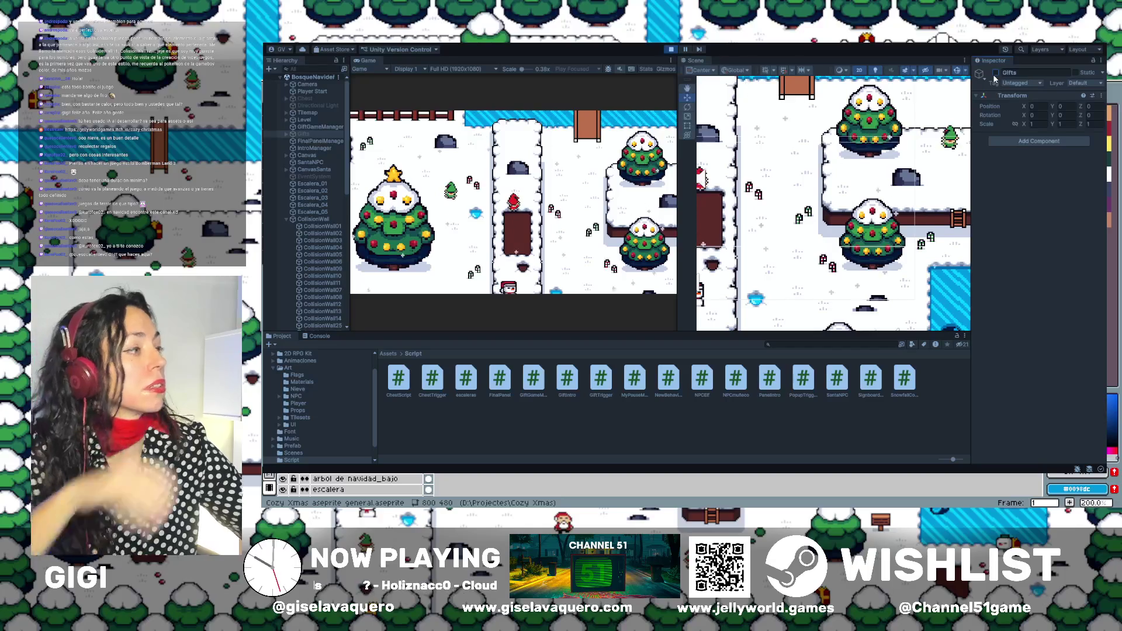
# Walk the player past the ice pond up to the ladder ledge and onto the ladder.
pyautogui.click(590, 222)
pyautogui.press('Down')
pyautogui.press('Down')
pyautogui.press('Right')
pyautogui.press('Up')
pyautogui.press('Right')
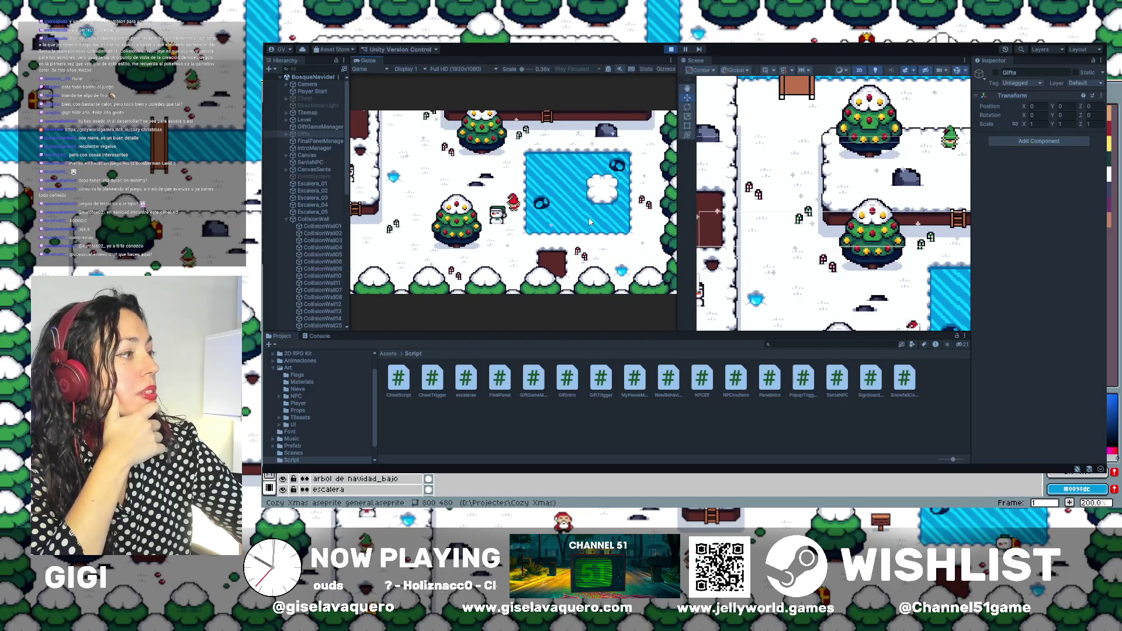
pyautogui.press('Up')
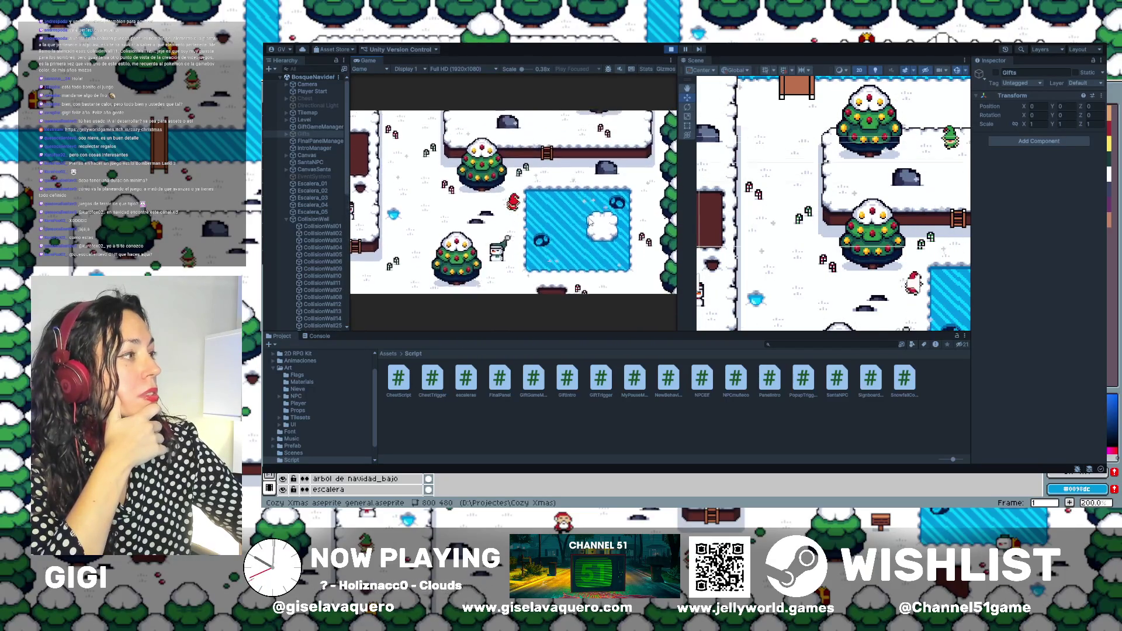
pyautogui.press('Up')
pyautogui.press('Down')
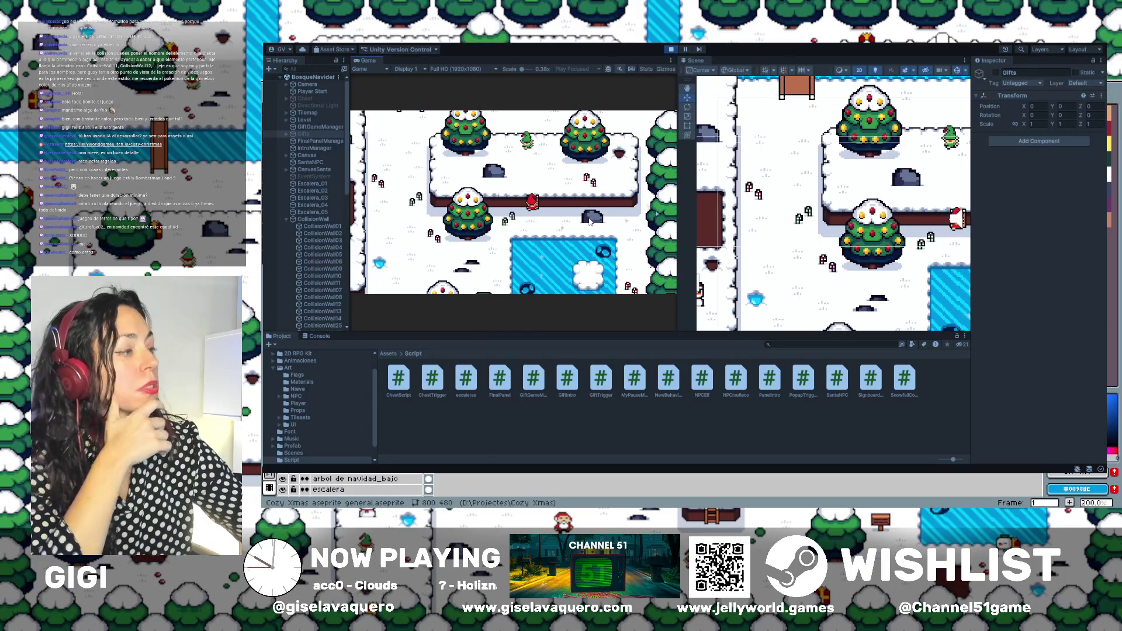
pyautogui.moveTo(894, 135); pyautogui.dragTo(815, 115)
# Stop the play test and frame CollisionWall23 in the Scene view.
pyautogui.scroll(2, 918, 187)
pyautogui.scroll(-5, 319, 299)
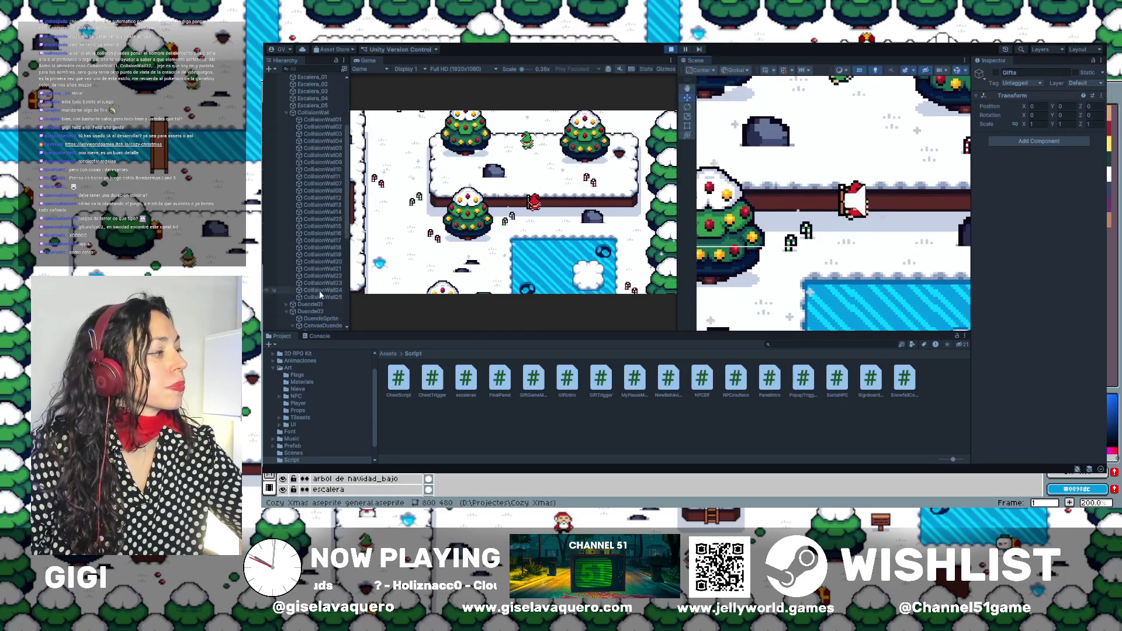
pyautogui.click(323, 276)
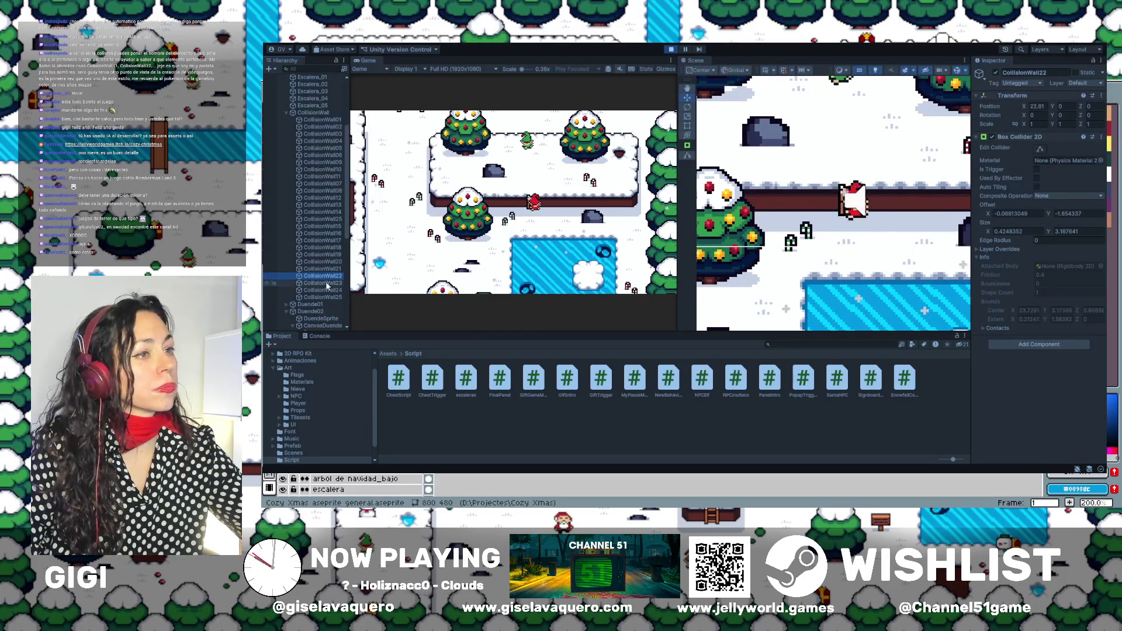
pyautogui.doubleClick(322, 283)
pyautogui.scroll(-2, 770, 233)
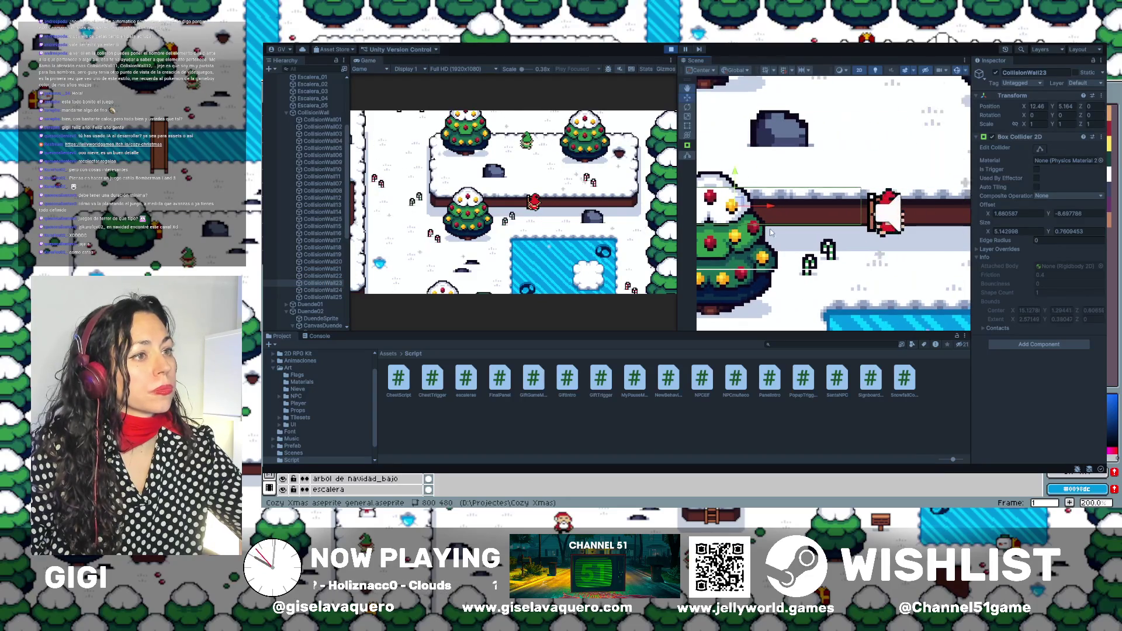
pyautogui.hotkey('ctrl', 'p')
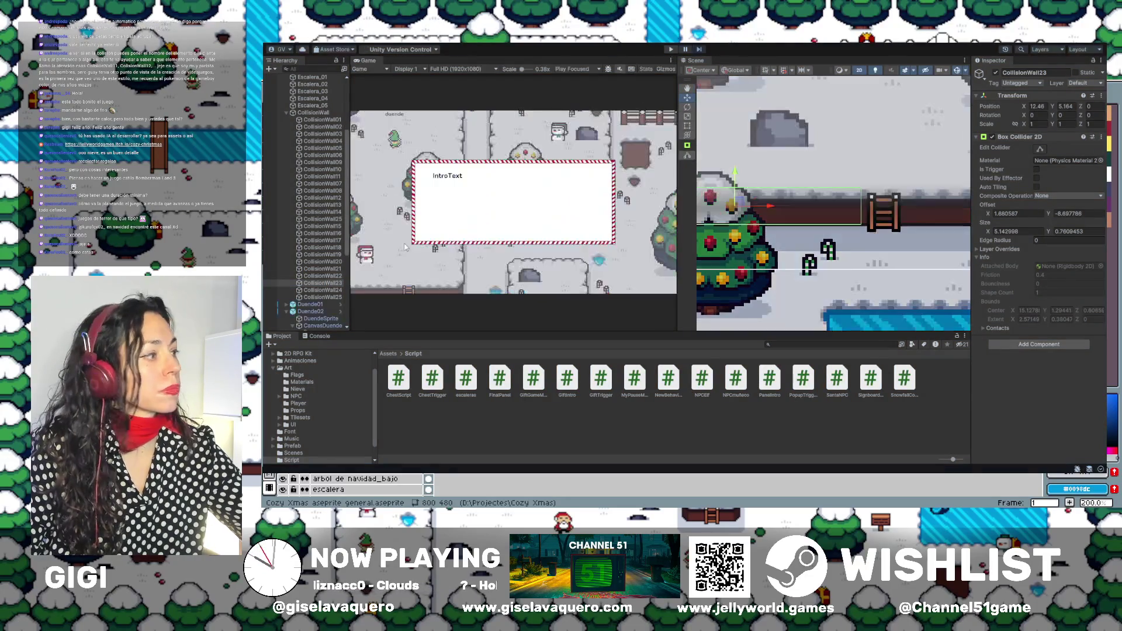
# Widen CollisionWall23's box collider slightly to the right, to about 5.176 wide.
pyautogui.doubleClick(323, 284)
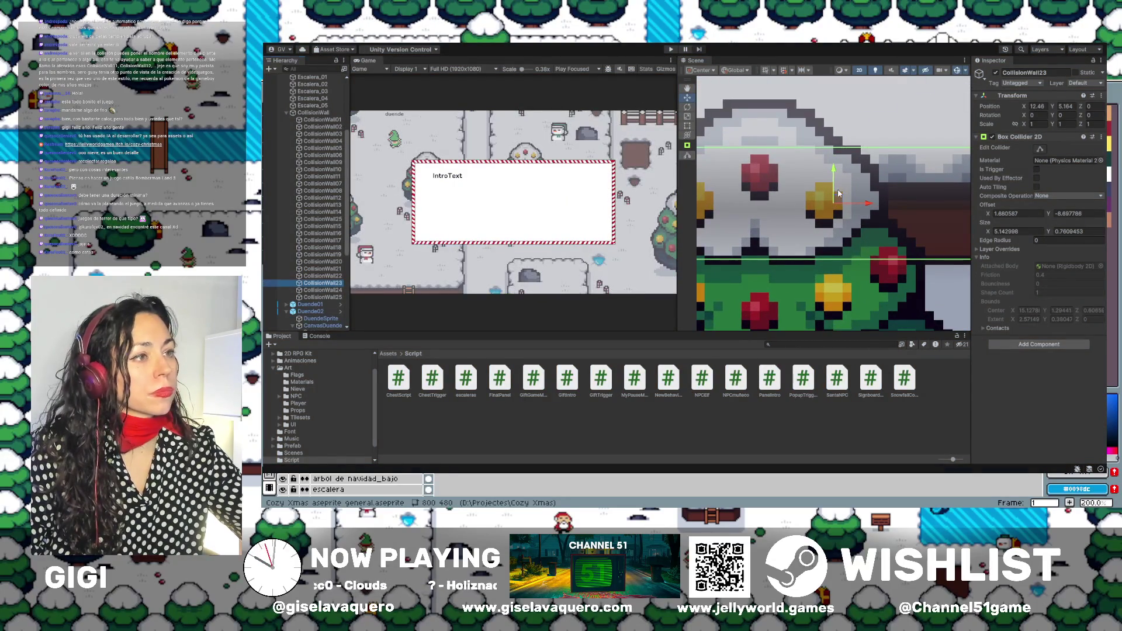
pyautogui.scroll(-3, 836, 194)
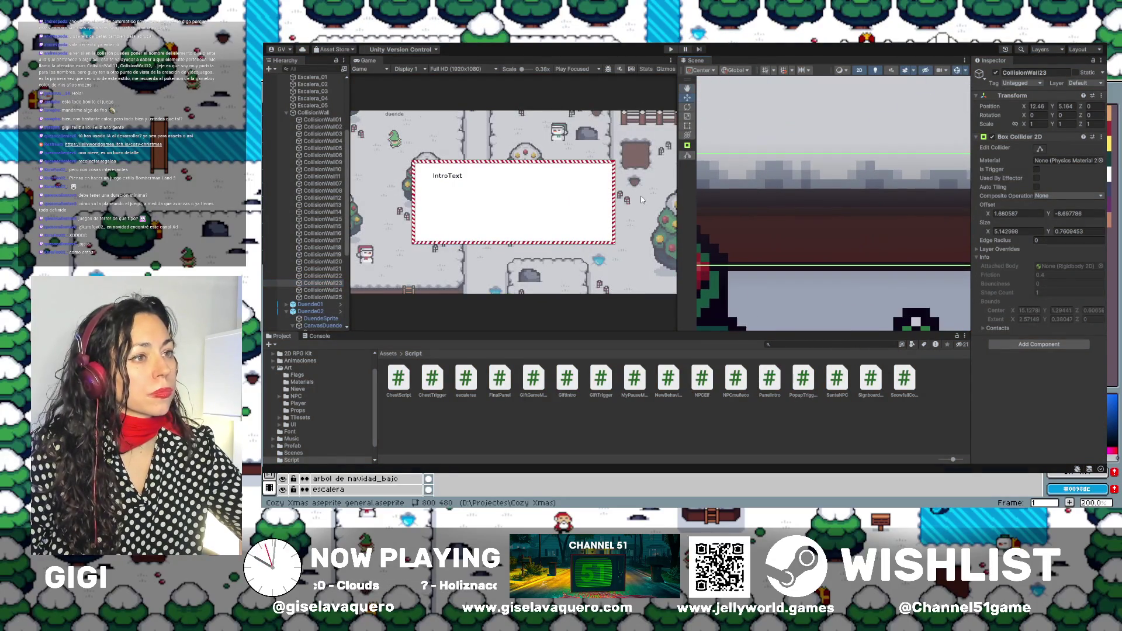
pyautogui.click(1040, 149)
pyautogui.moveTo(847, 213); pyautogui.dragTo(850, 216)
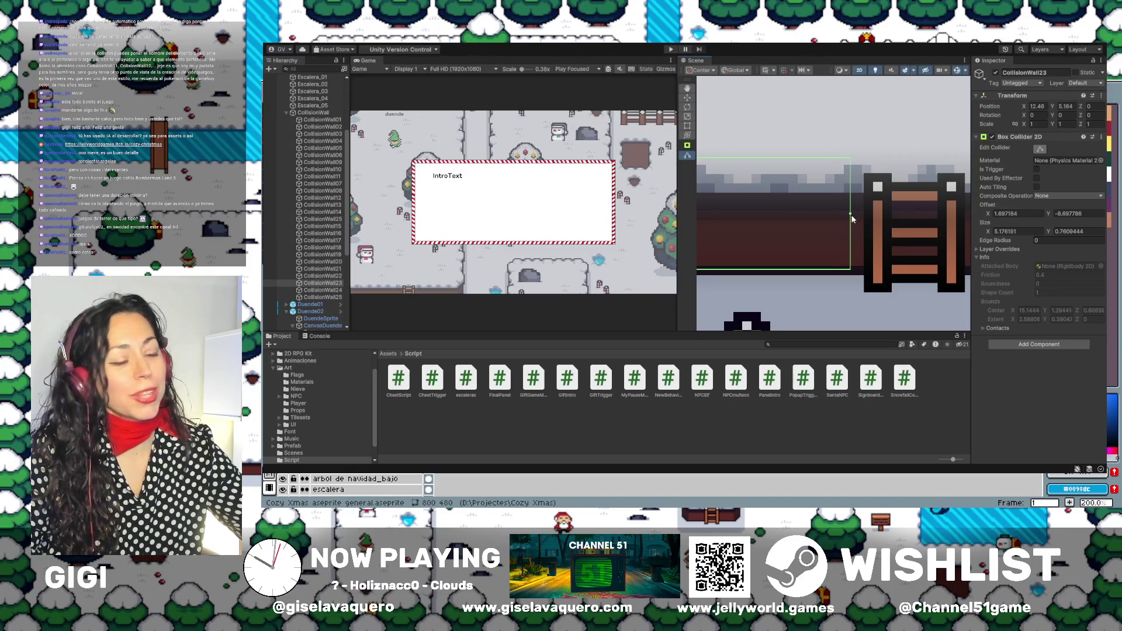
pyautogui.doubleClick(316, 290)
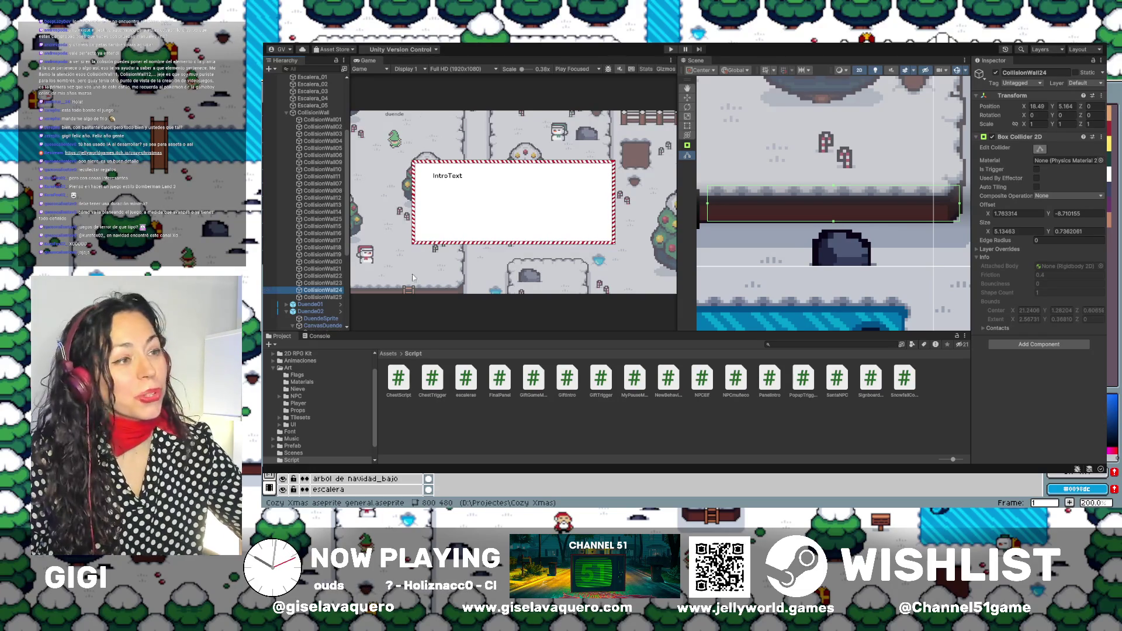
# Pan to the wall beside the ladder and widen the Scene view by narrowing the Game view.
pyautogui.moveTo(757, 223)
pyautogui.mouseDown()
pyautogui.moveTo(800, 242)
pyautogui.moveTo(749, 232)
pyautogui.mouseUp()
pyautogui.hscroll(3, 777, 234)
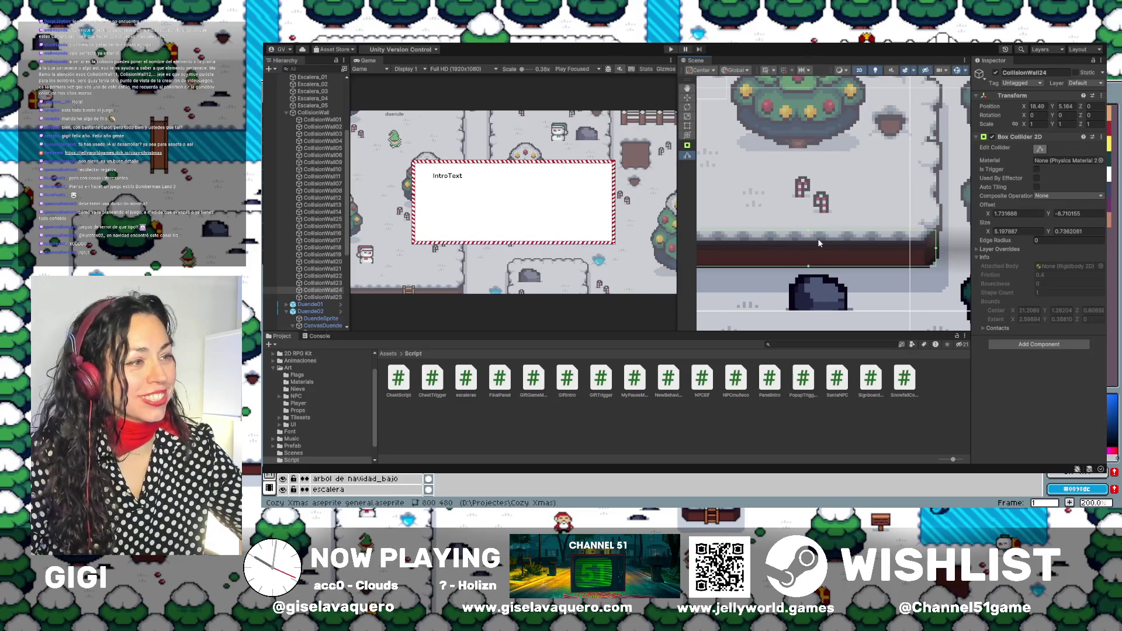
pyautogui.scroll(-2, 827, 243)
pyautogui.hscroll(-3, 852, 228)
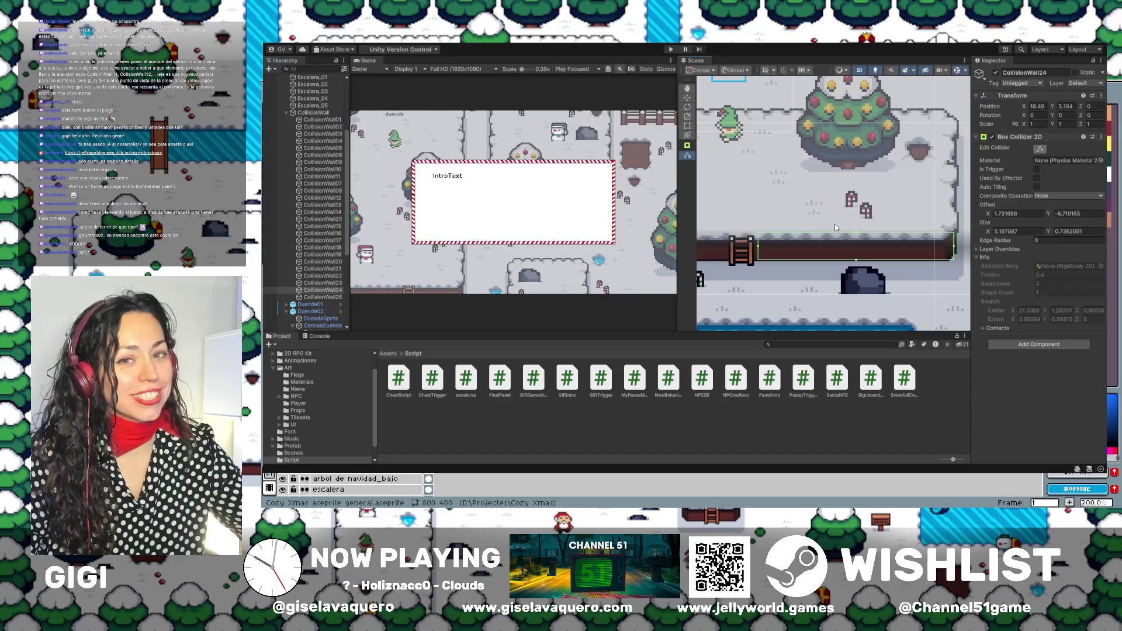
pyautogui.scroll(-2, 835, 223)
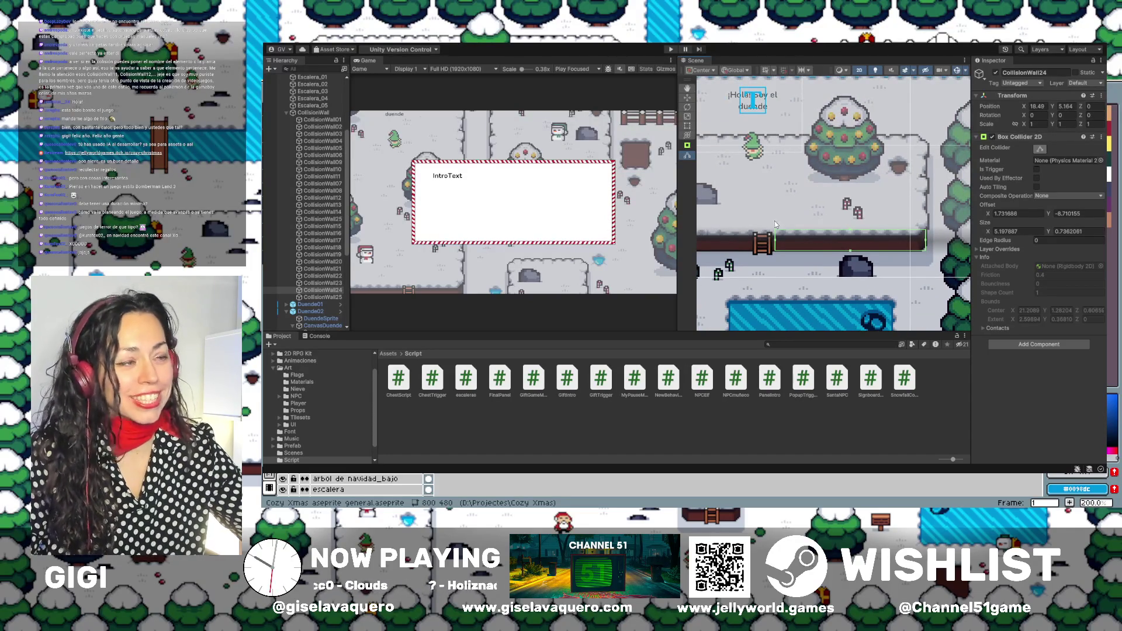
pyautogui.scroll(-3, 776, 225)
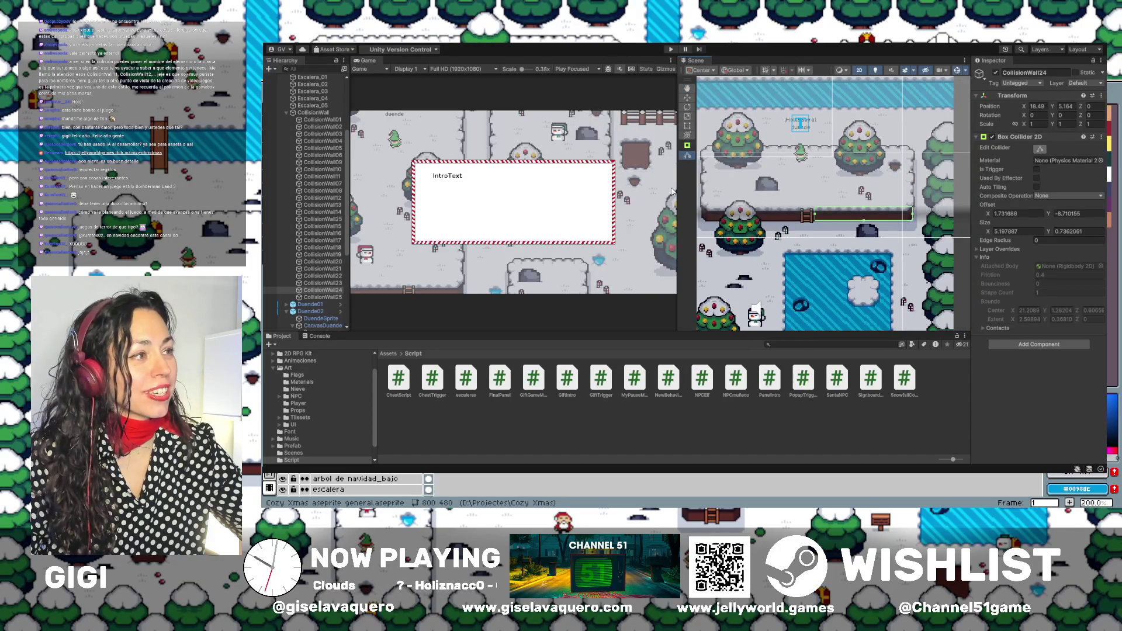
pyautogui.moveTo(672, 192); pyautogui.dragTo(611, 193)
pyautogui.moveTo(714, 196); pyautogui.dragTo(735, 199)
# Raise CollisionWall24's collider top edge slightly and trim its left edge slightly right.
pyautogui.scroll(2, 735, 199)
pyautogui.moveTo(868, 215); pyautogui.dragTo(868, 215)
pyautogui.scroll(2, 799, 221)
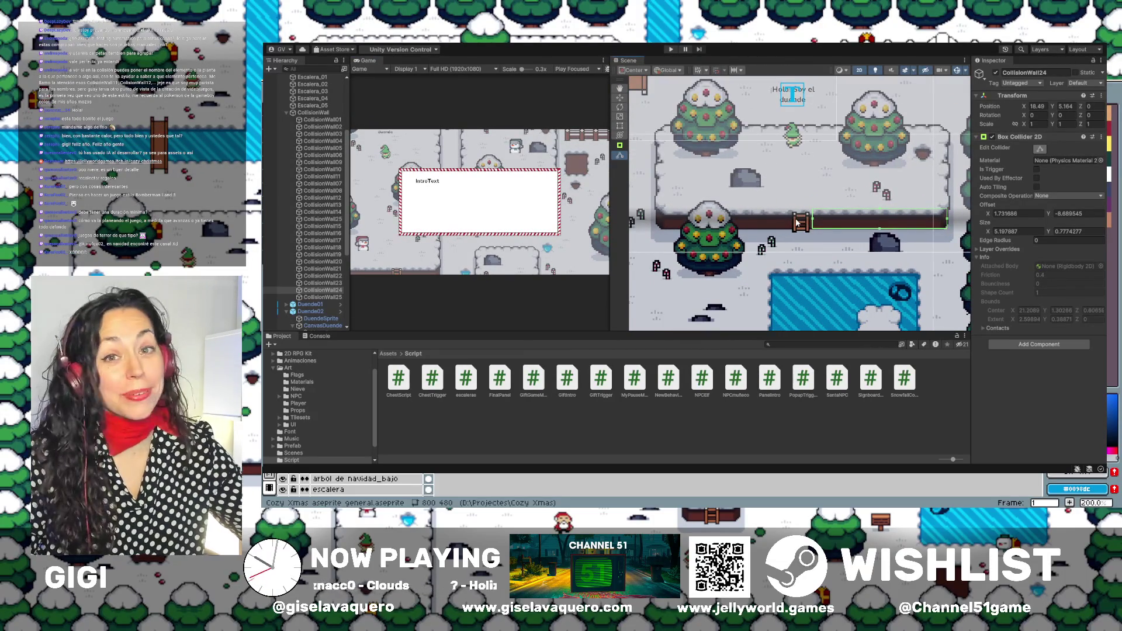
pyautogui.scroll(2, 819, 225)
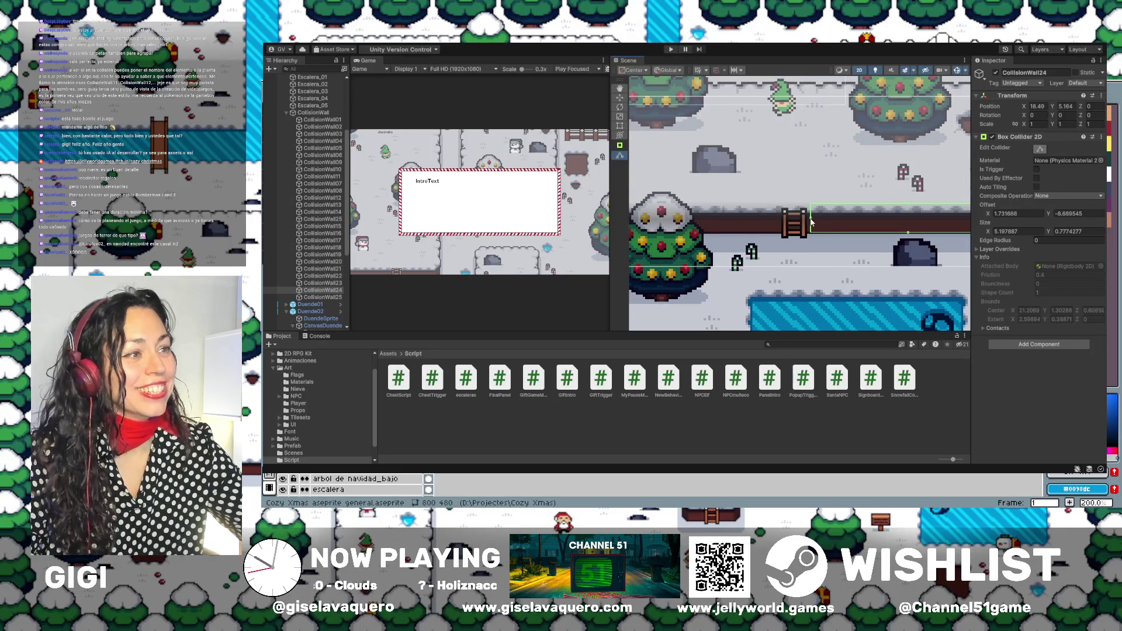
pyautogui.scroll(1, 810, 222)
pyautogui.moveTo(811, 222); pyautogui.dragTo(812, 222)
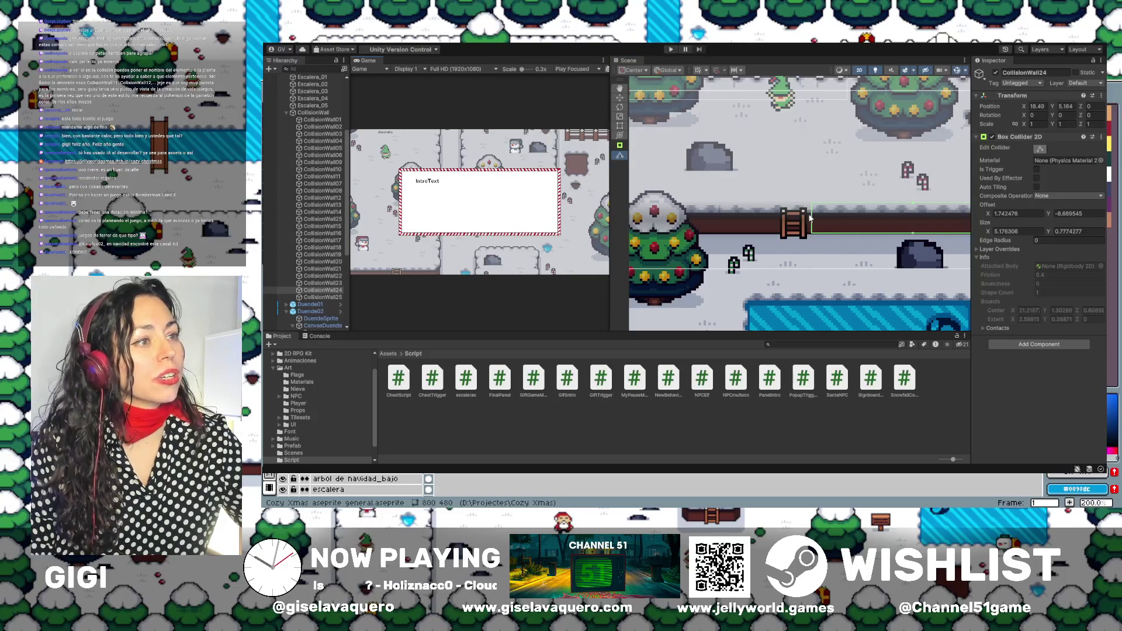
pyautogui.click(327, 297)
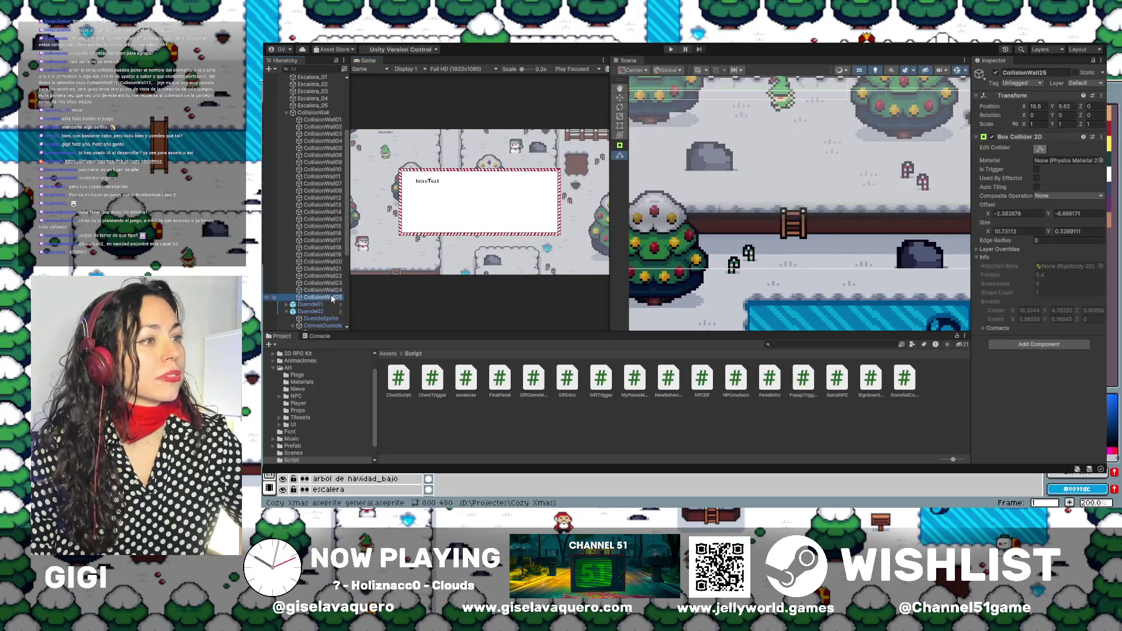
# Select CollisionWall23 and CollisionWall24 together and nudge their collider edge at the ladder gap slightly left.
pyautogui.click(334, 290)
pyautogui.keyDown('shift'); pyautogui.click(337, 283); pyautogui.keyUp('shift')
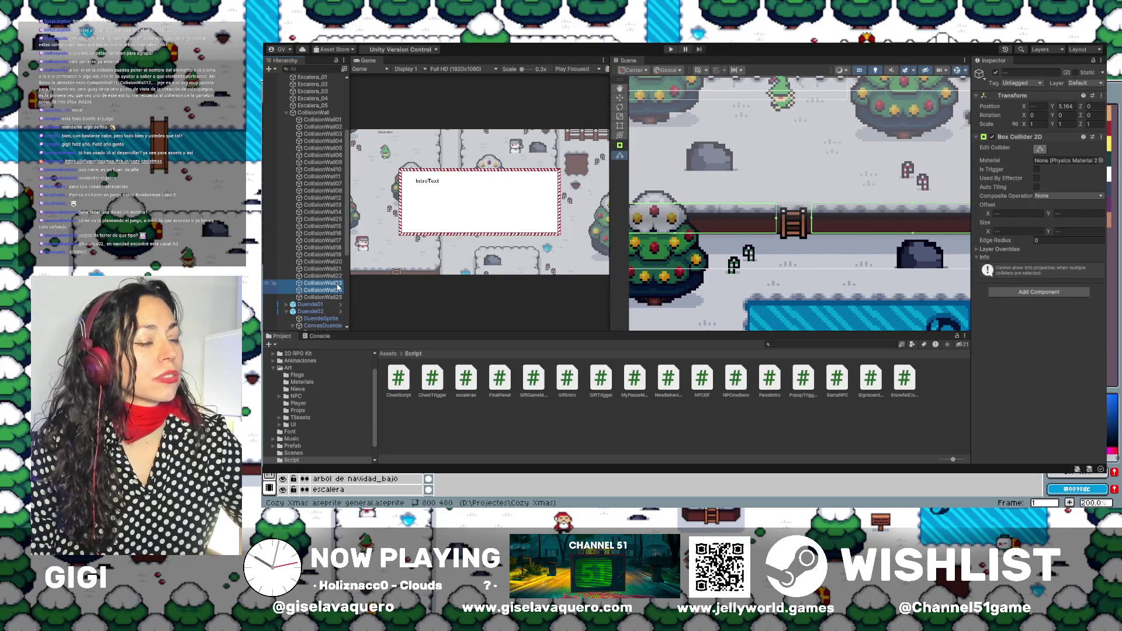
pyautogui.moveTo(849, 216)
pyautogui.mouseDown()
pyautogui.moveTo(758, 251)
pyautogui.moveTo(811, 231)
pyautogui.mouseUp()
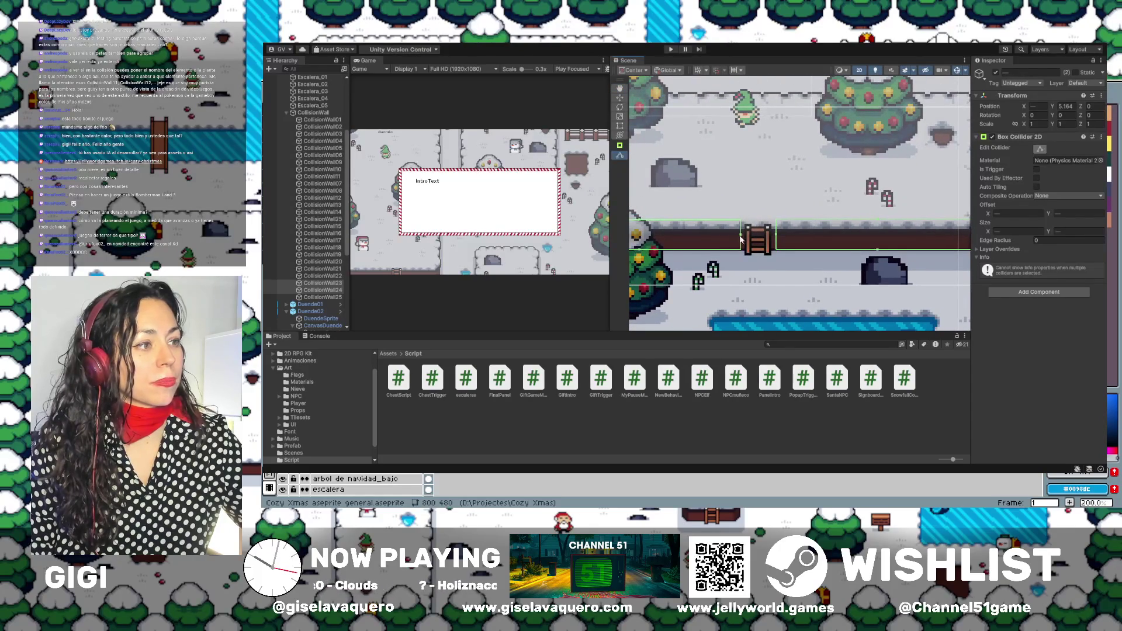
pyautogui.moveTo(742, 237); pyautogui.dragTo(739, 237)
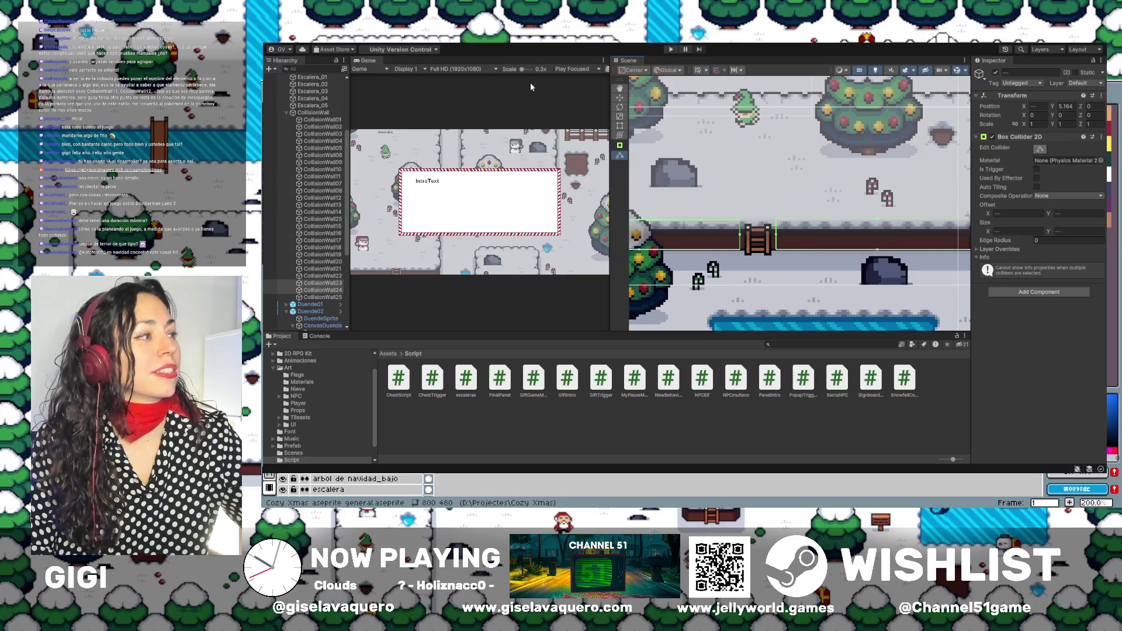
pyautogui.scroll(-2, 759, 175)
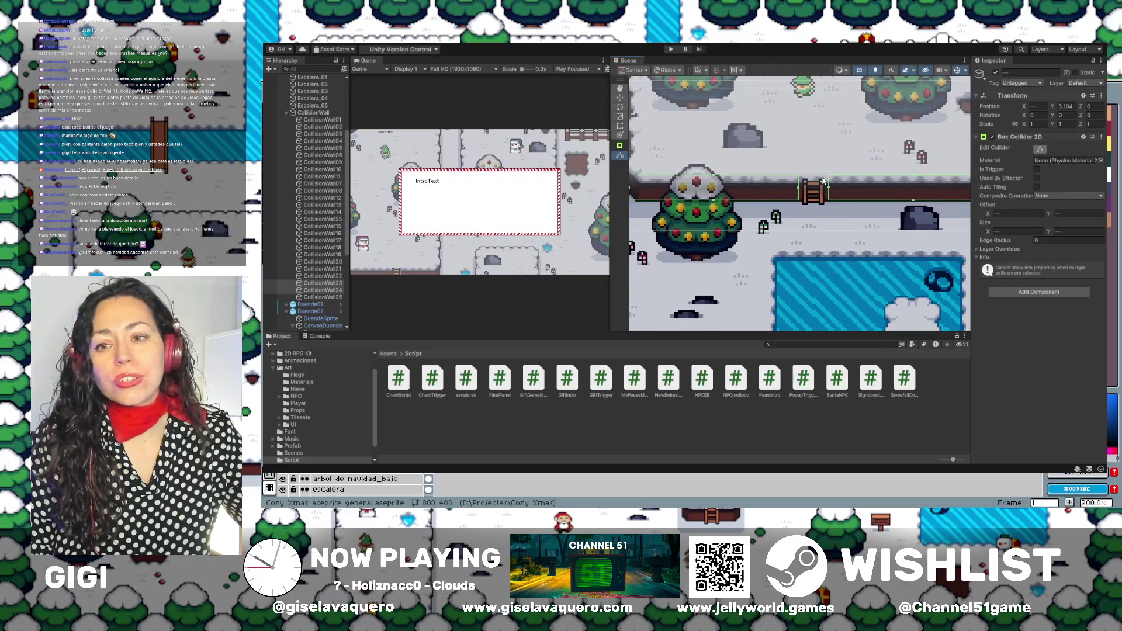
pyautogui.scroll(-2, 780, 173)
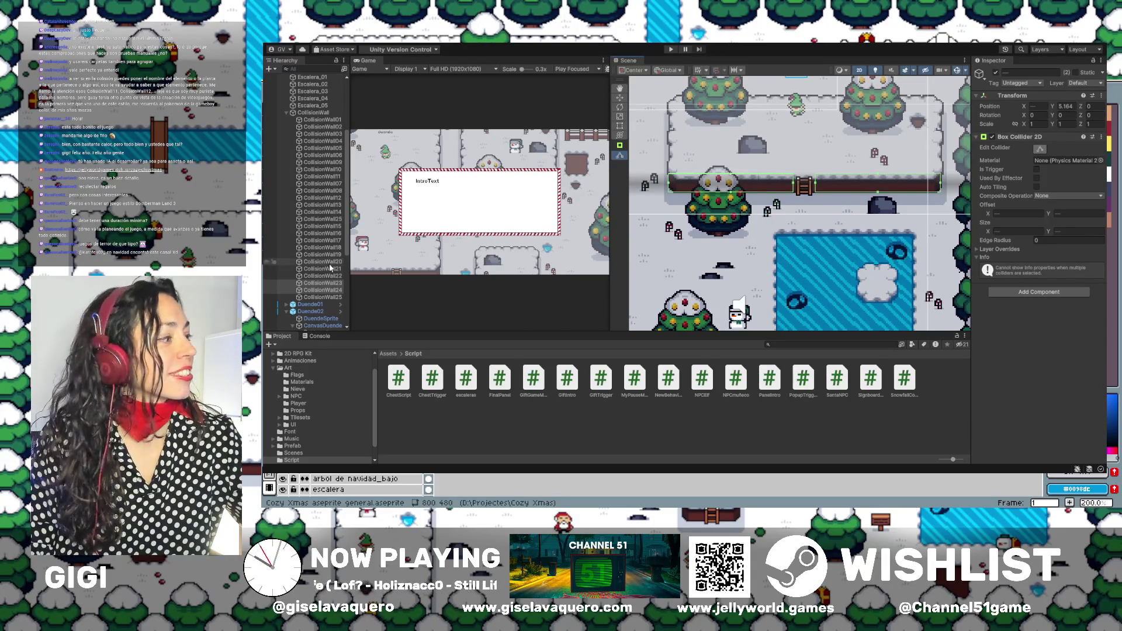
pyautogui.click(323, 298)
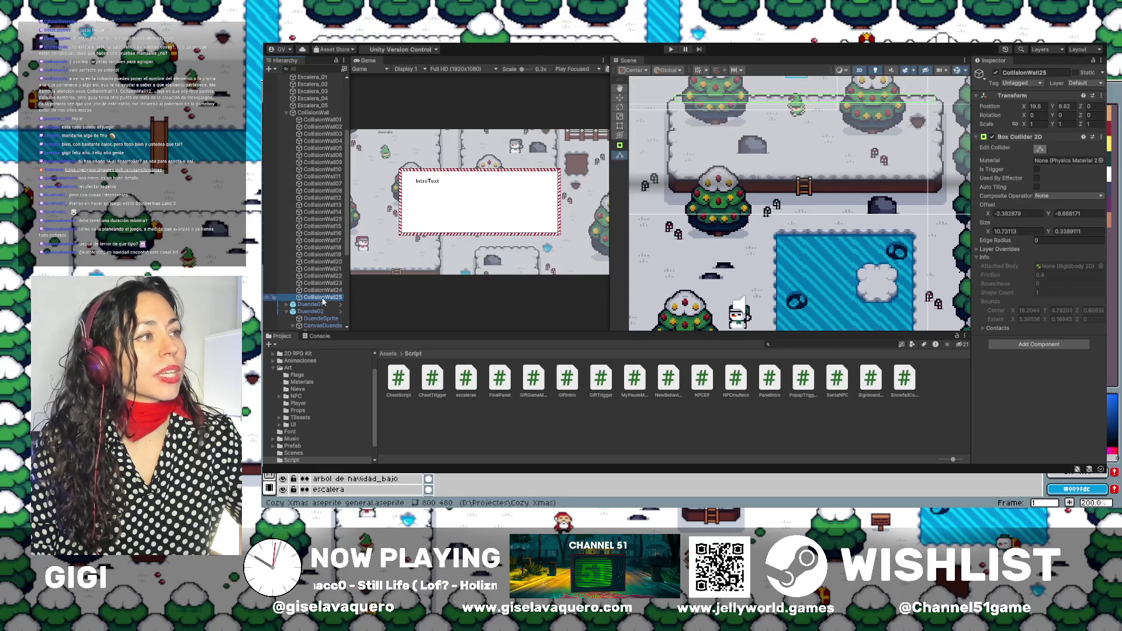
# Narrow CollisionWall22's collider from its right edge to about 0.372 wide, then start Play mode.
pyautogui.click(324, 276)
pyautogui.click(330, 291)
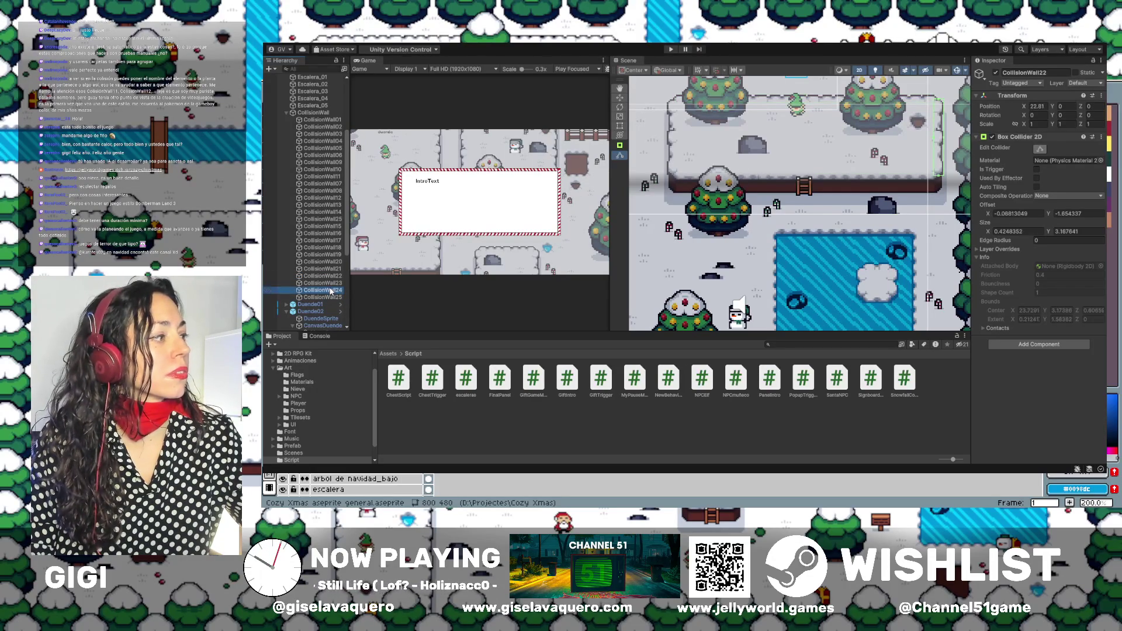
pyautogui.click(331, 276)
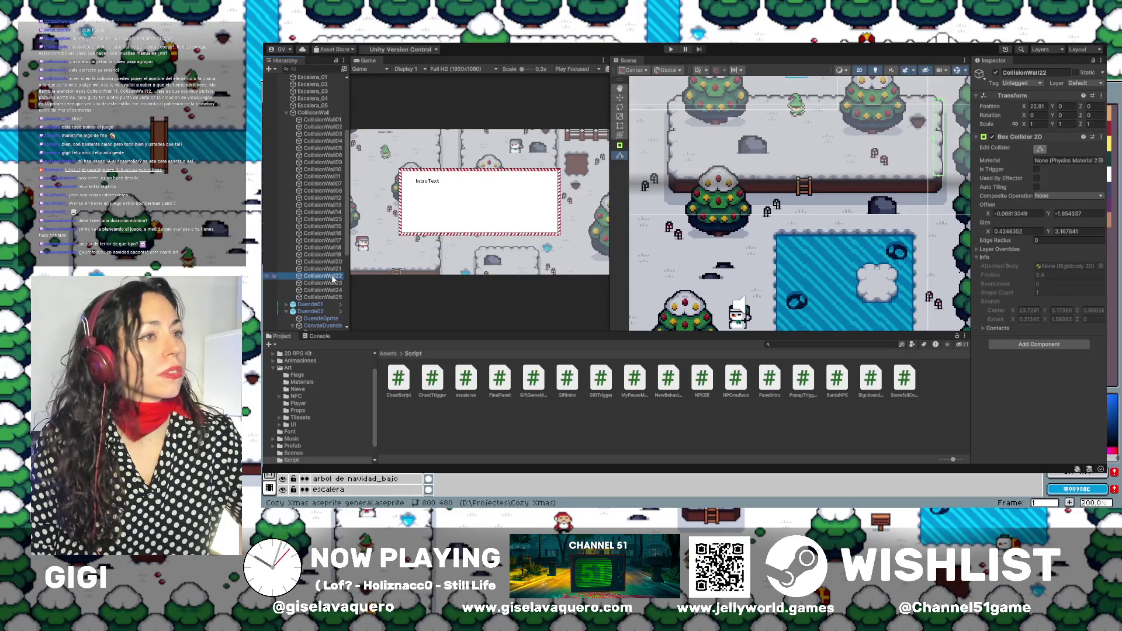
pyautogui.scroll(5, 939, 154)
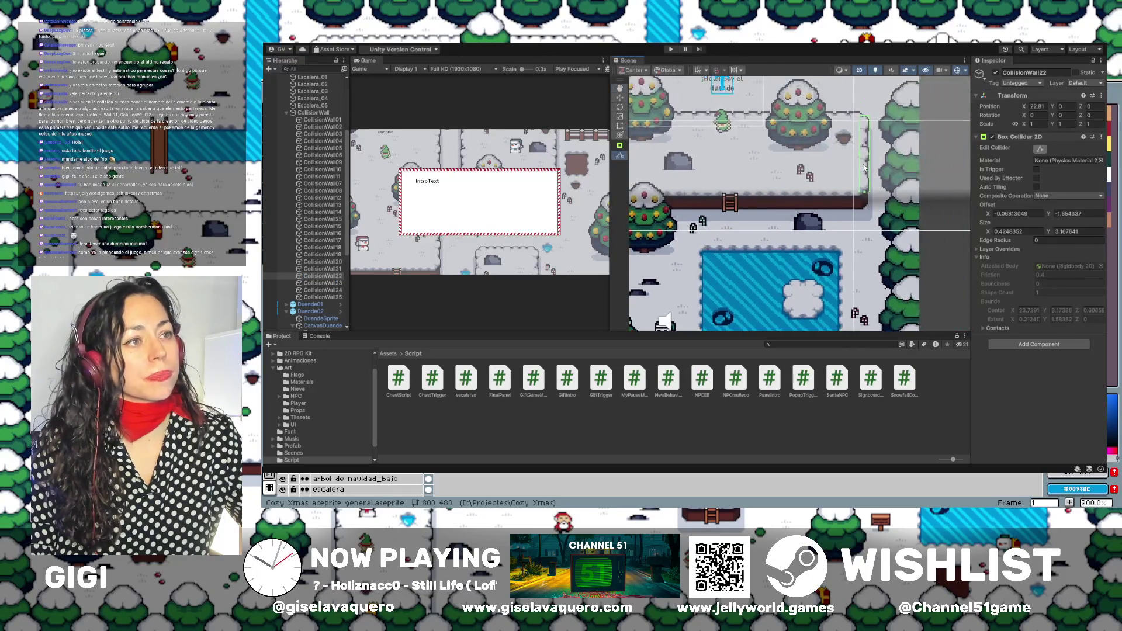
pyautogui.moveTo(877, 151); pyautogui.dragTo(874, 150)
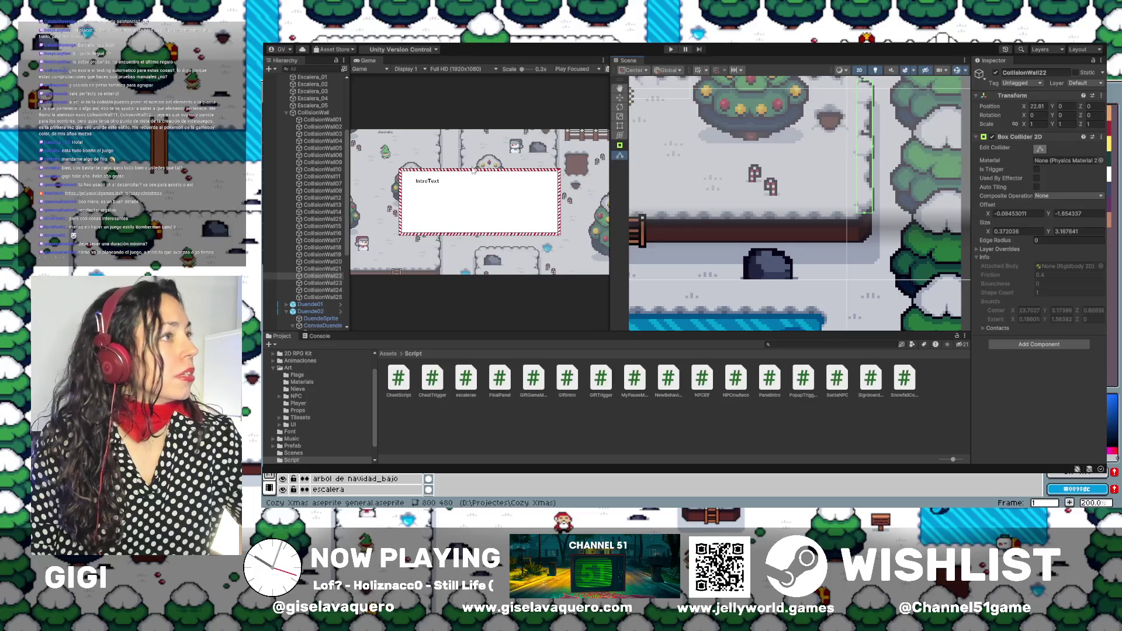
pyautogui.click(670, 51)
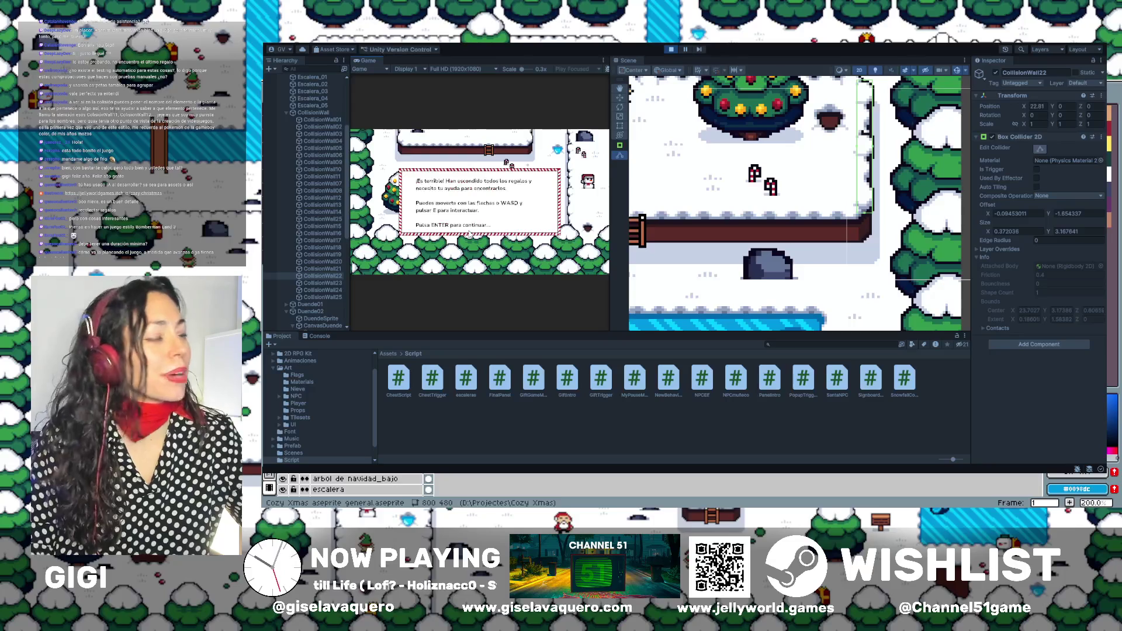
# Dismiss the intro and walk the player up, right and down to pick up a gift.
pyautogui.press('Return')
pyautogui.press('Up')
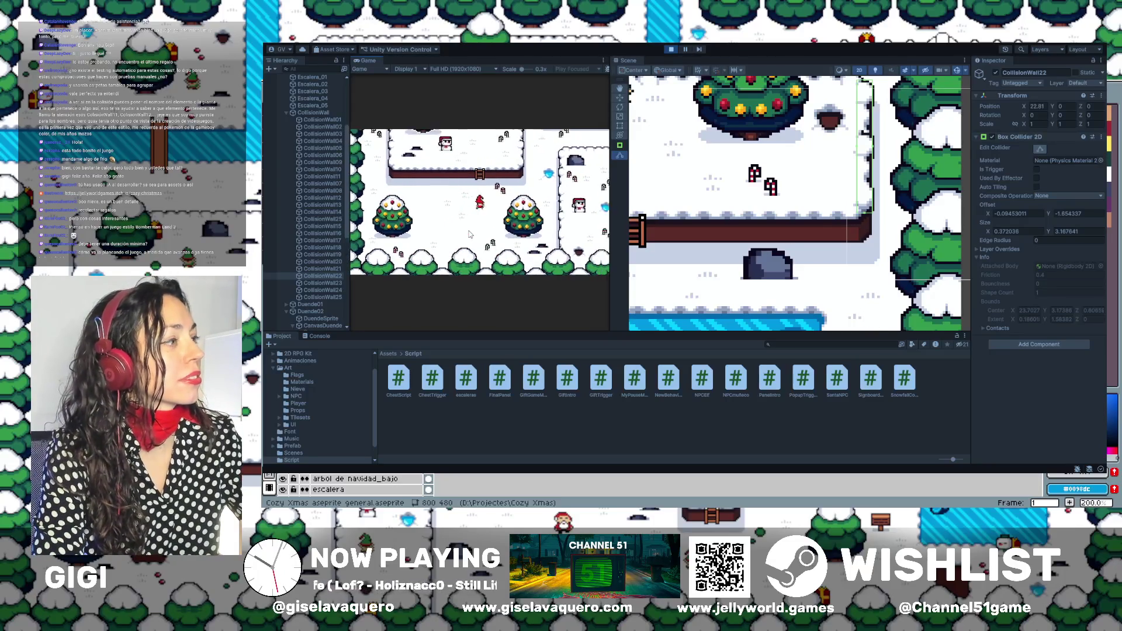
pyautogui.press('Right')
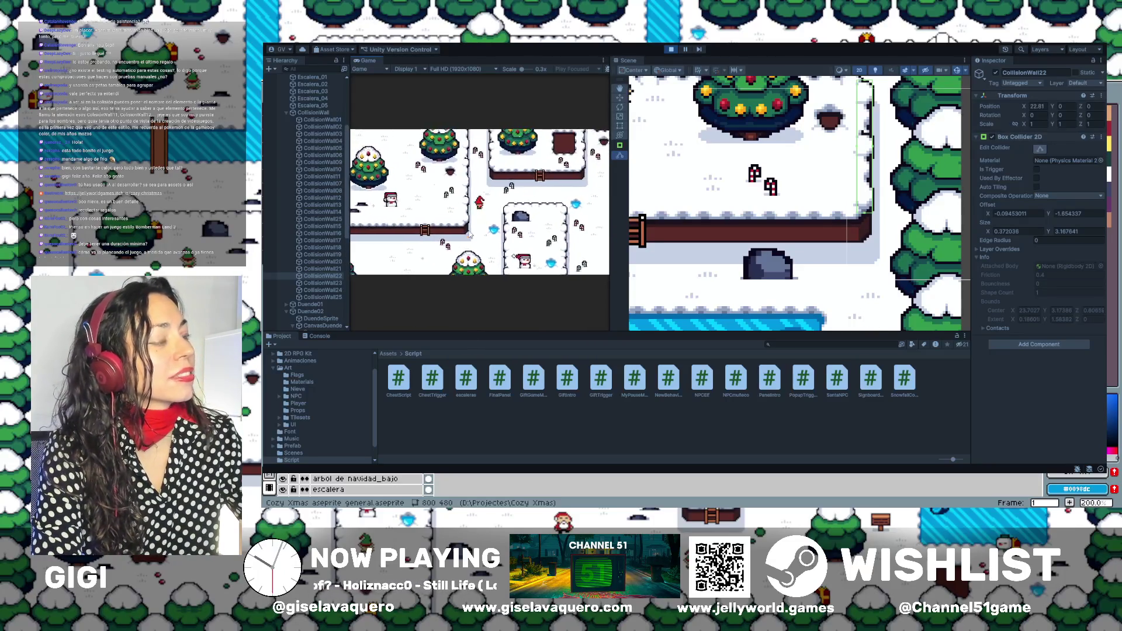
pyautogui.press('Down')
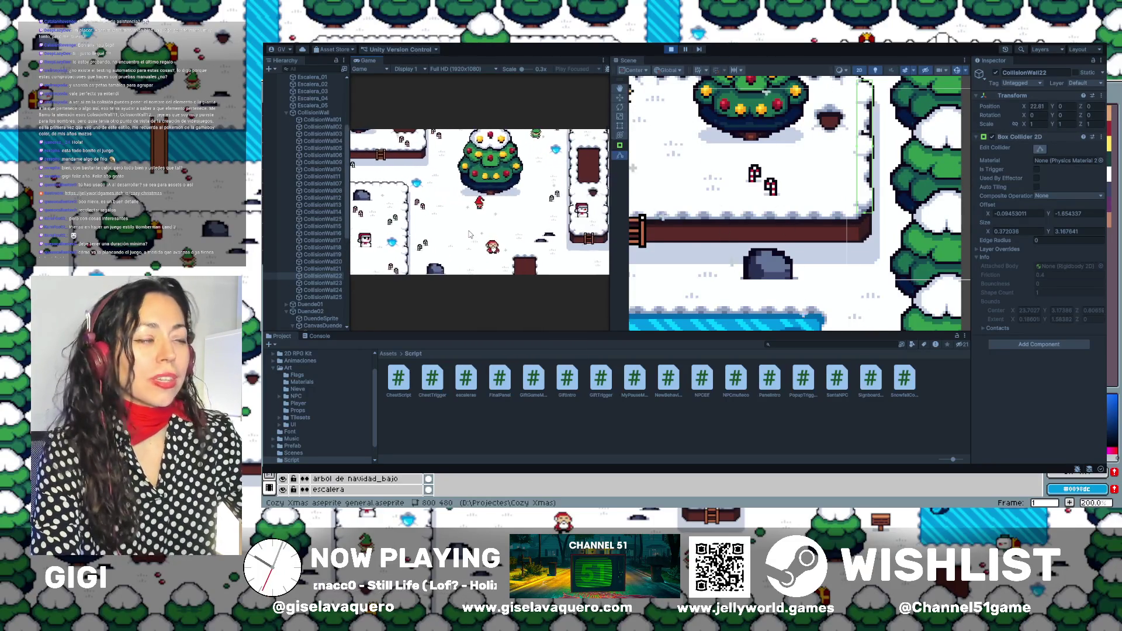
pyautogui.press('Down')
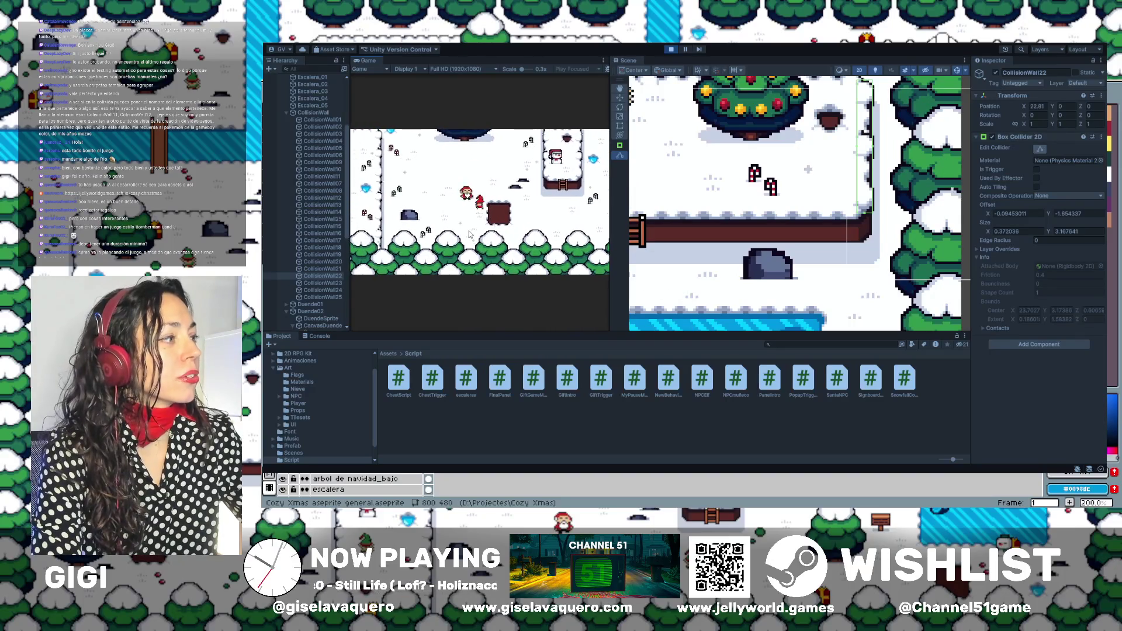
pyautogui.press('Left')
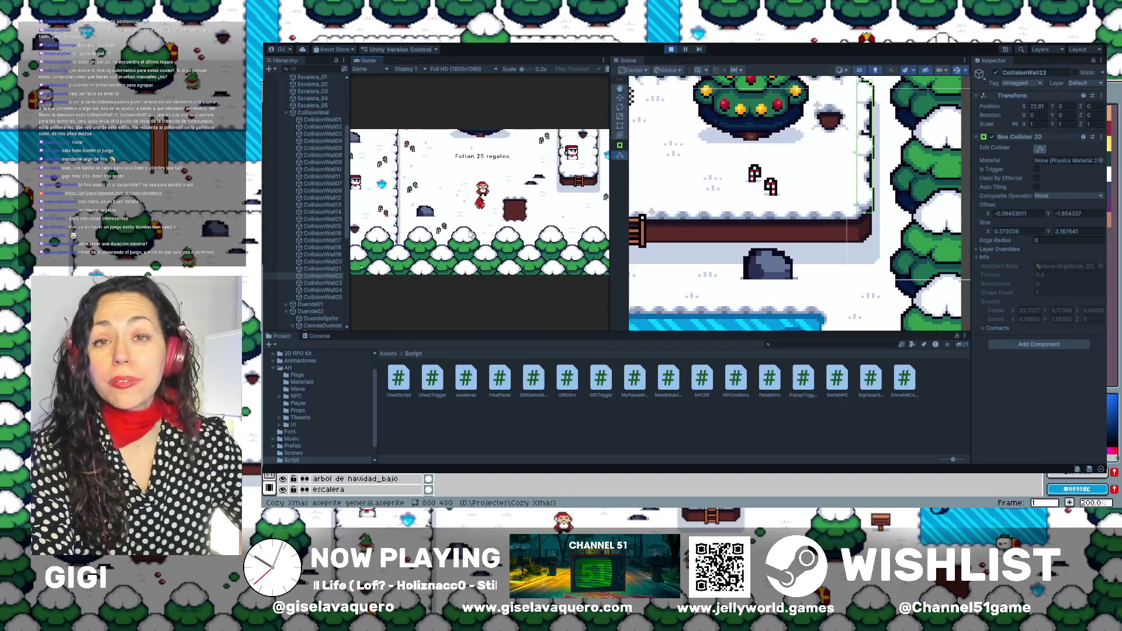
# Walk the player right past the crate and up and down beside the ice pool, then stop the game.
pyautogui.press('Right')
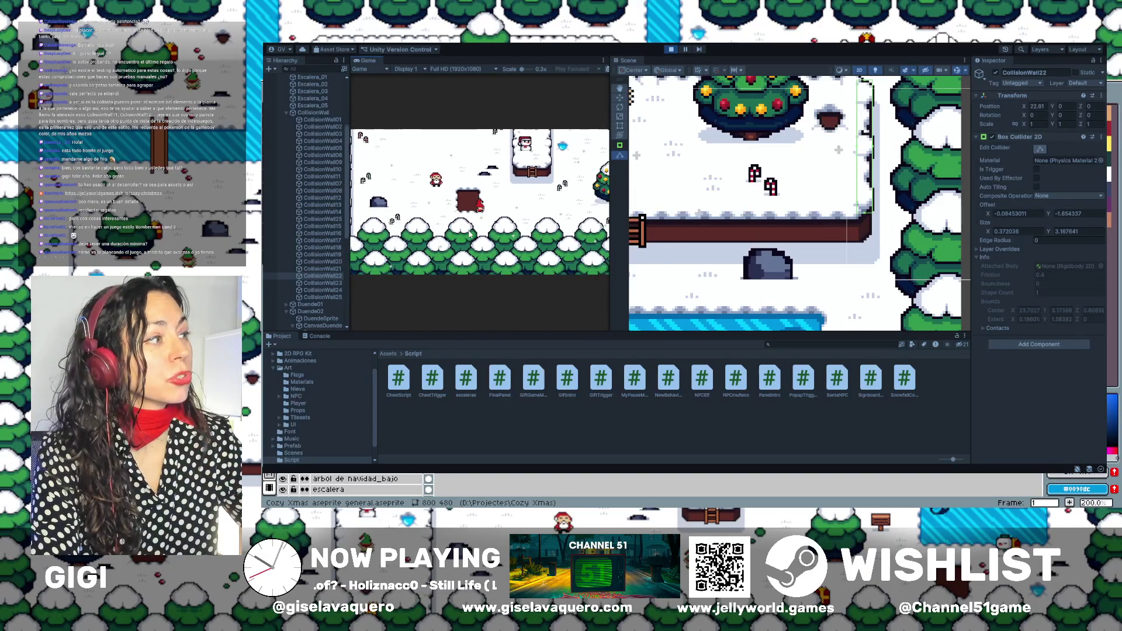
pyautogui.press('Right')
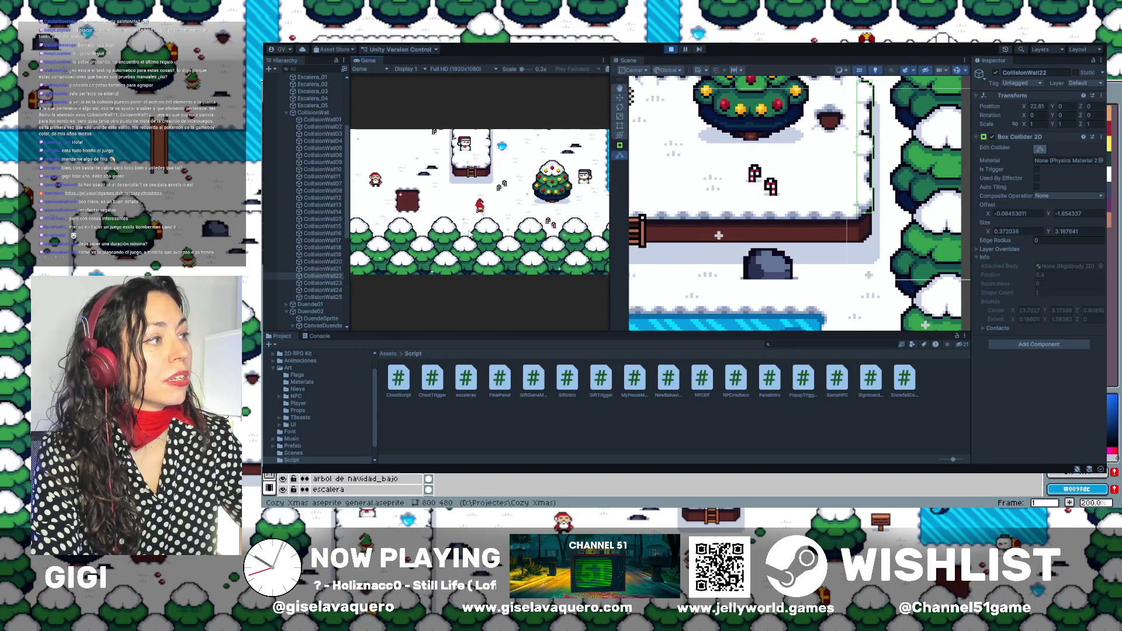
pyautogui.press('Right')
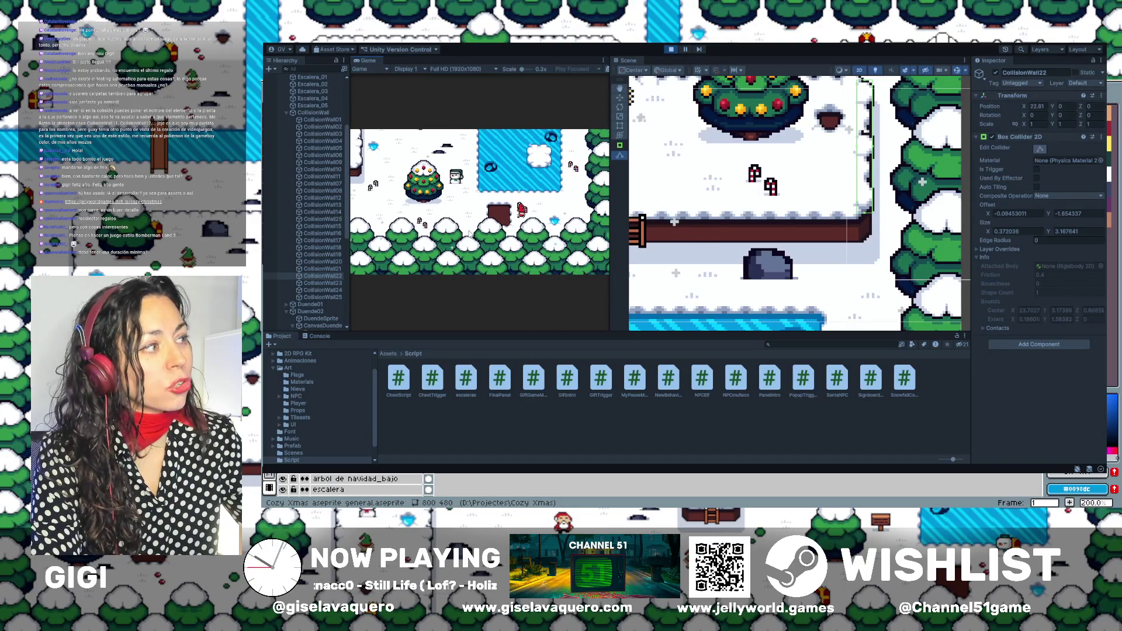
pyautogui.press('Right')
pyautogui.press('Up')
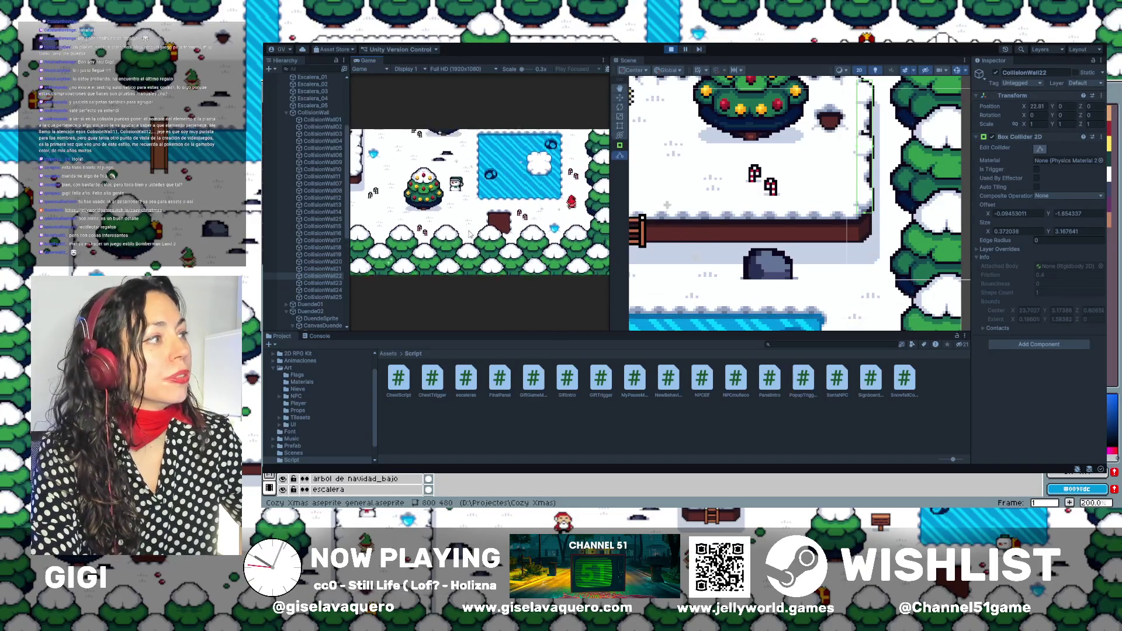
pyautogui.press('Up')
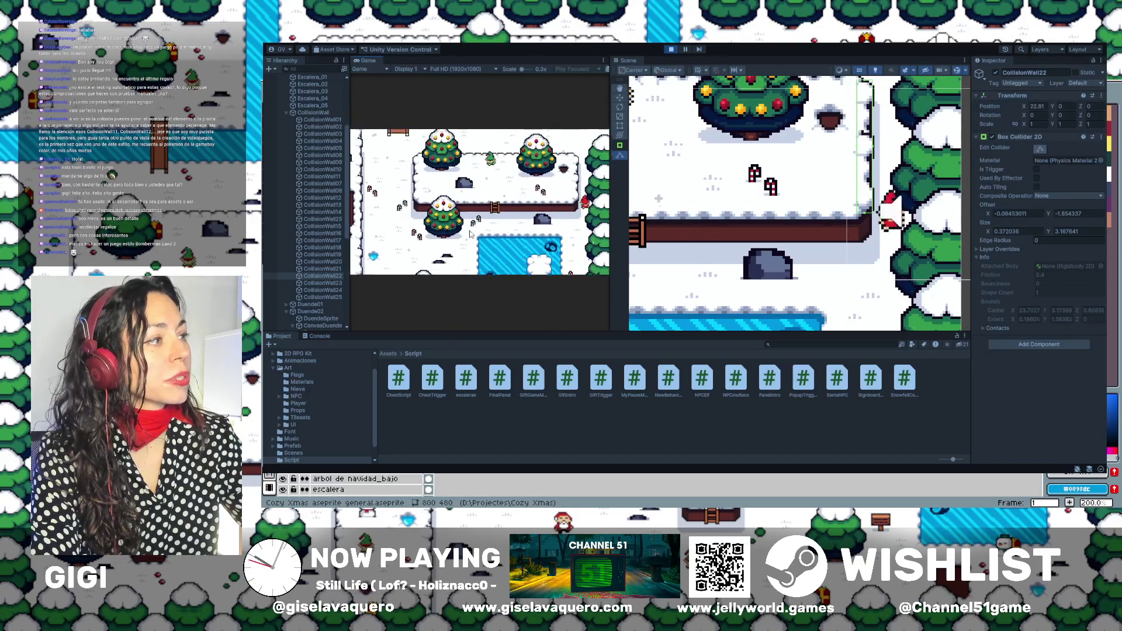
pyautogui.press('Down')
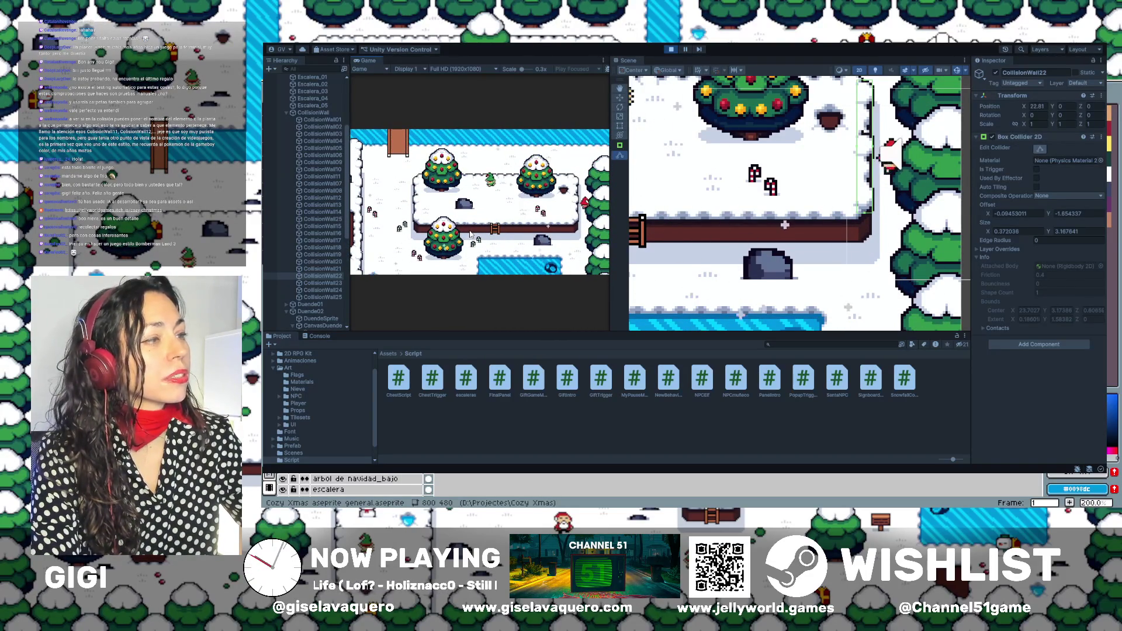
pyautogui.press('Down')
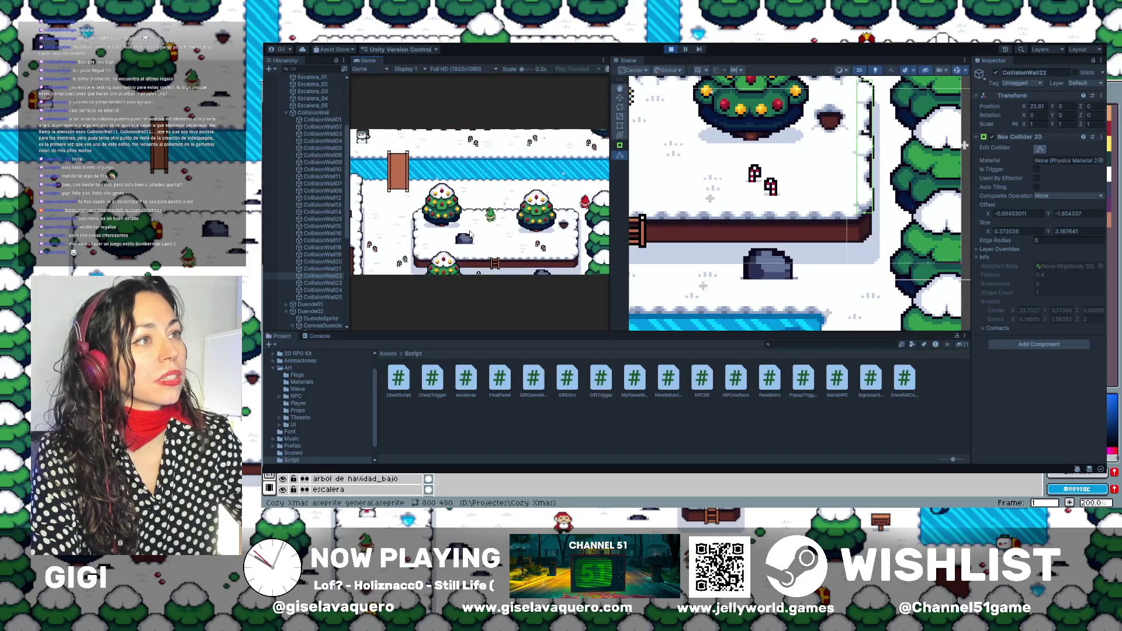
pyautogui.press('Down')
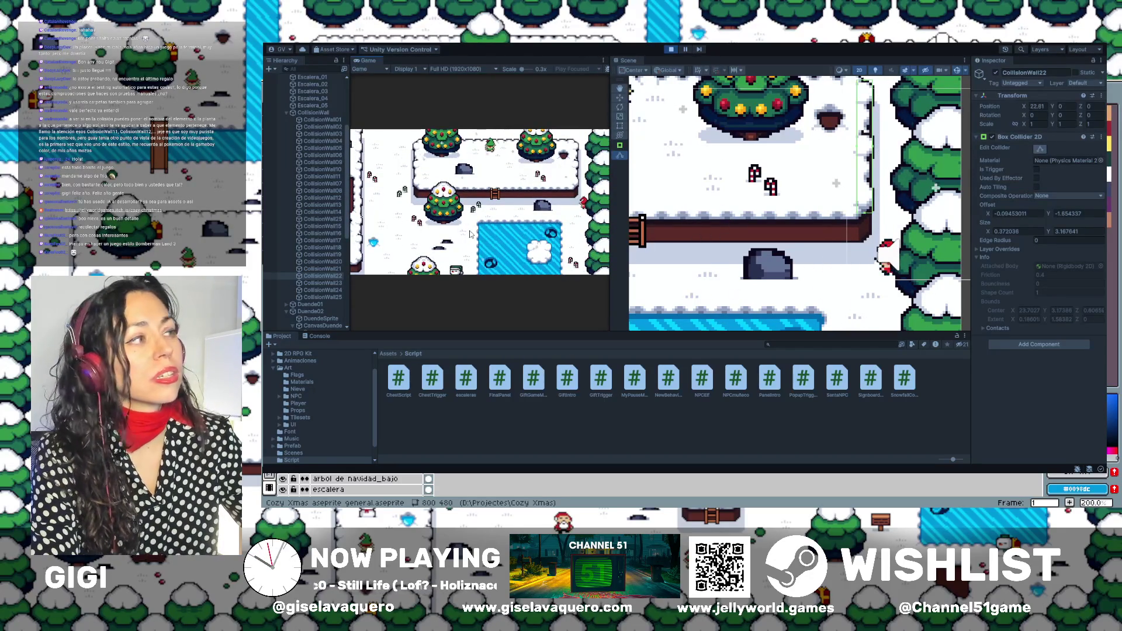
pyautogui.press('Up')
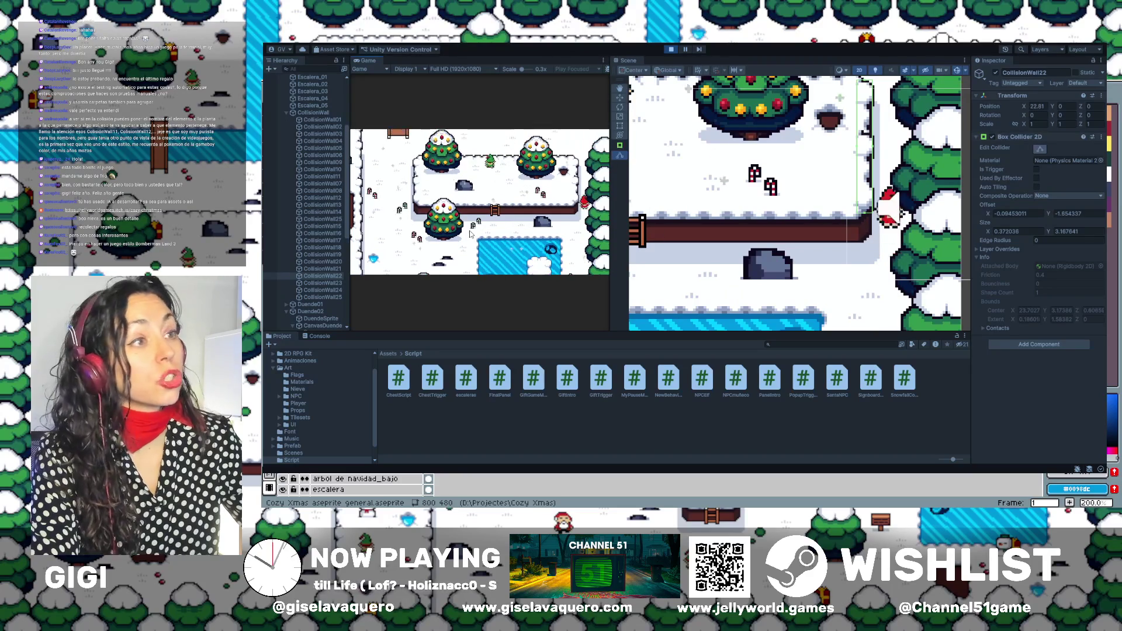
pyautogui.click(672, 50)
# Widen the Game view, replay the game and dismiss the intro with Enter.
pyautogui.click(671, 52)
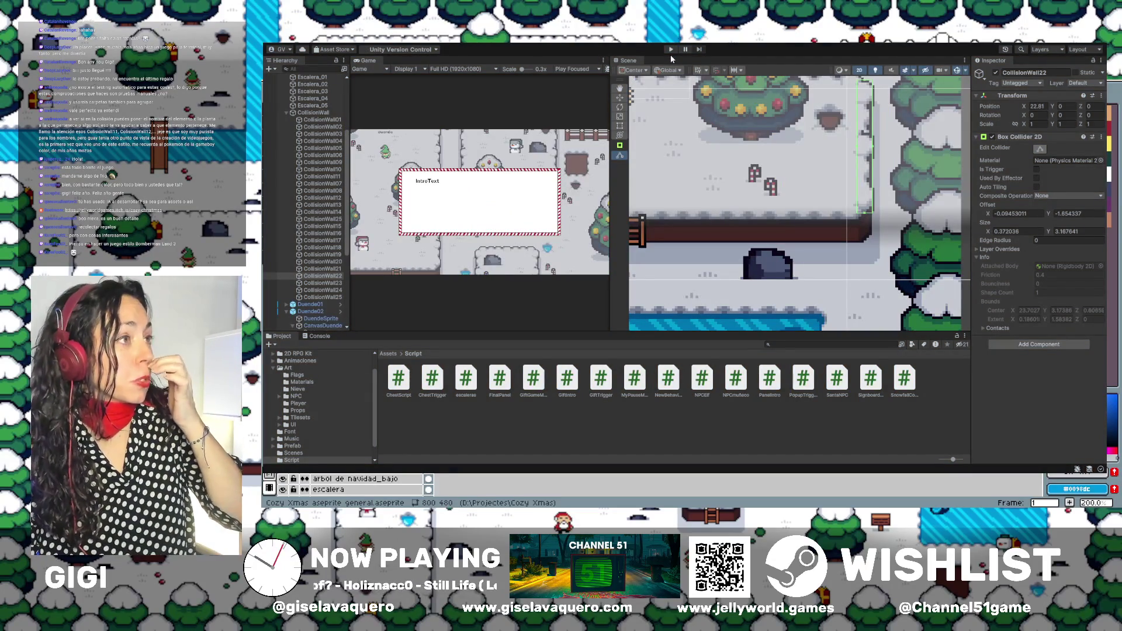
pyautogui.moveTo(611, 207); pyautogui.dragTo(872, 200)
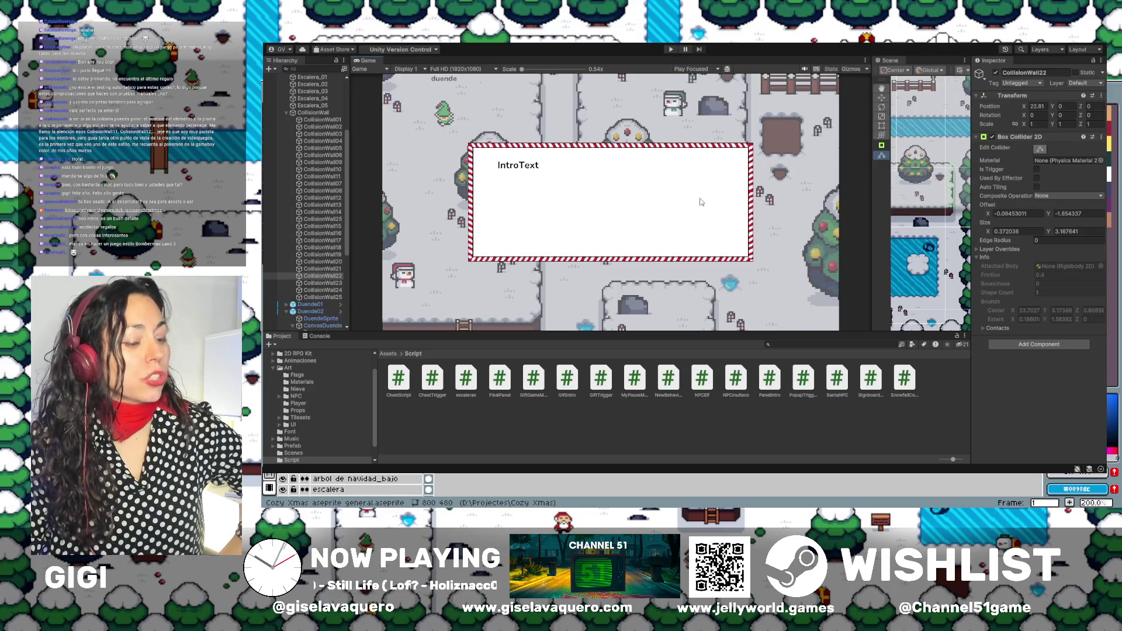
pyautogui.click(671, 50)
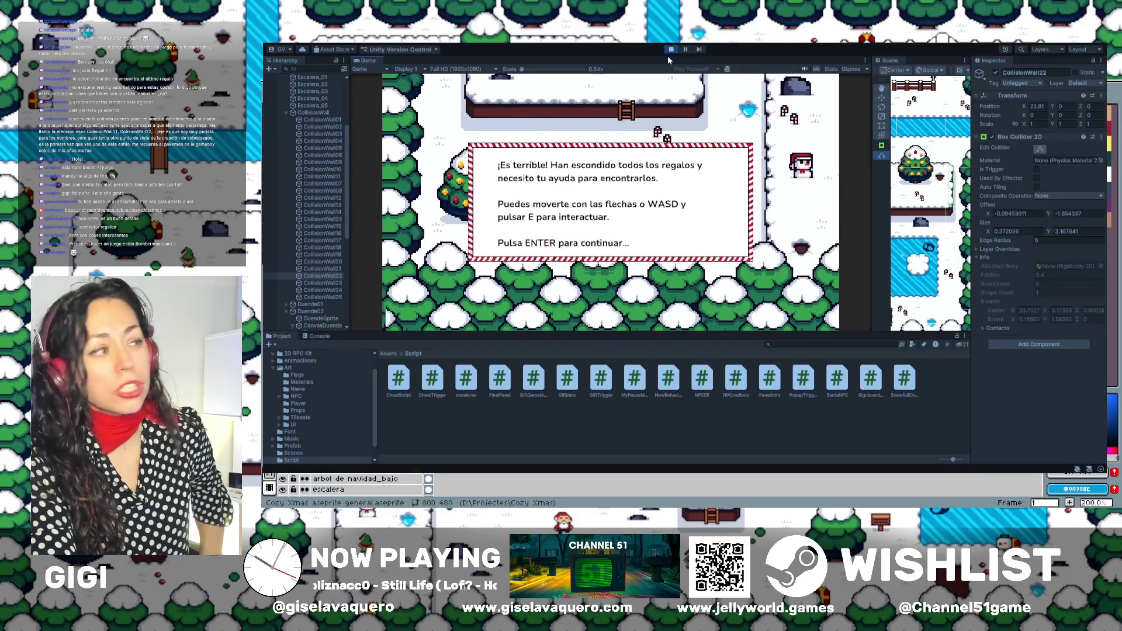
pyautogui.press('Return')
pyautogui.press('Up')
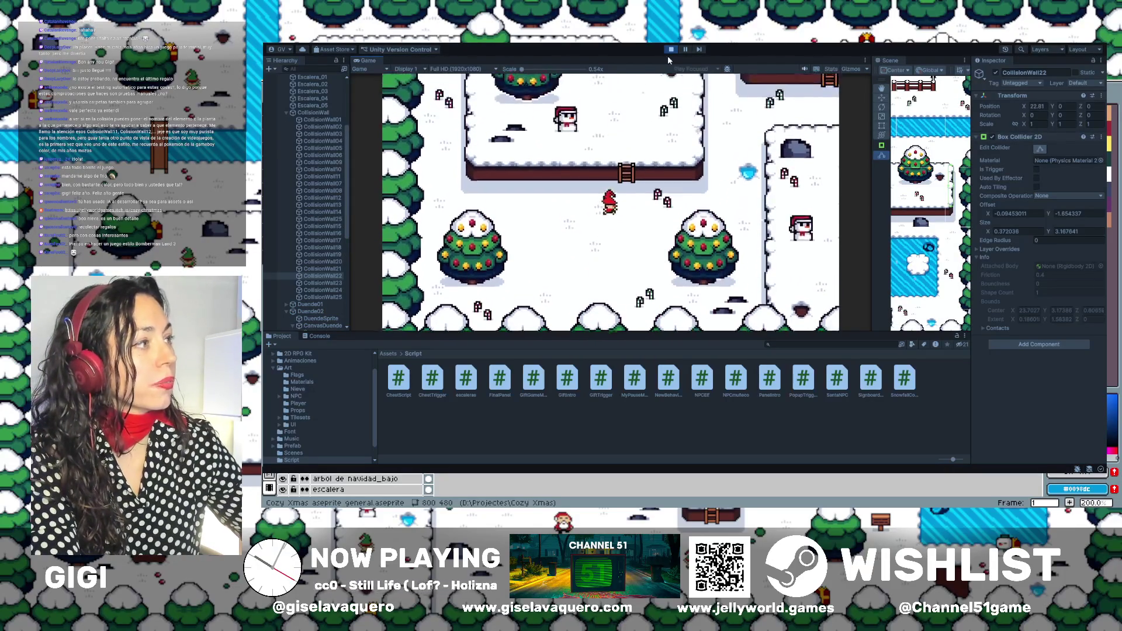
# Walk the player past the snowman up beside the elf until it asks '¿Te tocó buscar los regalos?'.
pyautogui.press('Left')
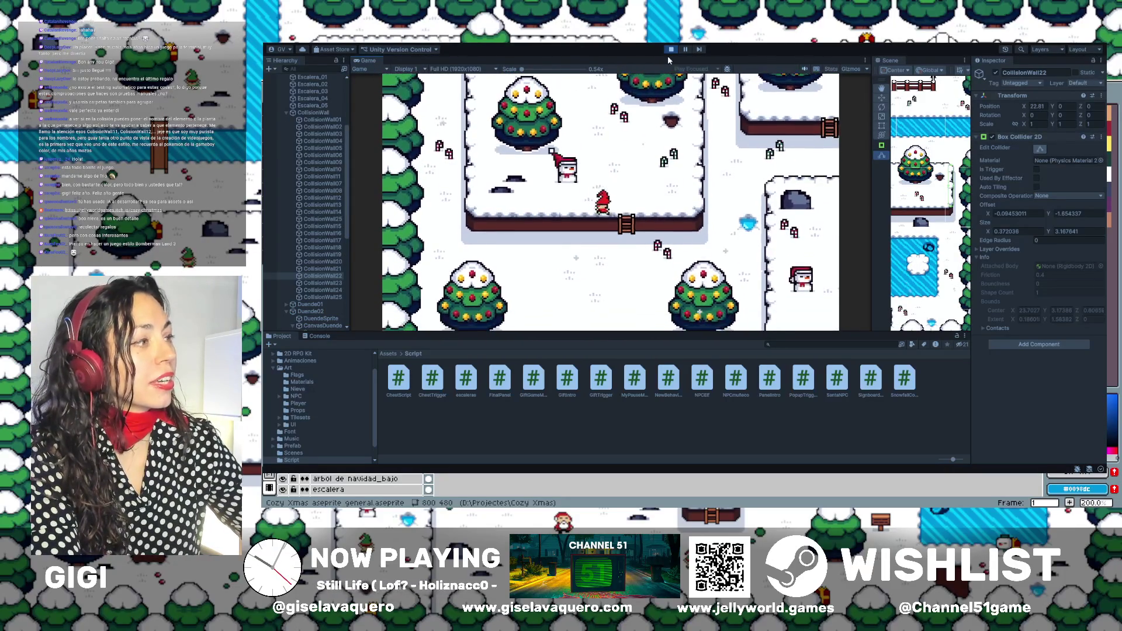
pyautogui.press('Right')
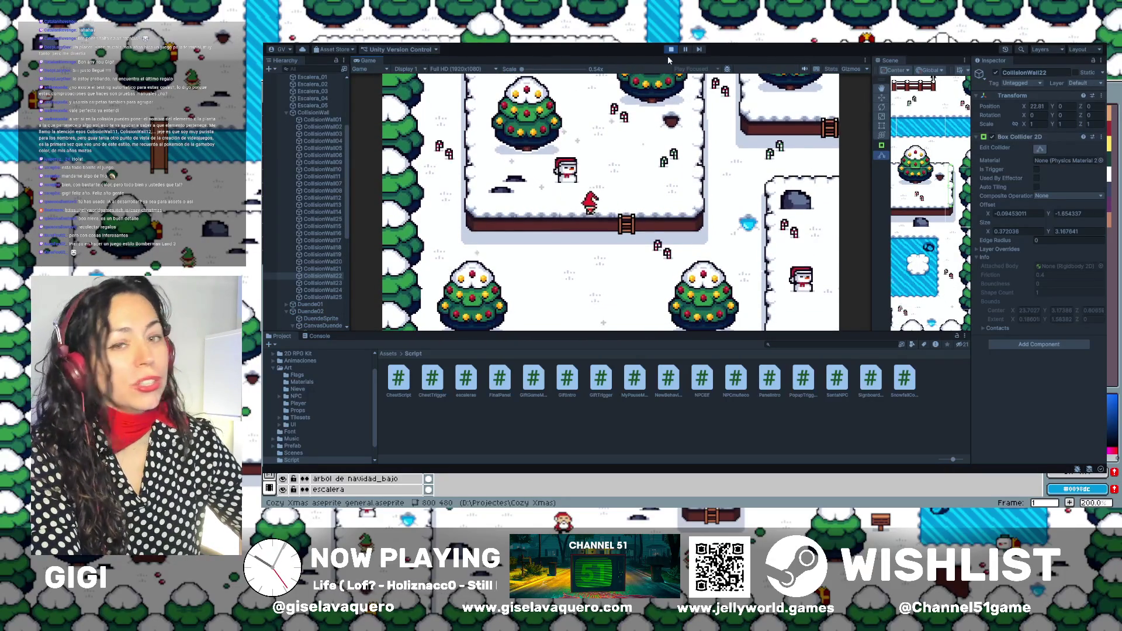
pyautogui.press('Up')
pyautogui.press('Down')
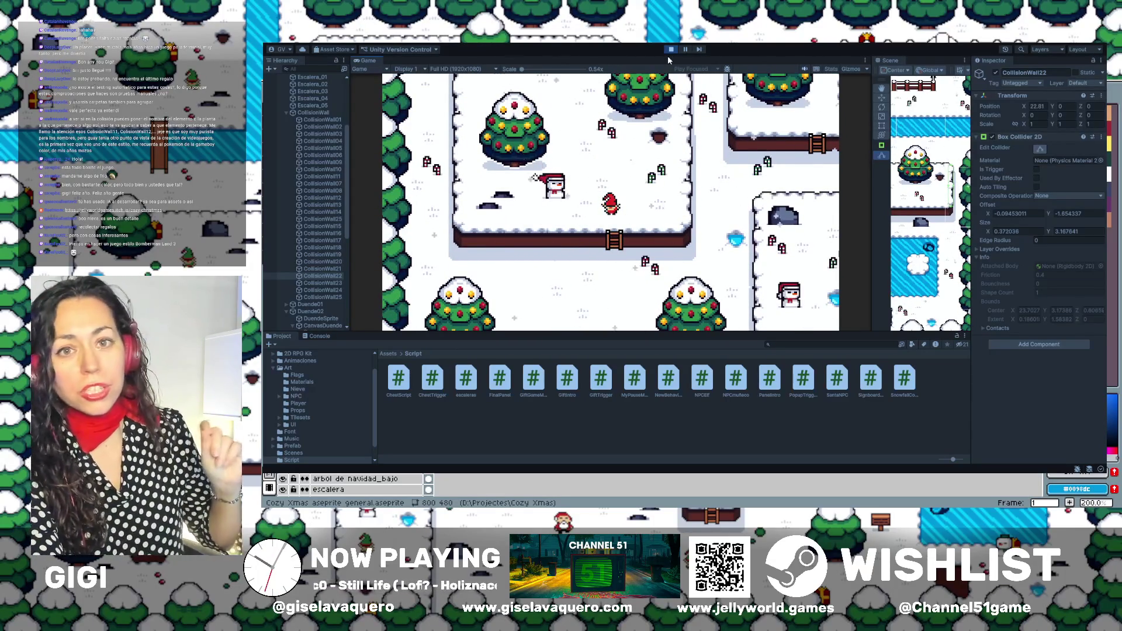
pyautogui.press('Up')
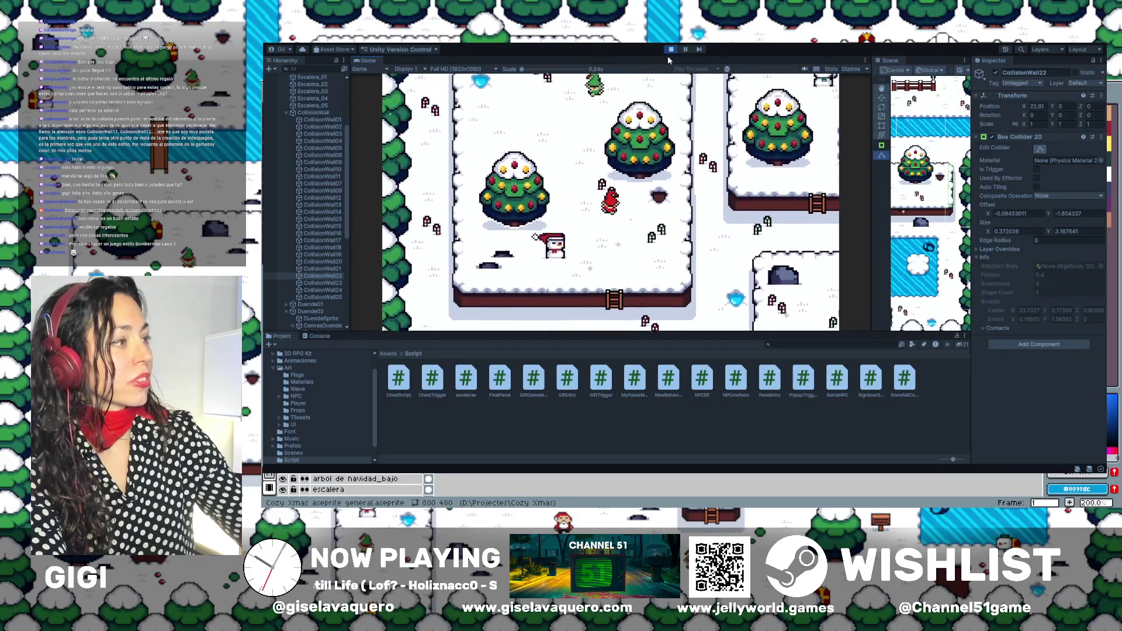
pyautogui.press('Down')
pyautogui.press('Right')
pyautogui.press('Up')
pyautogui.press('Left')
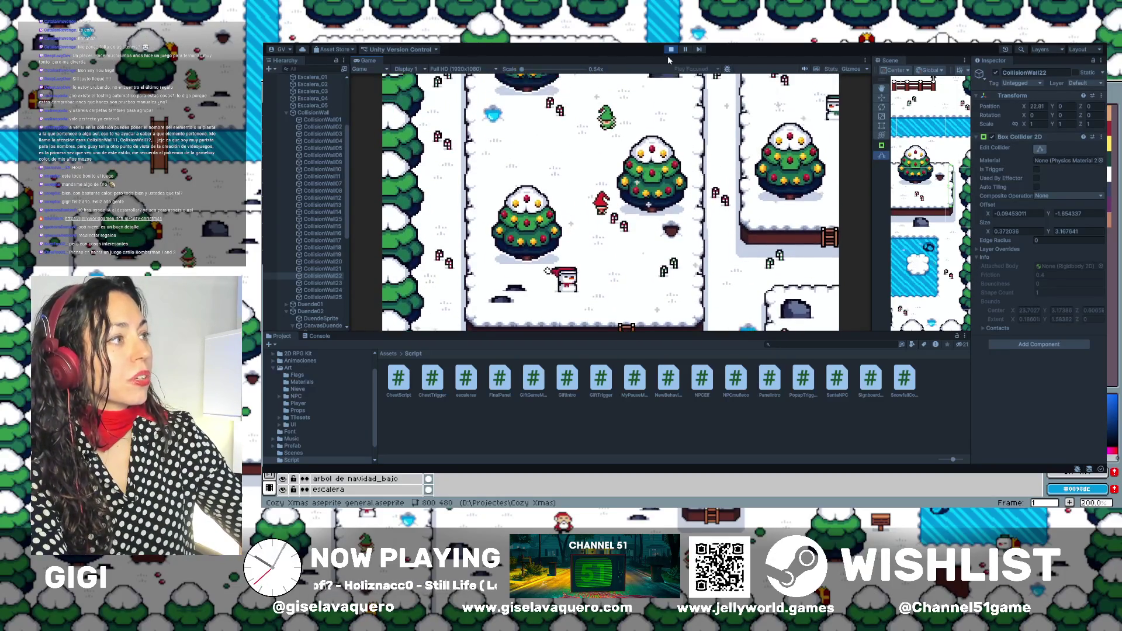
pyautogui.press('Down')
pyautogui.press('Up')
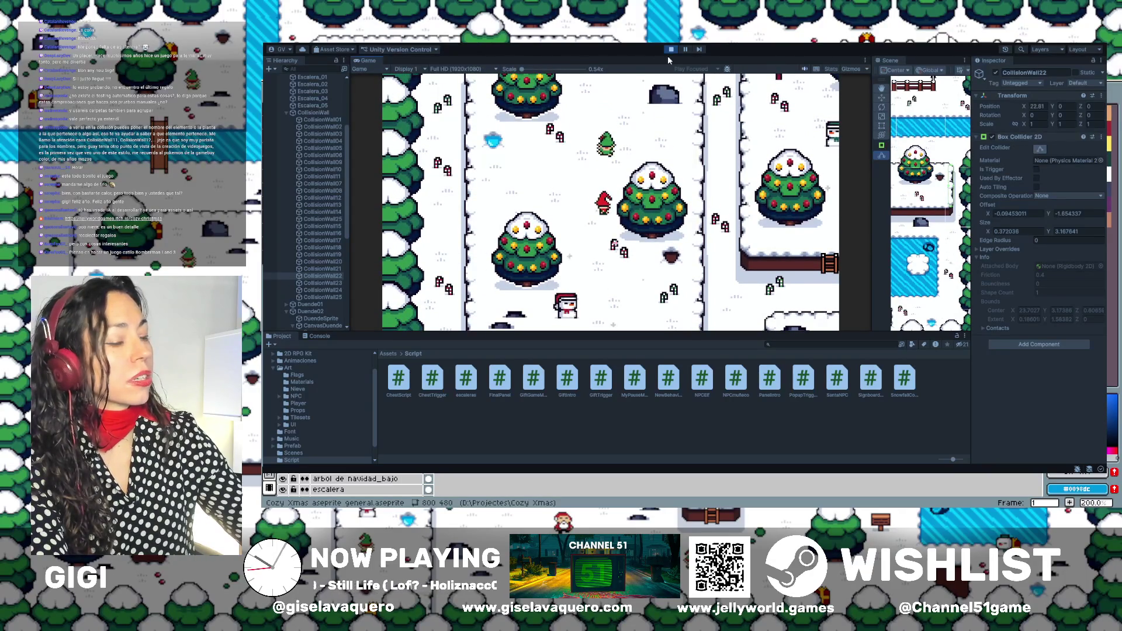
pyautogui.press('Up')
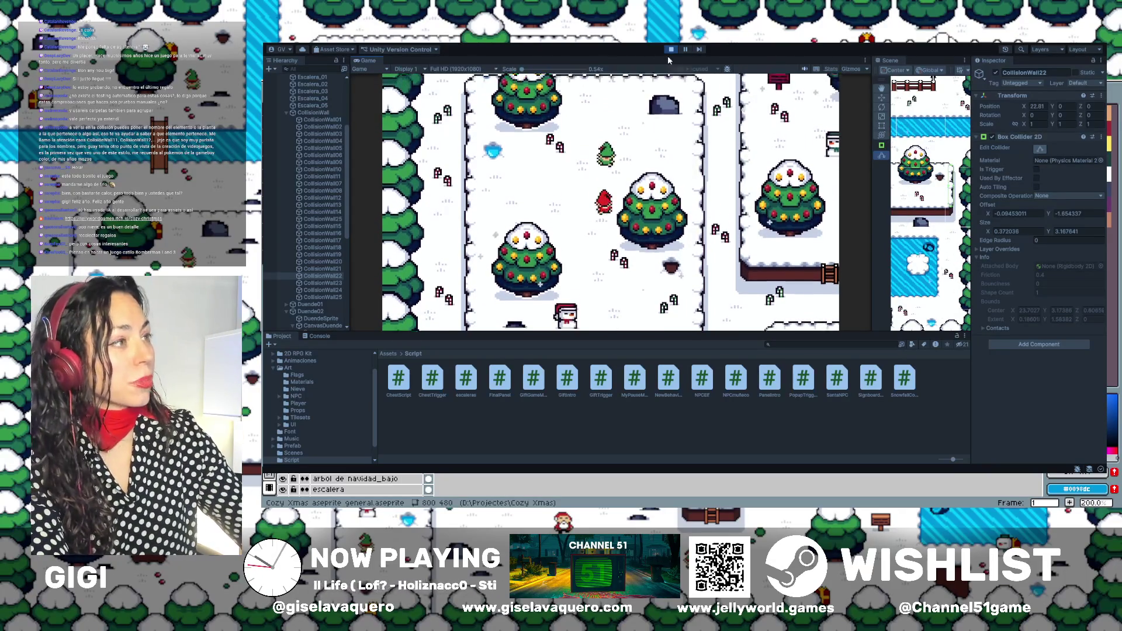
pyautogui.press('Down')
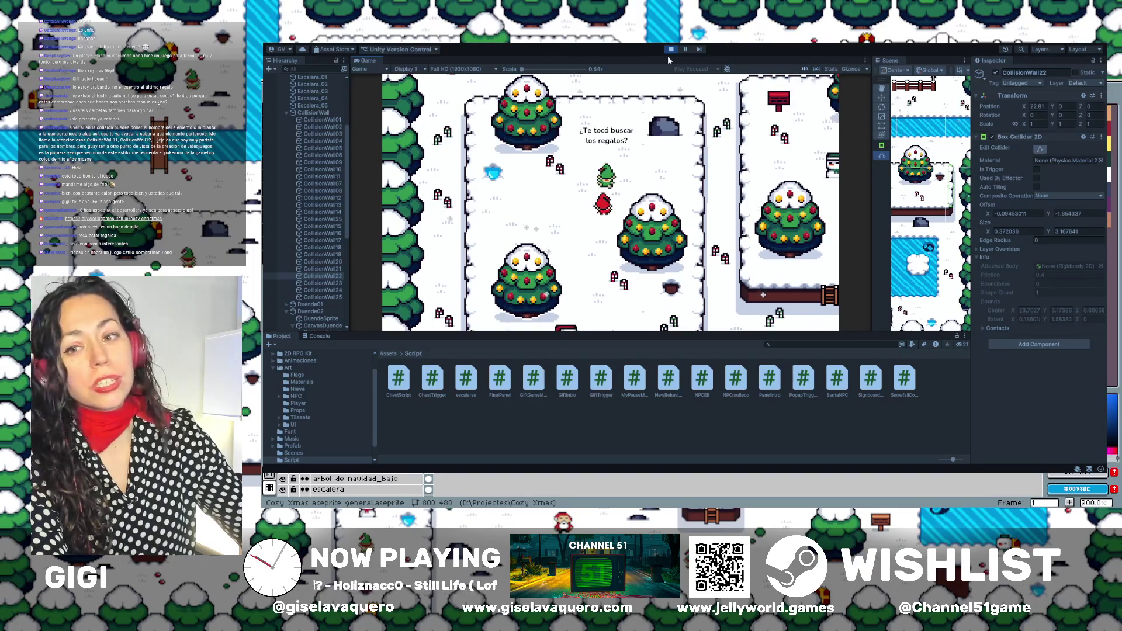
# Step away from and back to the elf to see its next dialogue line.
pyautogui.press('Down')
pyautogui.press('Up')
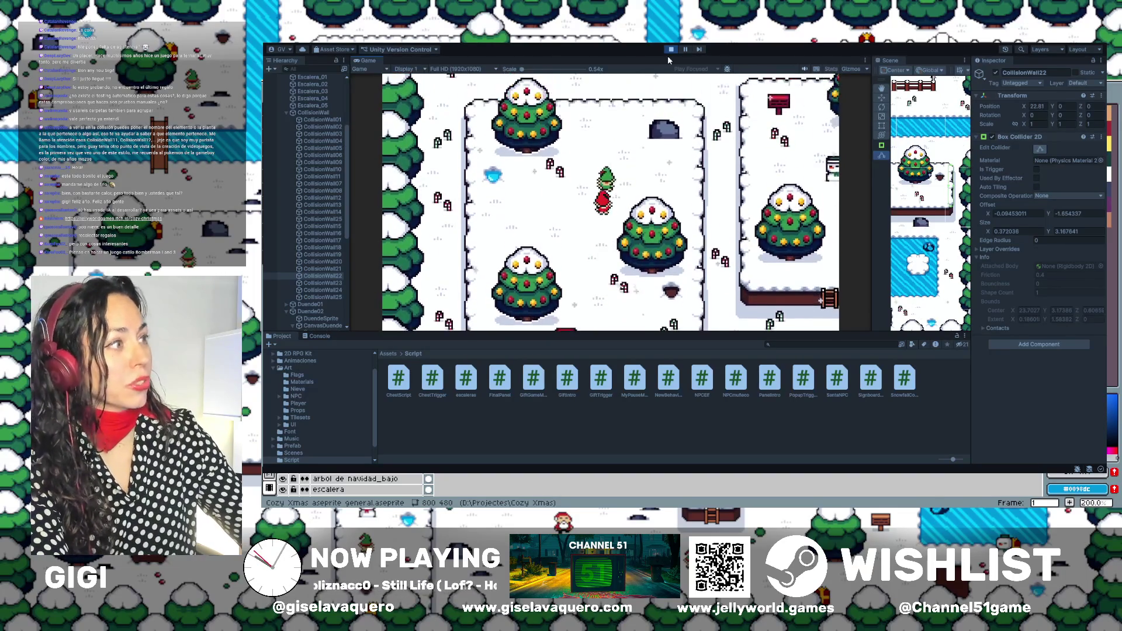
pyautogui.press('Up')
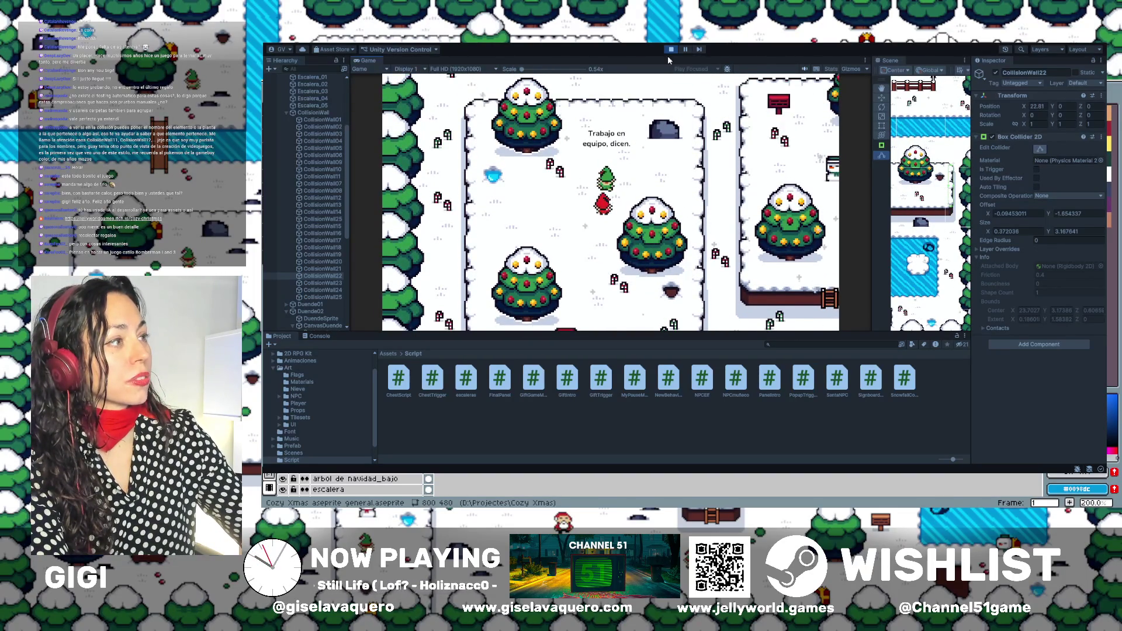
pyautogui.press('Down')
# Walk the player down and right, then climb up and down the ladder several times.
pyautogui.press('Right')
pyautogui.press('Down')
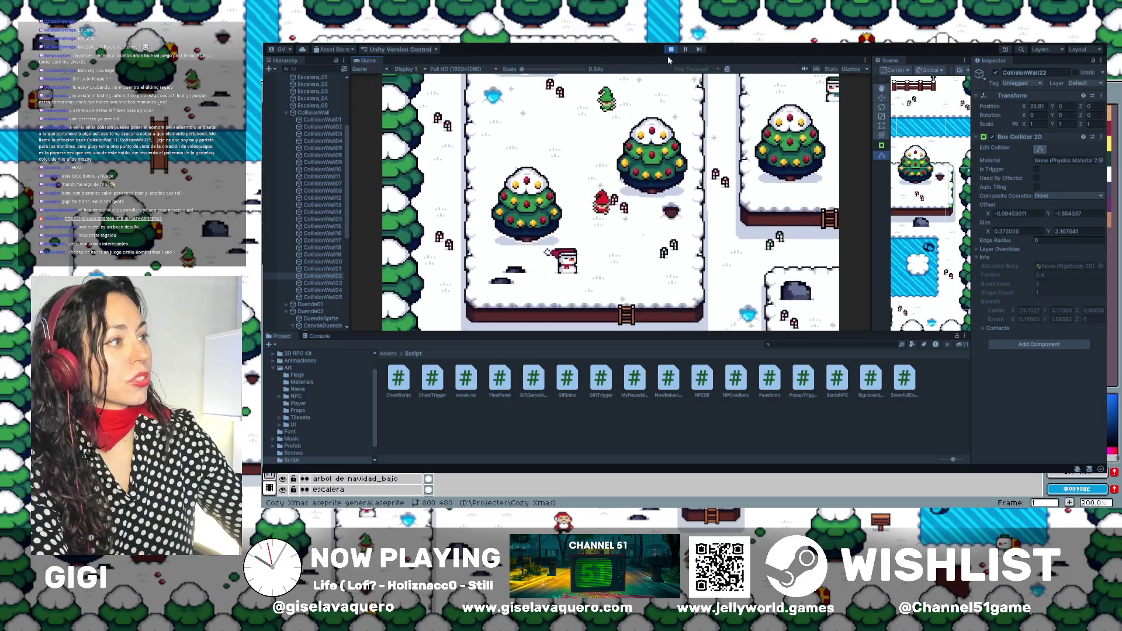
pyautogui.press('Down')
pyautogui.press('Left')
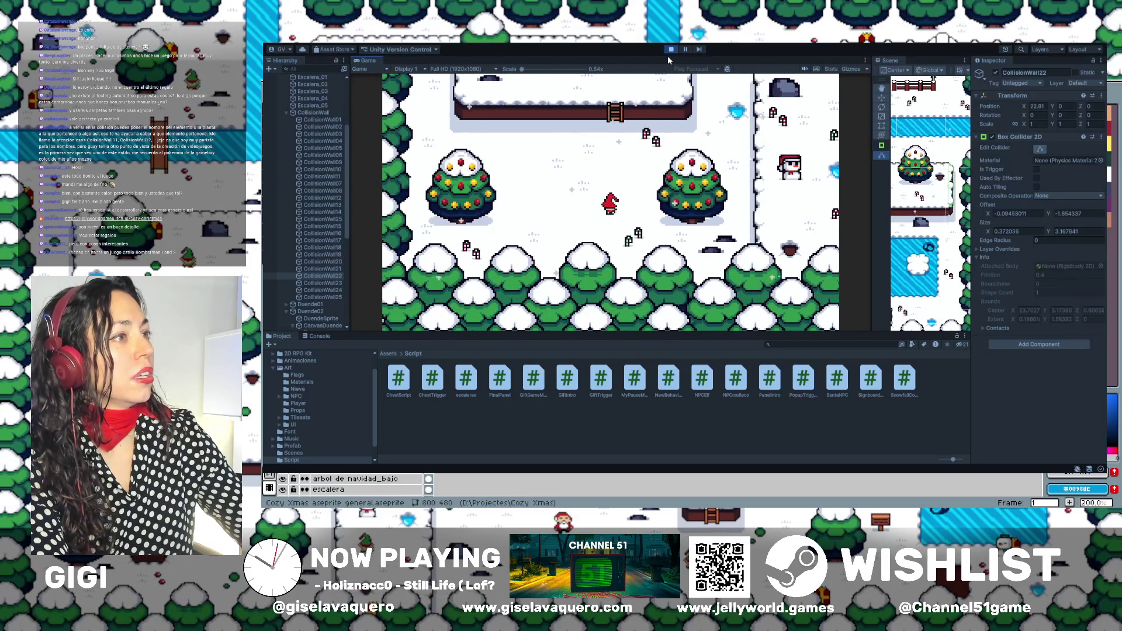
pyautogui.press('Up')
pyautogui.press('Right')
pyautogui.press('Right')
pyautogui.press('Up')
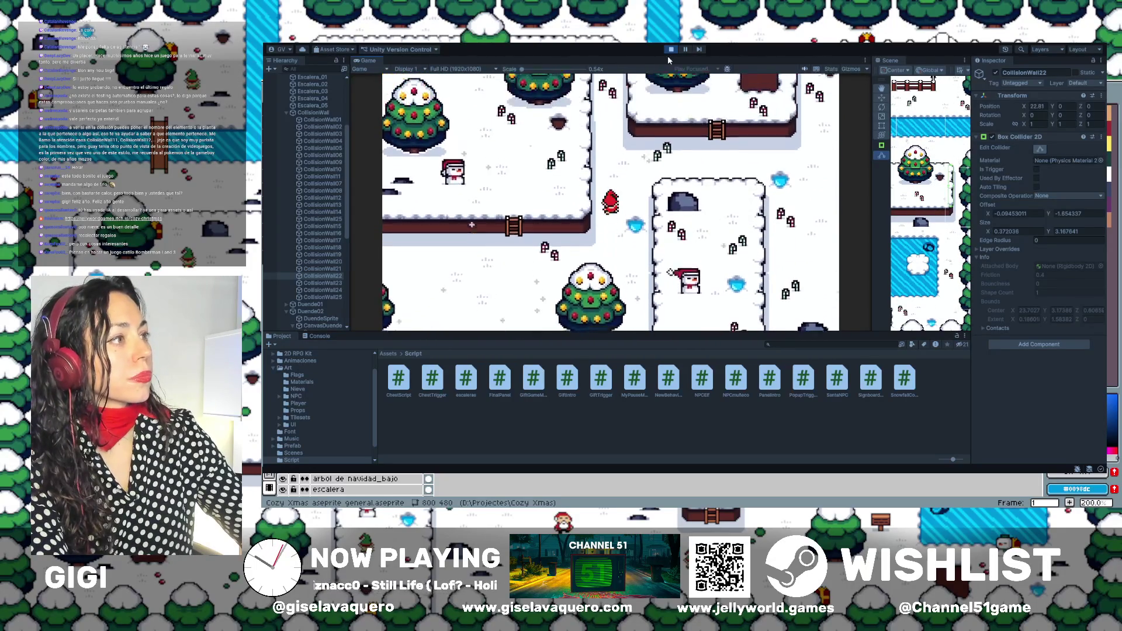
pyautogui.press('Right')
pyautogui.press('Up')
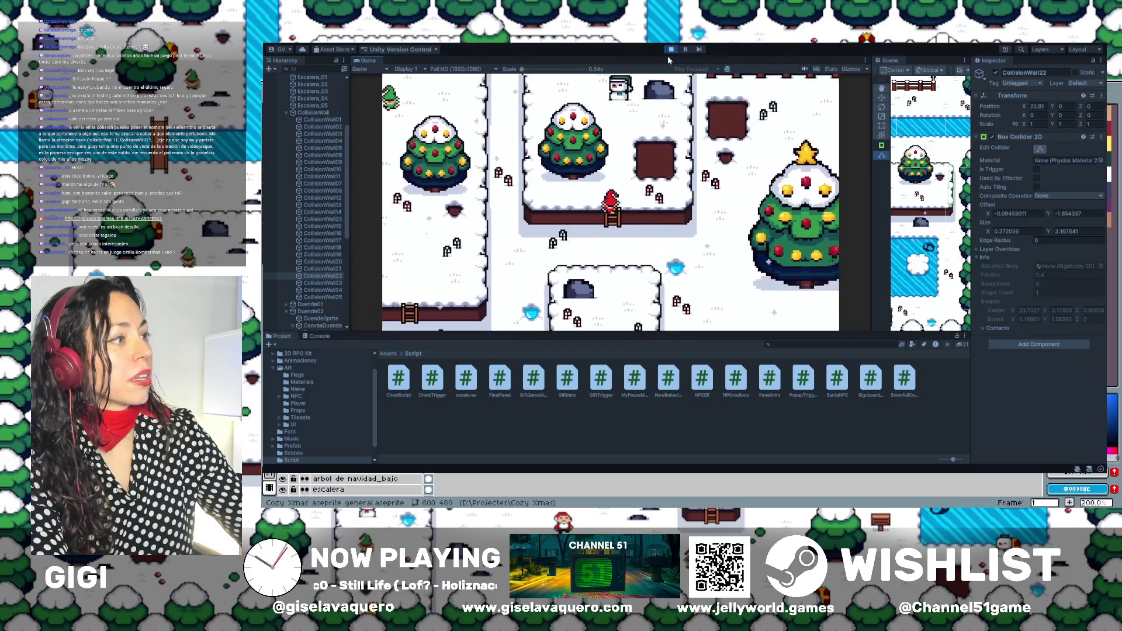
pyautogui.press('Down')
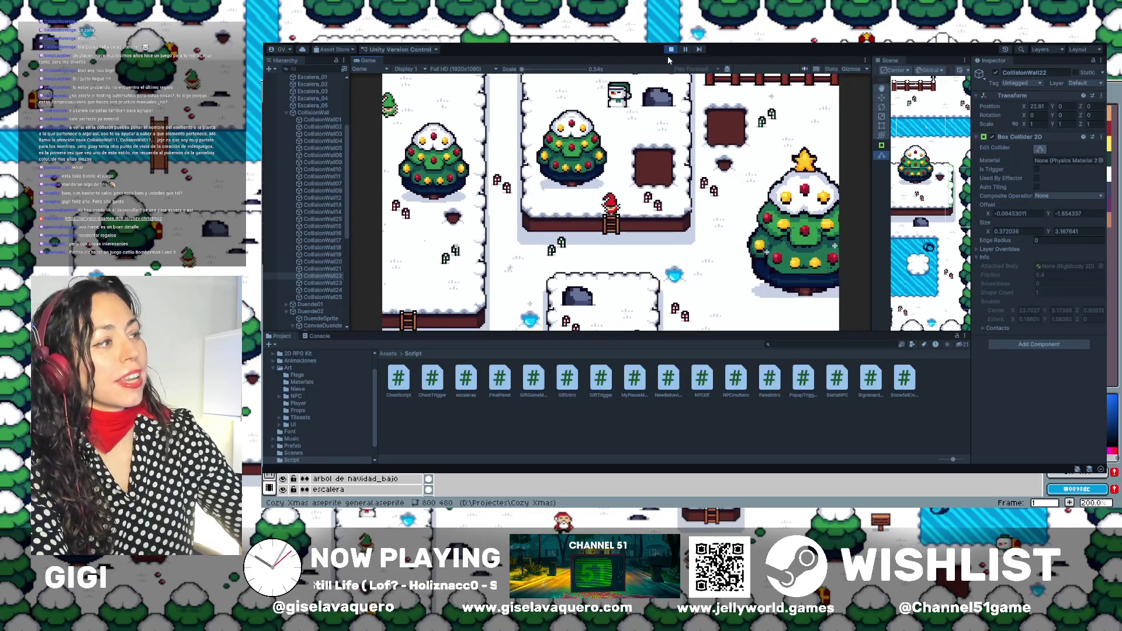
pyautogui.press('Up')
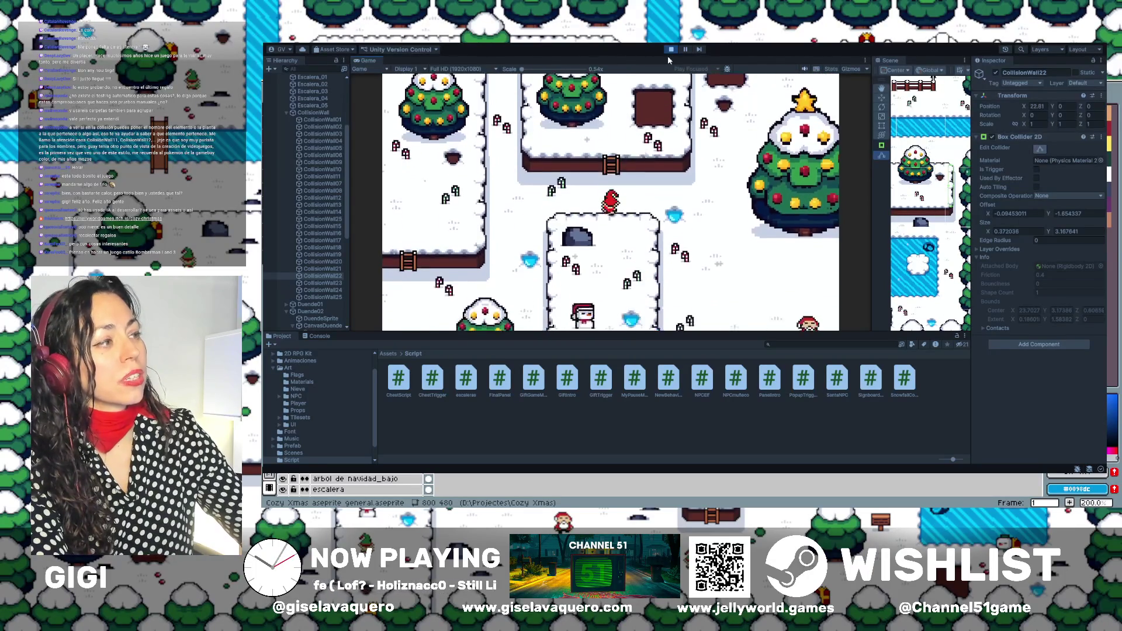
pyautogui.press('Down')
pyautogui.press('Down')
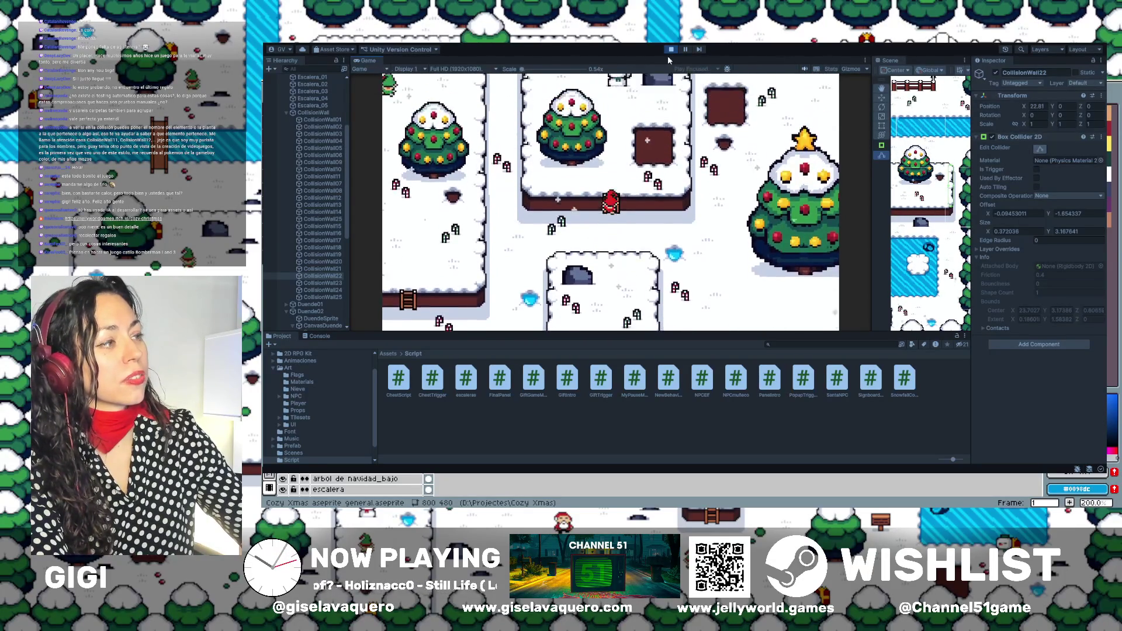
pyautogui.press('Up')
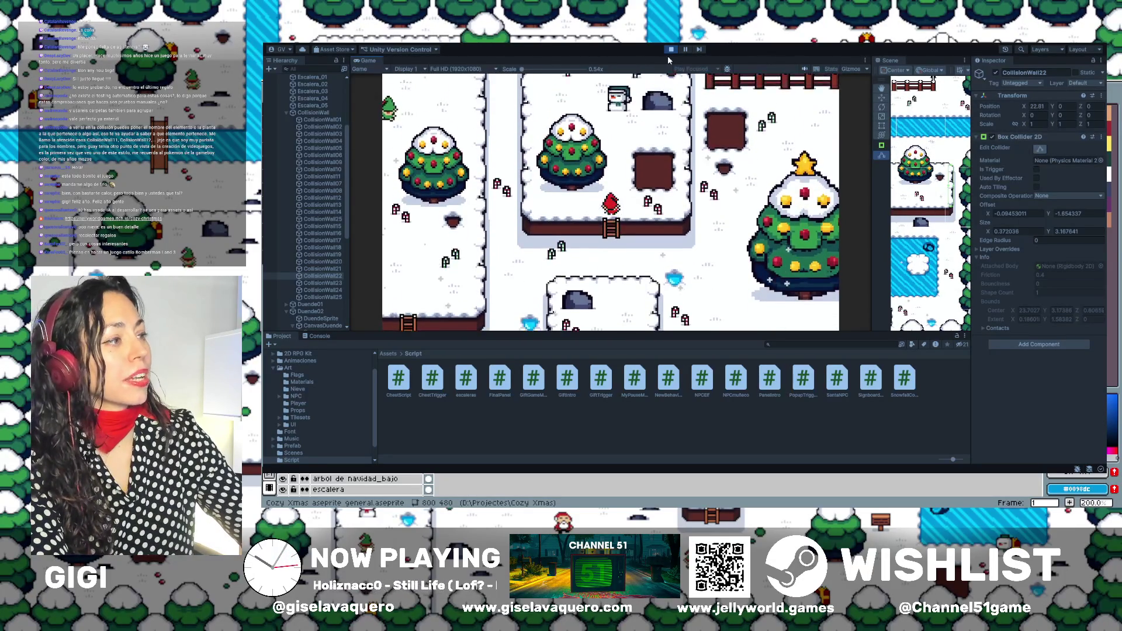
pyautogui.press('Left')
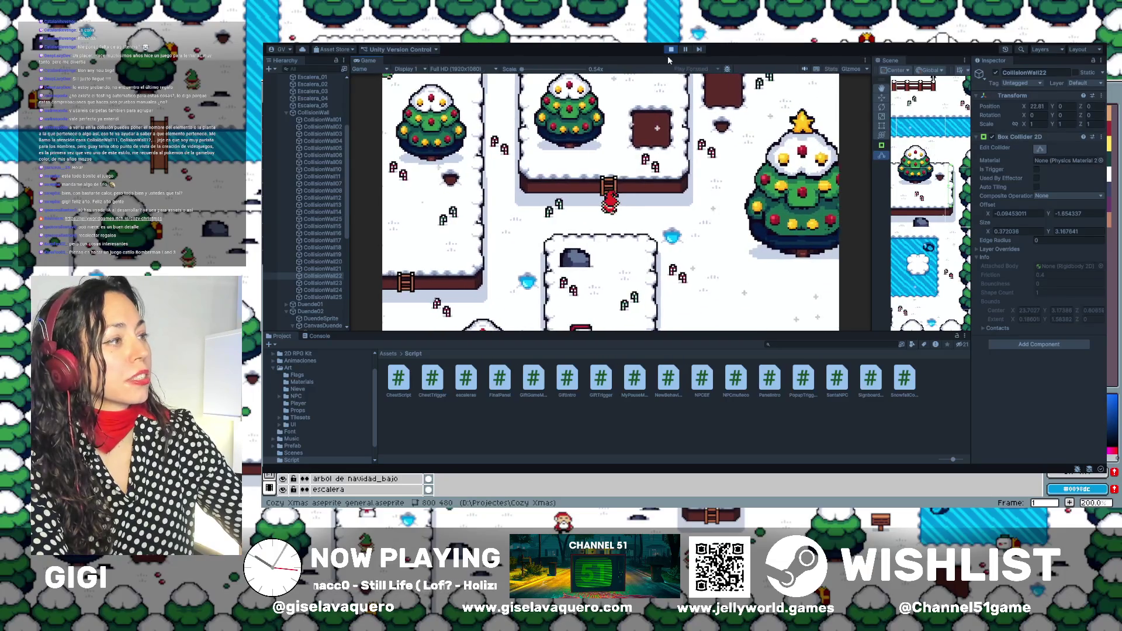
pyautogui.press('Right')
pyautogui.press('Up')
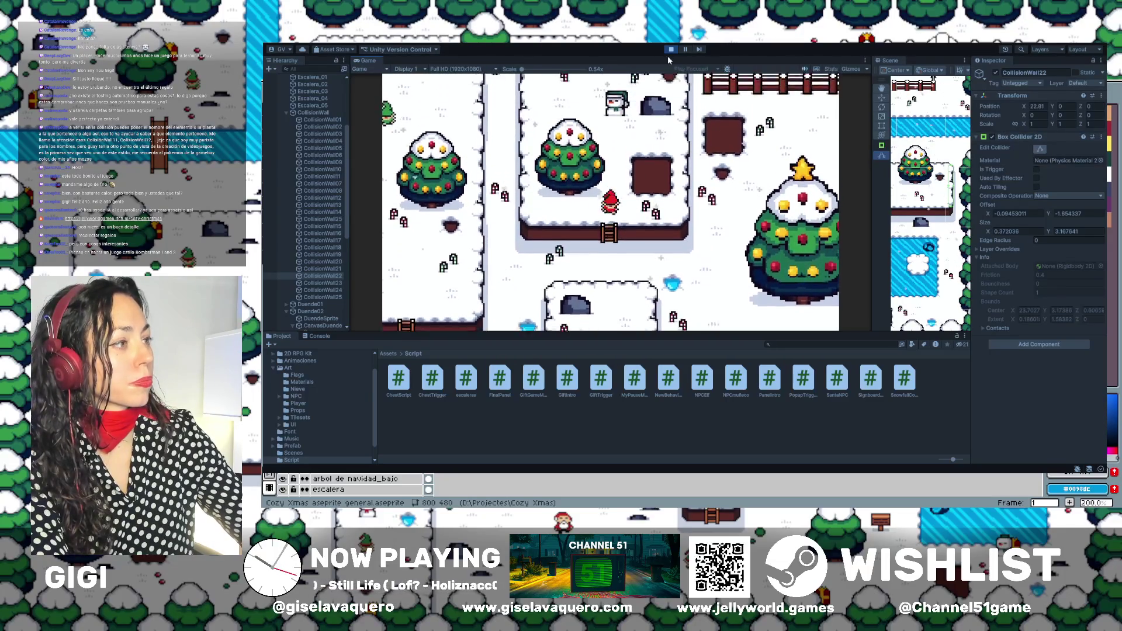
pyautogui.press('Up')
pyautogui.press('Left')
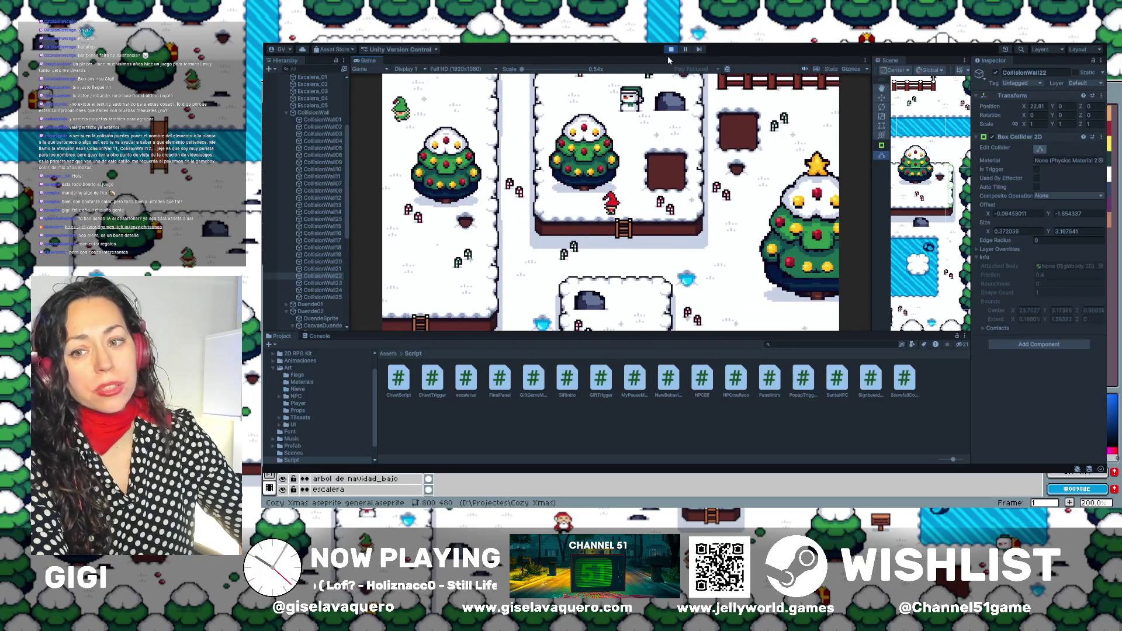
# Walk the player around the trees, then pause to show the Continuar / Menu Principal / Salir menu.
pyautogui.press('Up')
pyautogui.press('Right')
pyautogui.press('Up')
pyautogui.press('Left')
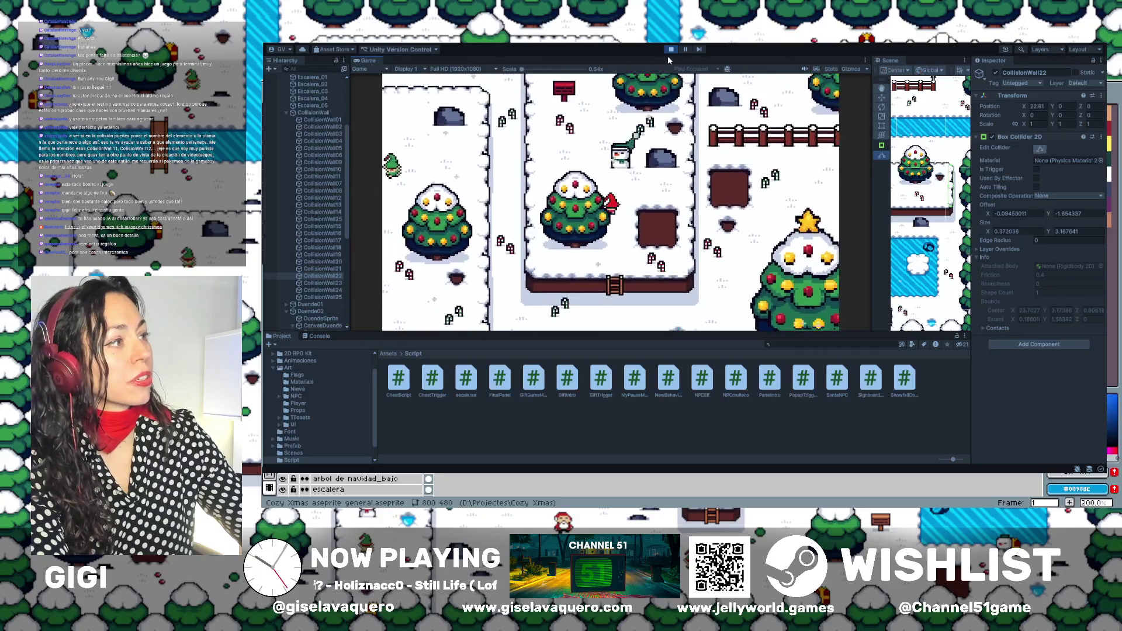
pyautogui.press('Up')
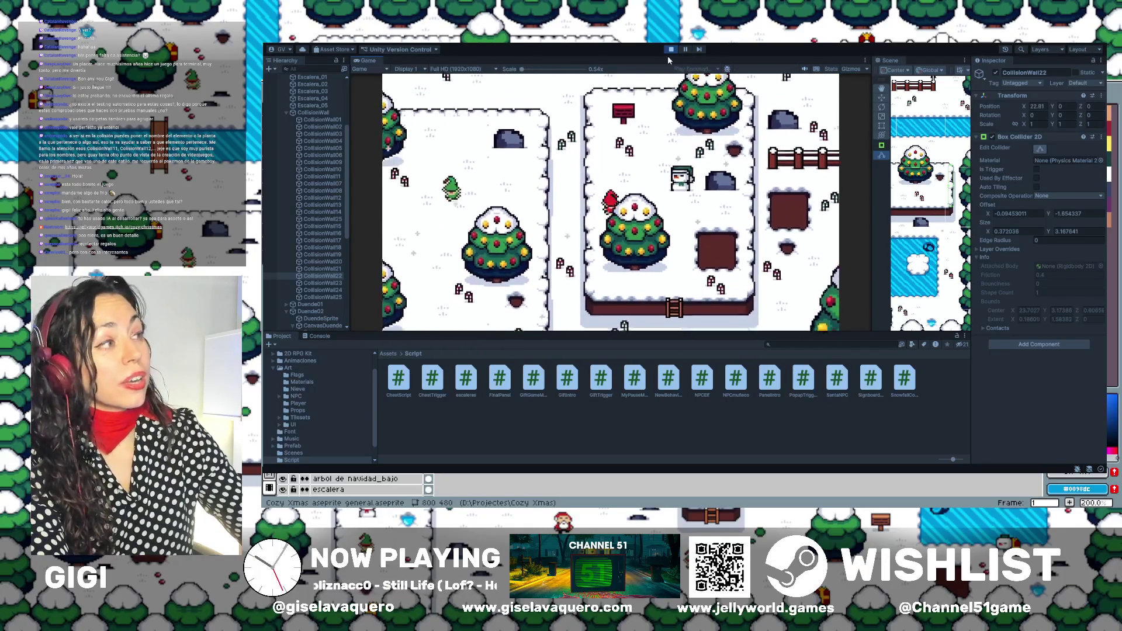
pyautogui.press('Left')
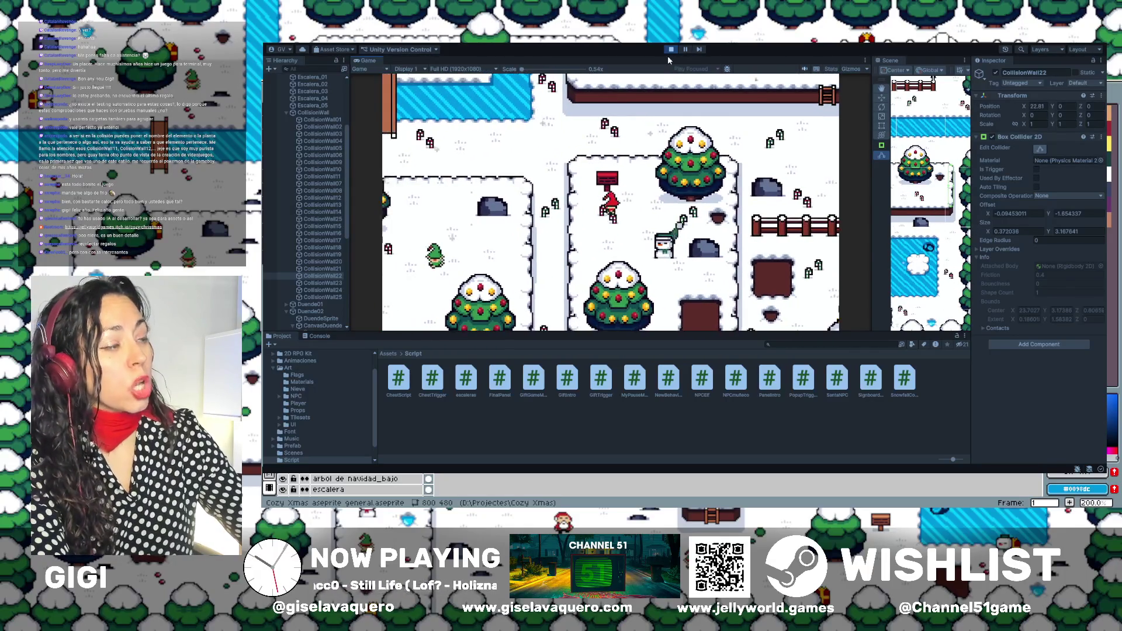
pyautogui.press('Right')
pyautogui.press('Down')
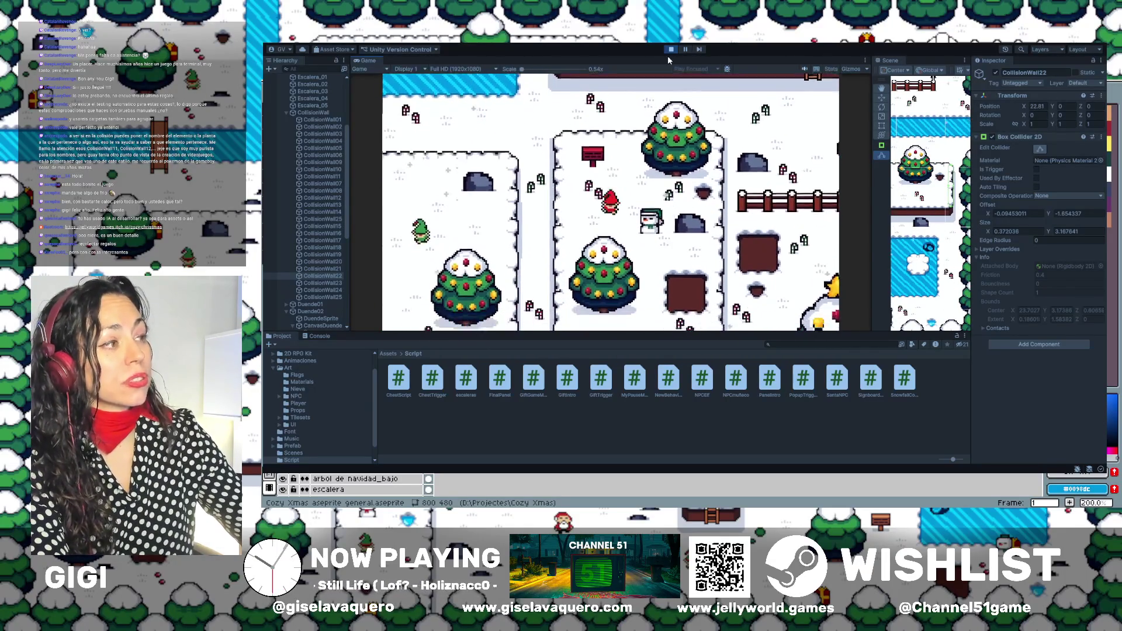
pyautogui.press('Down')
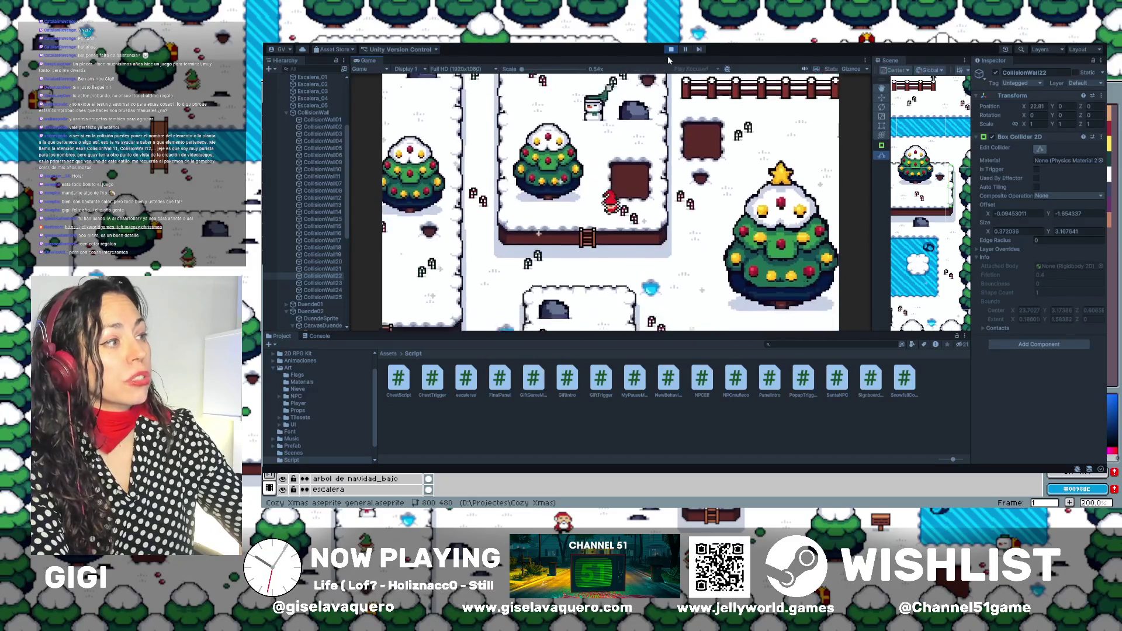
pyautogui.press('Right')
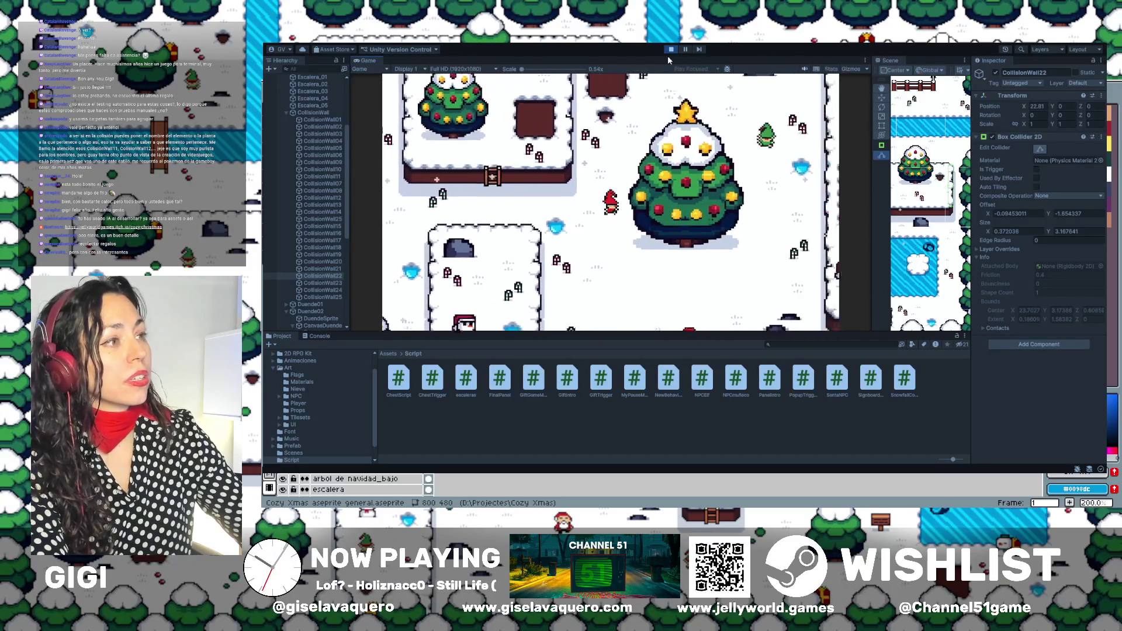
pyautogui.press('Up')
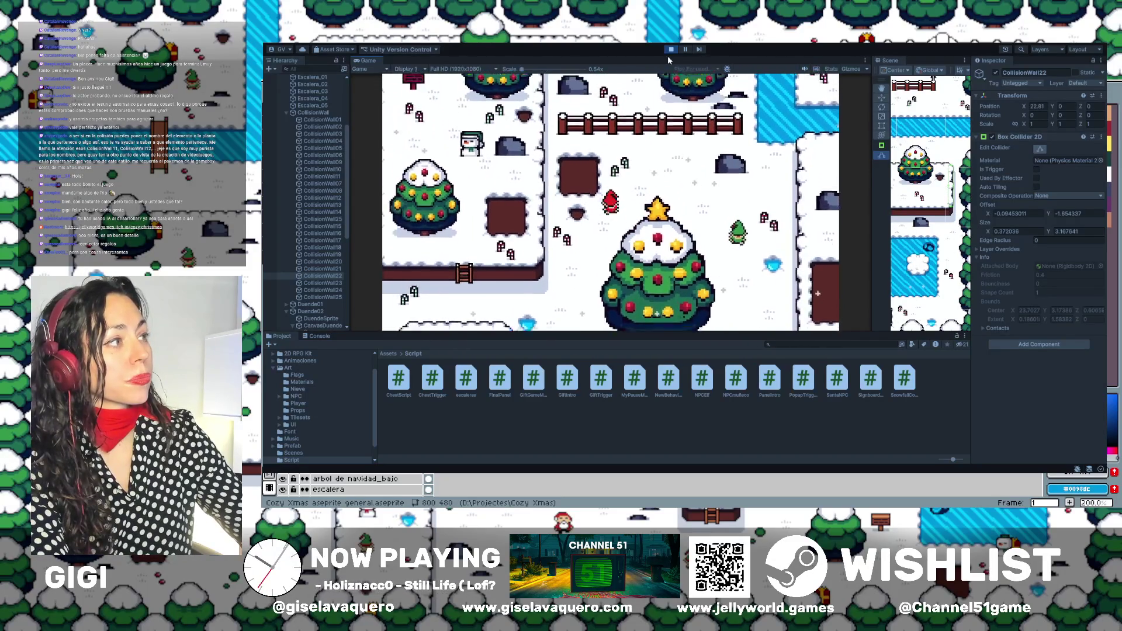
pyautogui.press('Right')
pyautogui.press('Down')
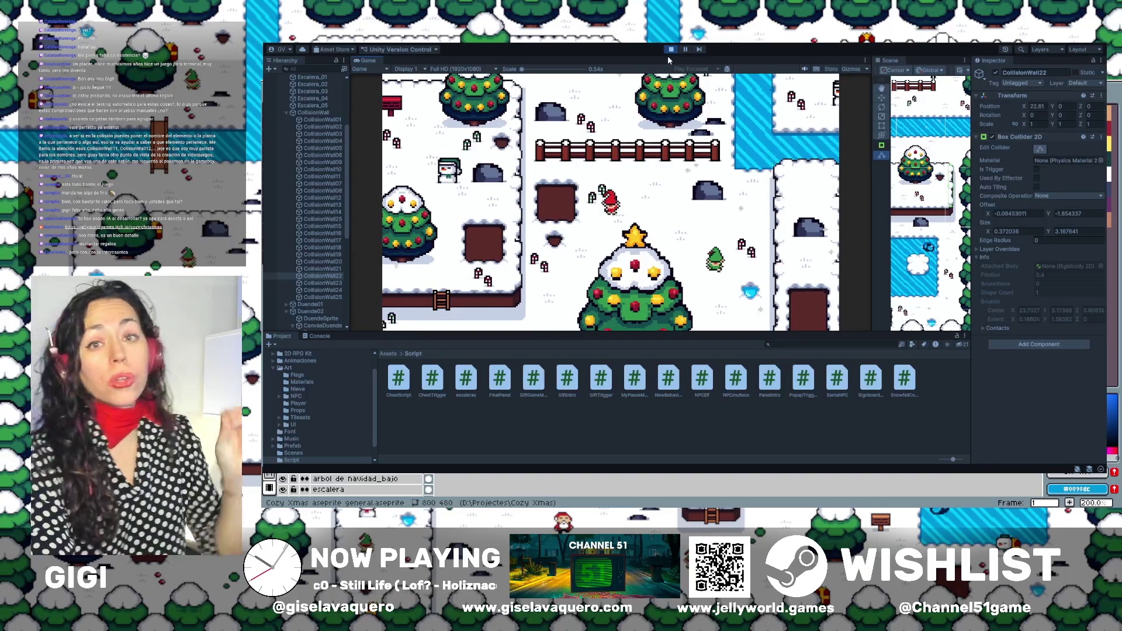
pyautogui.press('Right')
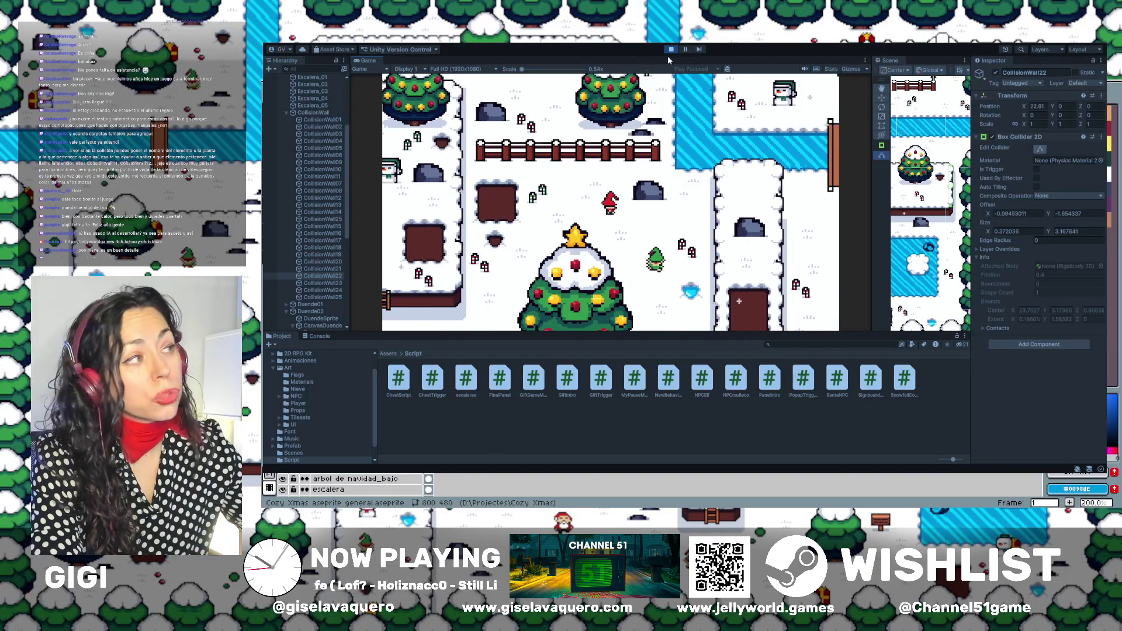
pyautogui.press('Escape')
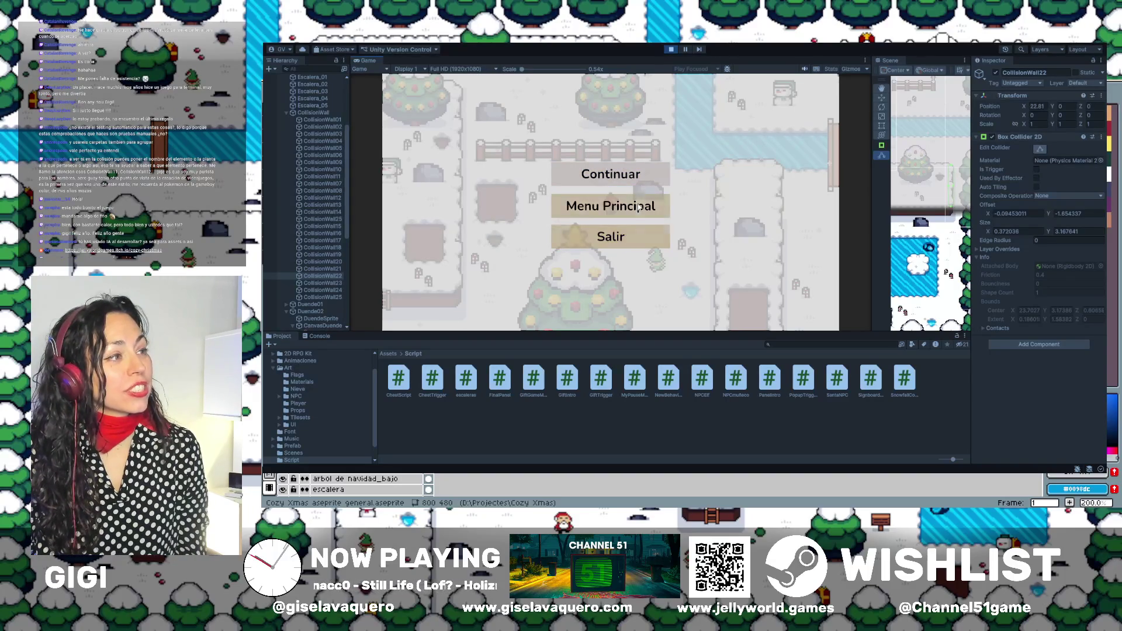
# Resume the paused game by choosing Continuar in the pause menu.
pyautogui.press('Down')
pyautogui.press('Down')
pyautogui.press('Up')
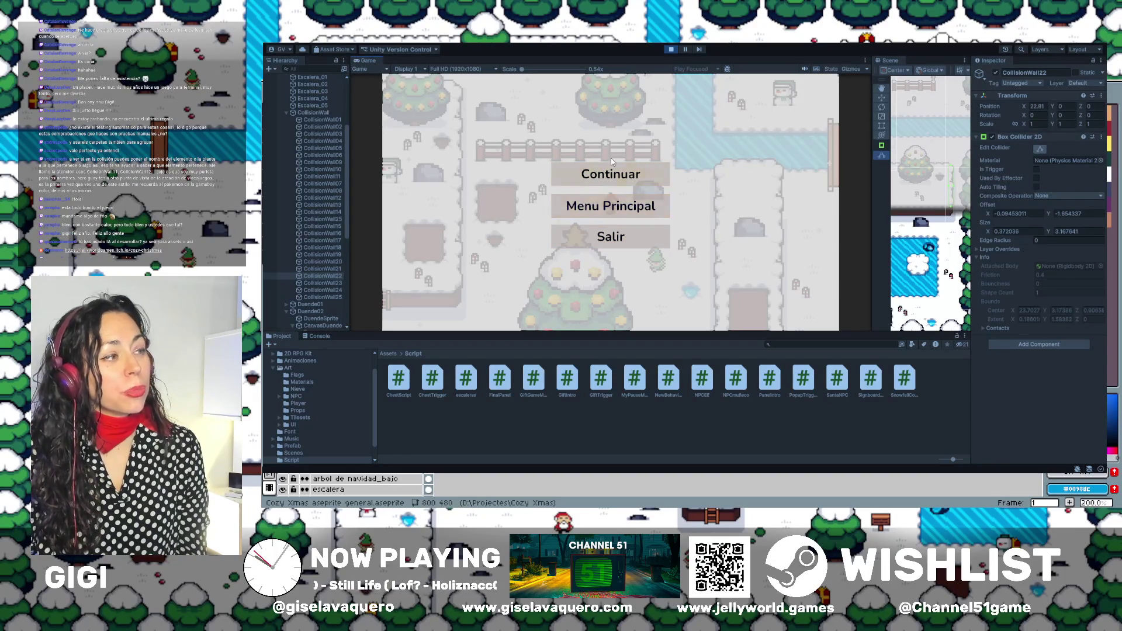
pyautogui.press('Up')
pyautogui.click(629, 177)
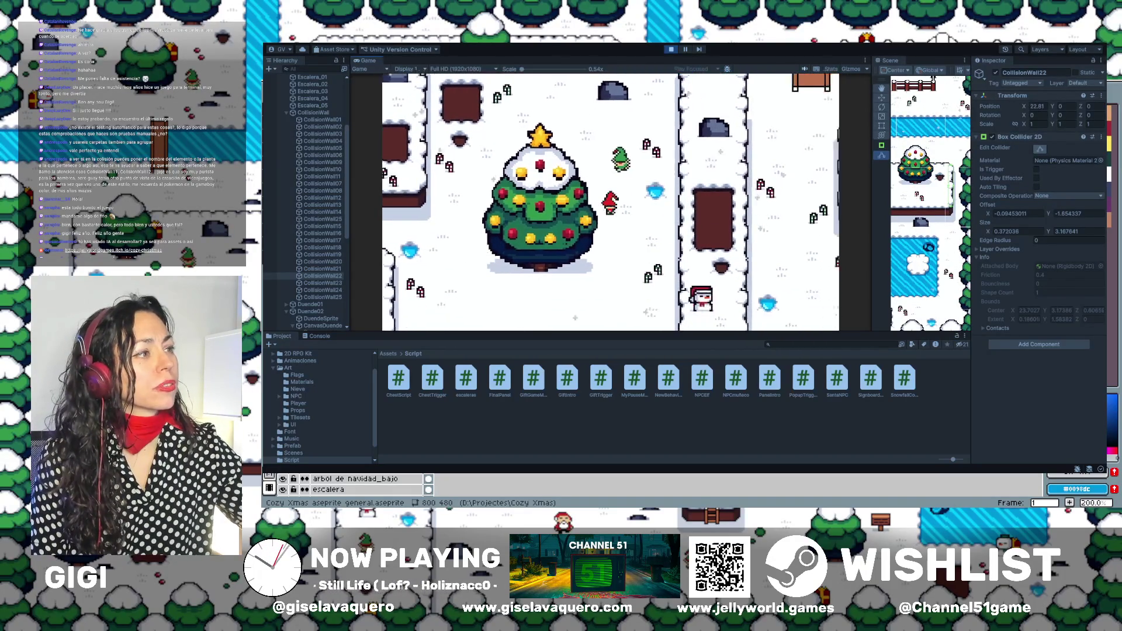
# Walk the elf up to Santa to show his 'Faltan 25 regalos.' message.
pyautogui.press('Down')
pyautogui.press('Down')
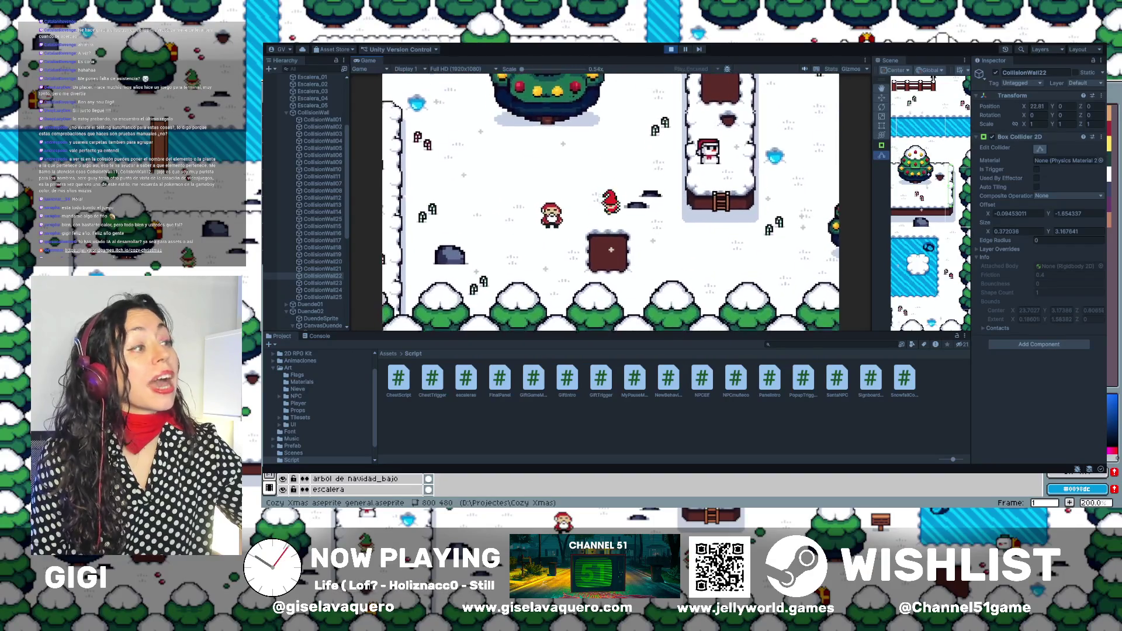
pyautogui.press('Up')
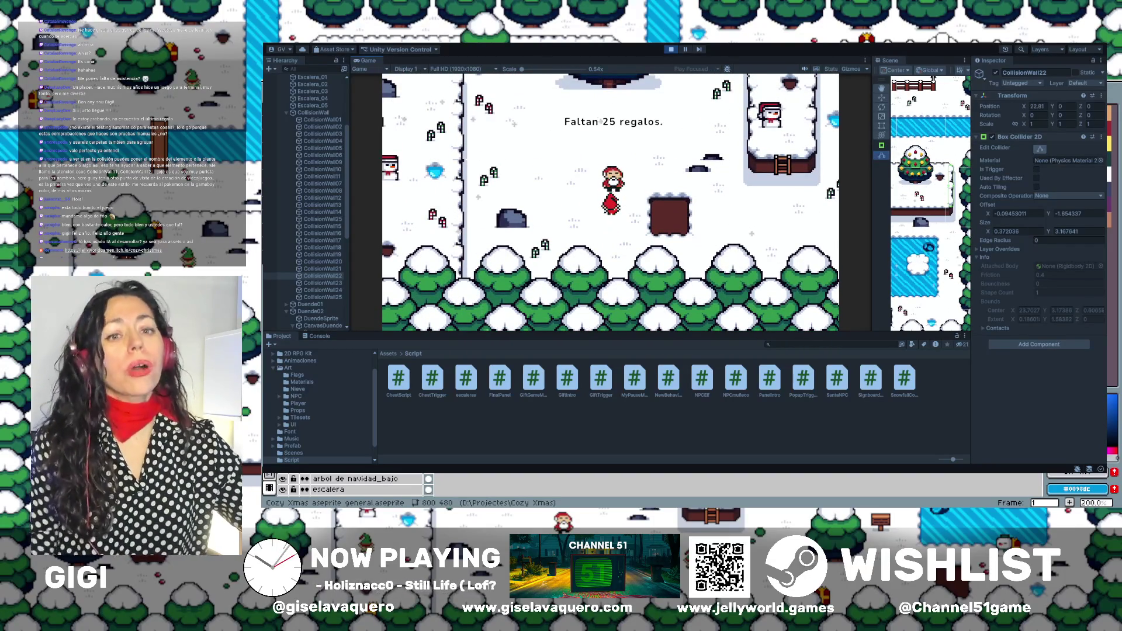
pyautogui.press('Down')
pyautogui.press('Up')
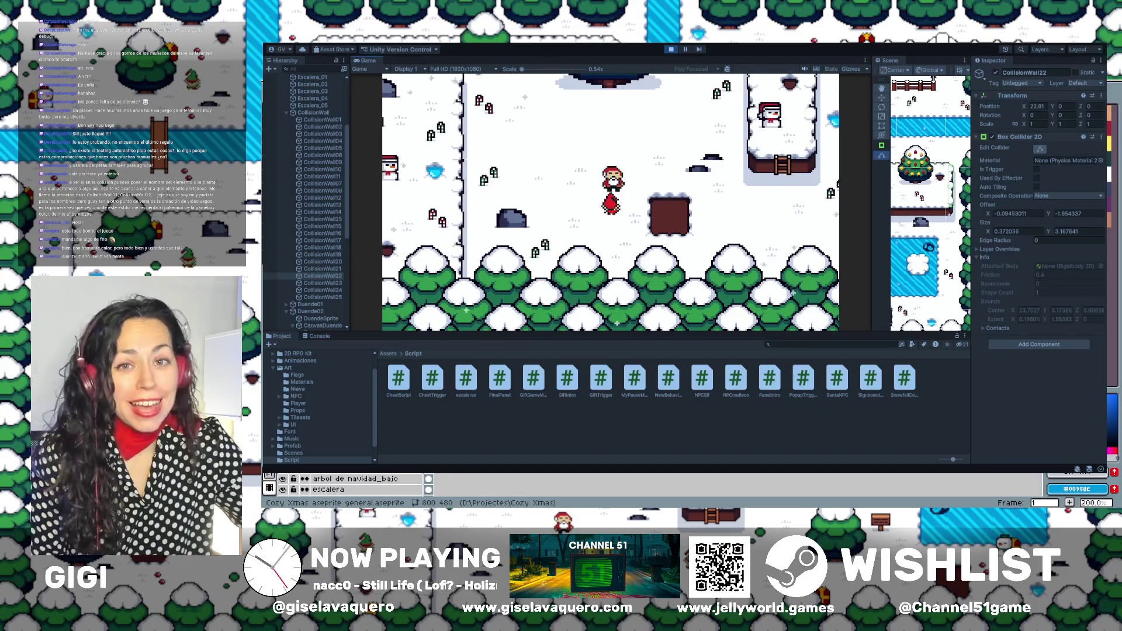
pyautogui.press('Right')
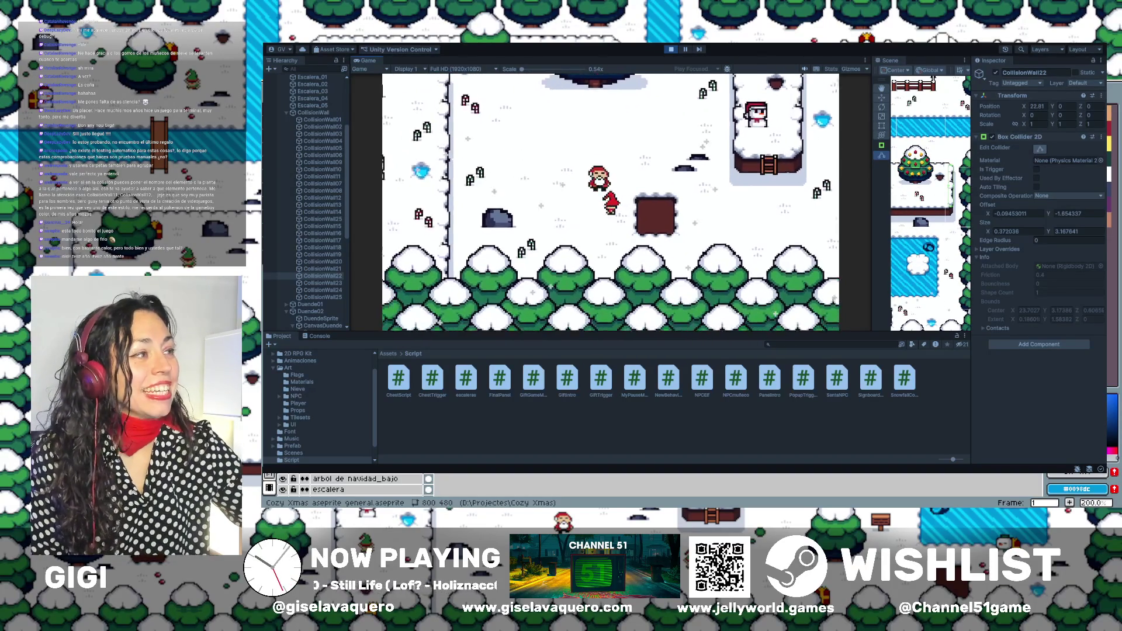
pyautogui.press('Left')
pyautogui.press('Up')
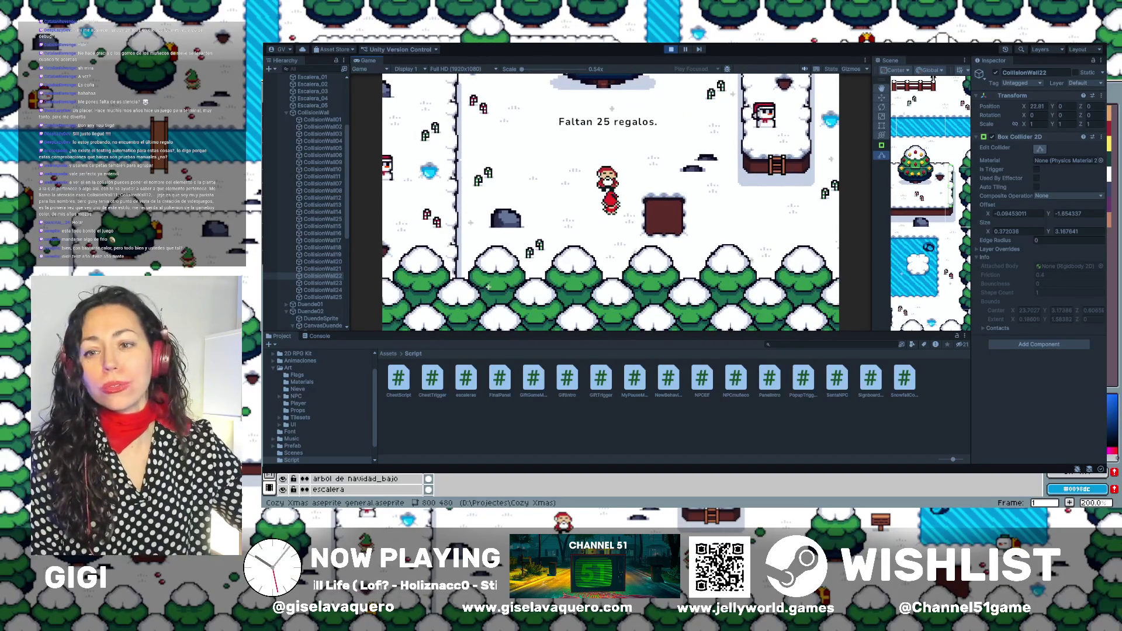
pyautogui.press('Up')
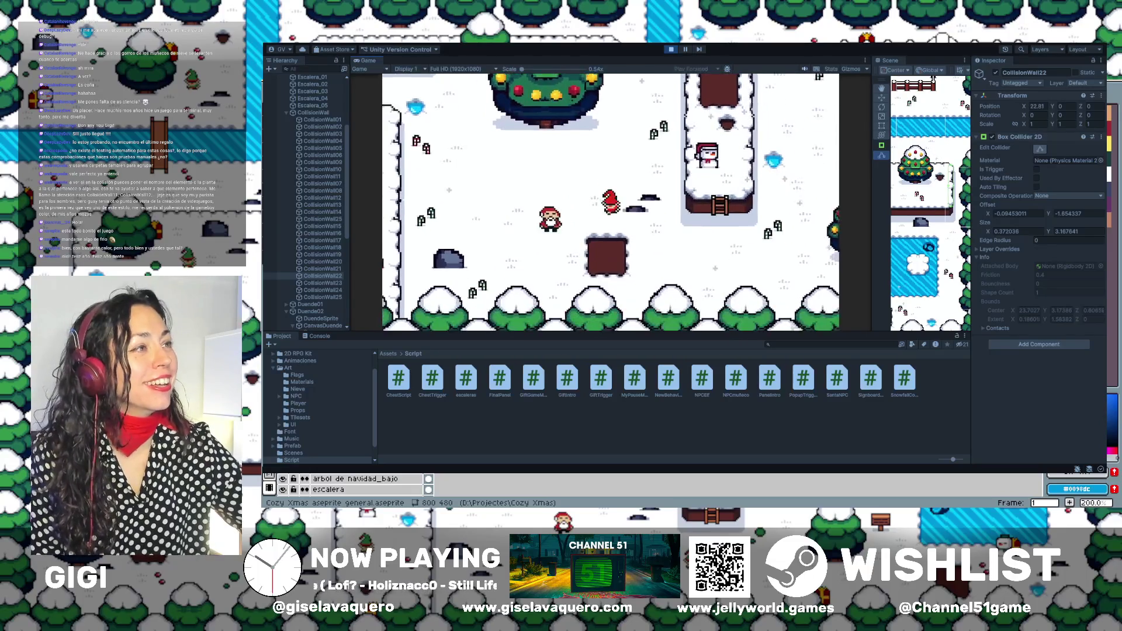
# Walk right, climb the ladder onto the platform and move around the rug.
pyautogui.press('Down')
pyautogui.press('Right')
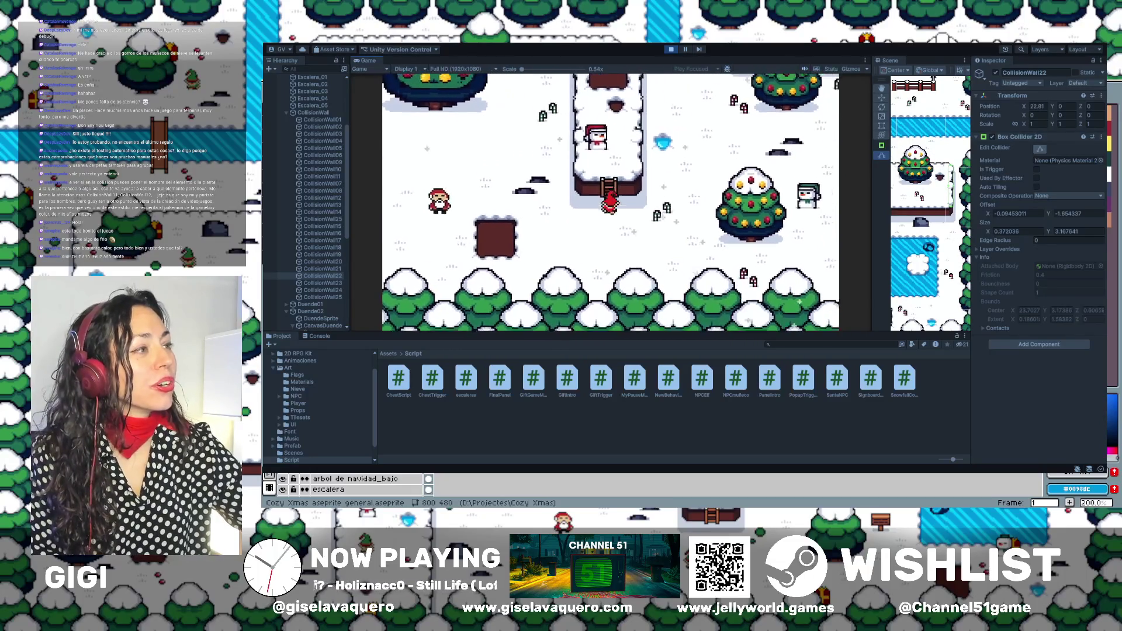
pyautogui.press('Up')
pyautogui.press('Up')
pyautogui.press('Up')
pyautogui.press('Up')
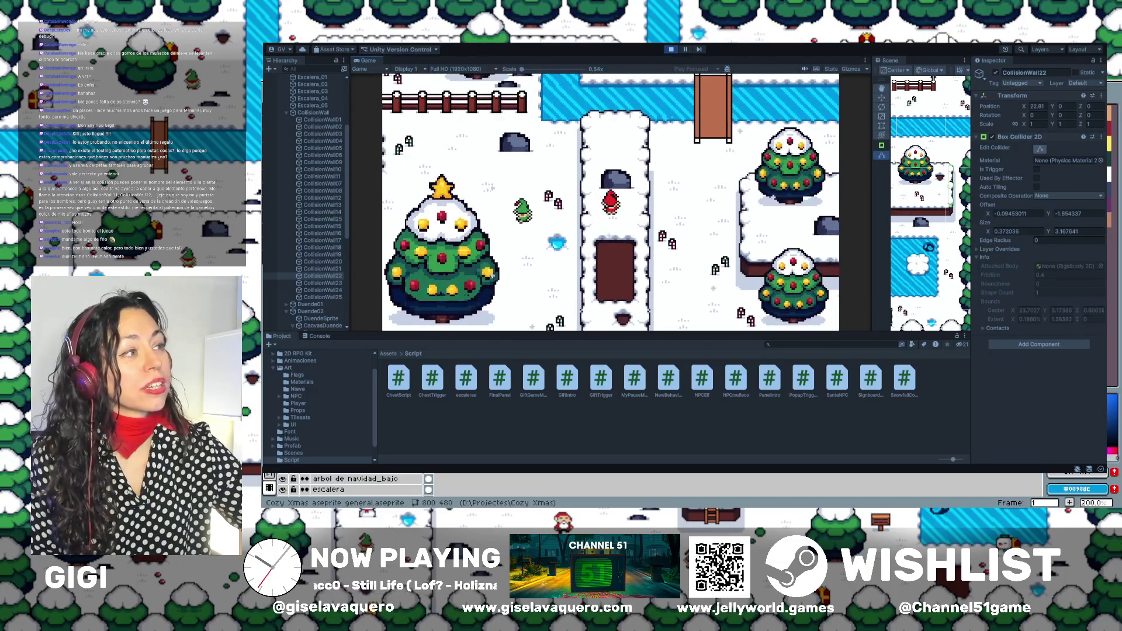
pyautogui.press('Down')
pyautogui.press('Down')
pyautogui.press('Right')
pyautogui.press('Down')
pyautogui.press('Left')
pyautogui.press('Right')
pyautogui.press('Right')
pyautogui.press('Up')
pyautogui.press('Right')
pyautogui.press('Down')
pyautogui.press('Right')
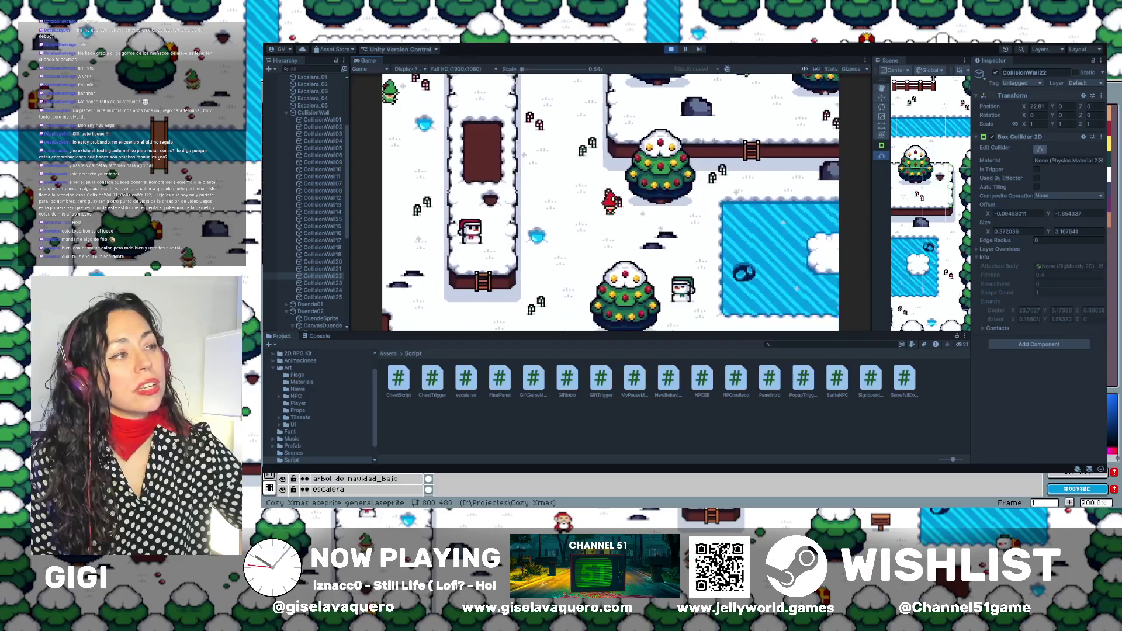
# Climb the ladder to the green elf to trigger its greeting, then return down.
pyautogui.press('Up')
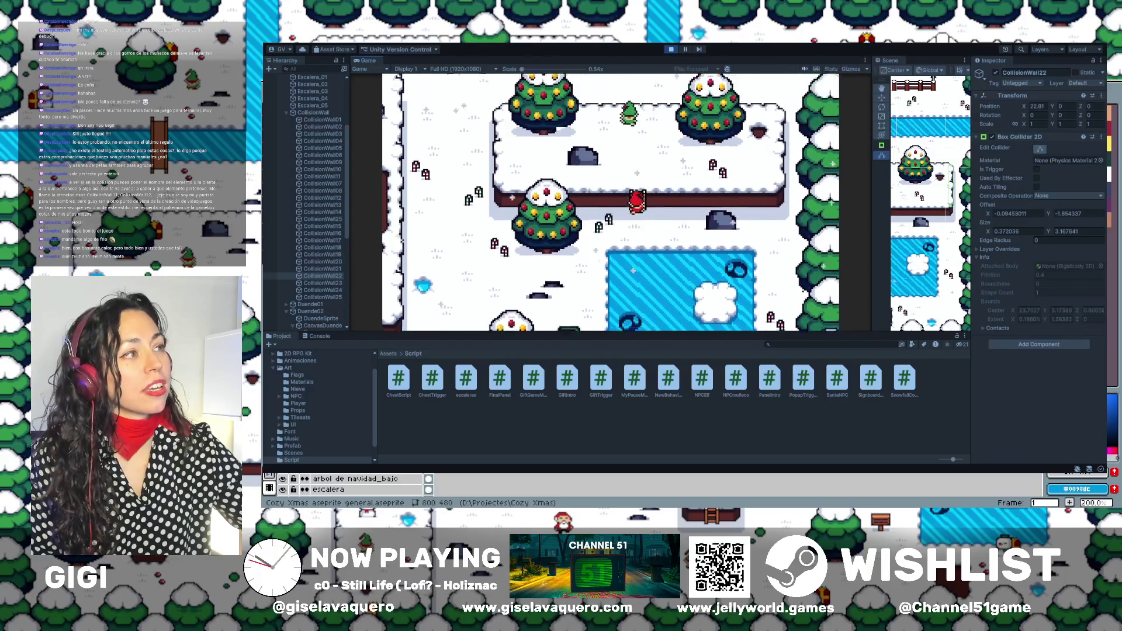
pyautogui.press('Up')
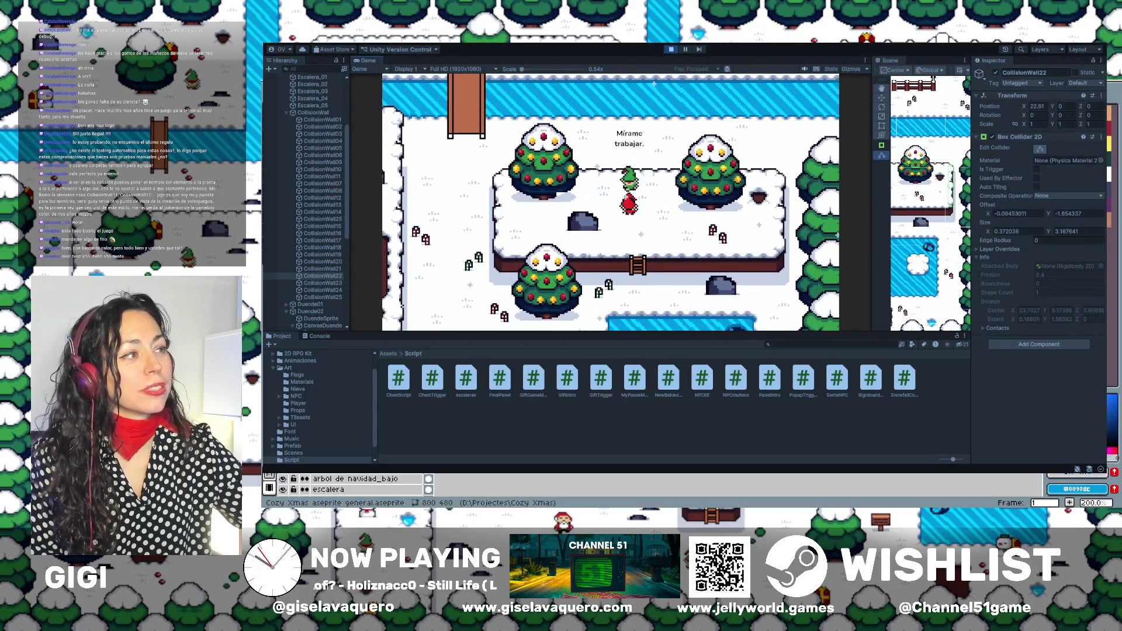
pyautogui.press('Right')
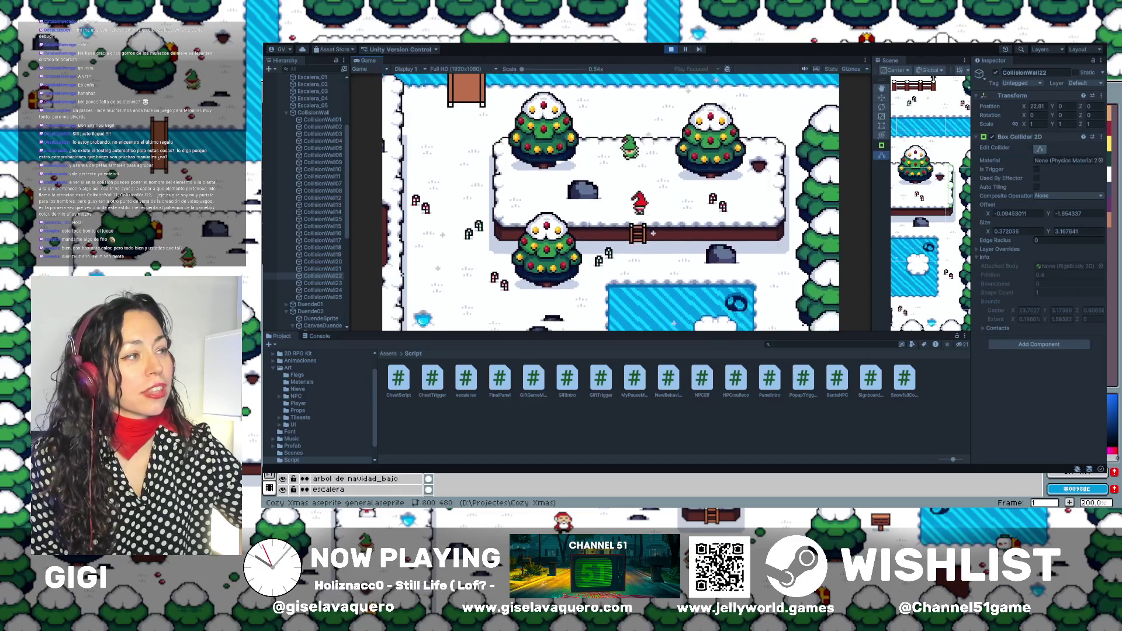
pyautogui.press('Down')
pyautogui.press('Down')
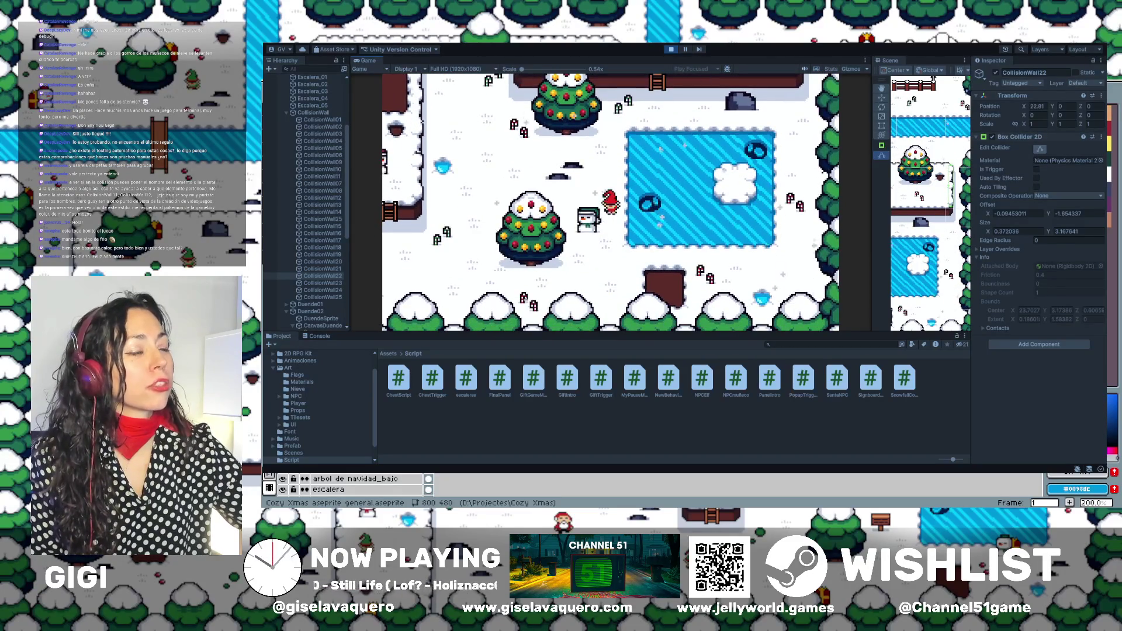
# Circle the elf around the snowman to test its collisions, then pause the game.
pyautogui.press('Left')
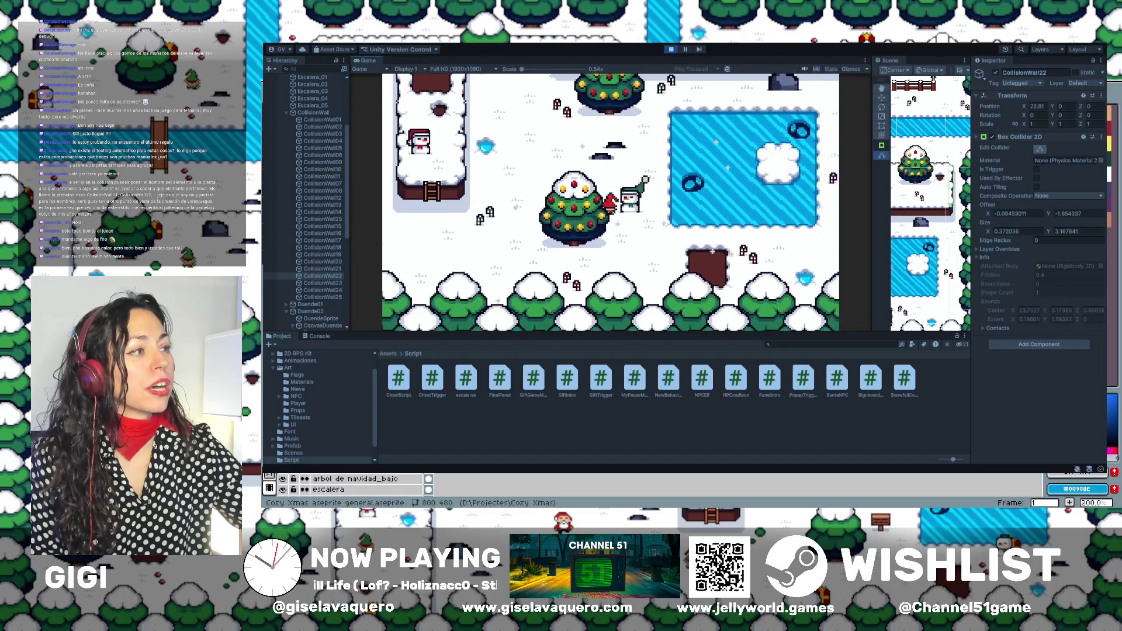
pyautogui.press('Up')
pyautogui.press('Right')
pyautogui.press('Left')
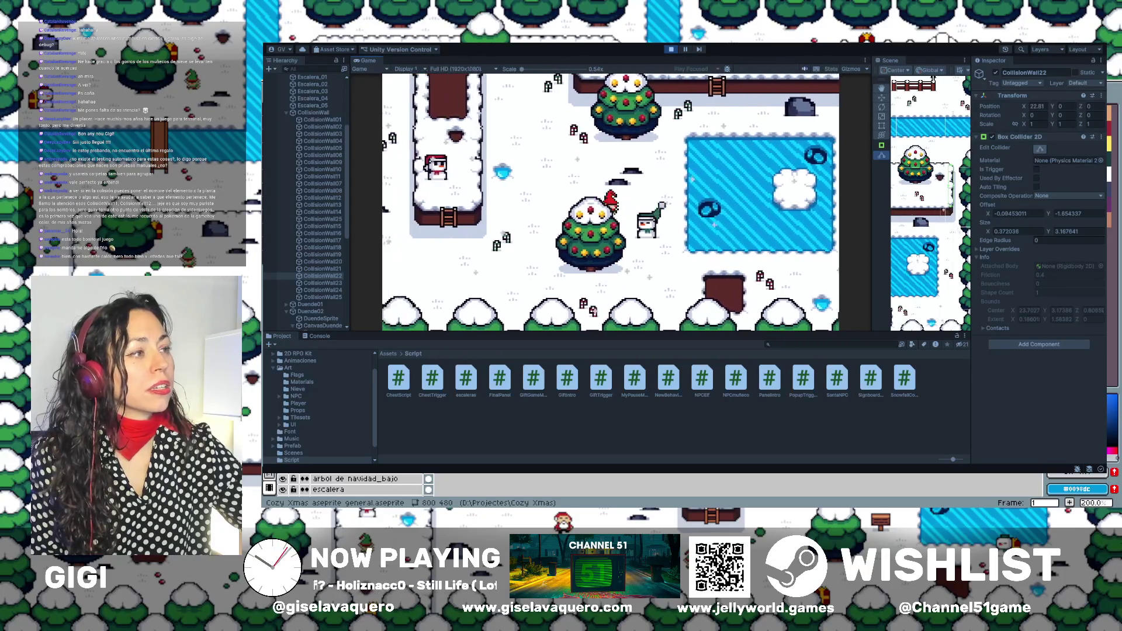
pyautogui.press('Right')
pyautogui.press('Up')
pyautogui.press('Down')
pyautogui.press('Left')
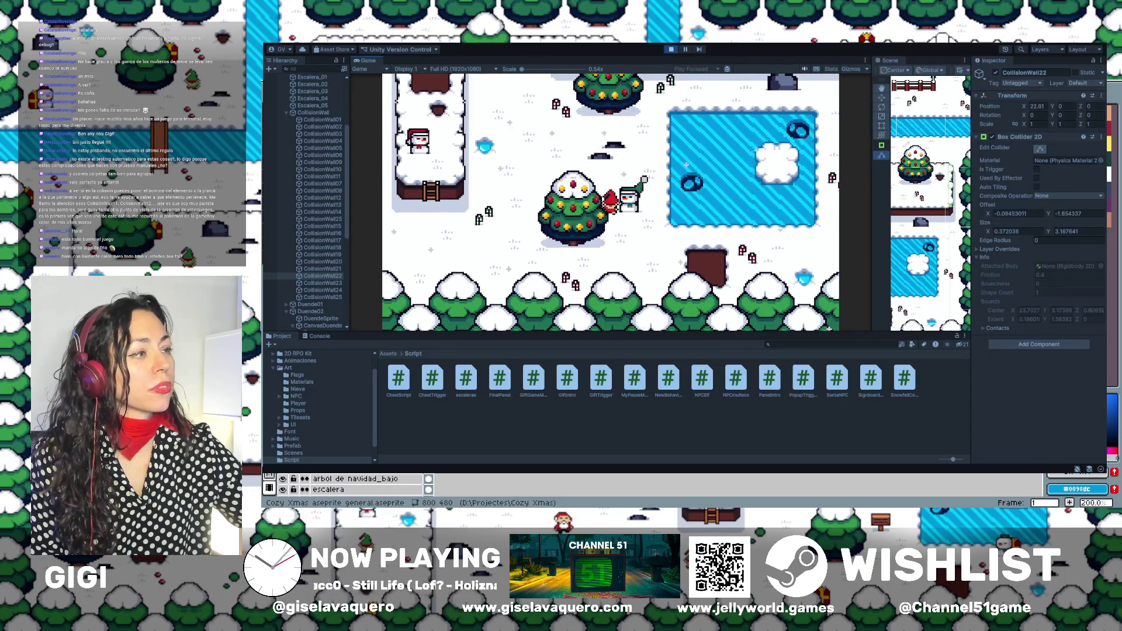
pyautogui.press('Up')
pyautogui.press('Right')
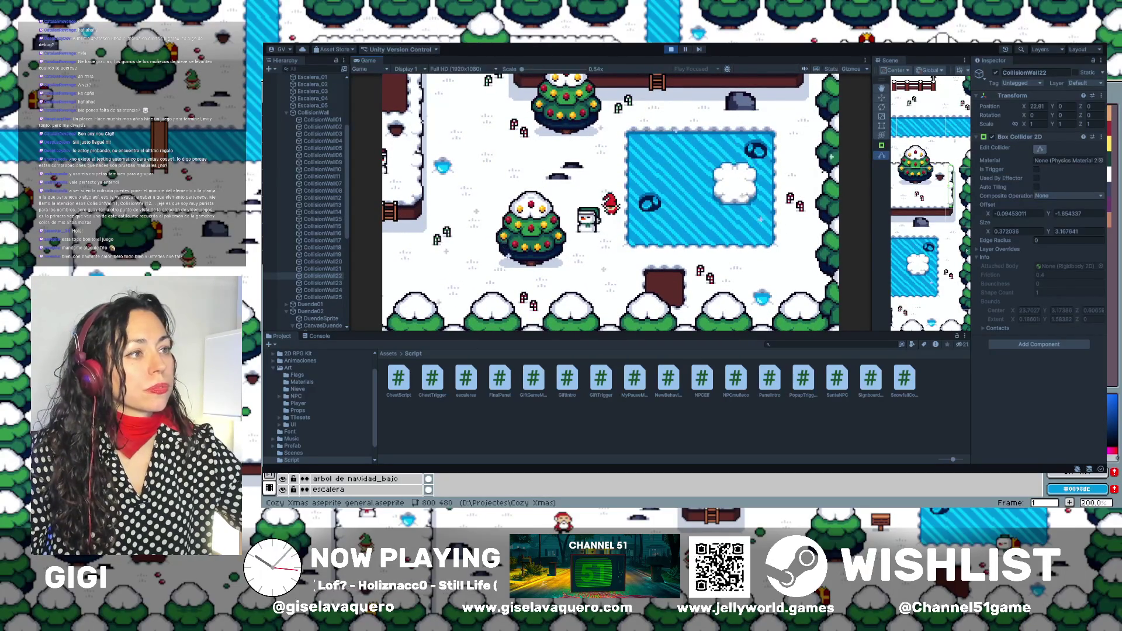
pyautogui.press('Escape')
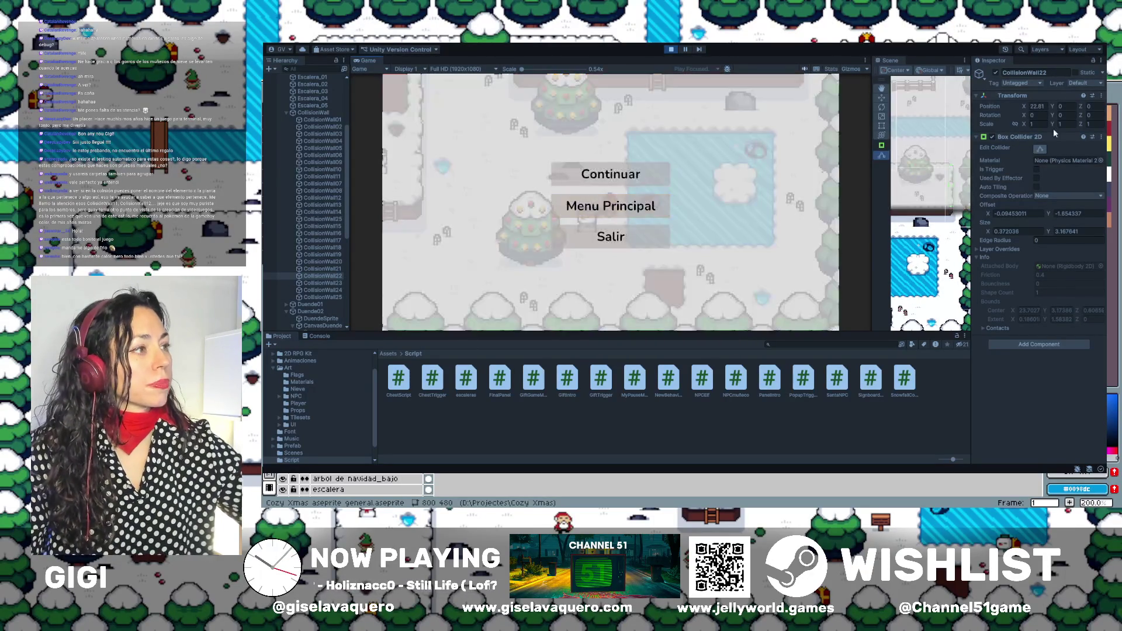
# Stop Play mode and enlarge the Scene view beside a narrower Game view.
pyautogui.hotkey('ctrl', 'p')
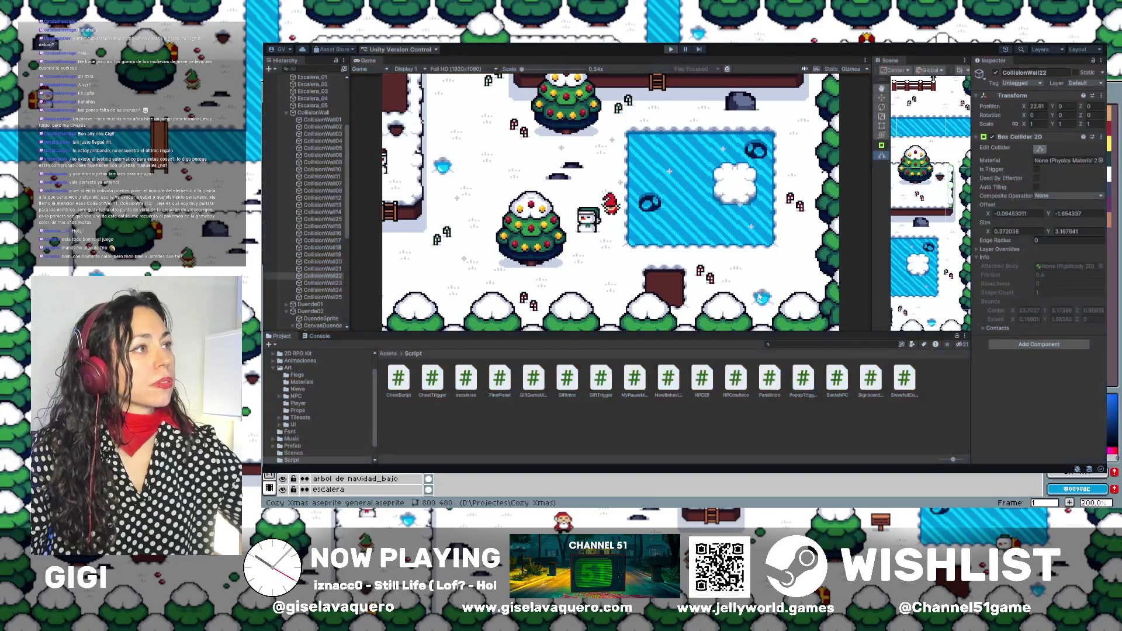
pyautogui.hotkey('ctrl', 'p')
pyautogui.moveTo(871, 207); pyautogui.dragTo(495, 207)
pyautogui.scroll(-5, 853, 207)
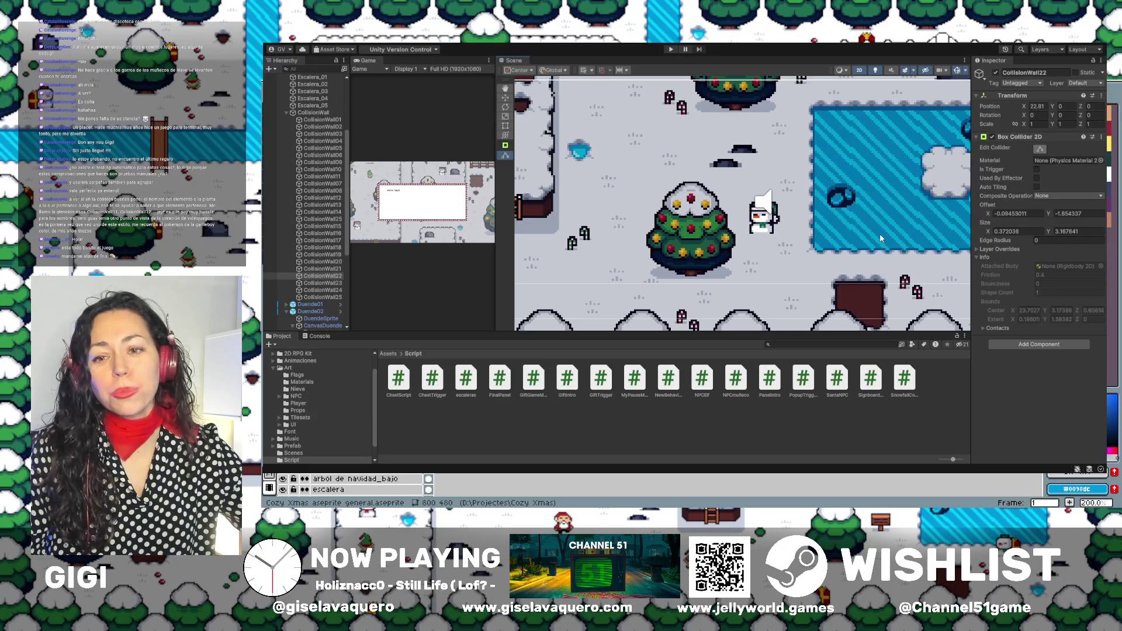
# Inspect the elf Duende05, its DialogPanel and the CanvasDuende dialog canvas.
pyautogui.click(769, 225)
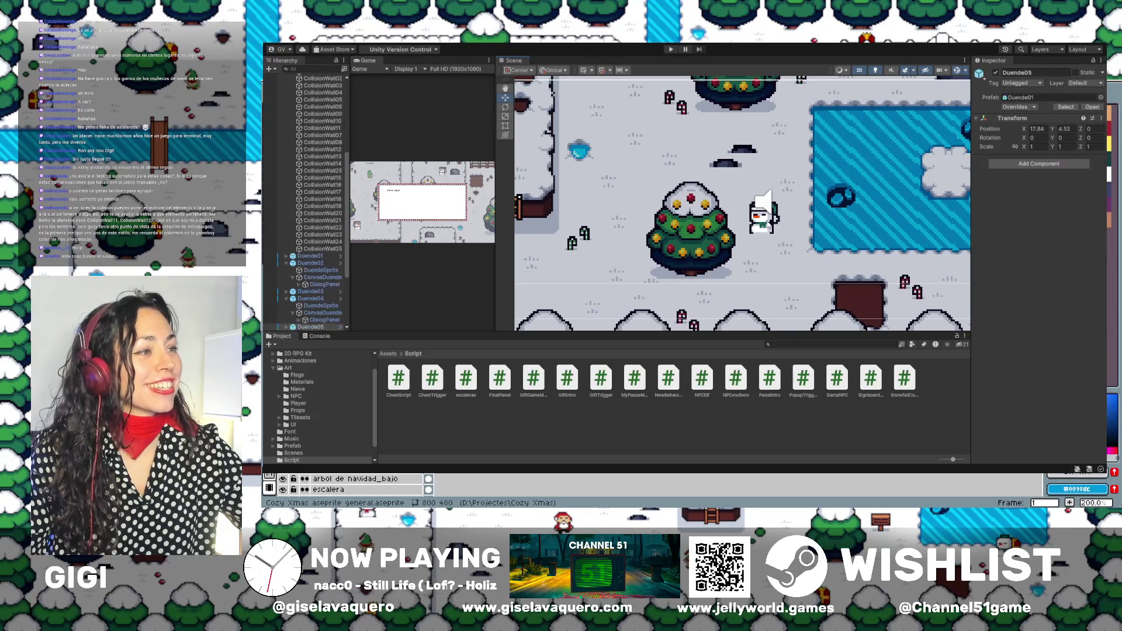
pyautogui.click(769, 224)
pyautogui.click(763, 224)
pyautogui.scroll(-3, 303, 254)
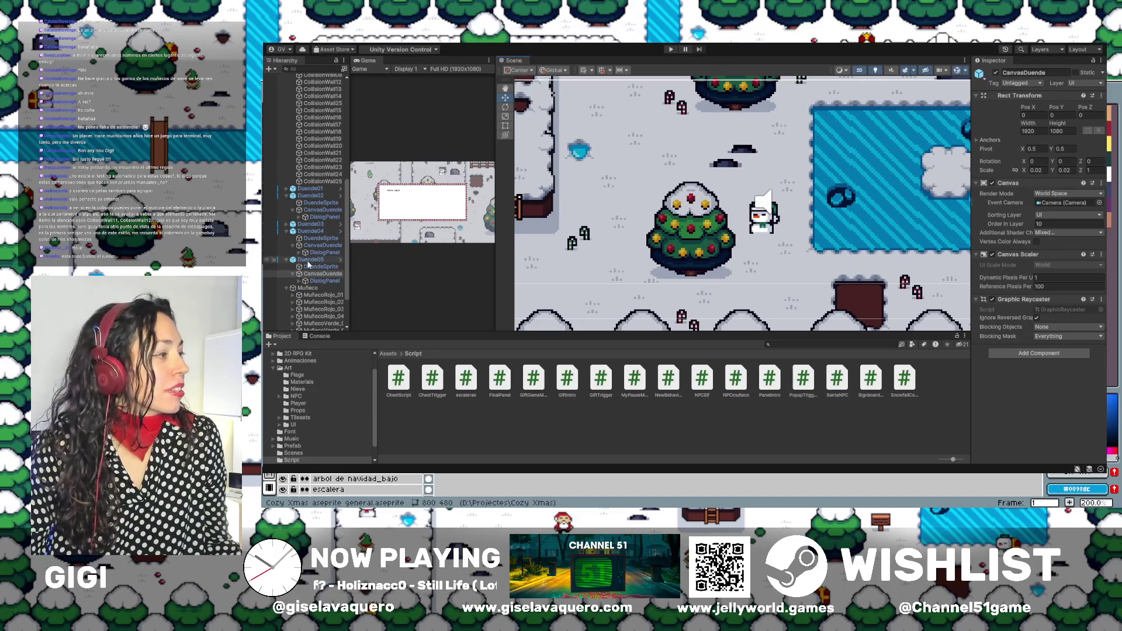
pyautogui.scroll(-3, 321, 271)
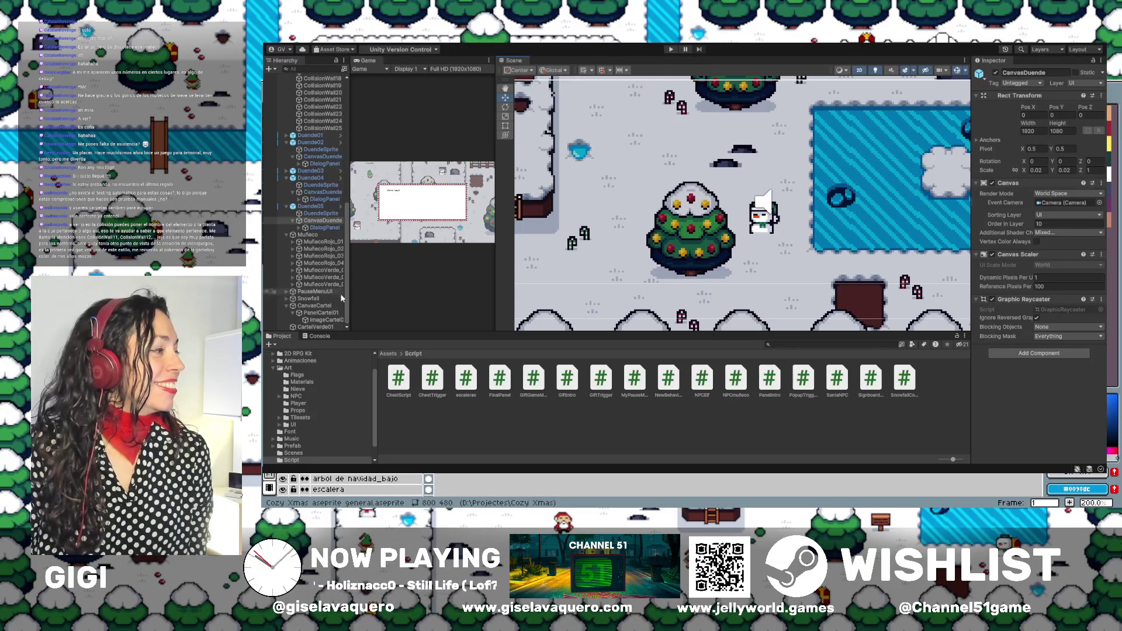
# Select the green snowman MuñecoVerde_02, compare with MuñecoVerde_01, and return to it.
pyautogui.click(749, 225)
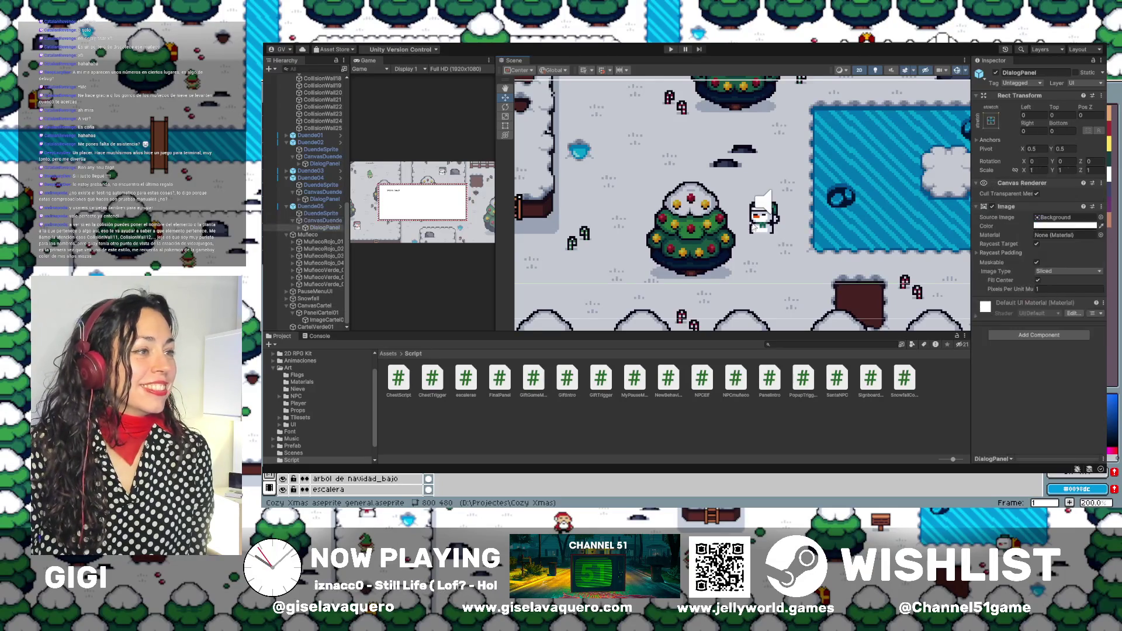
pyautogui.click(333, 271)
pyautogui.click(331, 278)
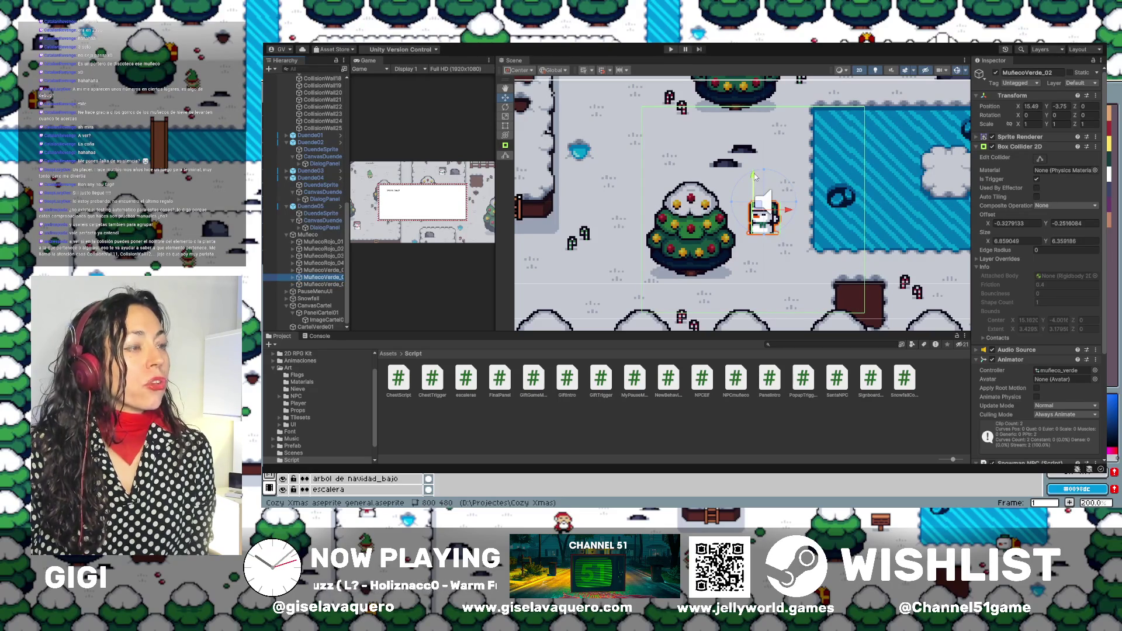
# Move MuñecoVerde_02 below the tree, pan around it, and reselect it.
pyautogui.moveTo(753, 176); pyautogui.dragTo(753, 215)
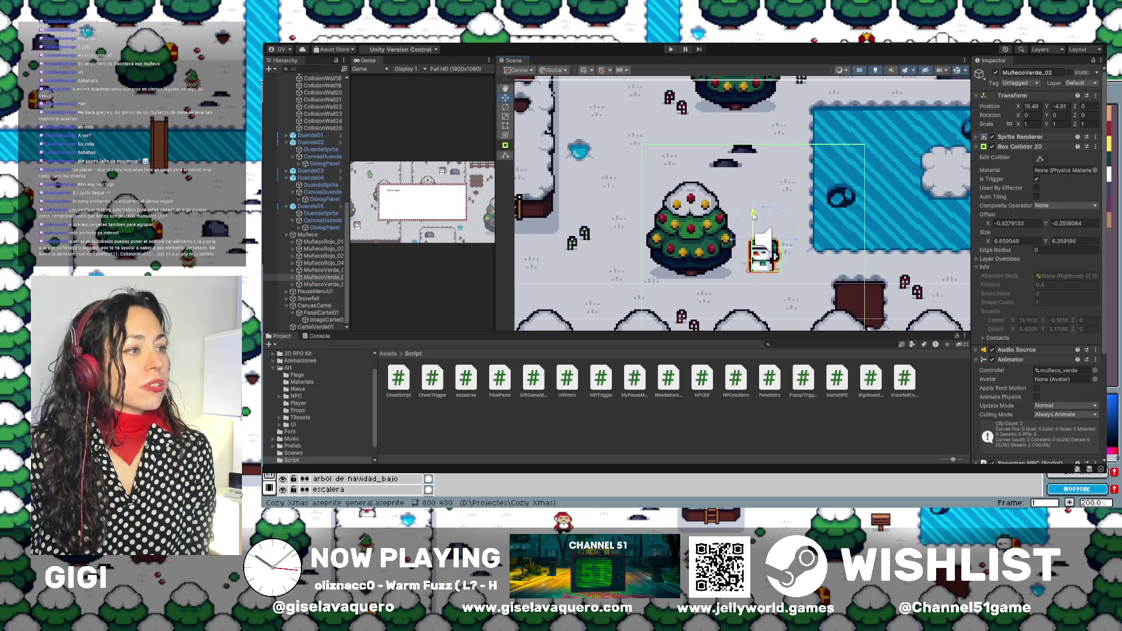
pyautogui.moveTo(726, 256)
pyautogui.mouseDown()
pyautogui.moveTo(794, 186)
pyautogui.moveTo(851, 183)
pyautogui.mouseUp()
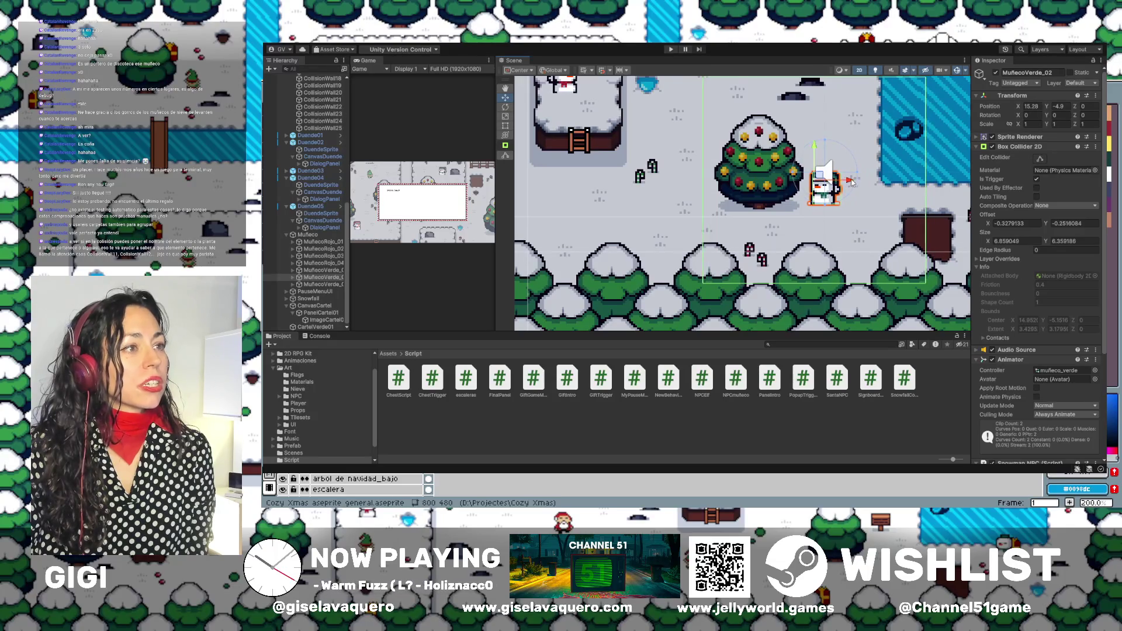
pyautogui.scroll(-3, 745, 192)
pyautogui.scroll(-4, 745, 192)
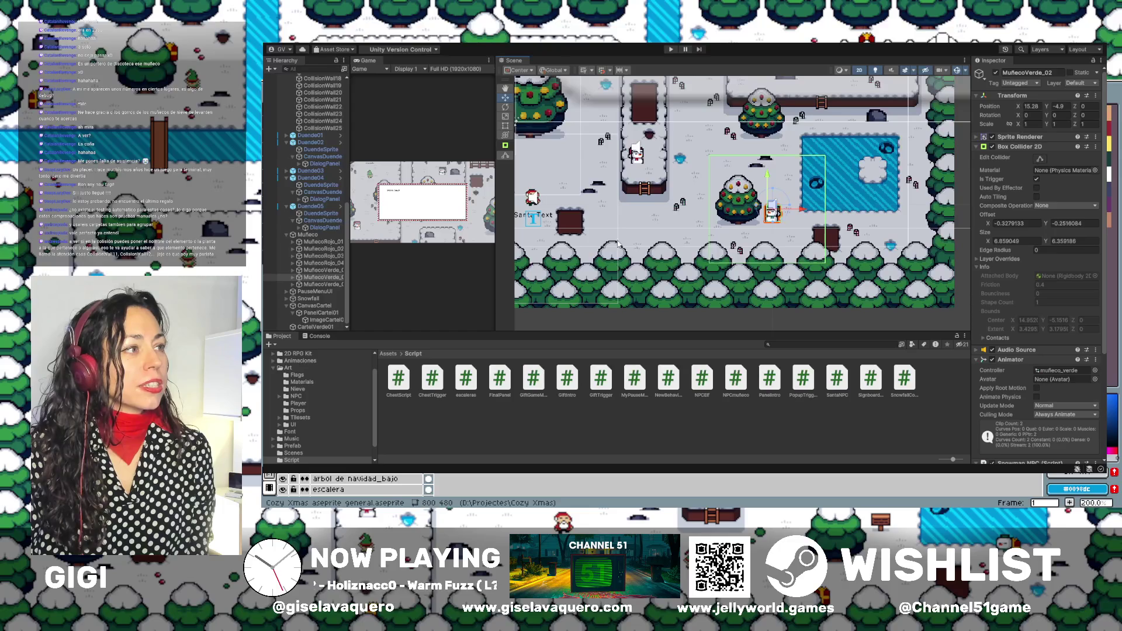
pyautogui.moveTo(765, 173); pyautogui.dragTo(736, 182)
pyautogui.click(736, 182)
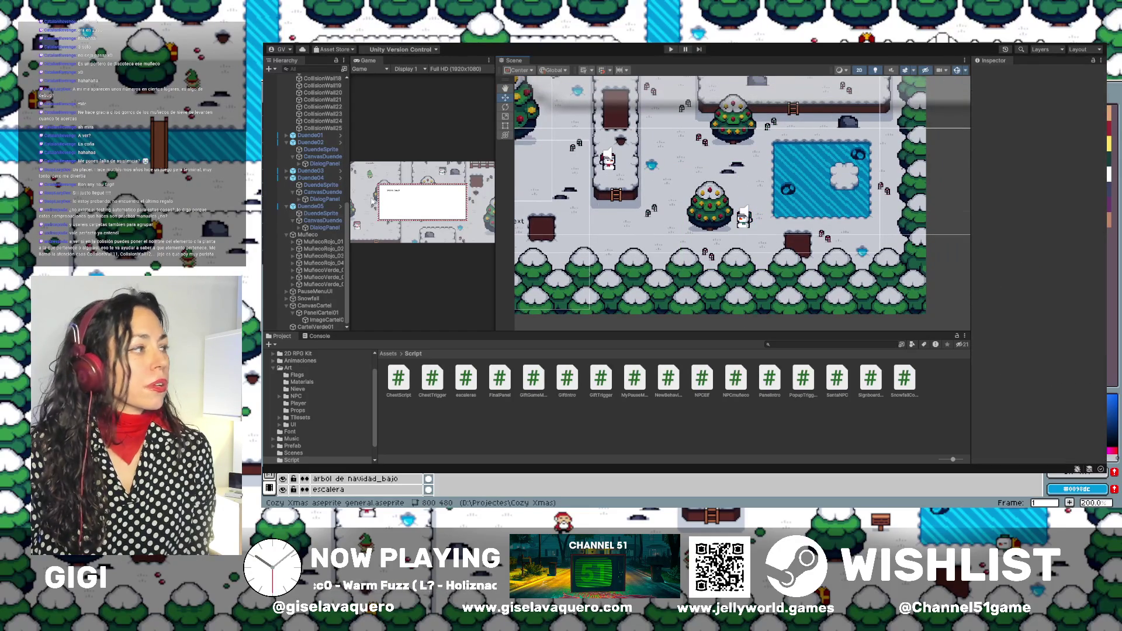
pyautogui.click(319, 271)
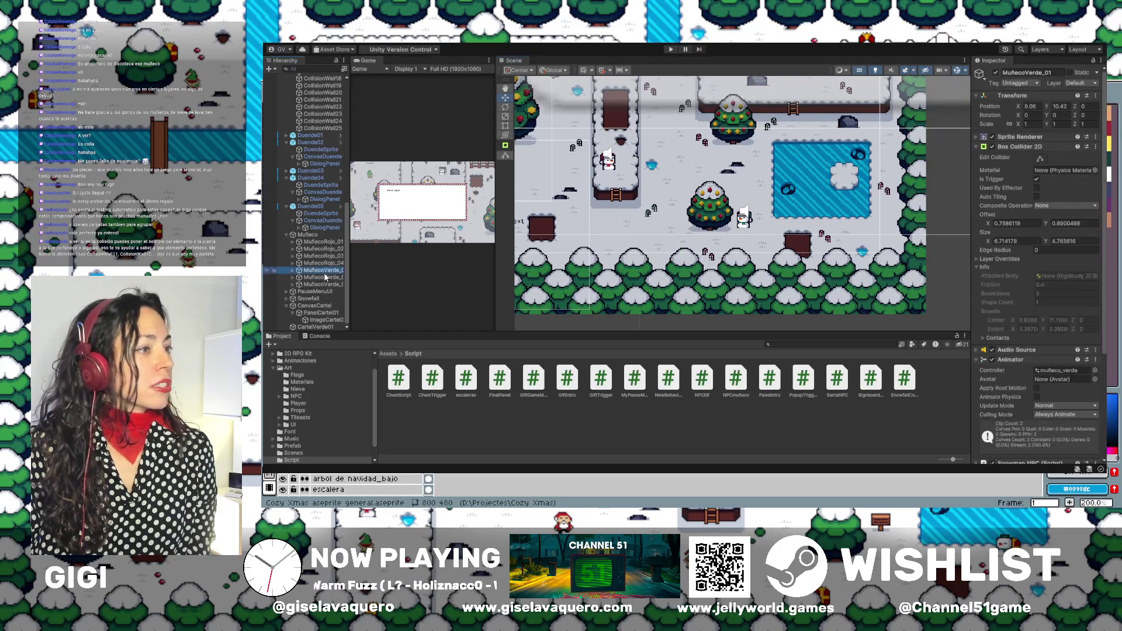
pyautogui.click(320, 279)
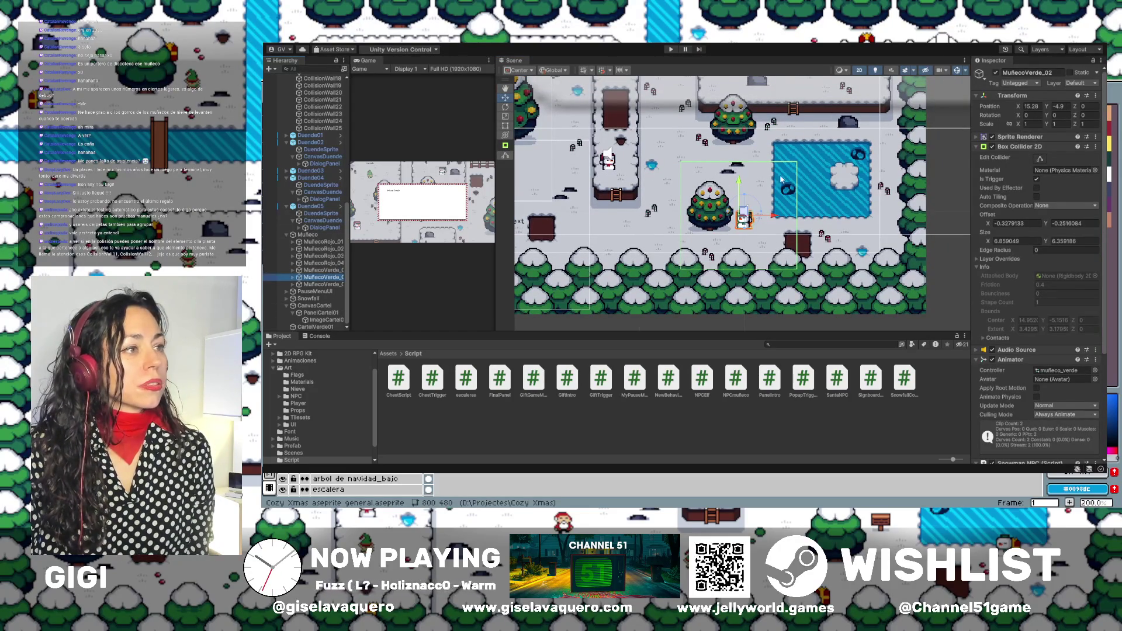
# Place MuñecoVerde_02 beside the tree at about X 16.09, Y -4.28, then play-test with a wider Game view.
pyautogui.moveTo(738, 183)
pyautogui.mouseDown()
pyautogui.moveTo(746, 167)
pyautogui.moveTo(788, 201)
pyautogui.mouseUp()
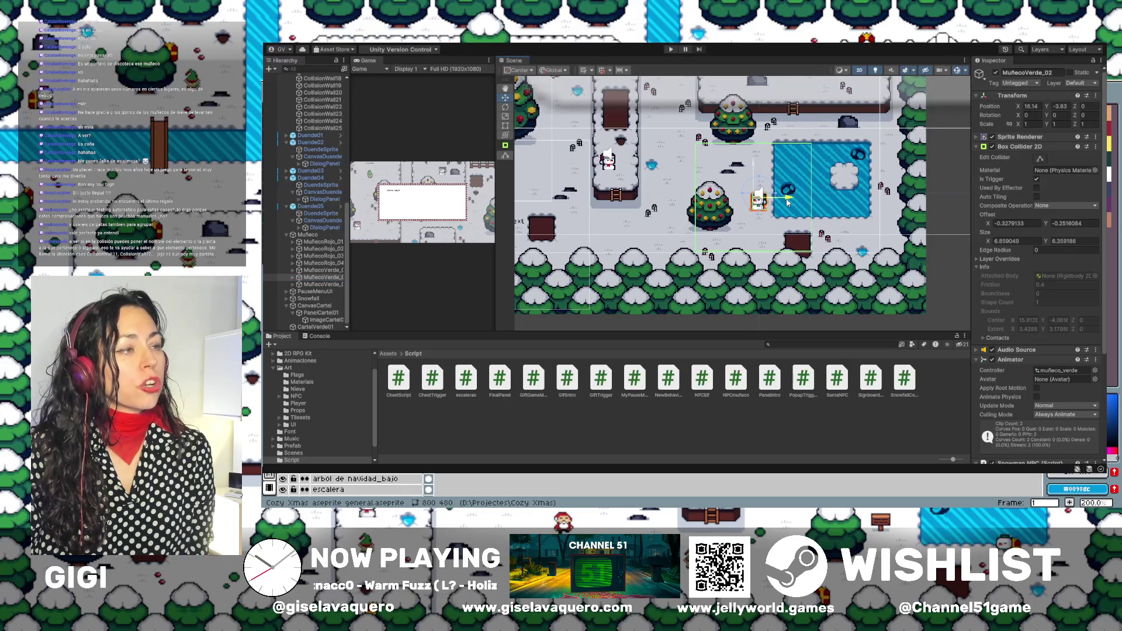
pyautogui.moveTo(787, 201)
pyautogui.mouseDown()
pyautogui.moveTo(756, 177)
pyautogui.moveTo(781, 181)
pyautogui.mouseUp()
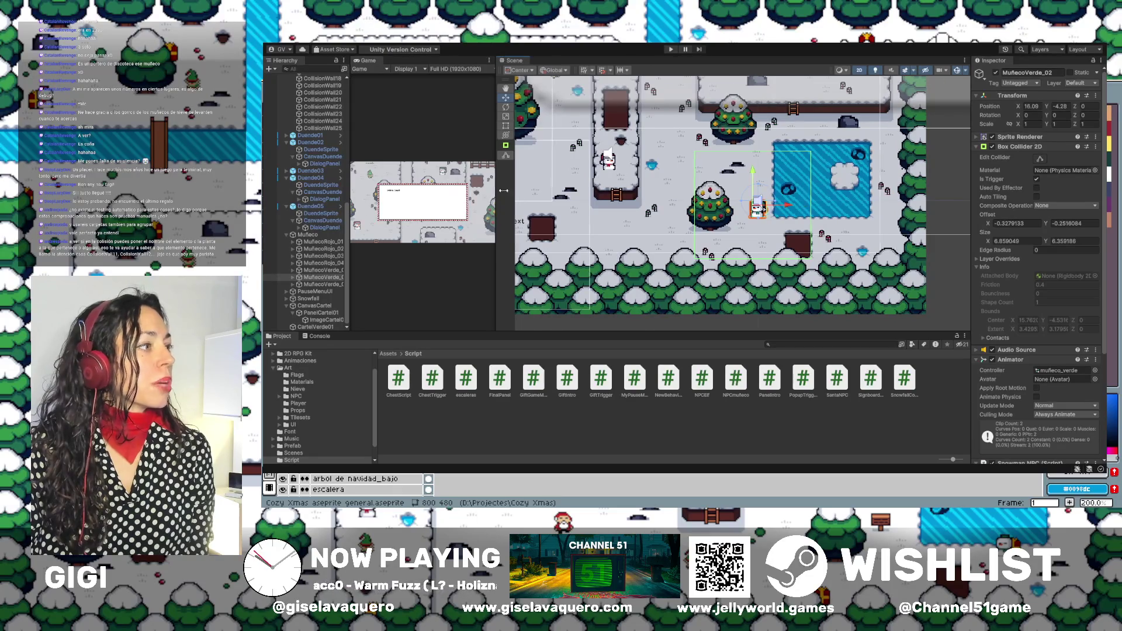
pyautogui.moveTo(494, 194); pyautogui.dragTo(646, 200)
pyautogui.click(671, 49)
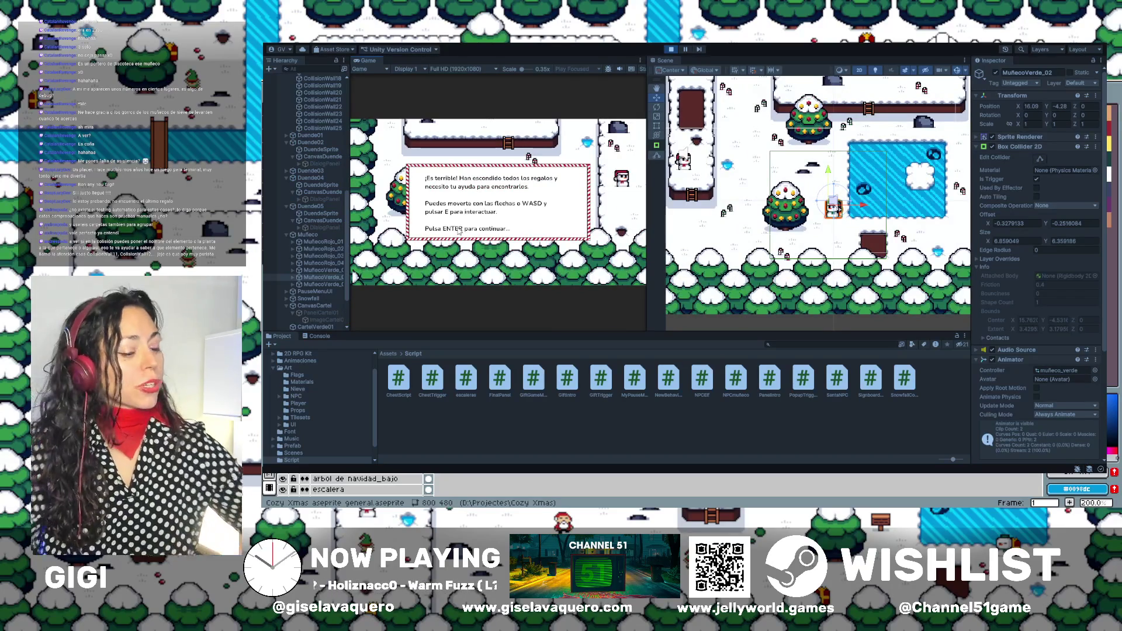
# Dismiss the intro dialog and walk the elf up-right, then down toward the tree row.
pyautogui.press('Return')
pyautogui.press('Up')
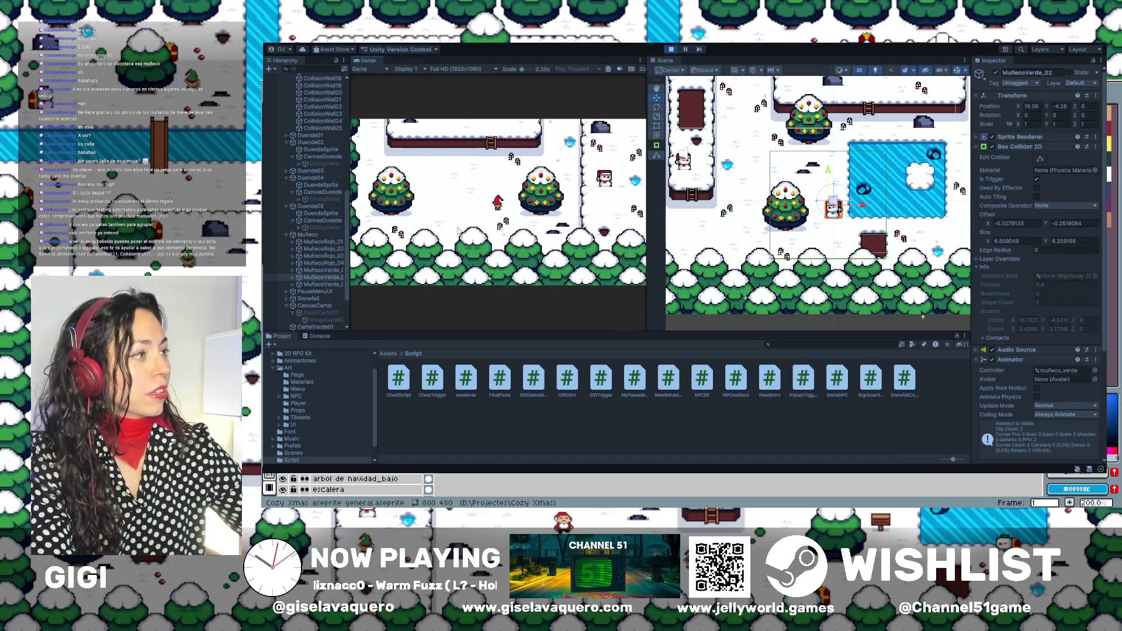
pyautogui.press('Right')
pyautogui.press('Up')
pyautogui.press('Right')
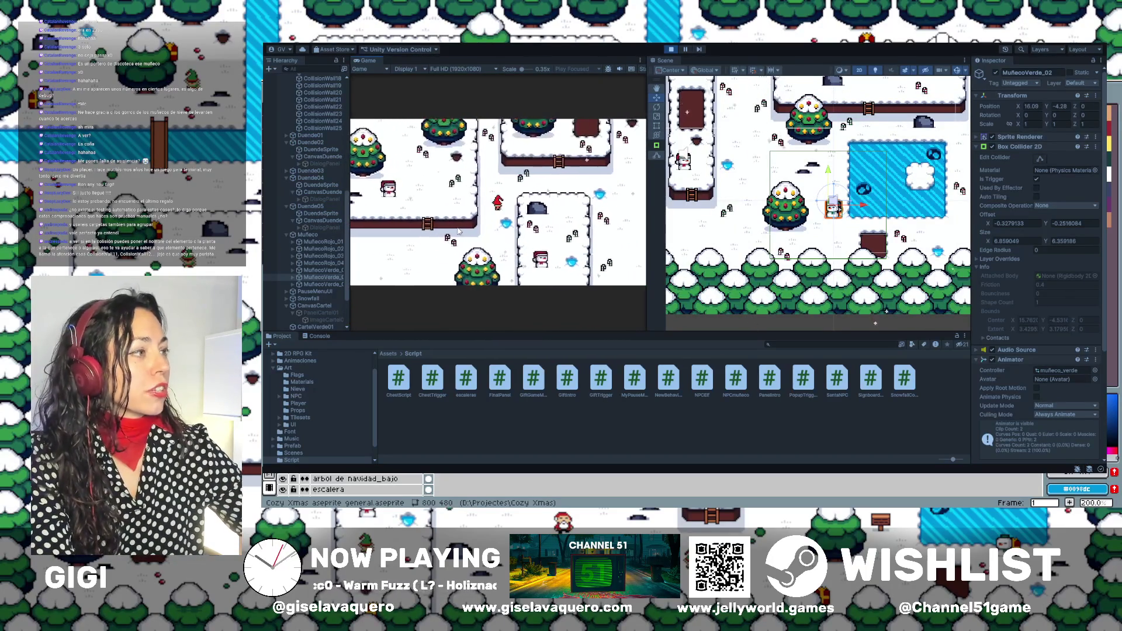
pyautogui.press('Right')
pyautogui.press('Down')
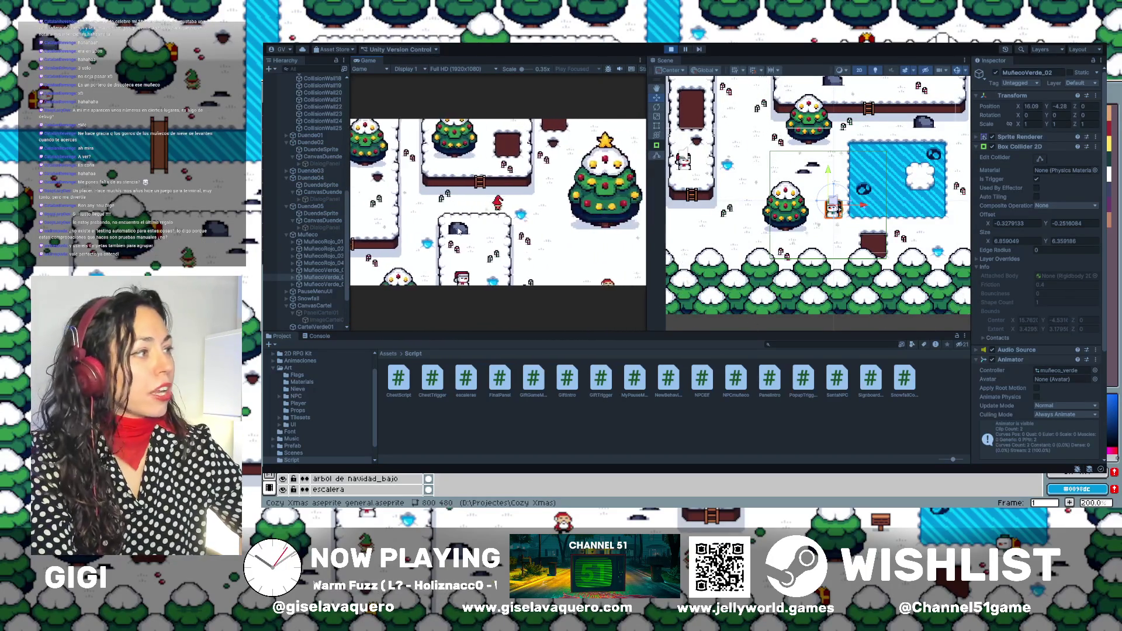
pyautogui.press('Down')
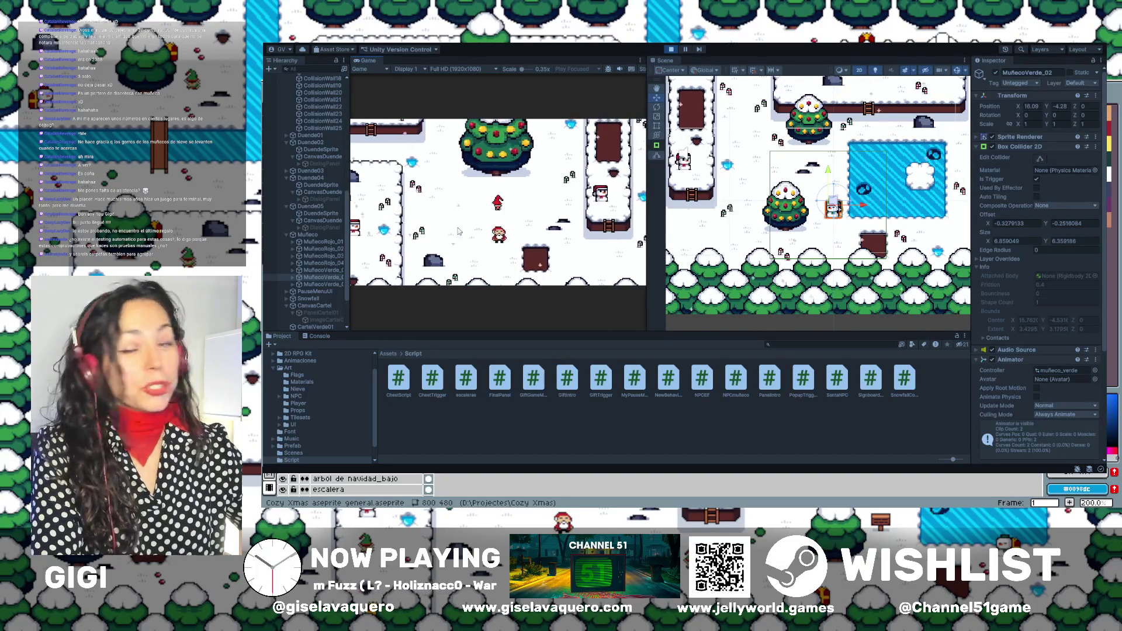
# Walk the player right toward the snowman and the frozen pond.
pyautogui.press('Right')
pyautogui.press('Down')
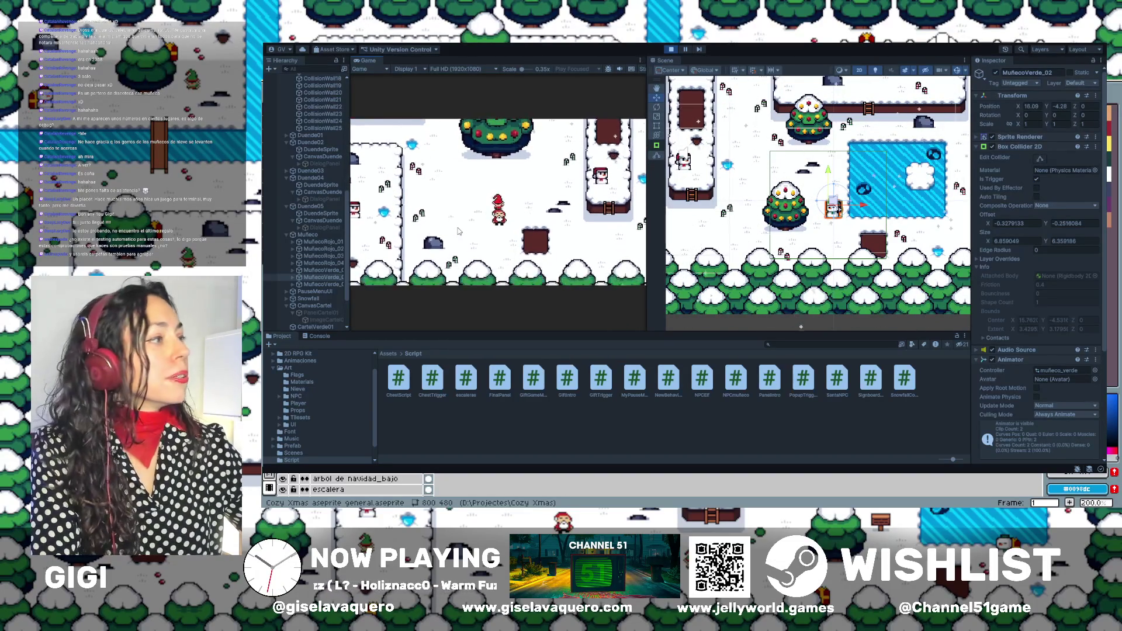
pyautogui.press('Right')
pyautogui.press('Right')
pyautogui.press('Up')
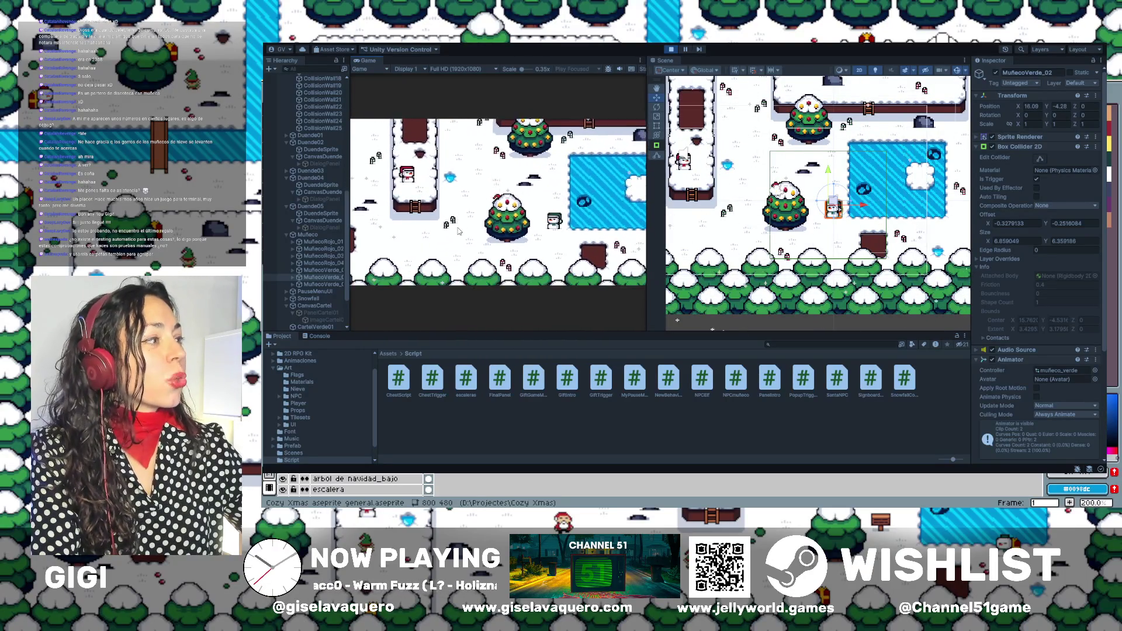
pyautogui.press('Right')
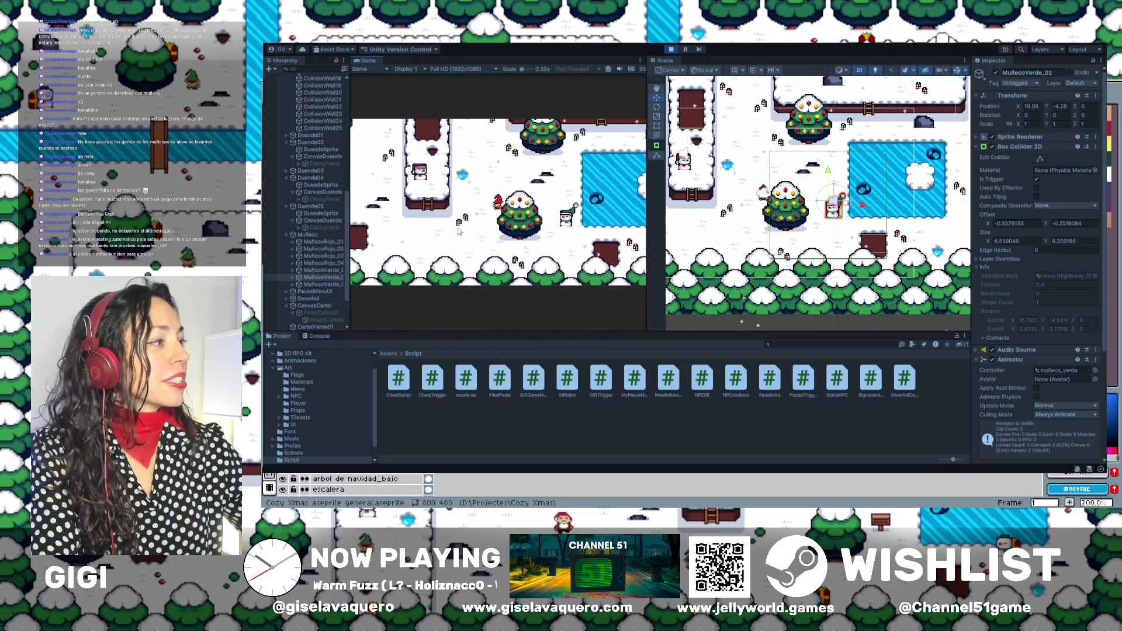
pyautogui.press('Right')
pyautogui.press('Left')
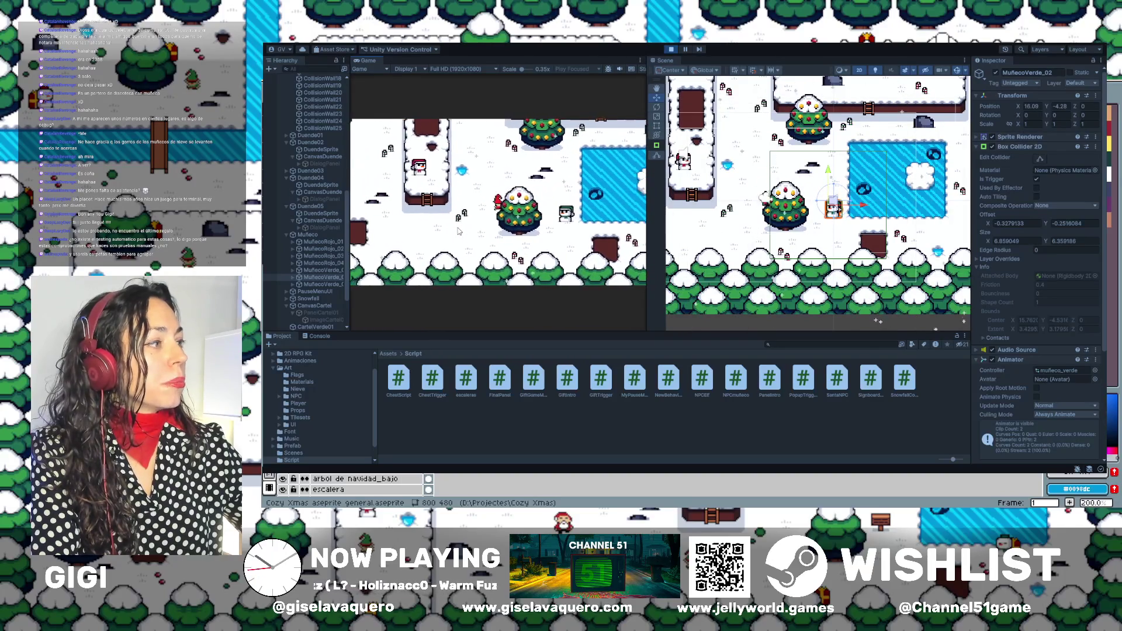
pyautogui.press('Up')
pyautogui.press('Right')
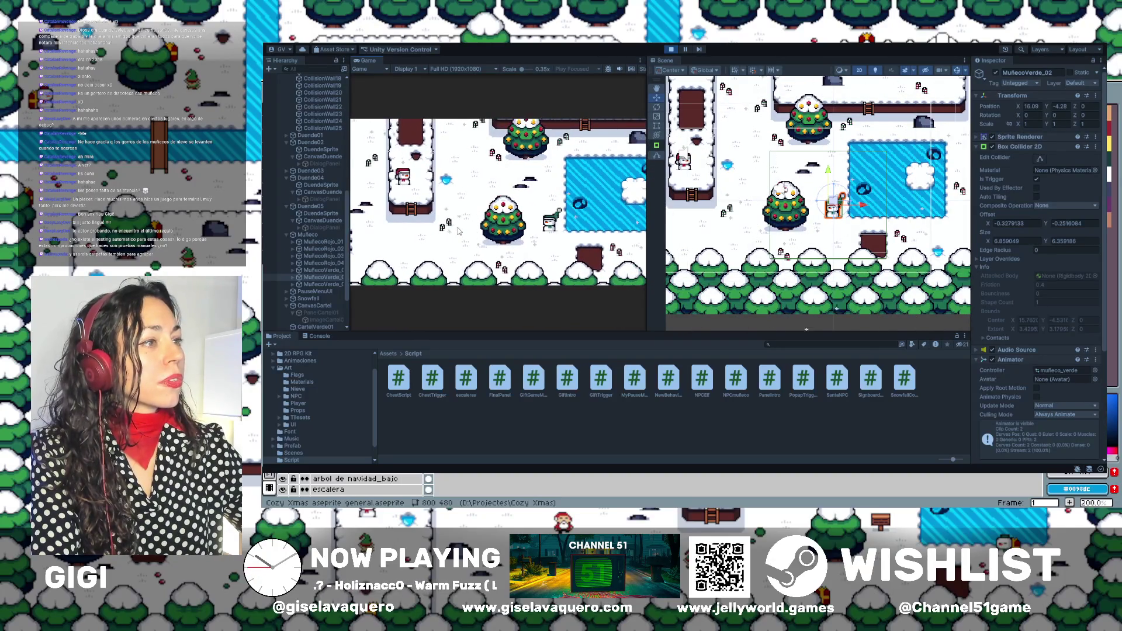
pyautogui.press('Right')
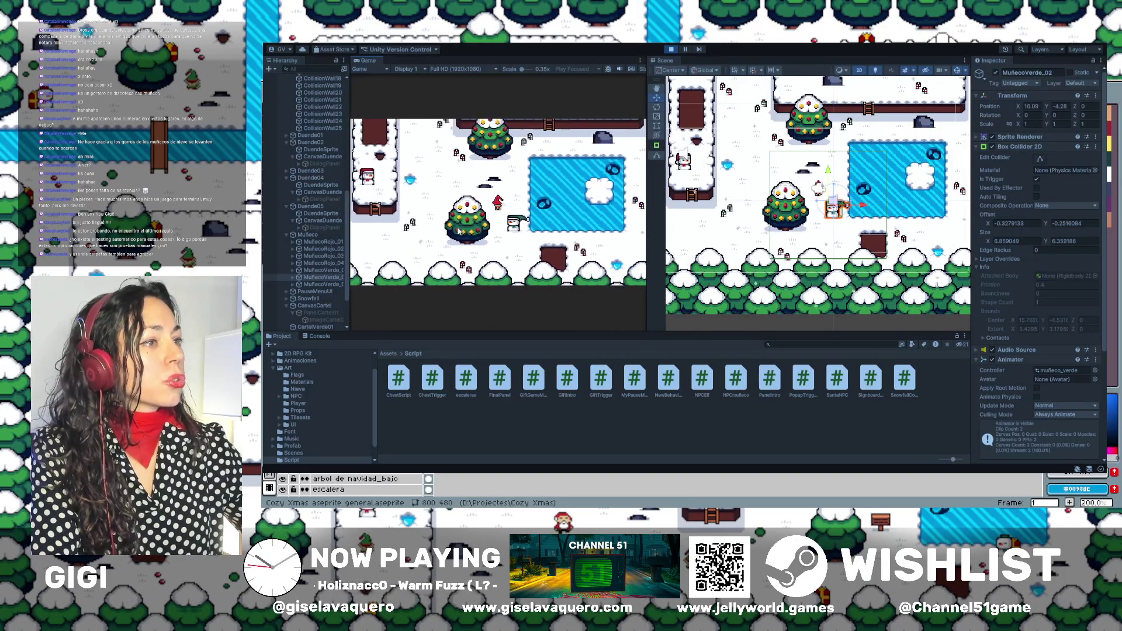
# Walk the player left, up and down around the Christmas tree, checking its collisions.
pyautogui.press('Left')
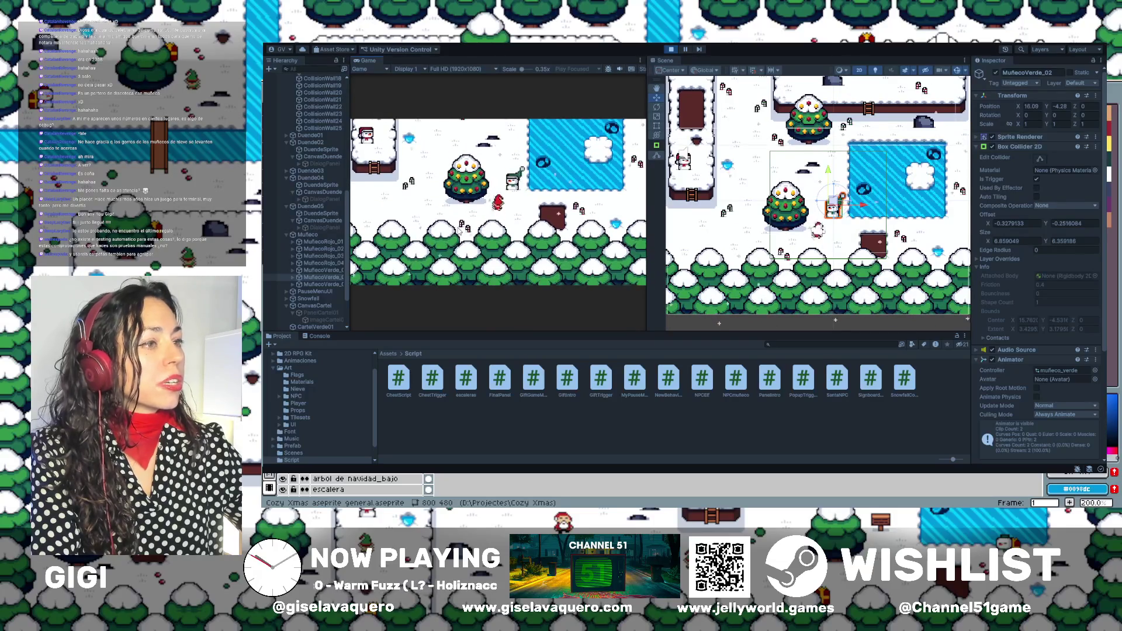
pyautogui.press('Up')
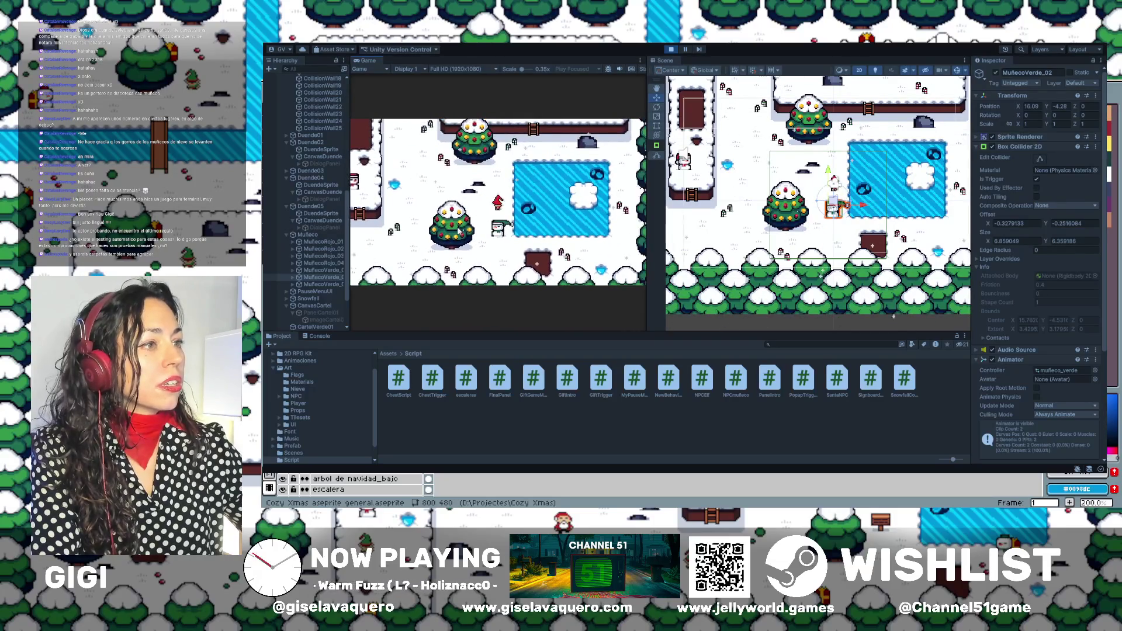
pyautogui.press('Down')
pyautogui.press('Left')
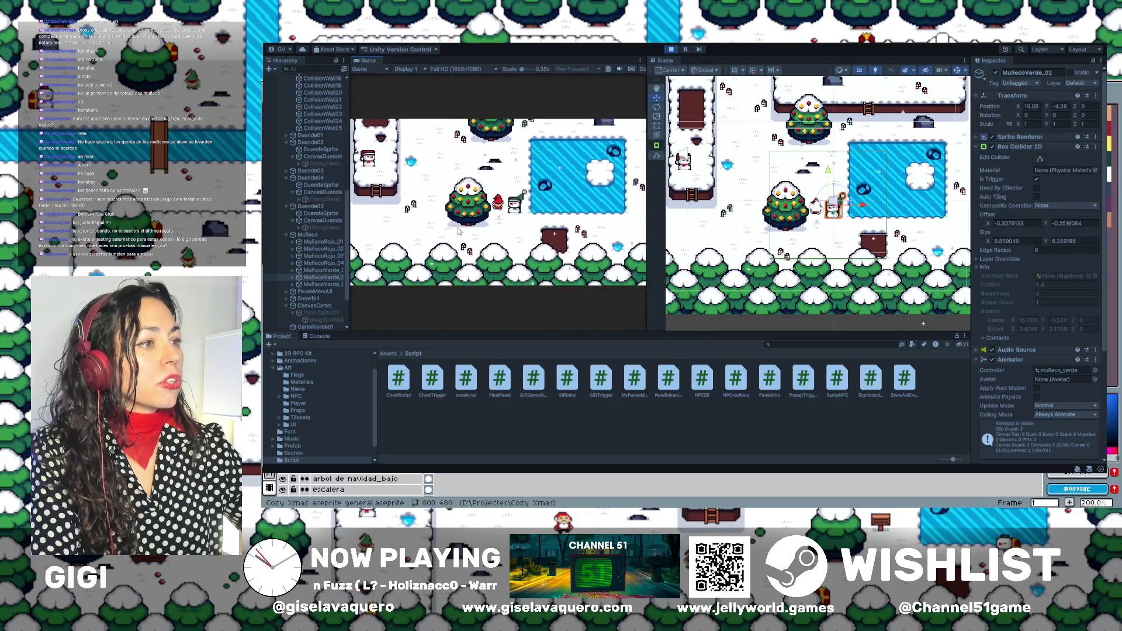
pyautogui.press('Down')
pyautogui.press('Left')
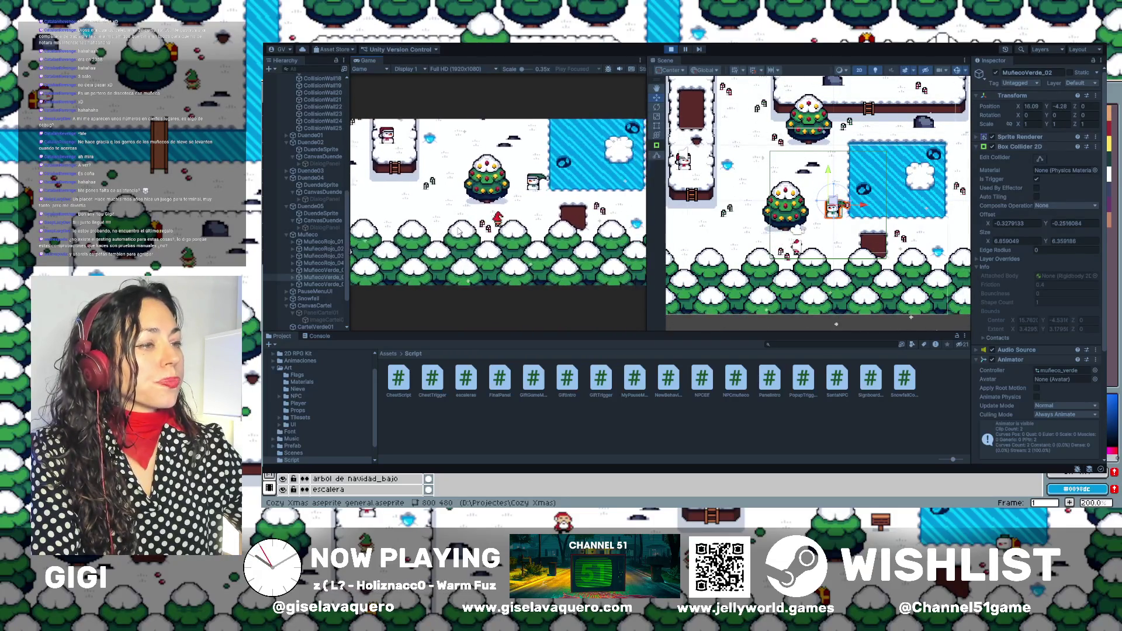
pyautogui.press('Right')
pyautogui.press('Up')
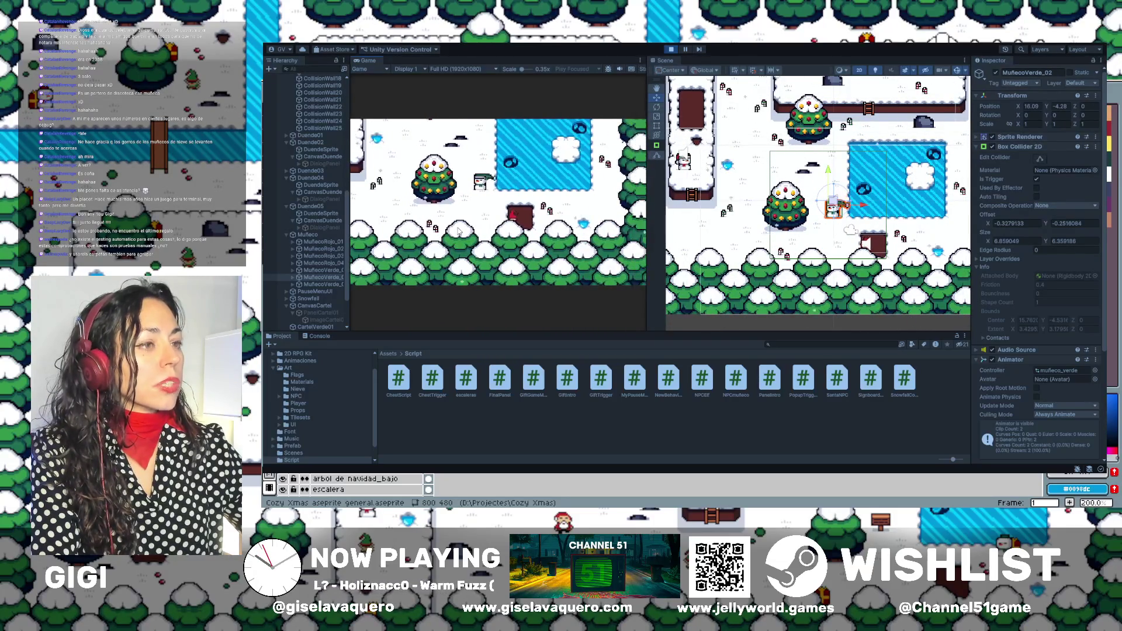
pyautogui.press('Right')
pyautogui.press('Down')
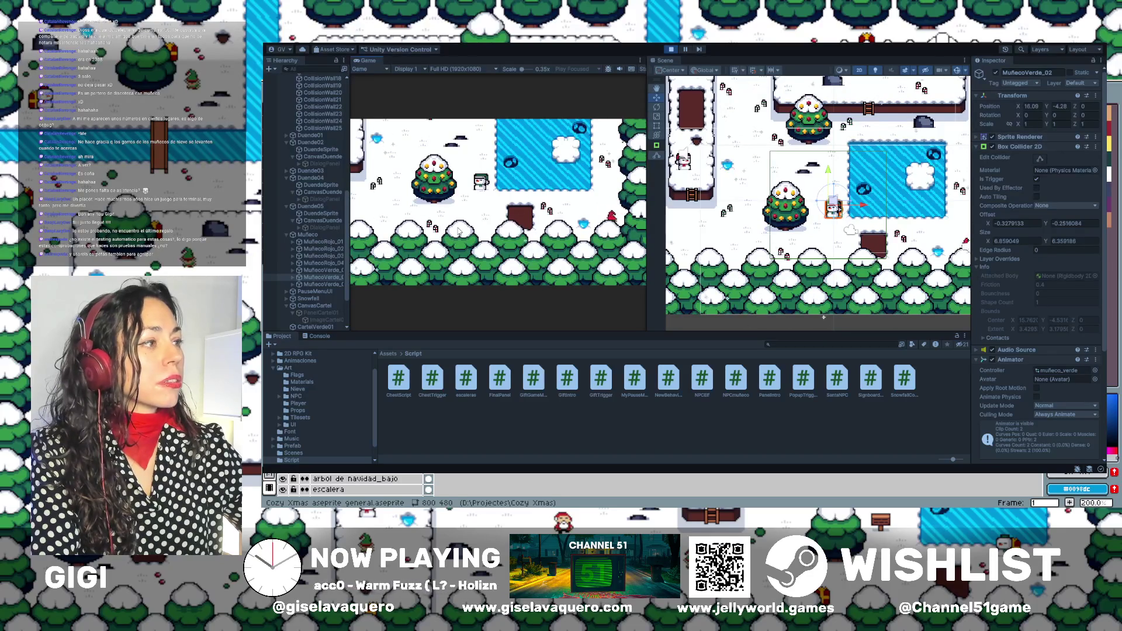
pyautogui.press('Left')
pyautogui.press('Up')
pyautogui.press('Right')
pyautogui.press('Up')
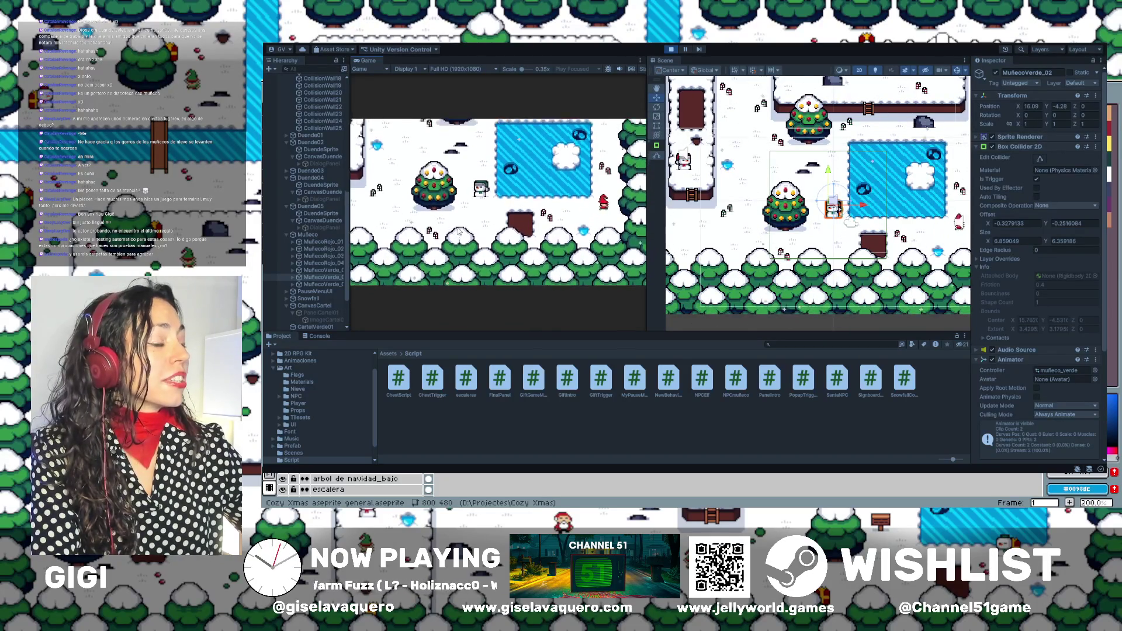
pyautogui.press('Up')
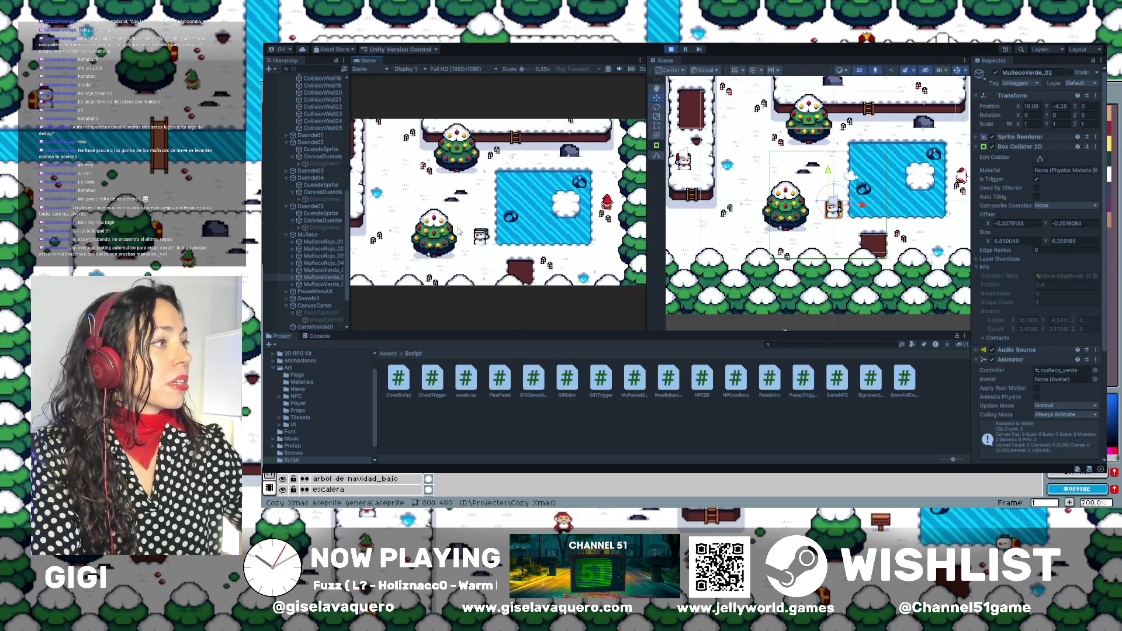
pyautogui.press('Down')
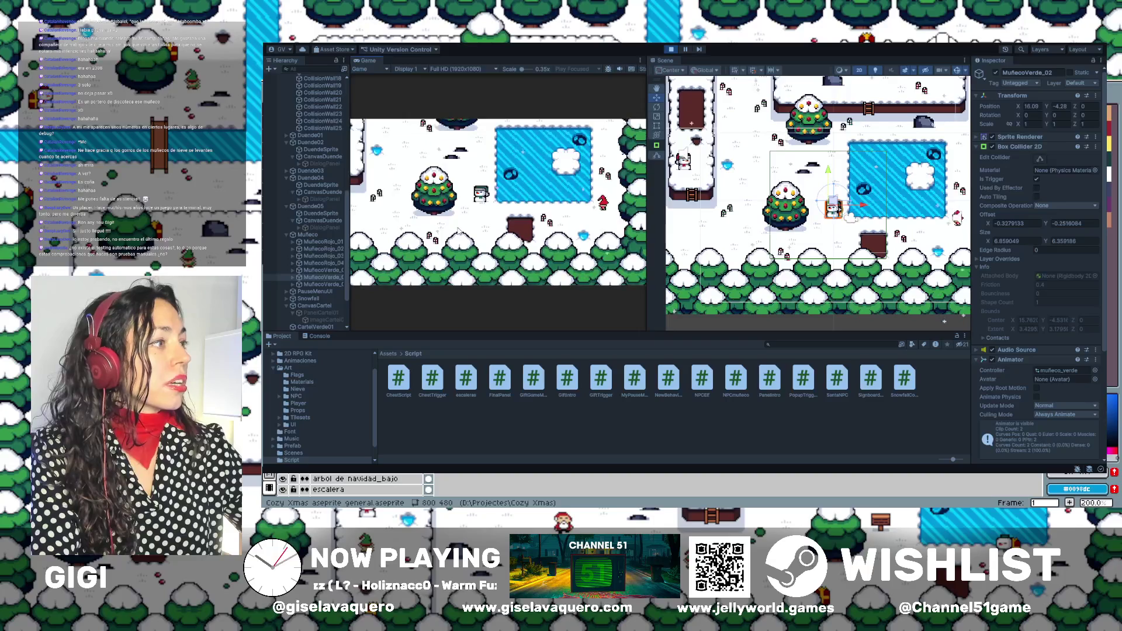
pyautogui.press('Left')
pyautogui.press('Left')
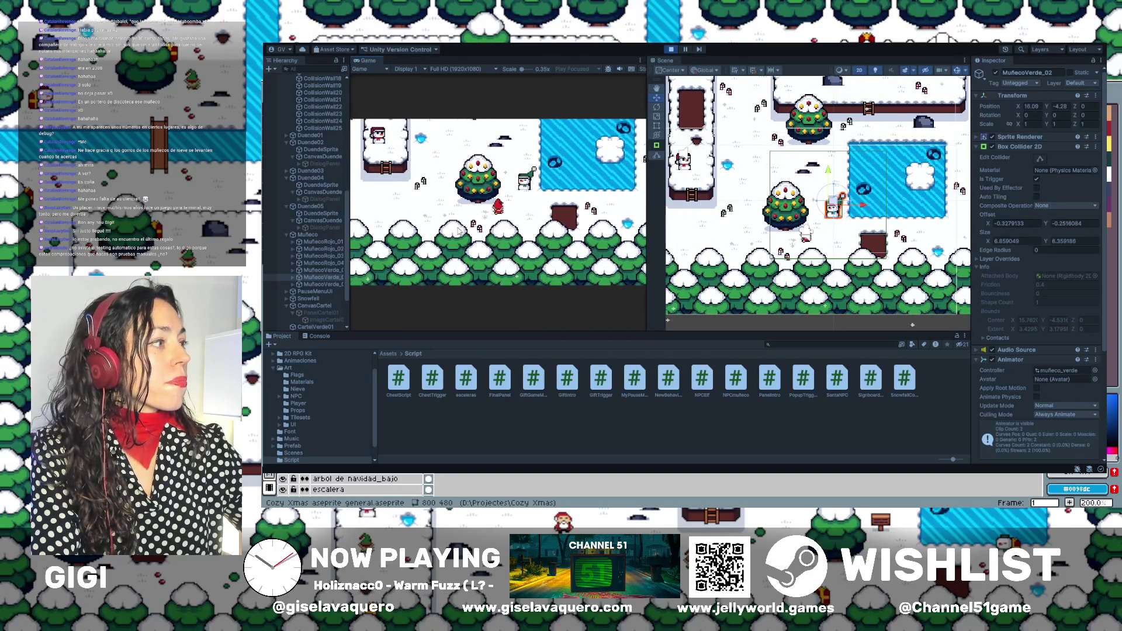
pyautogui.press('Right')
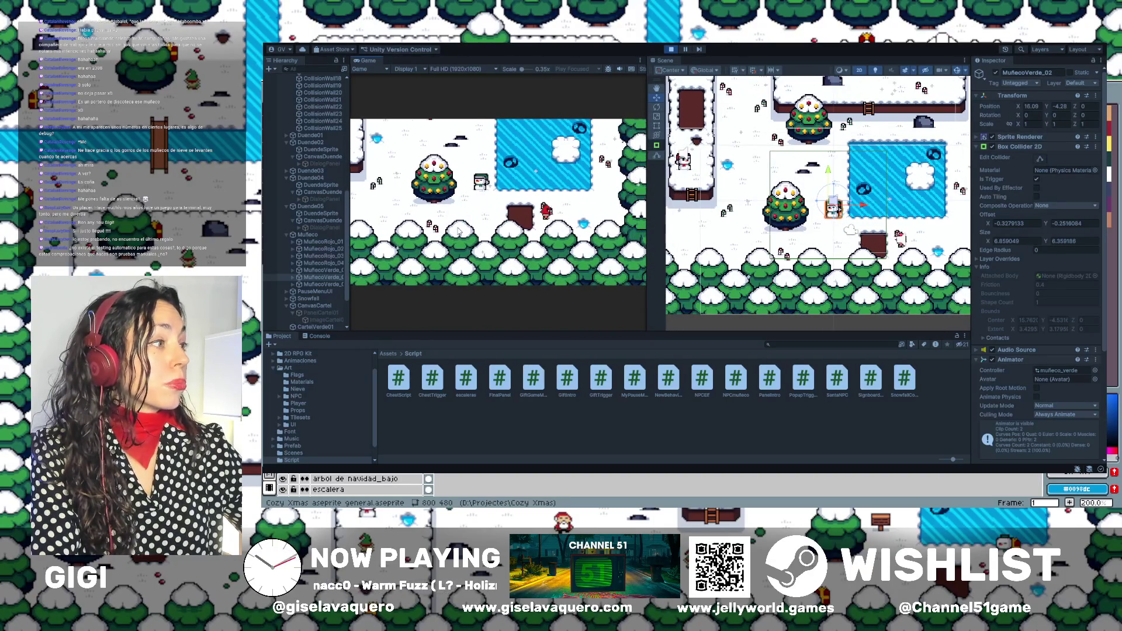
pyautogui.press('Right')
pyautogui.press('Up')
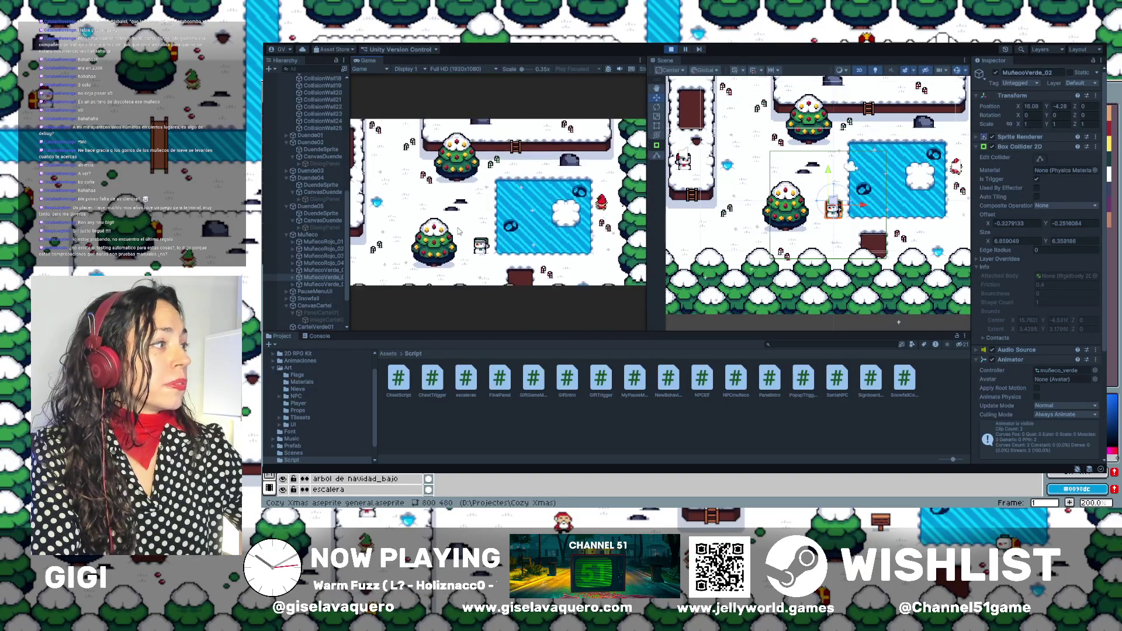
# Keep moving the player below and beside the tree to probe the collision edges.
pyautogui.press('Down')
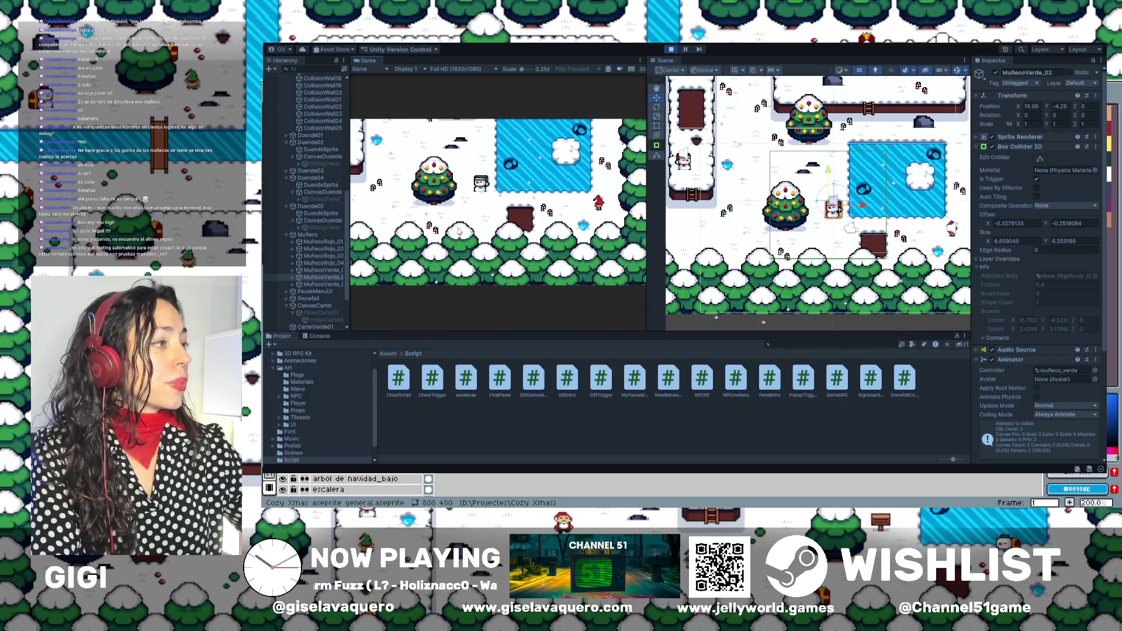
pyautogui.press('Left')
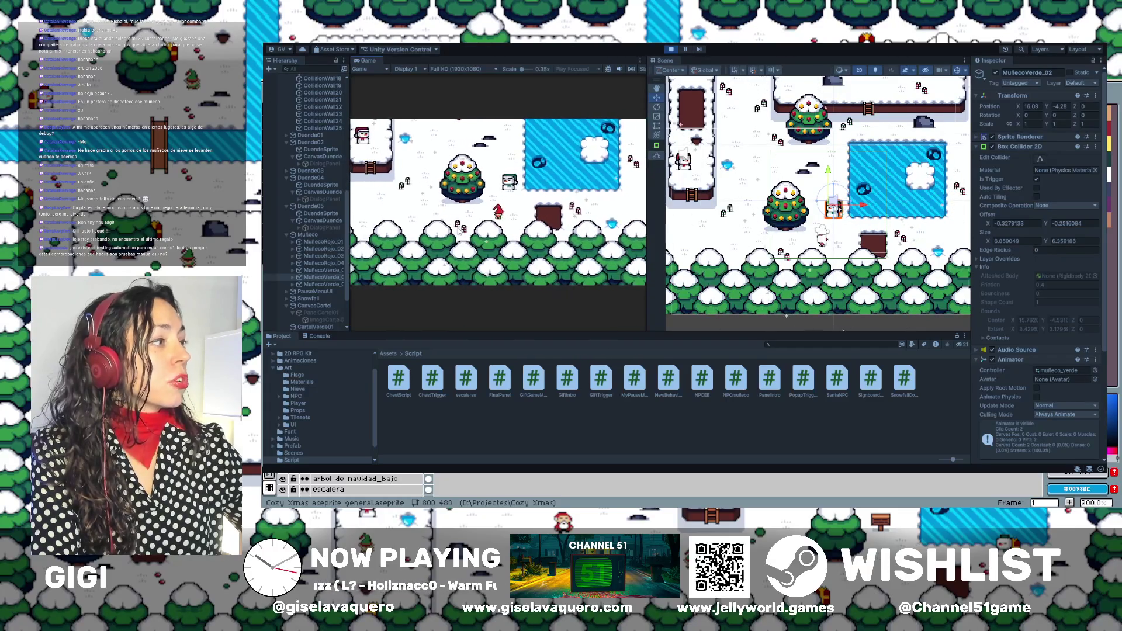
pyautogui.press('Left')
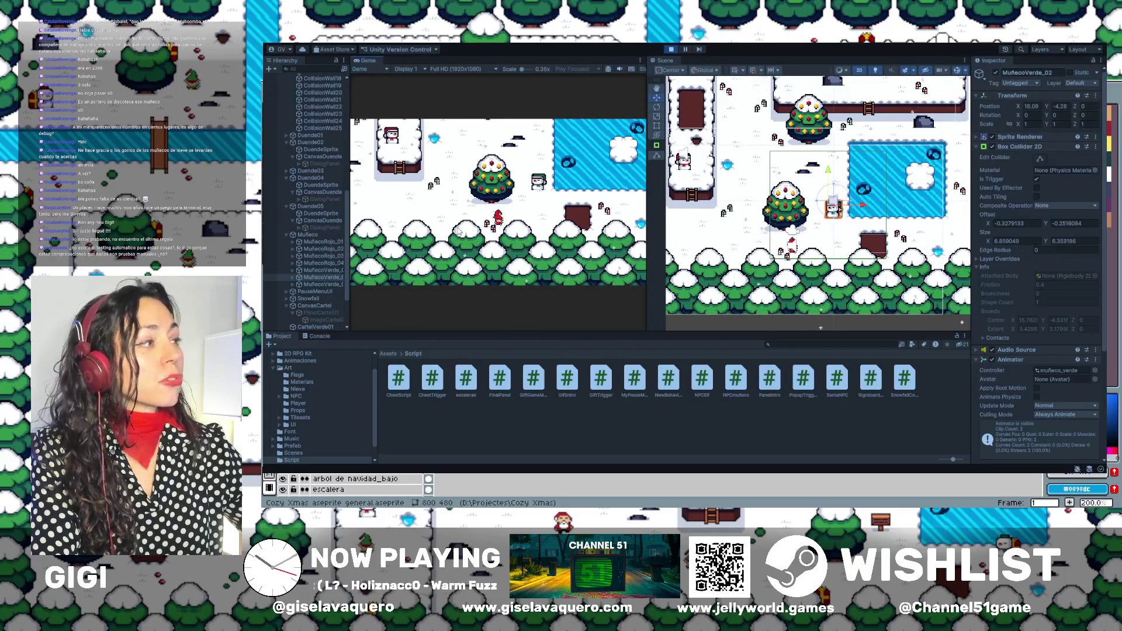
pyautogui.press('Up')
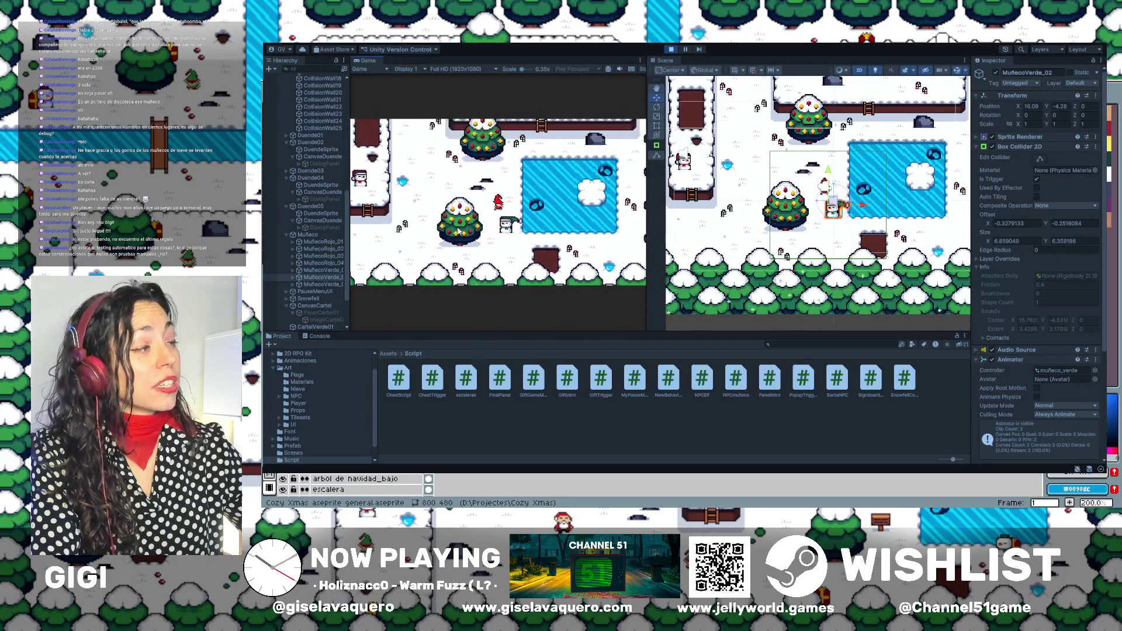
pyautogui.press('Down')
pyautogui.press('Left')
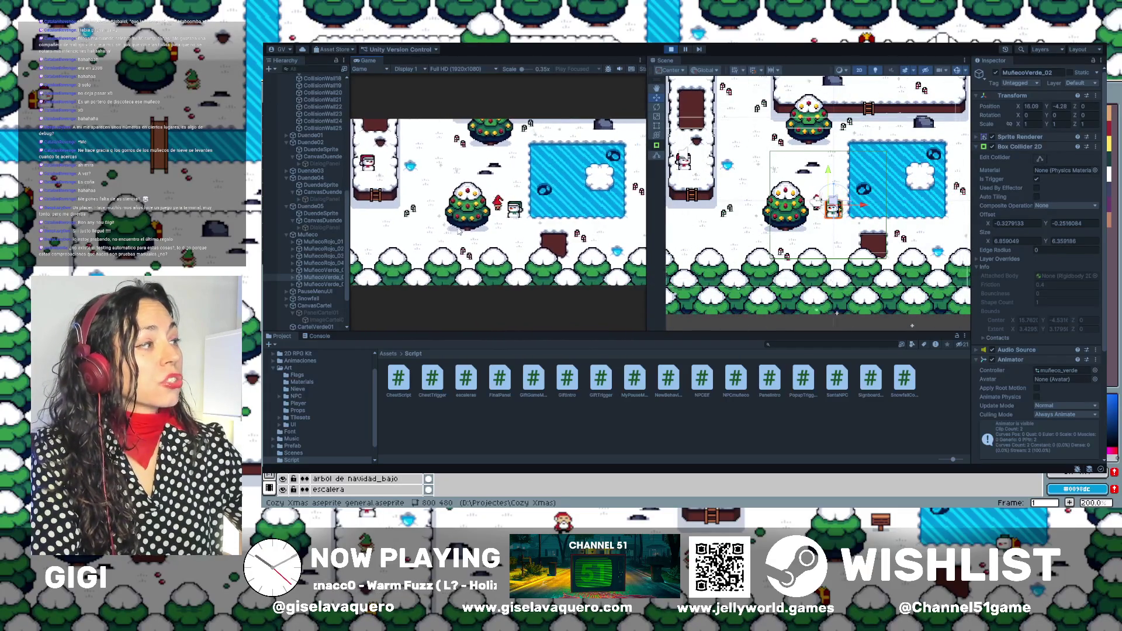
pyautogui.press('Right')
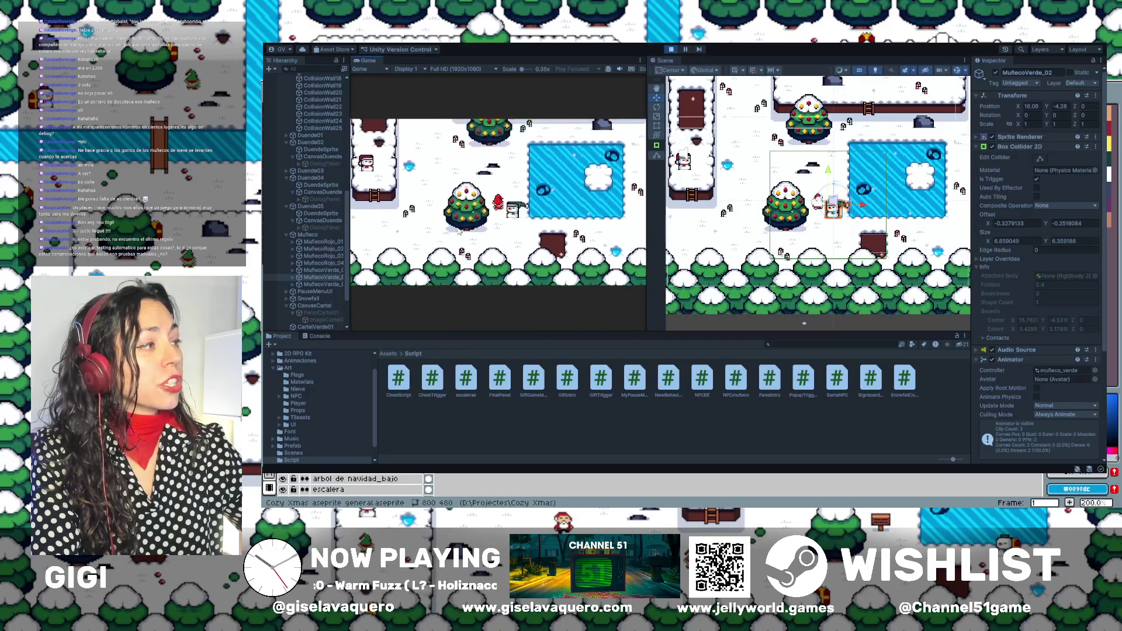
pyautogui.press('Up')
pyautogui.press('Right')
pyautogui.press('Down')
pyautogui.press('Right')
pyautogui.press('Left')
pyautogui.press('Up')
pyautogui.press('Down')
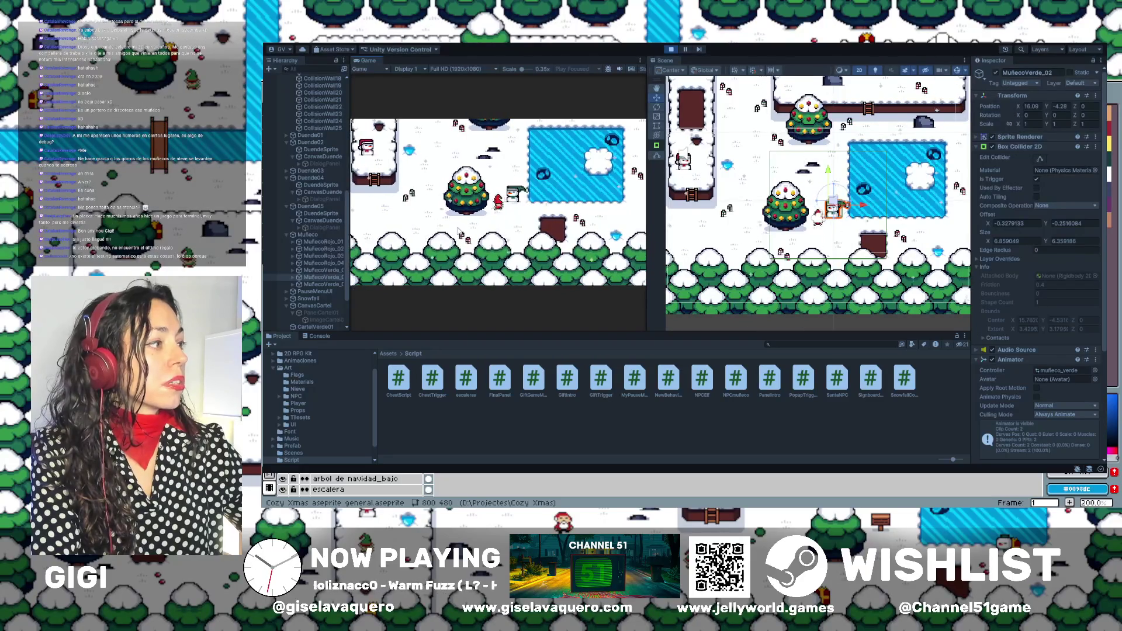
pyautogui.press('Up')
pyautogui.press('Right')
pyautogui.press('Down')
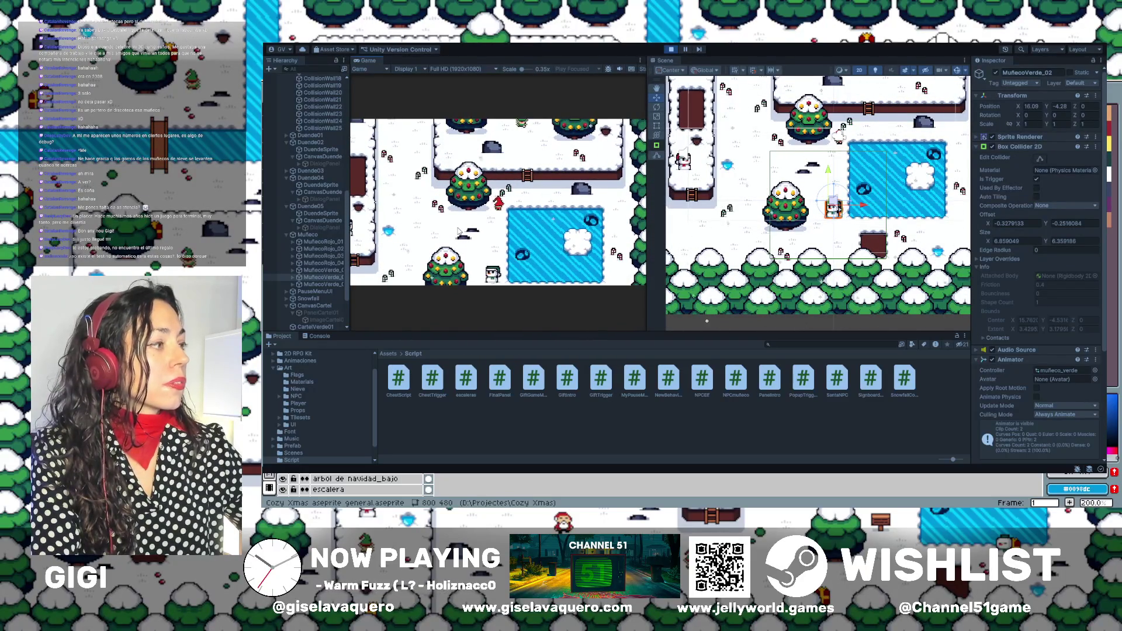
pyautogui.press('Down')
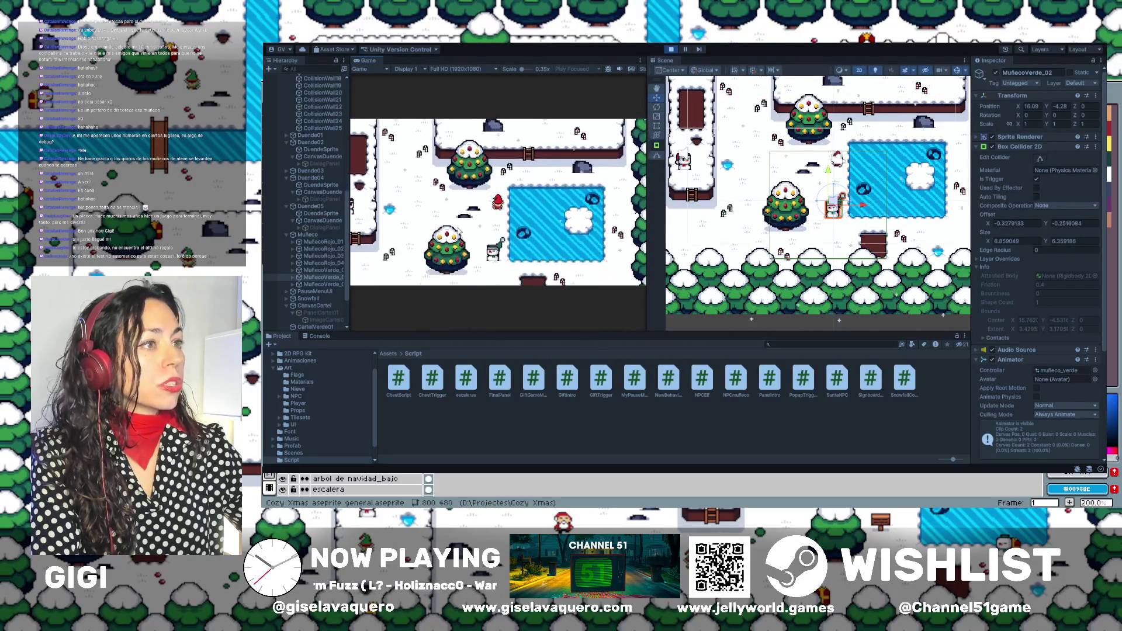
pyautogui.press('Up')
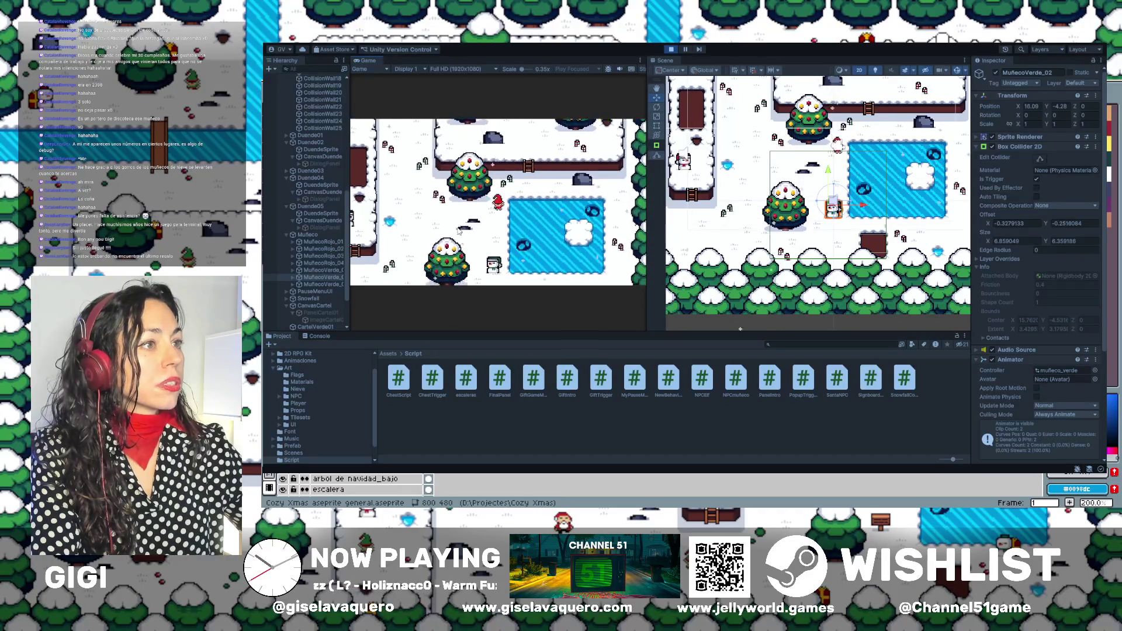
# Climb the ladder onto the snowy platform and walk across it.
pyautogui.press('Up')
pyautogui.press('Right')
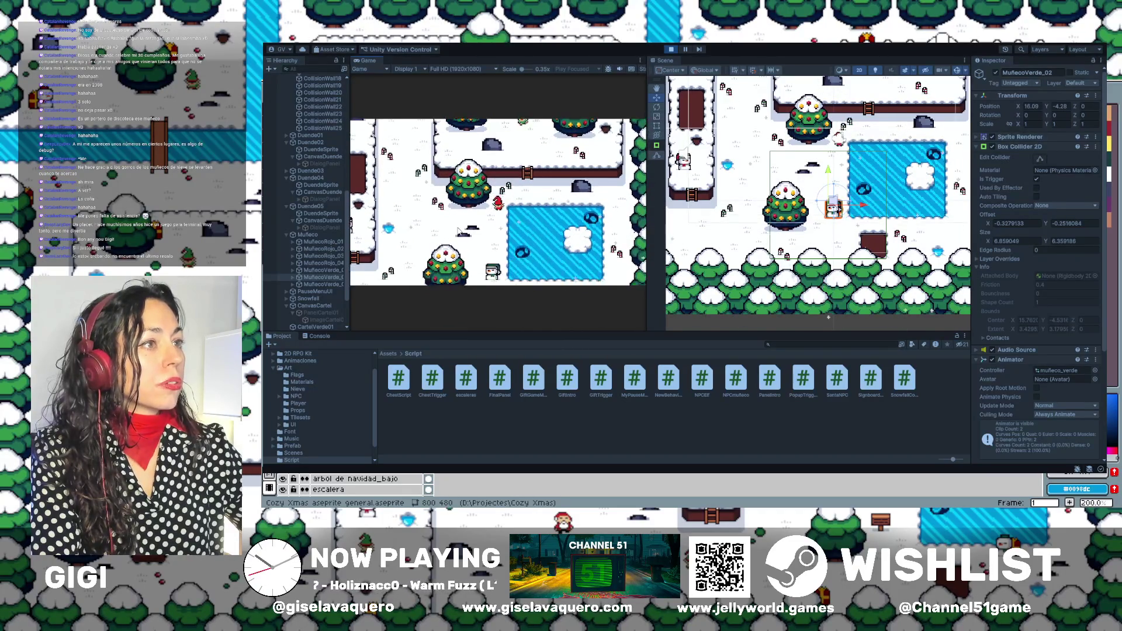
pyautogui.press('Right')
pyautogui.press('Up')
pyautogui.press('Down')
pyautogui.press('Up')
pyautogui.press('Left')
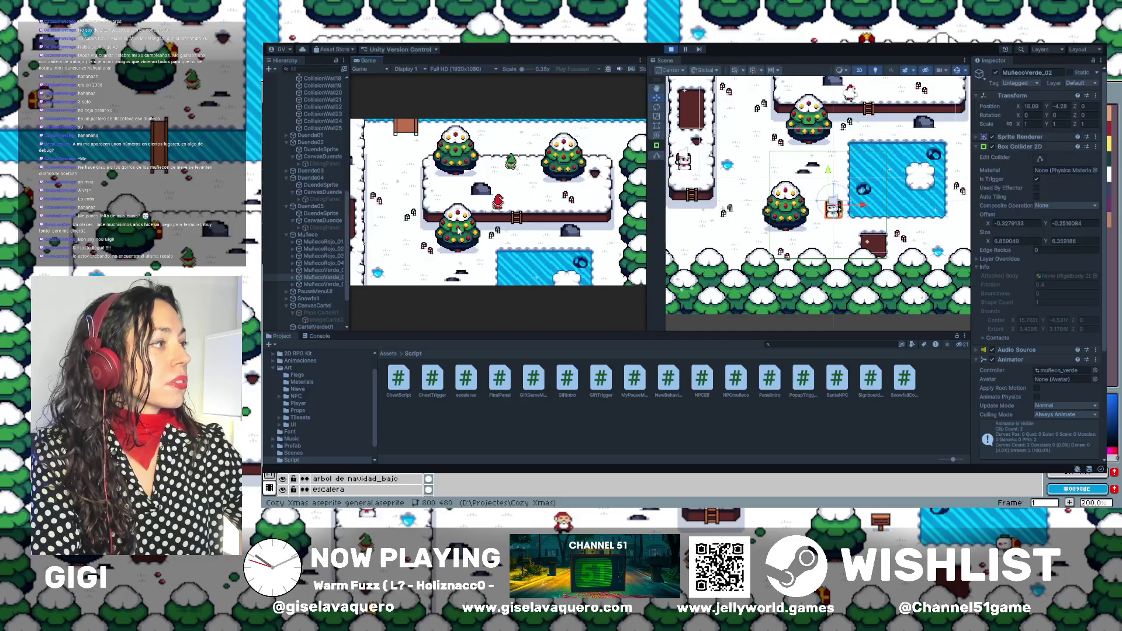
pyautogui.press('Up')
pyautogui.press('Left')
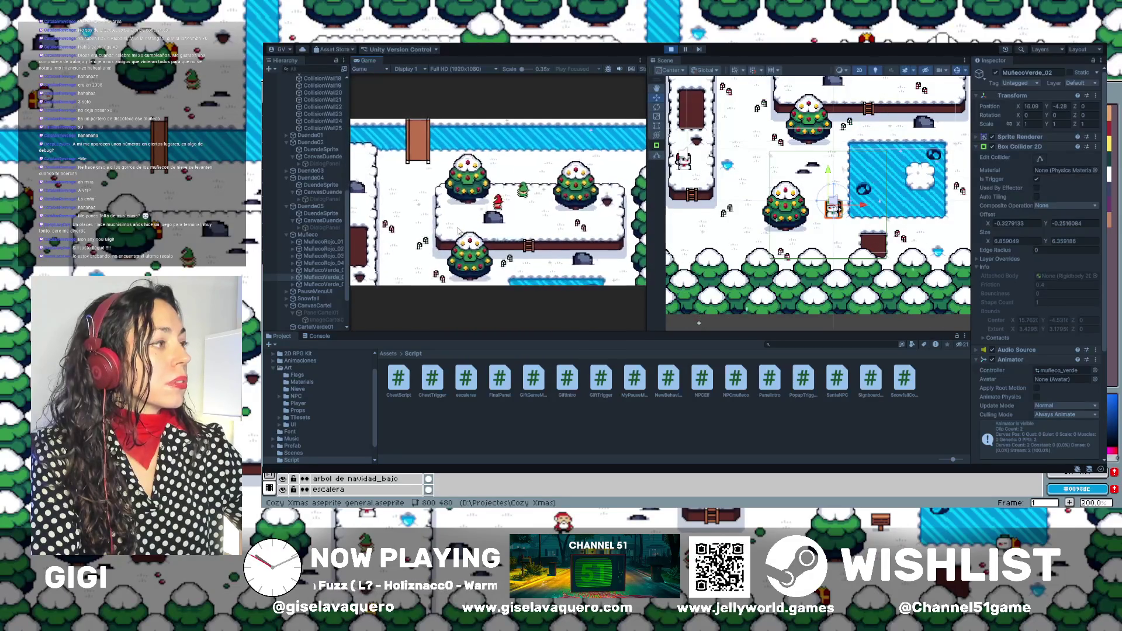
pyautogui.press('Right')
pyautogui.press('Down')
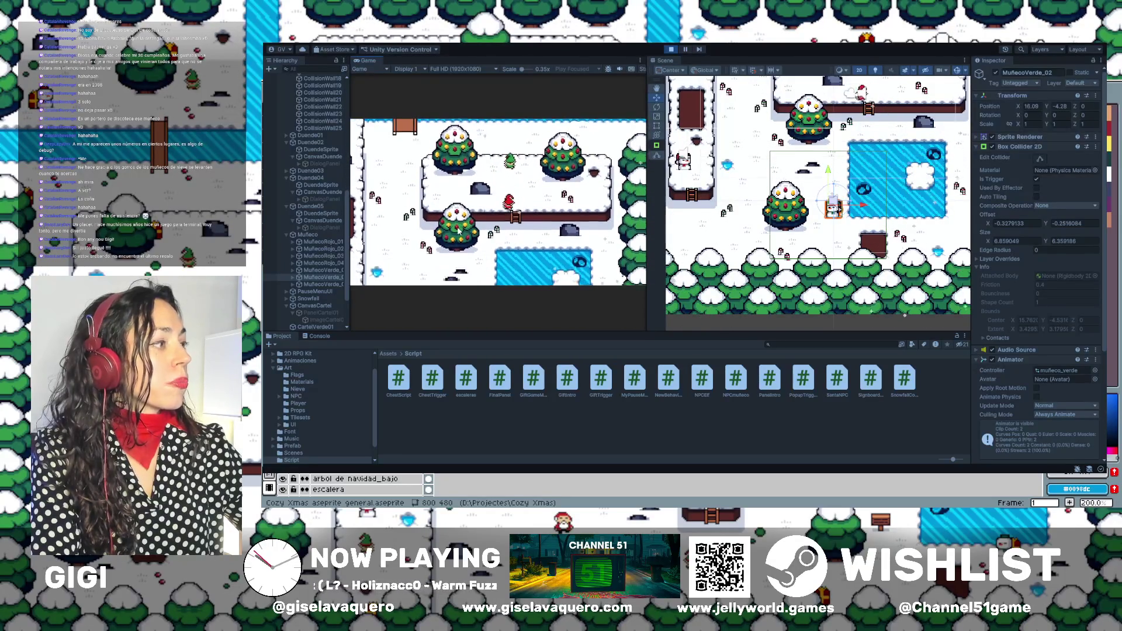
# Walk next to the elf to trigger its greeting, step away, and stop Play mode.
pyautogui.press('Up')
pyautogui.press('Right')
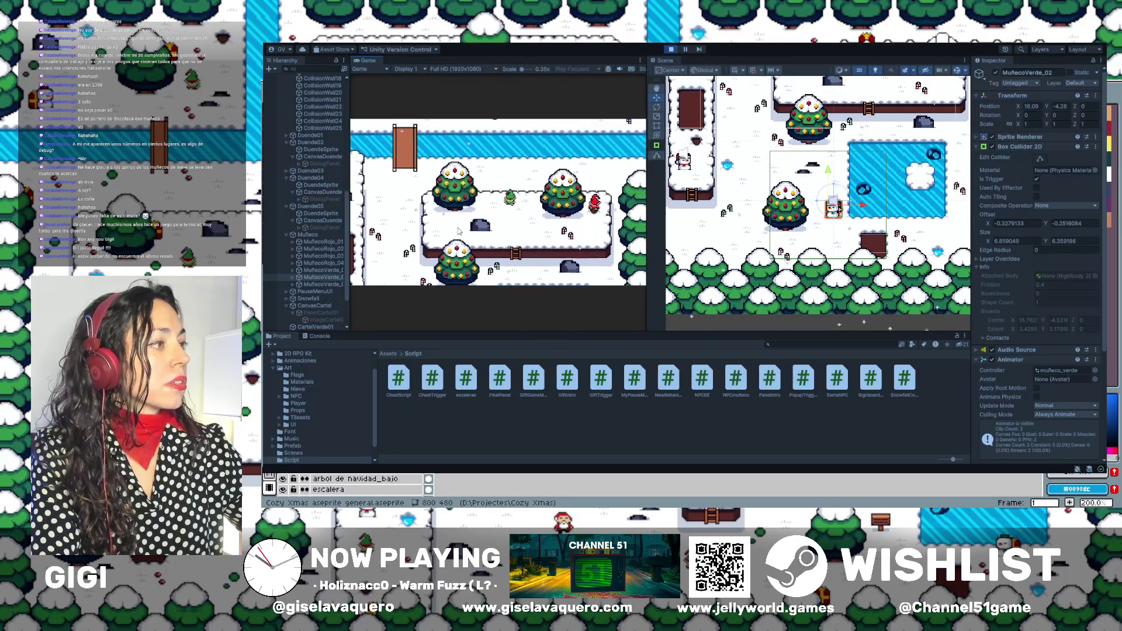
pyautogui.press('Left')
pyautogui.press('Up')
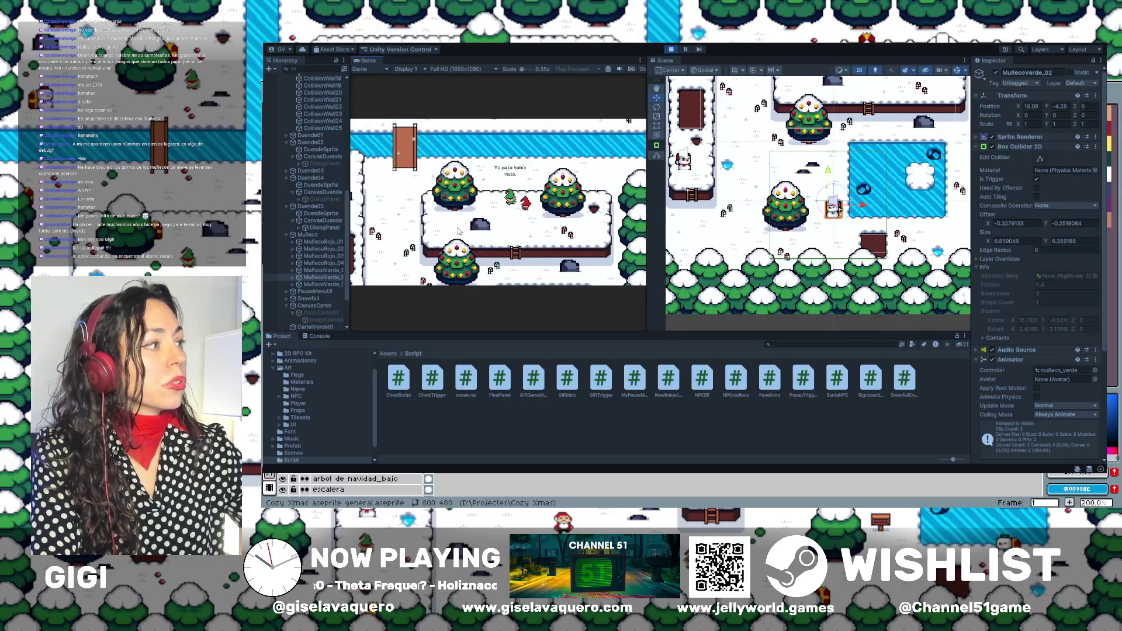
pyautogui.press('Down')
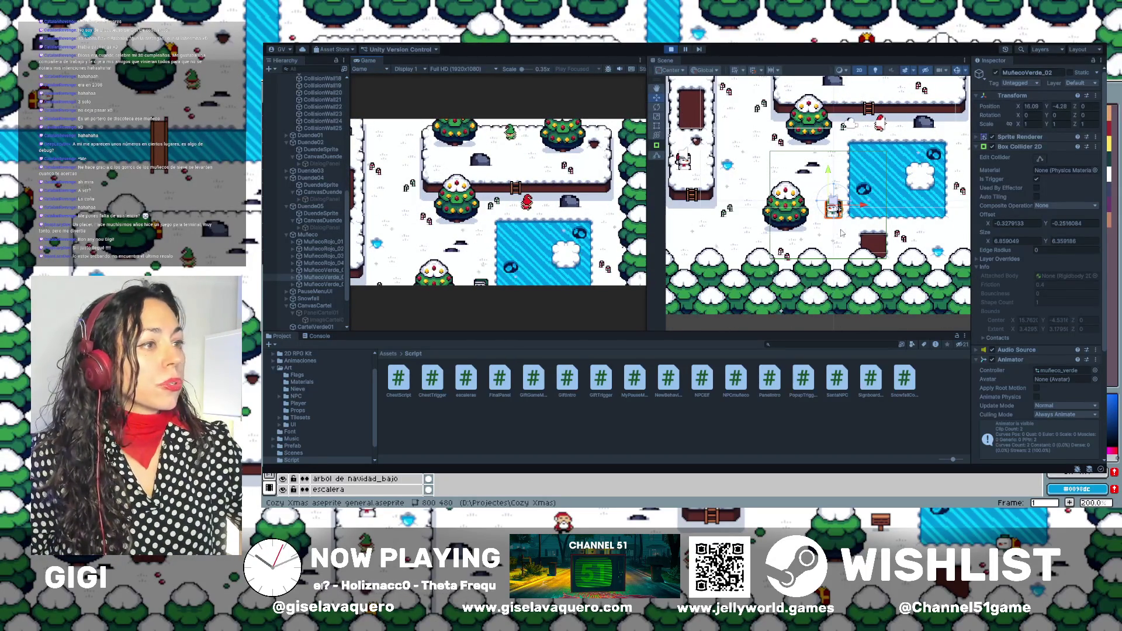
pyautogui.hotkey('ctrl', 'p')
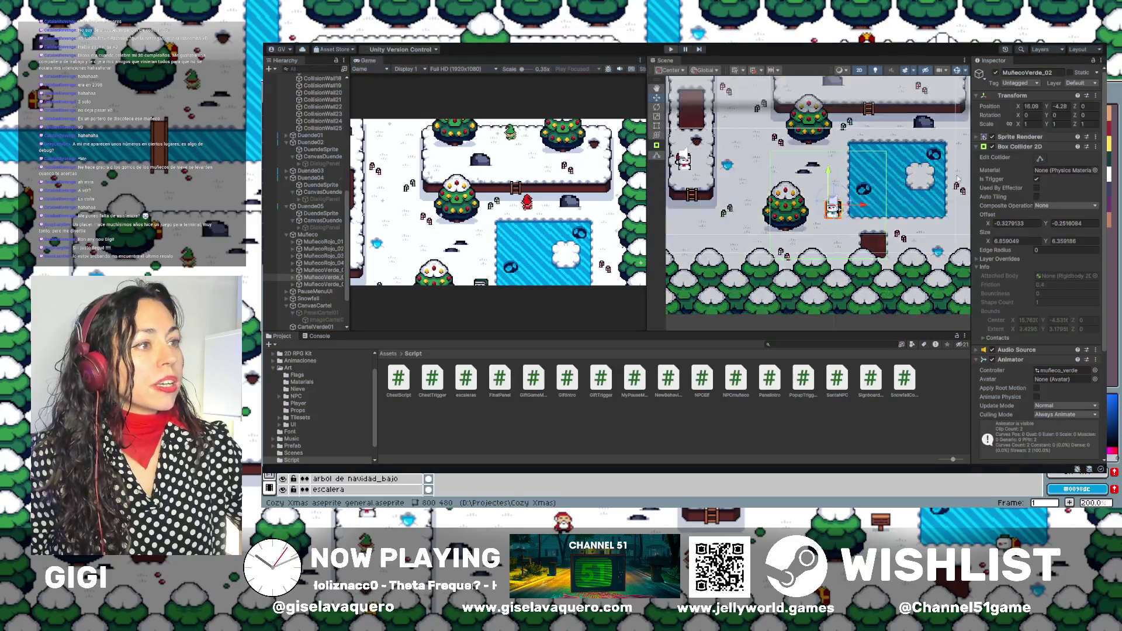
# Reshape the green snowman's box collider, pushing its left, top and bottom edges outward.
pyautogui.click(1040, 159)
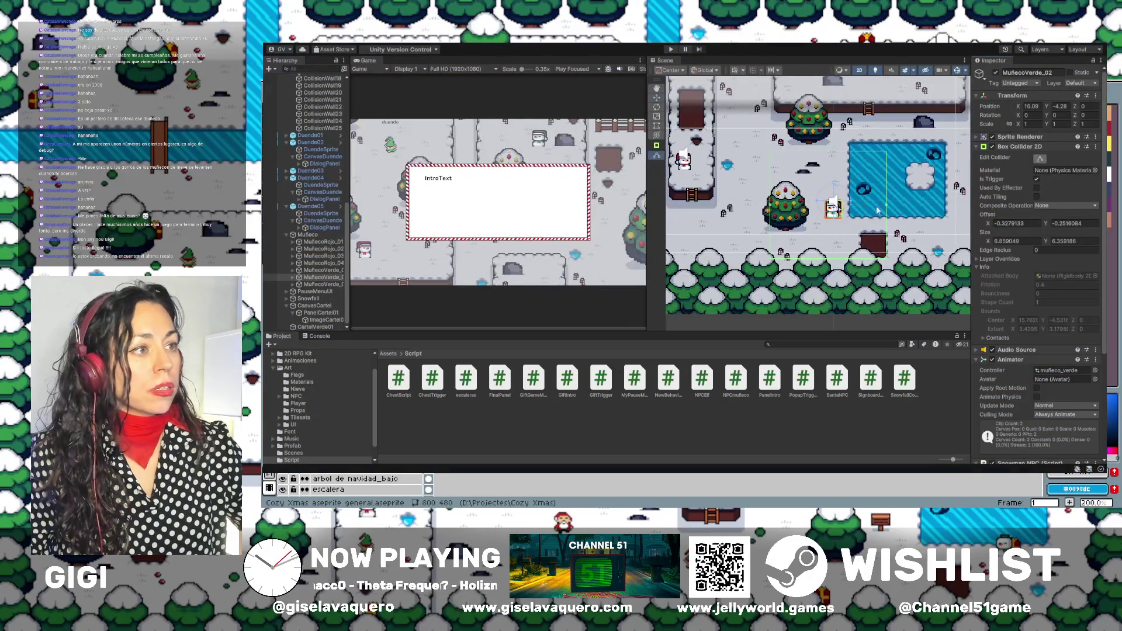
pyautogui.moveTo(770, 205); pyautogui.dragTo(773, 205)
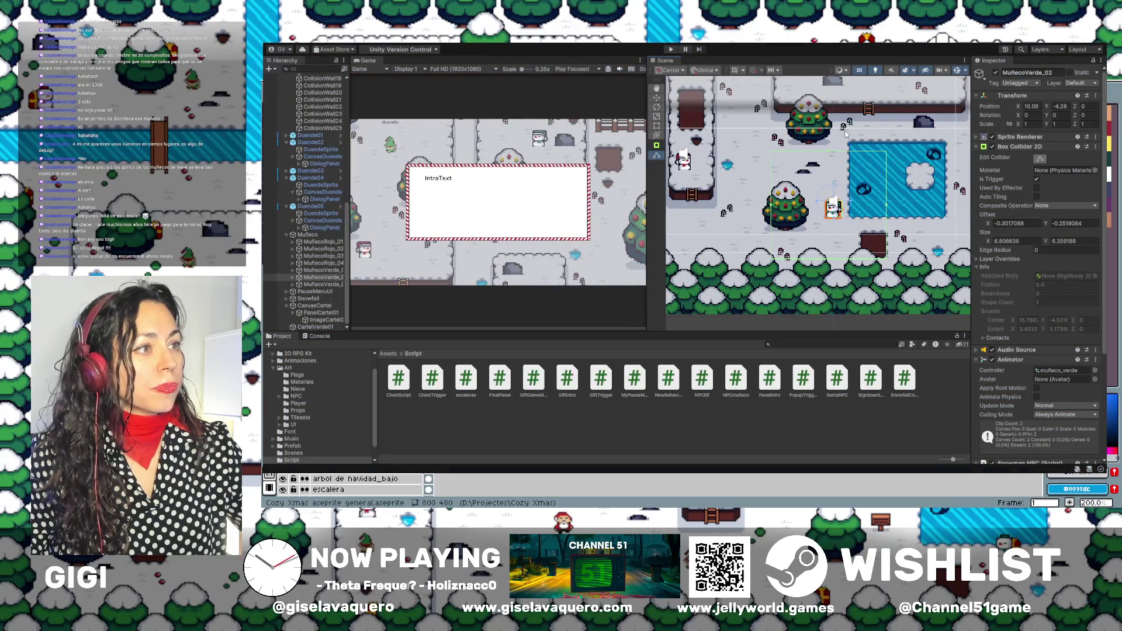
pyautogui.moveTo(833, 153); pyautogui.dragTo(834, 142)
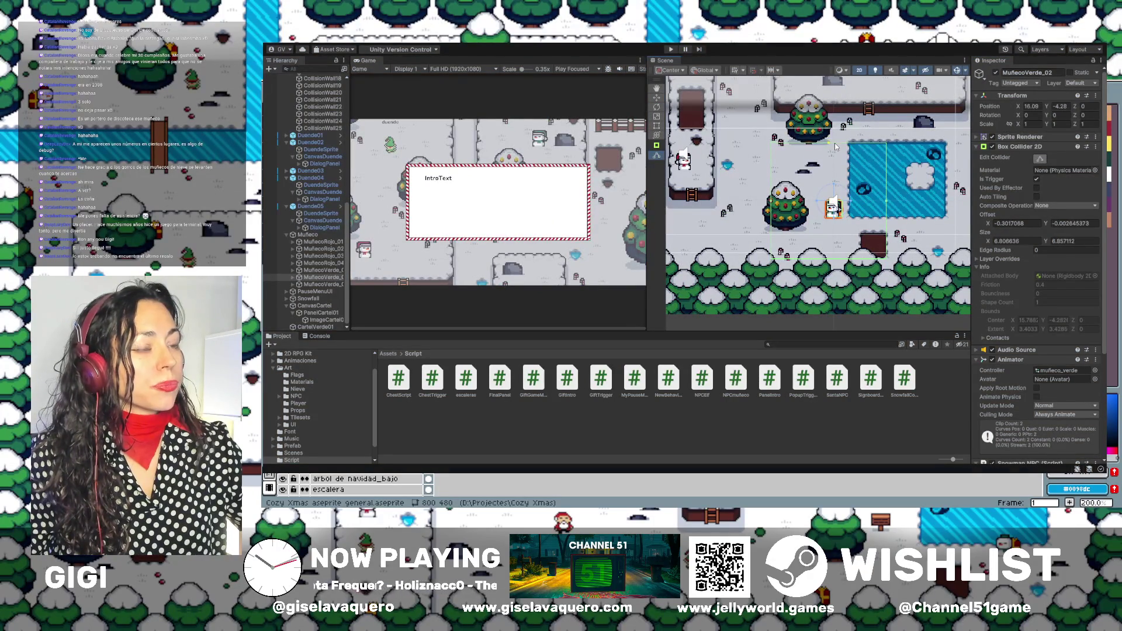
pyautogui.moveTo(829, 262); pyautogui.dragTo(827, 275)
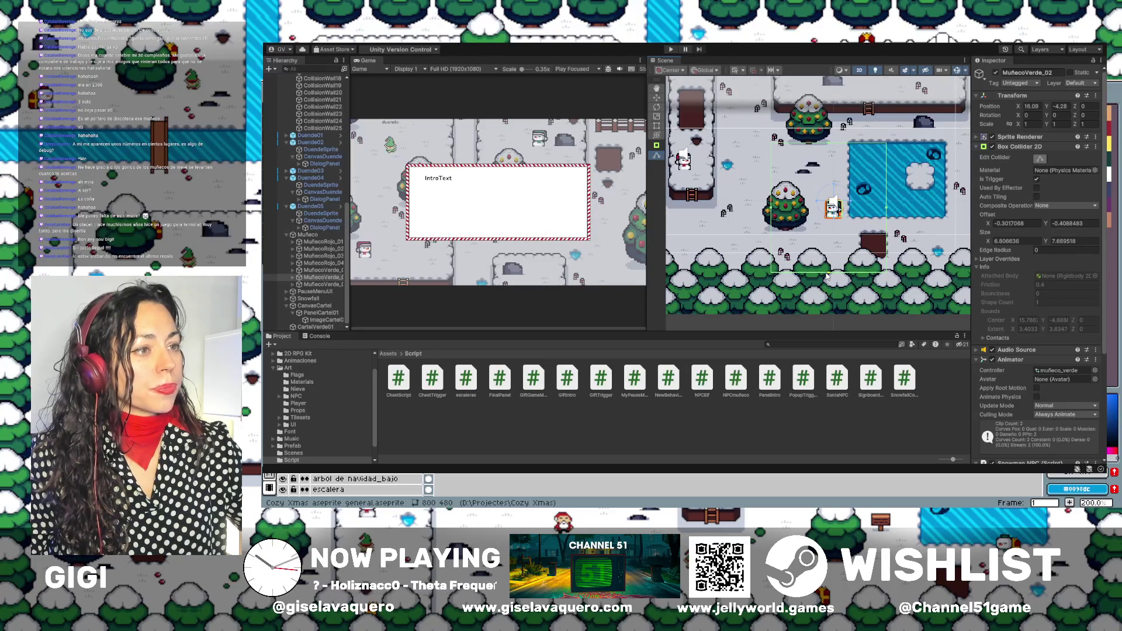
# Reselect MuñecoVerde_02 and pull its collider's right edge in and top up to 4.657 × 7.774.
pyautogui.click(886, 217)
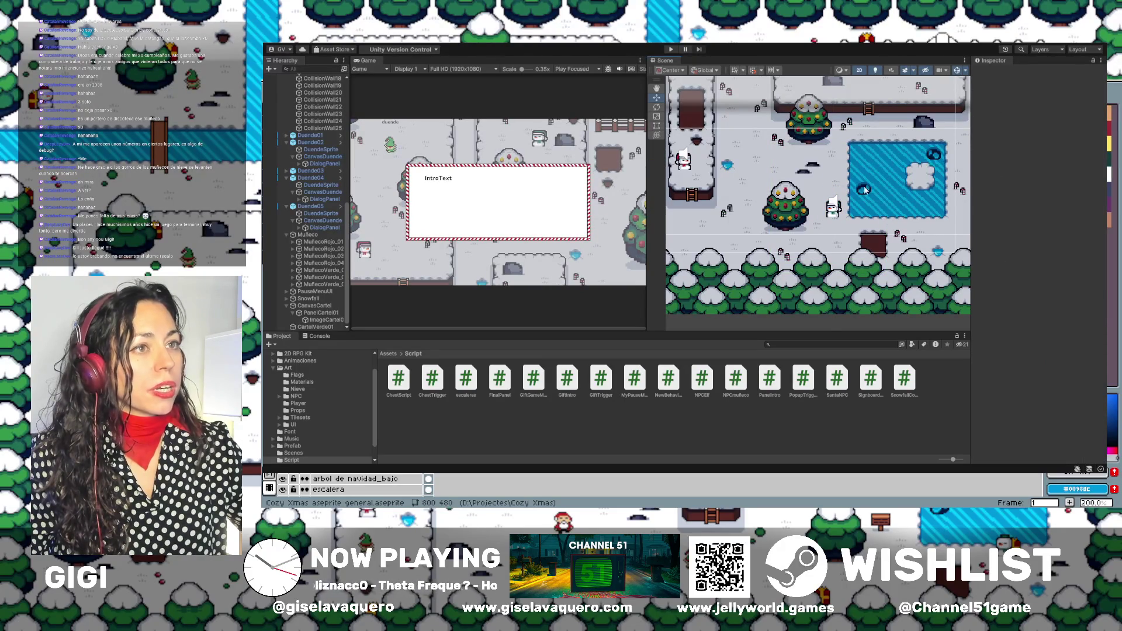
pyautogui.click(834, 211)
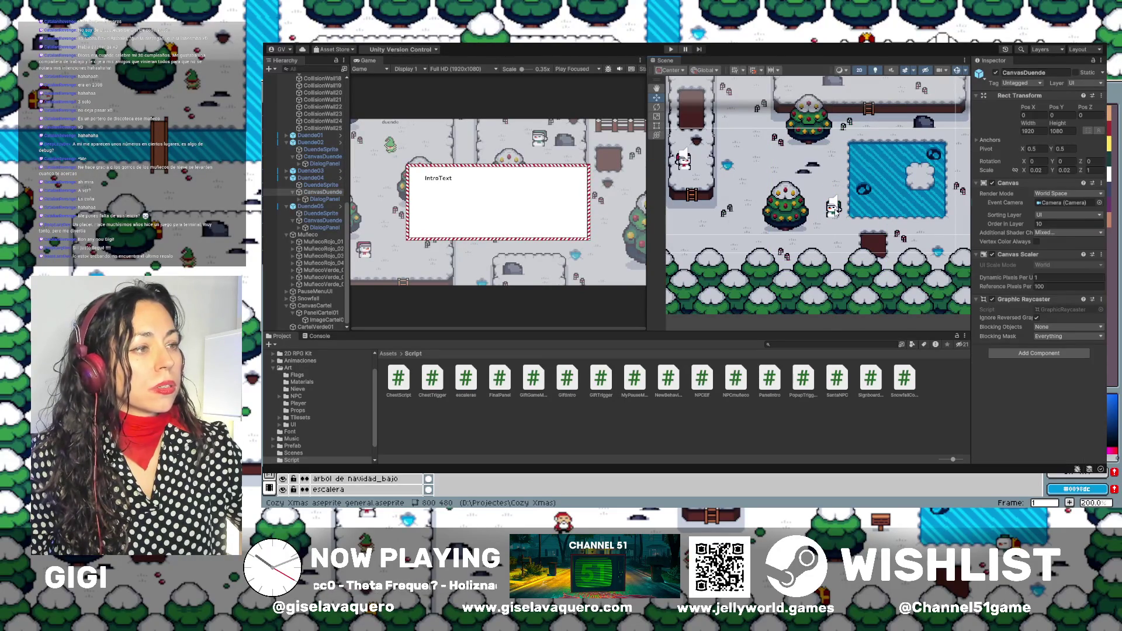
pyautogui.click(835, 211)
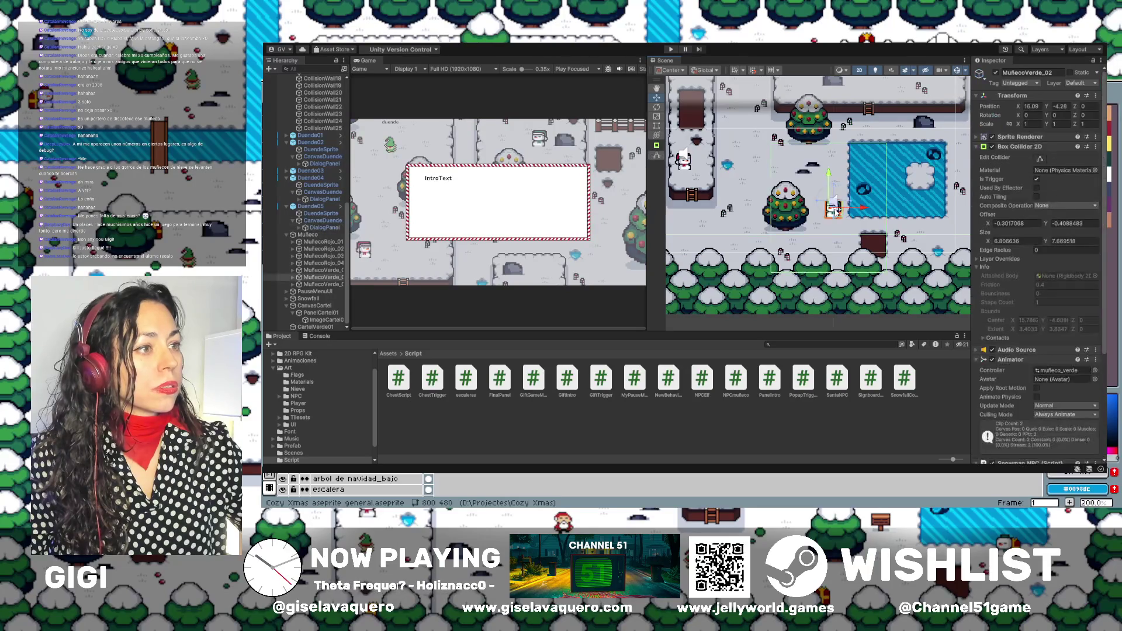
pyautogui.click(1039, 158)
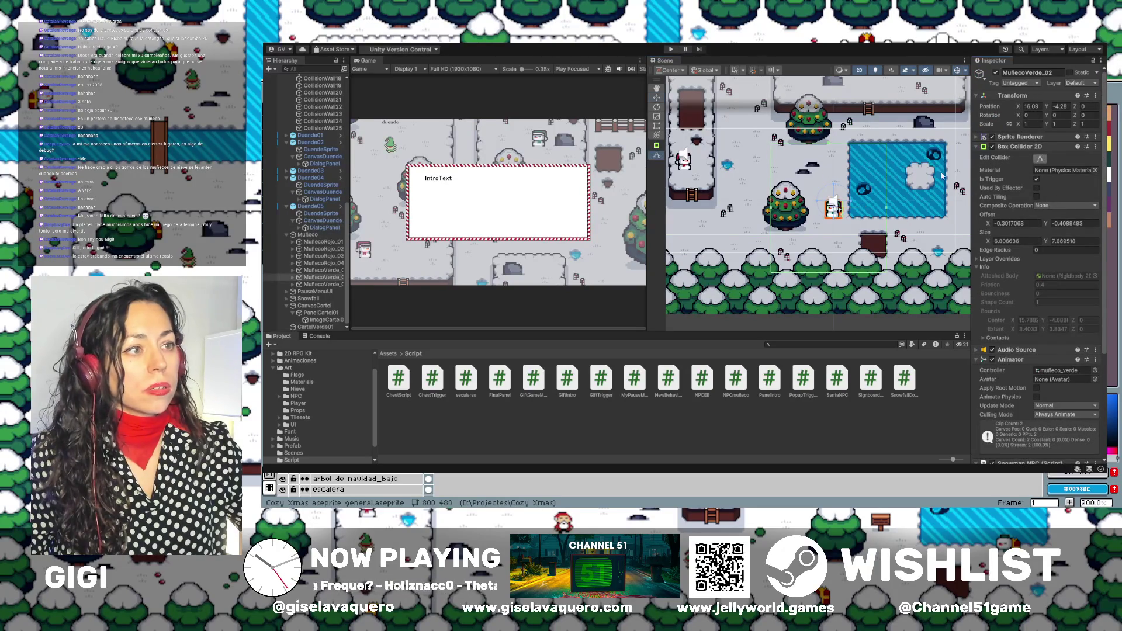
pyautogui.moveTo(888, 213); pyautogui.dragTo(851, 211)
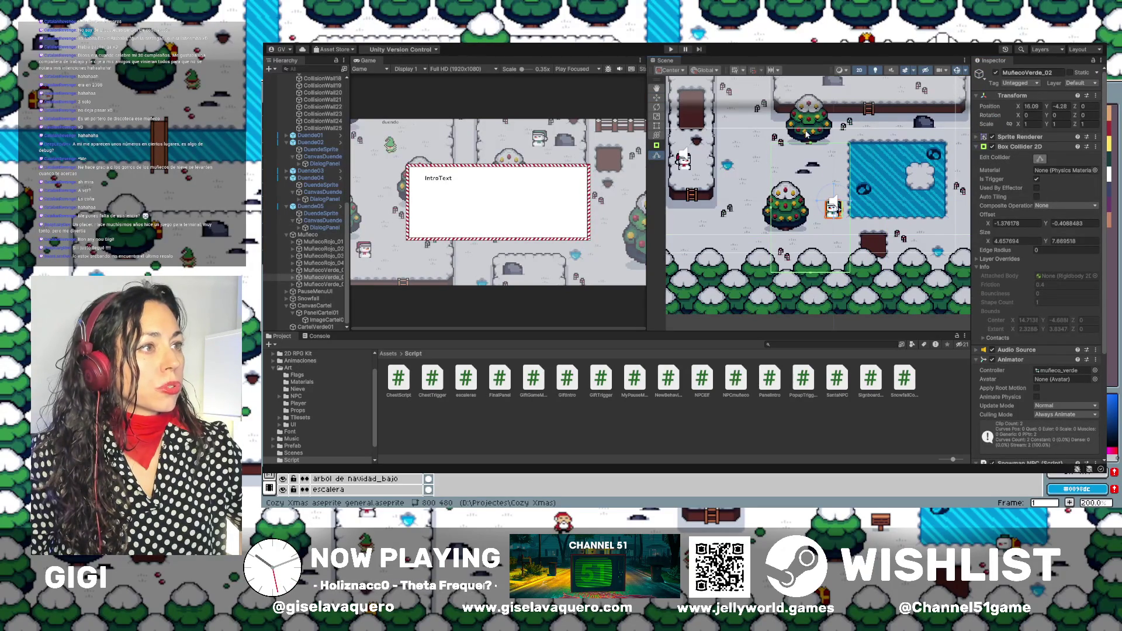
pyautogui.moveTo(811, 146)
pyautogui.mouseDown()
pyautogui.moveTo(810, 120)
pyautogui.moveTo(812, 143)
pyautogui.mouseUp()
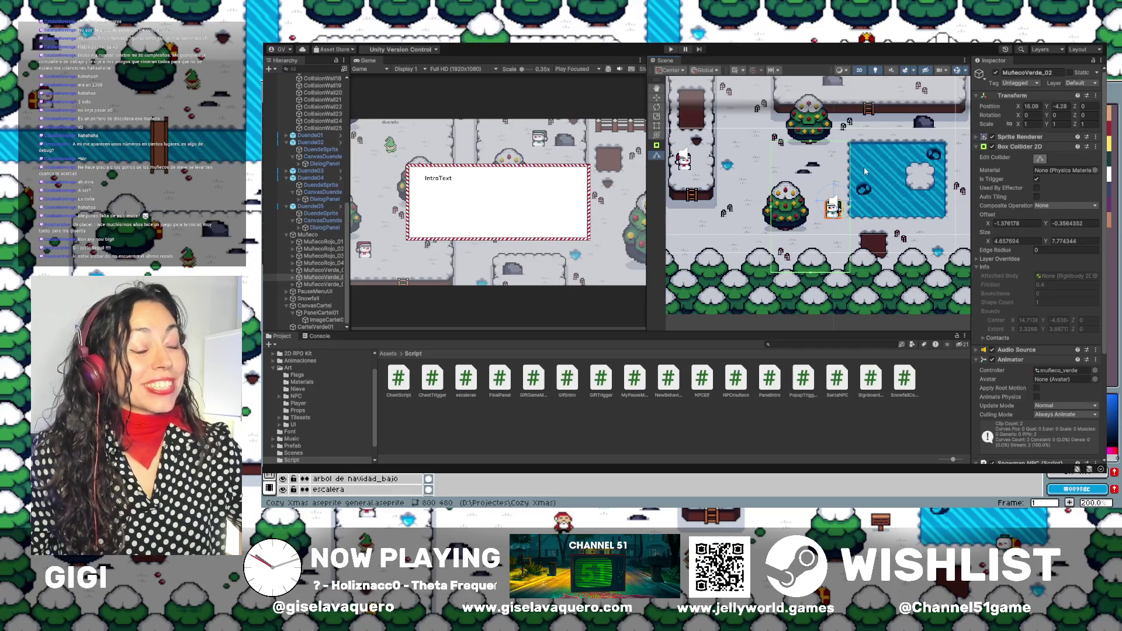
# Select the elf Duende04, then the PauseMenuUI canvas in the Hierarchy.
pyautogui.scroll(-3, 914, 163)
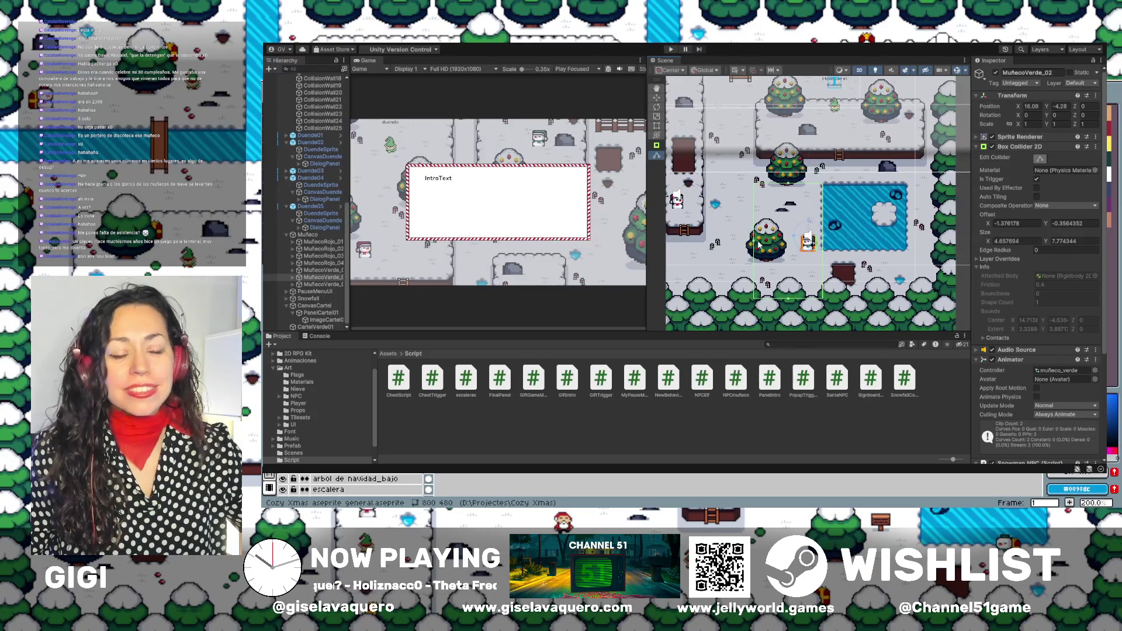
pyautogui.click(734, 212)
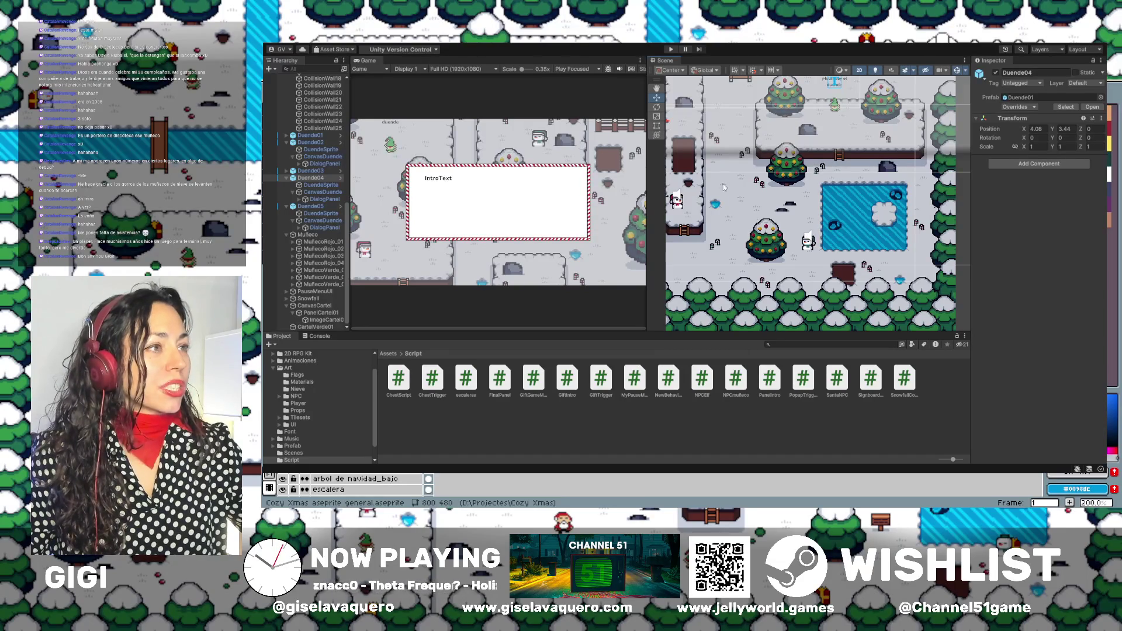
pyautogui.scroll(2, 842, 232)
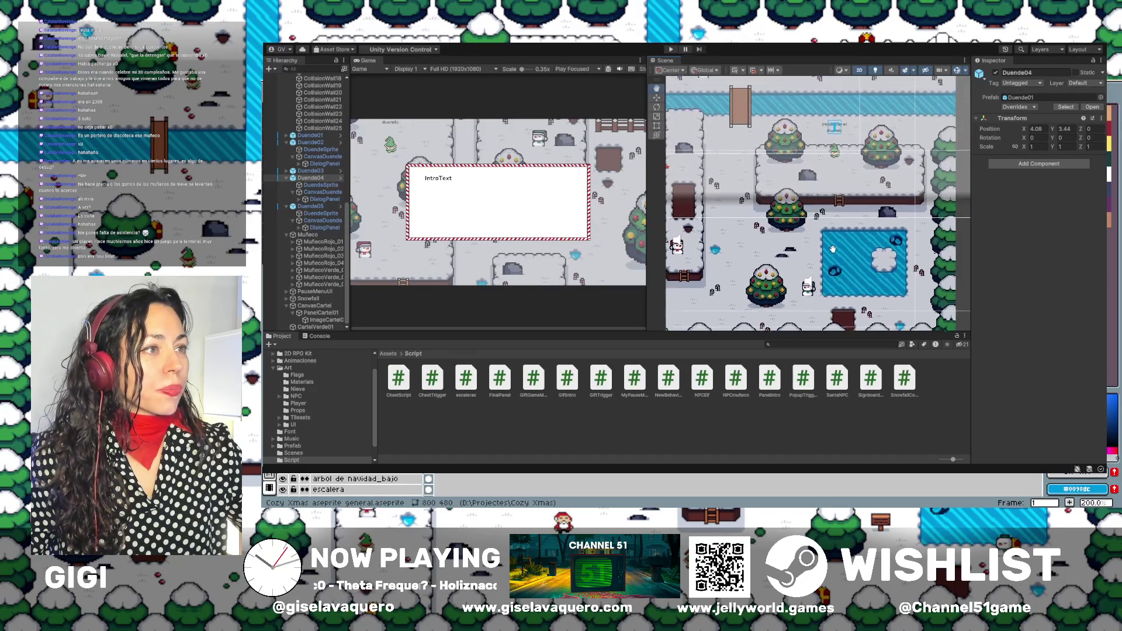
pyautogui.click(815, 202)
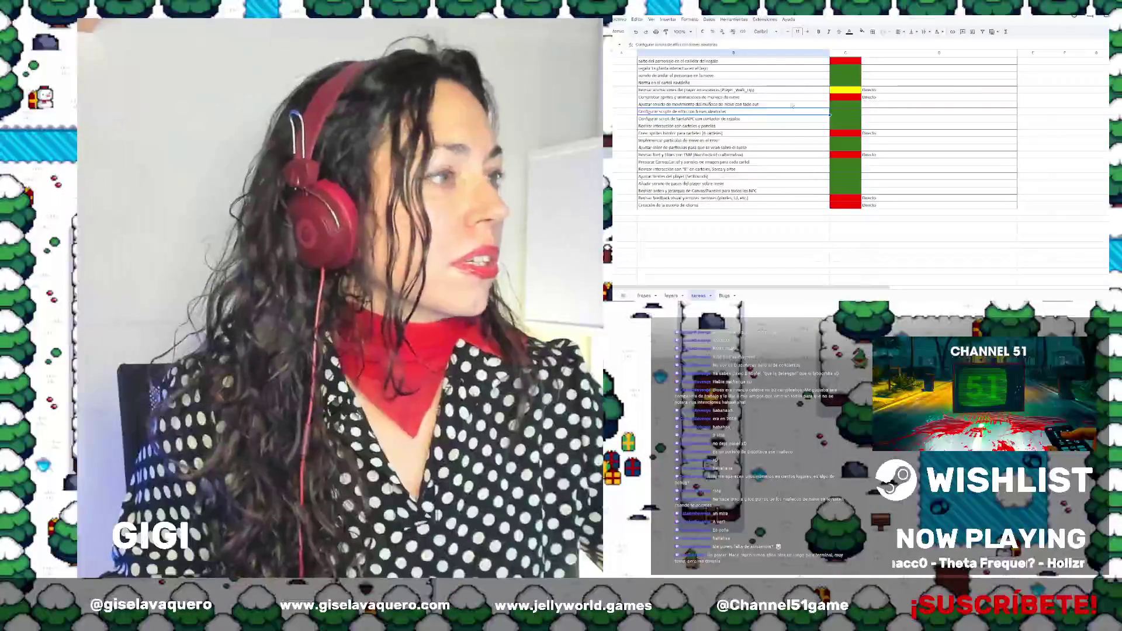
# Mark the player stair-animation task done by entering 'ok' in its status cell.
pyautogui.click(682, 91)
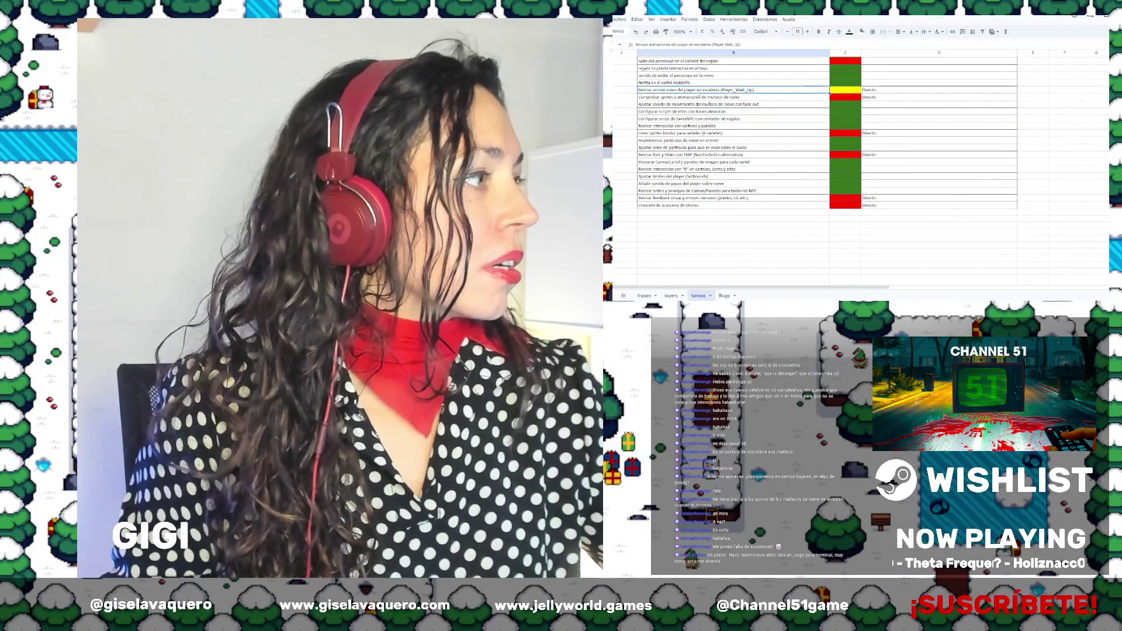
pyautogui.click(841, 91)
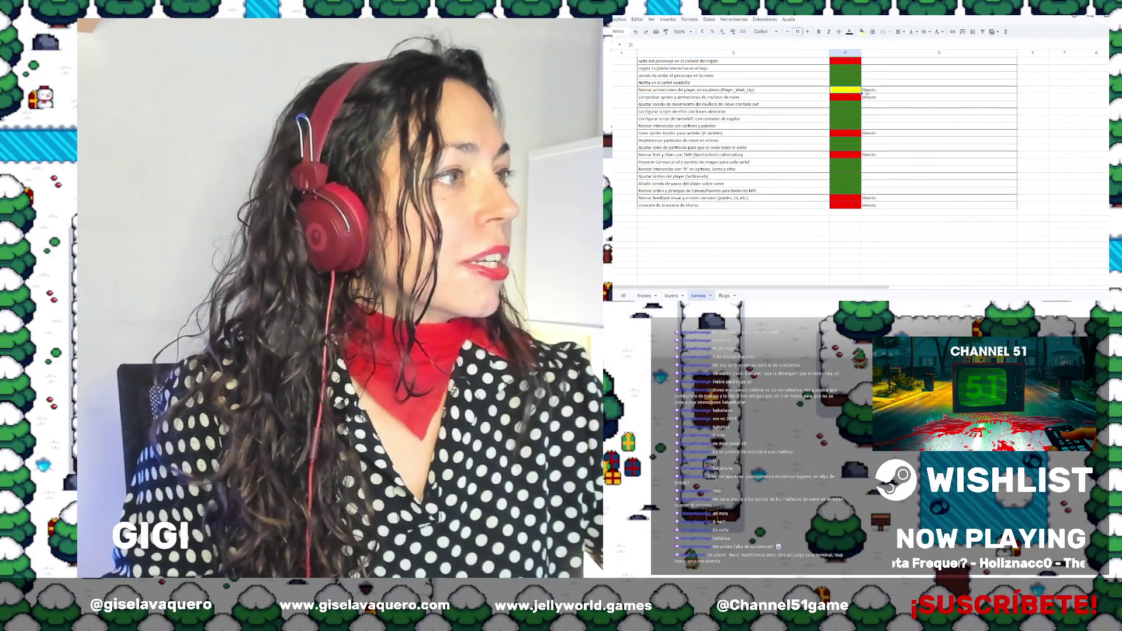
pyautogui.write('ok')
pyautogui.press('Return')
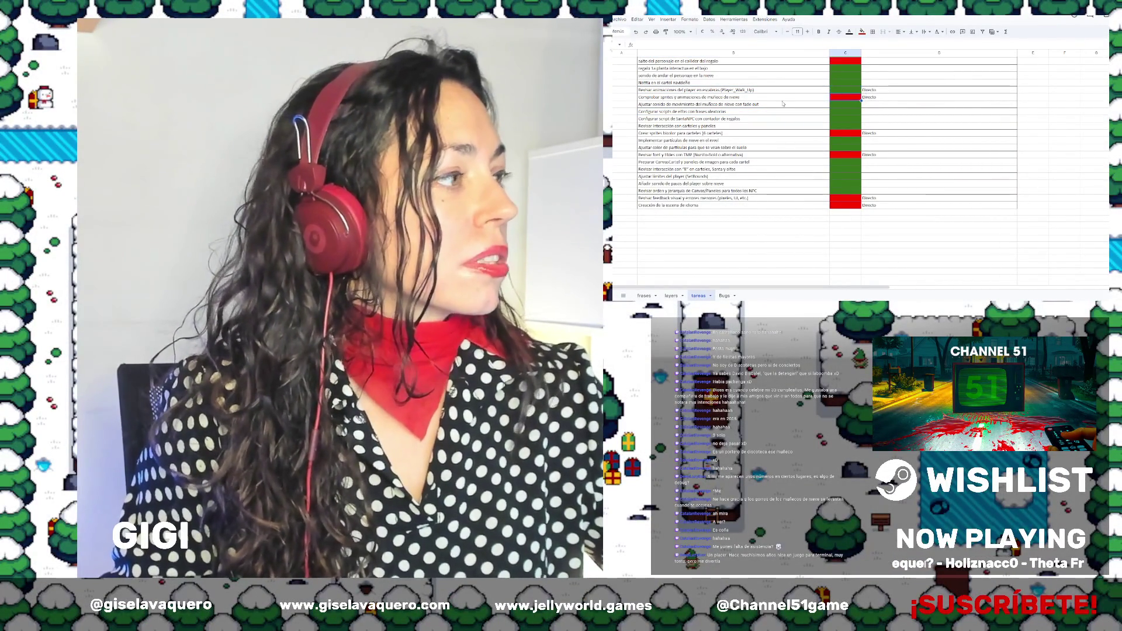
# Fill the snowman sprites task's status cell yellow.
pyautogui.click(672, 98)
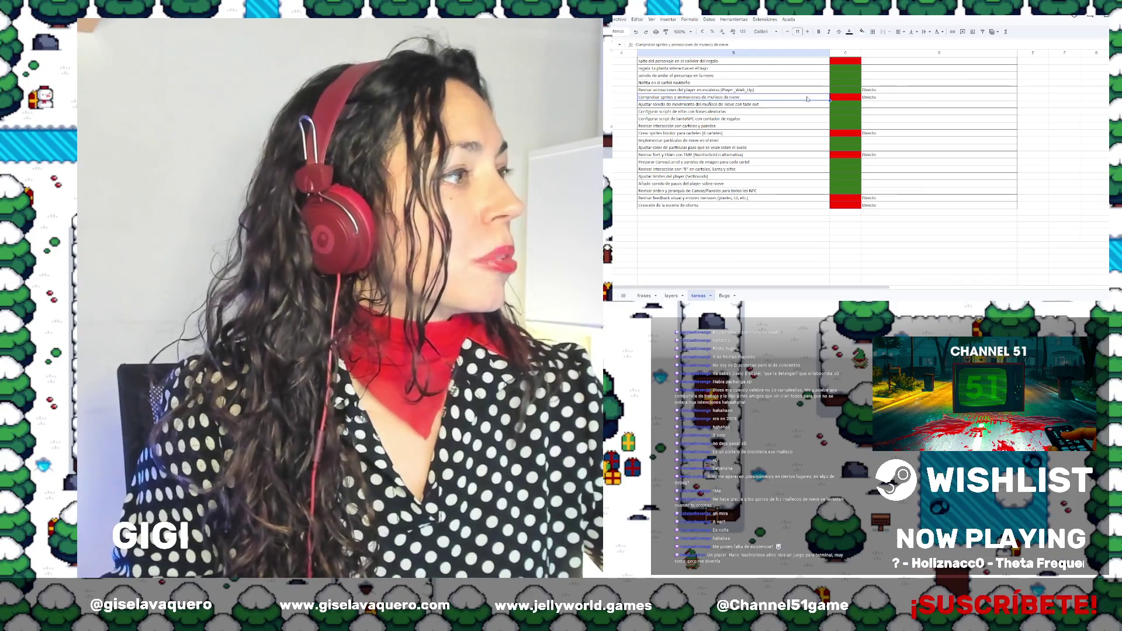
pyautogui.click(845, 98)
pyautogui.click(862, 32)
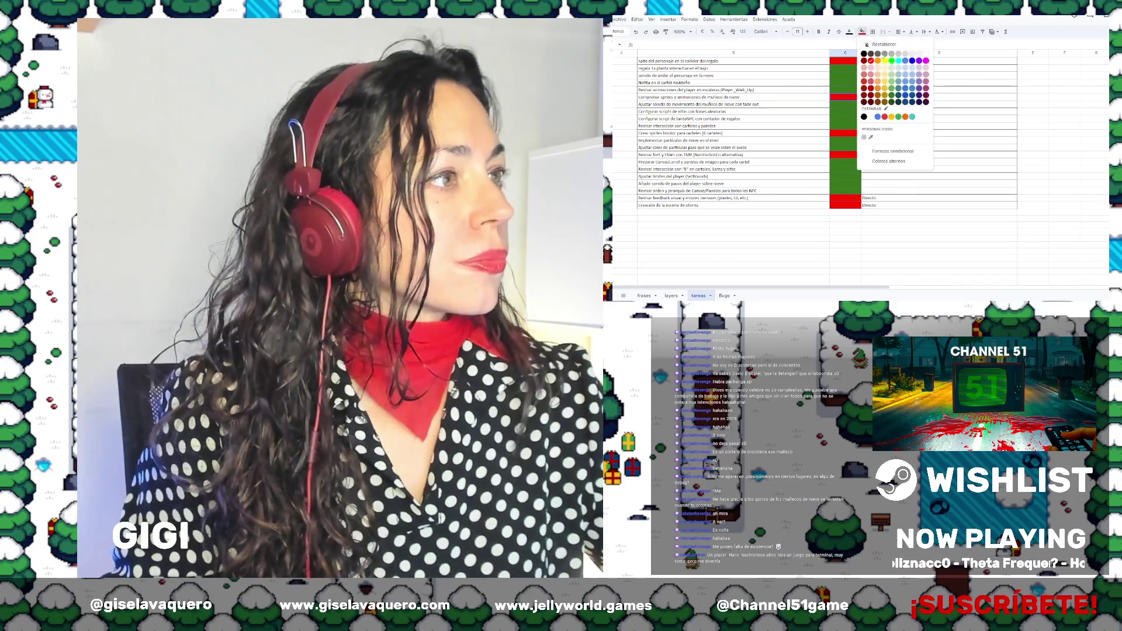
pyautogui.click(884, 61)
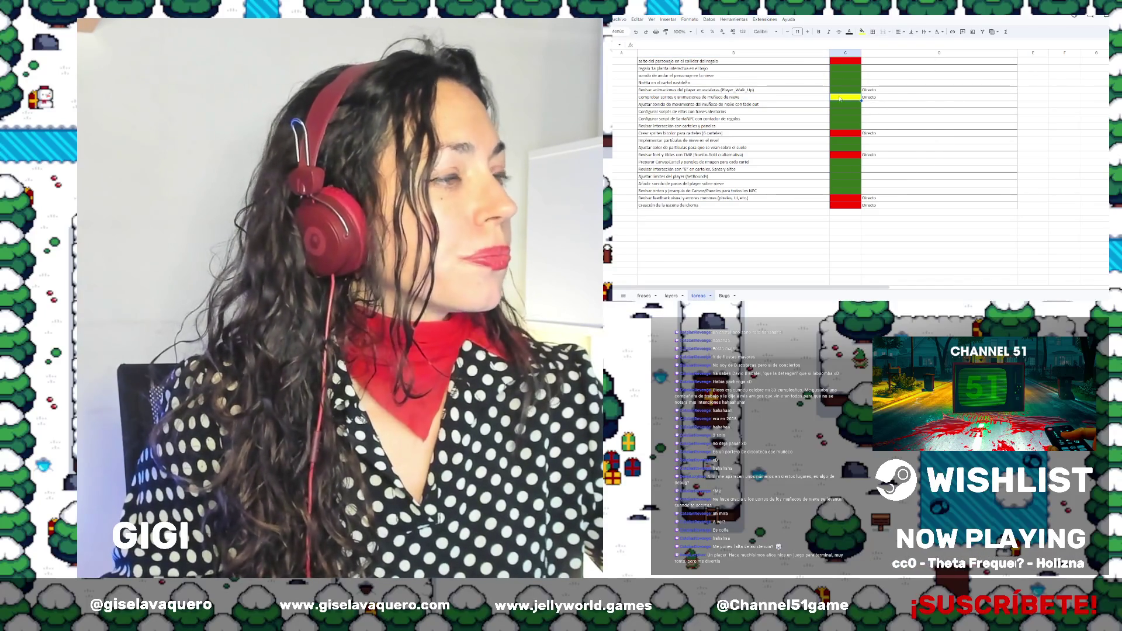
# Clear the stair task's Directo note and move up to the gift collider jump task row.
pyautogui.click(898, 91)
pyautogui.press('Delete')
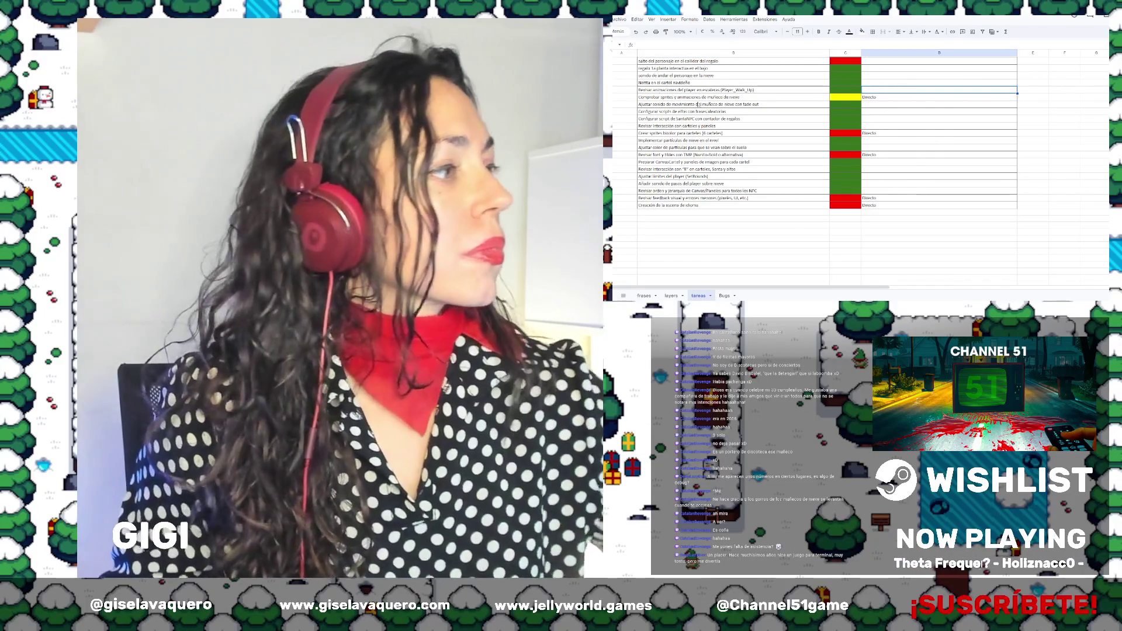
pyautogui.scroll(2, 709, 106)
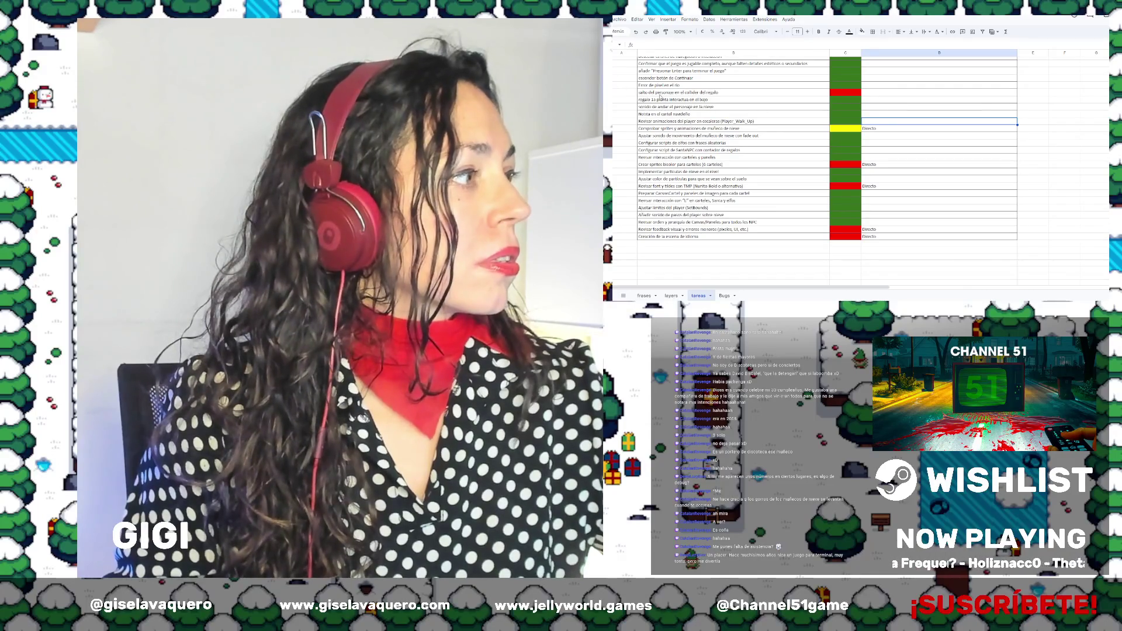
pyautogui.click(724, 93)
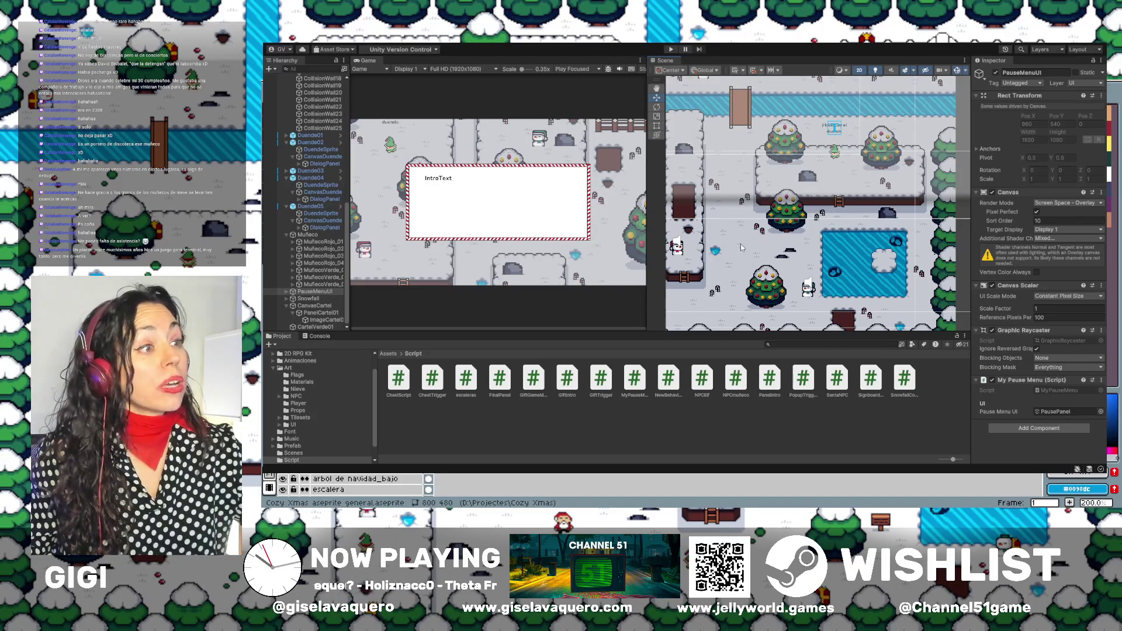
# Run the game with Ctrl+P, close the intro message, and walk the player up, right and left.
pyautogui.hotkey('ctrl', 'p')
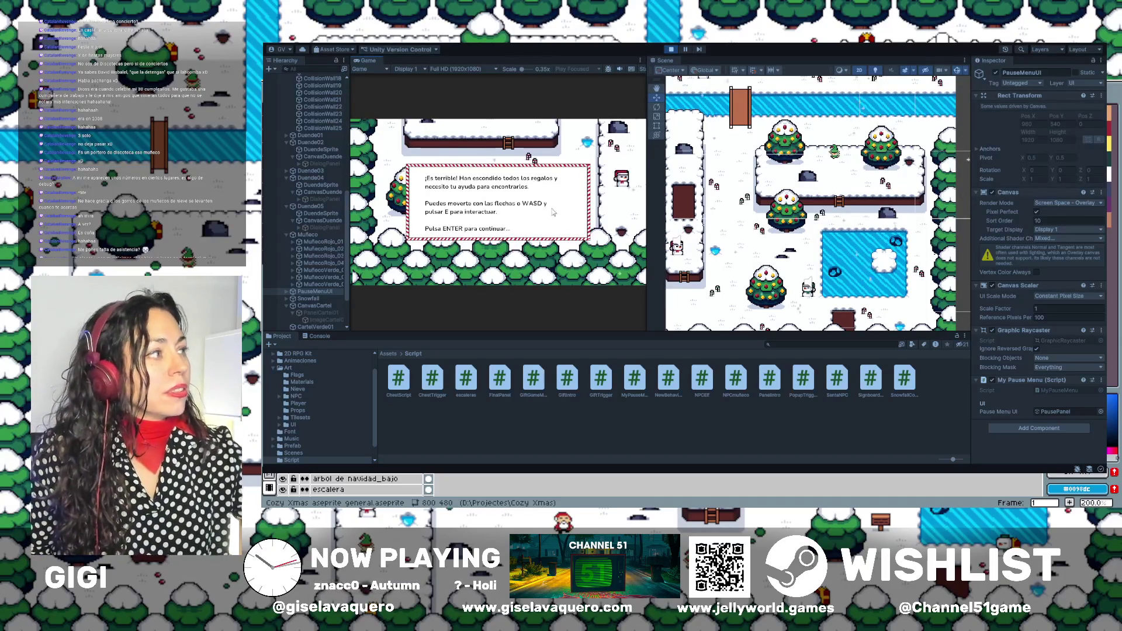
pyautogui.press('Return')
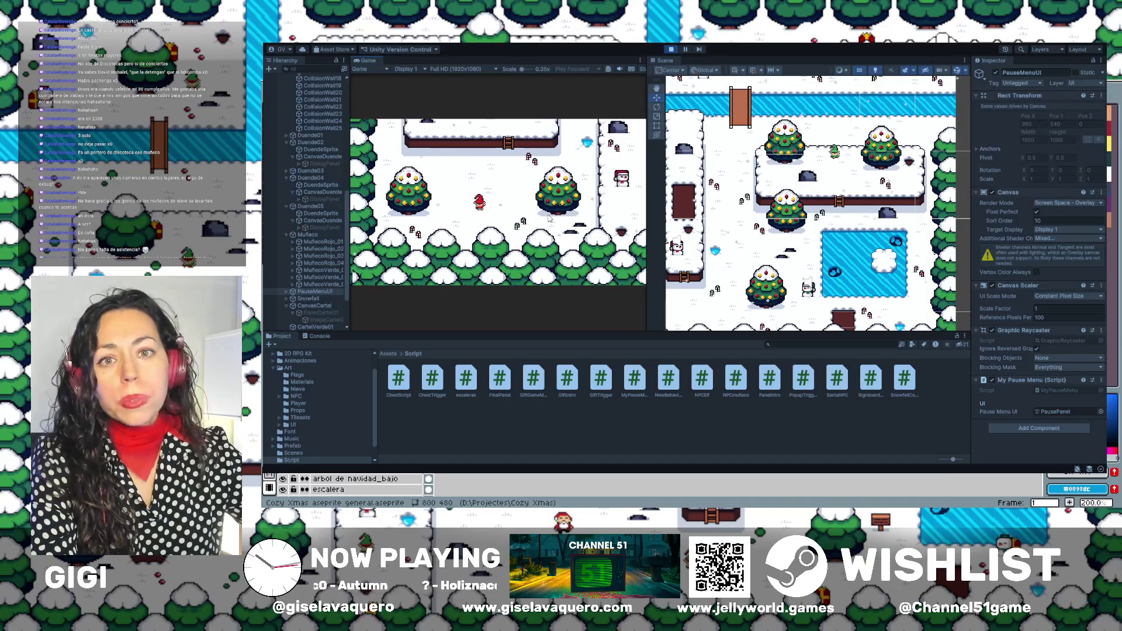
pyautogui.press('Up')
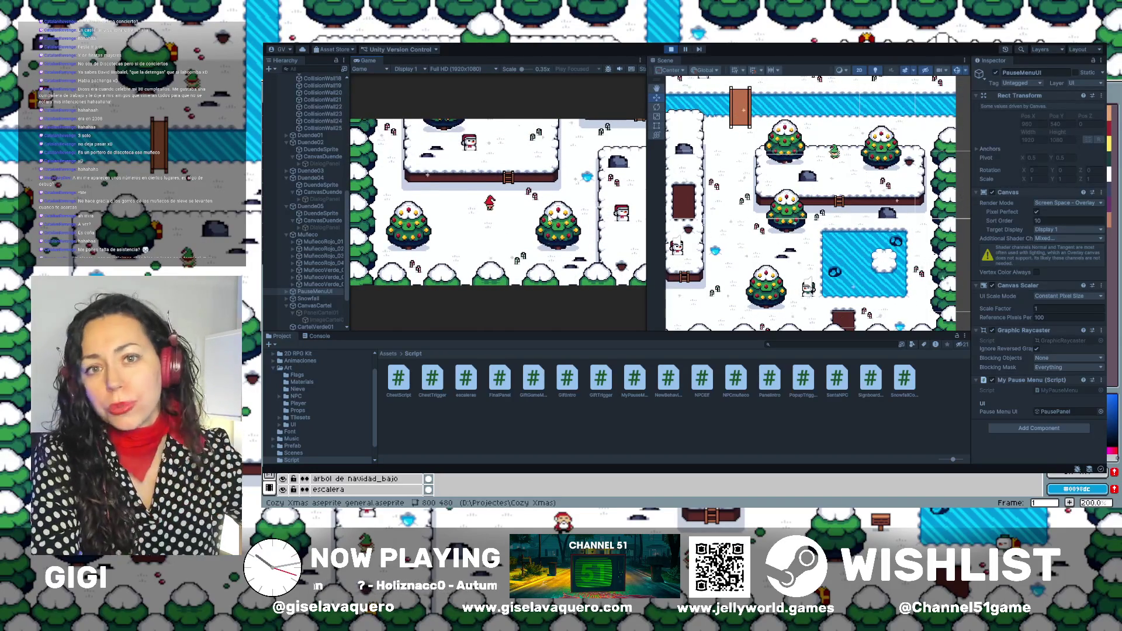
pyautogui.press('Up')
pyautogui.press('Right')
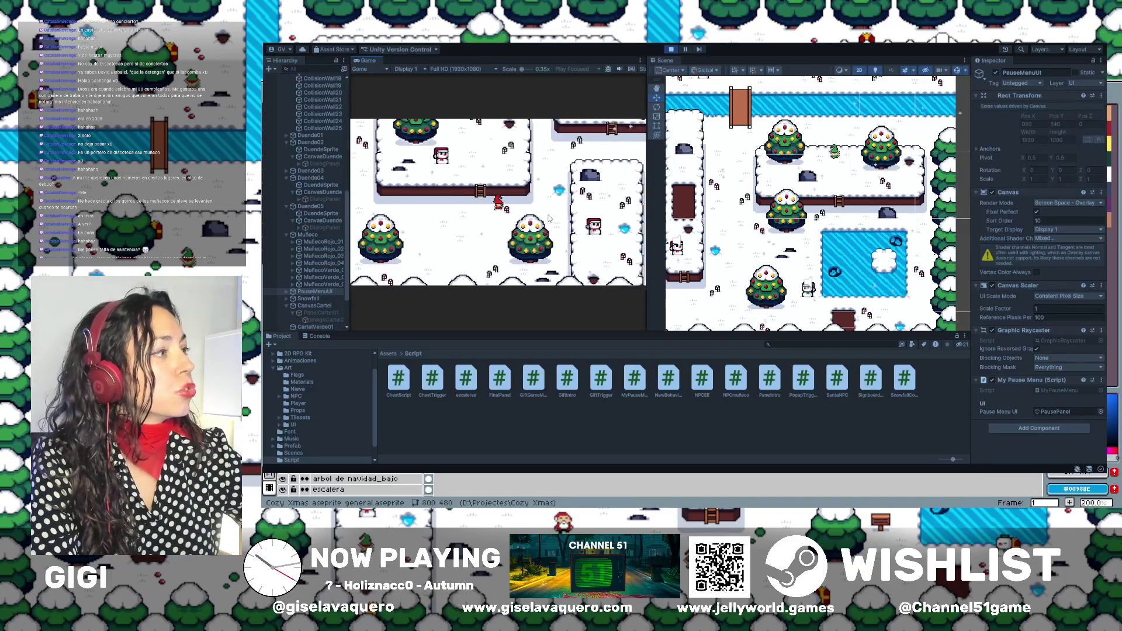
pyautogui.press('Up')
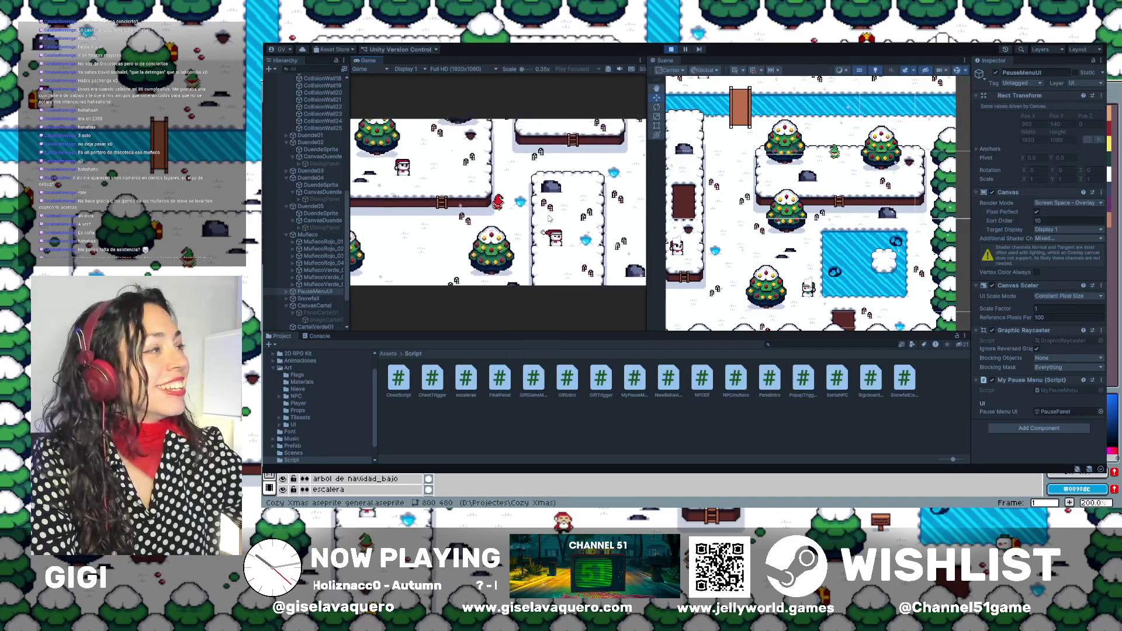
pyautogui.press('Up')
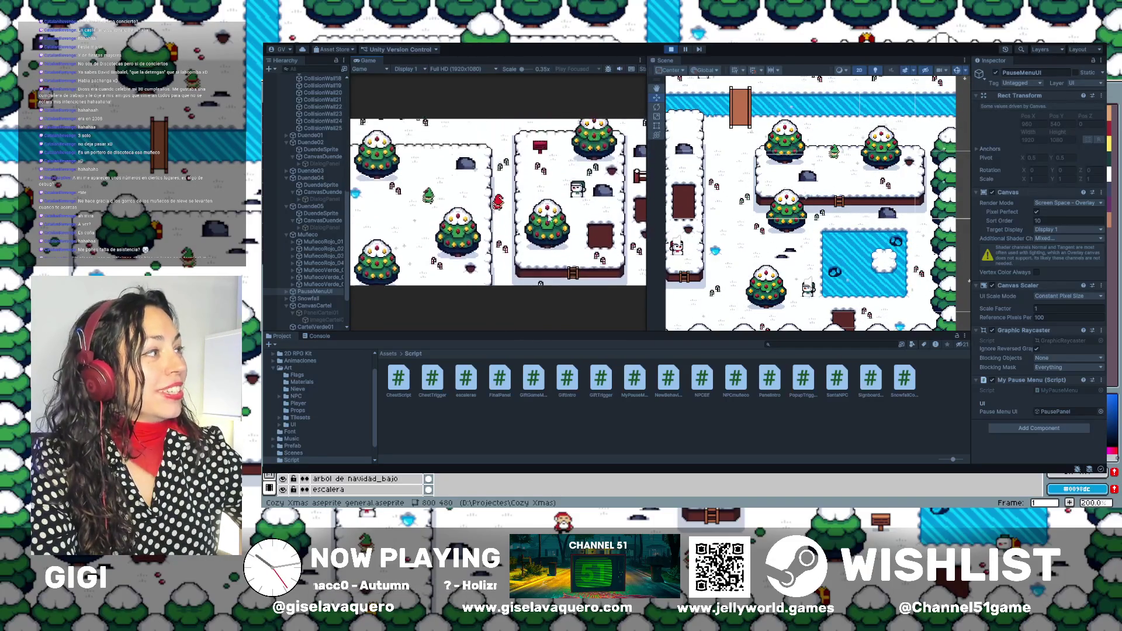
pyautogui.press('Left')
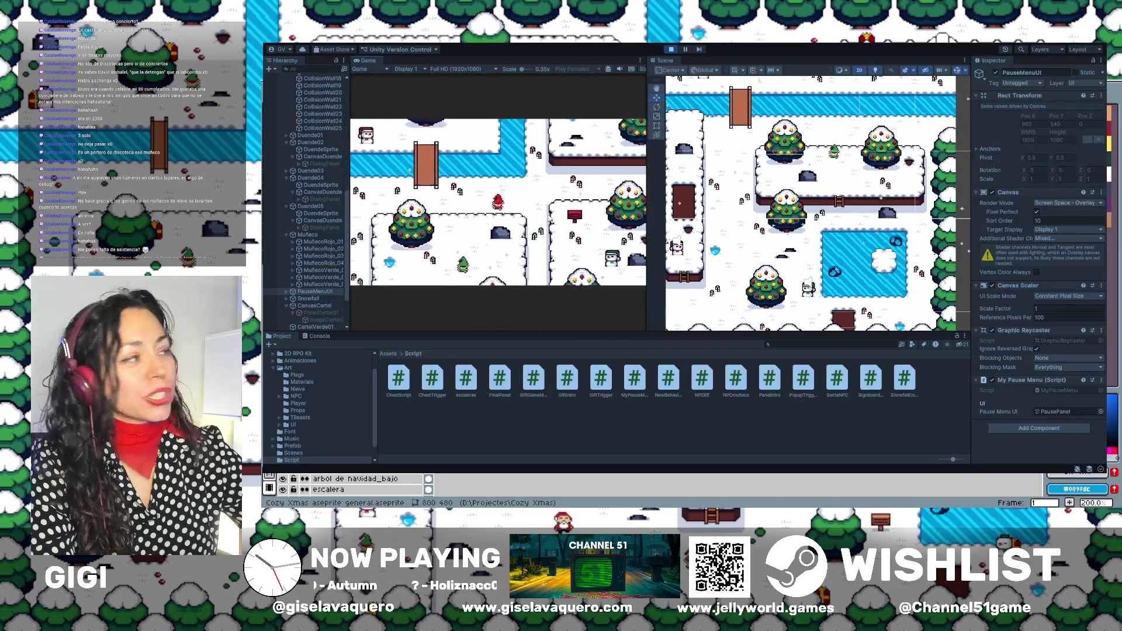
pyautogui.press('Up')
pyautogui.press('Right')
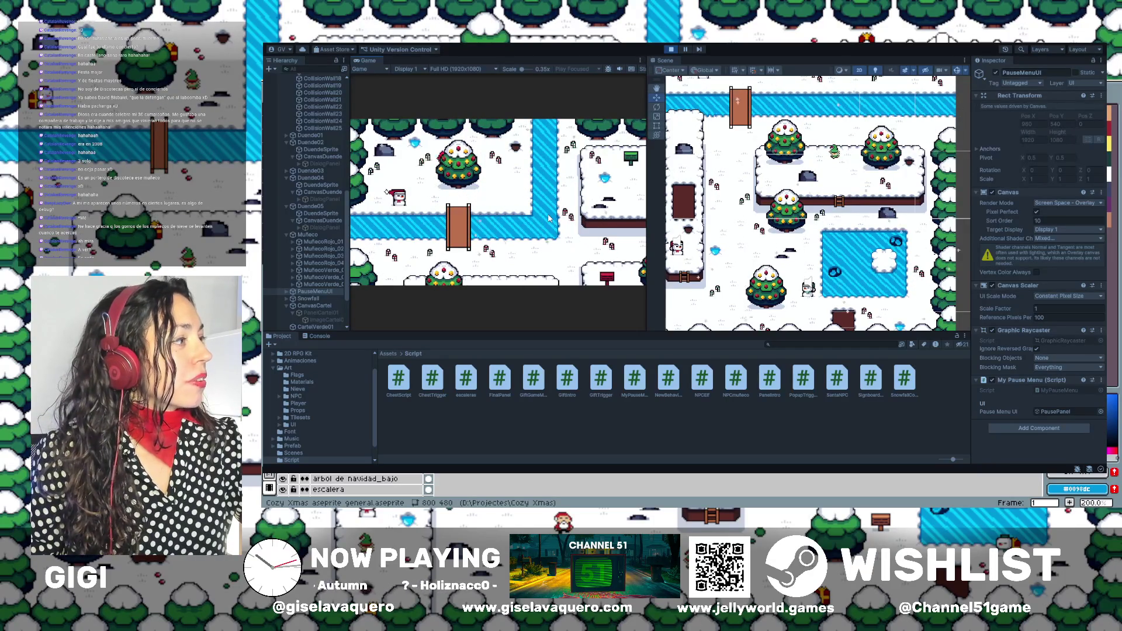
# Walk the player around the water's edge and up beside the wooden bridge over the stream.
pyautogui.press('Right')
pyautogui.press('Down')
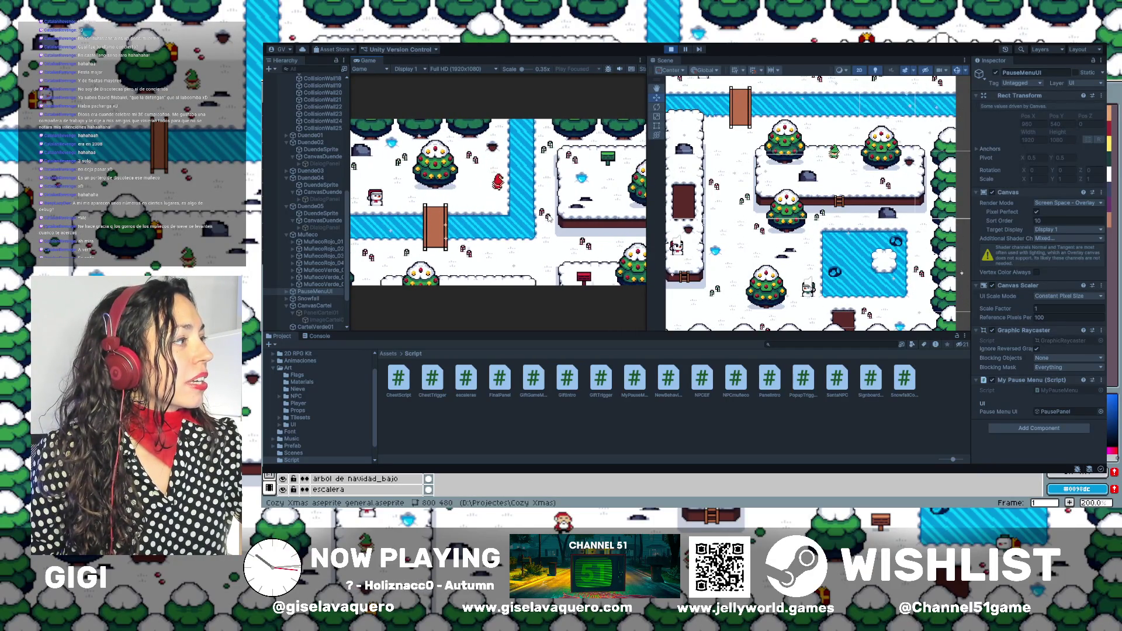
pyautogui.press('Up')
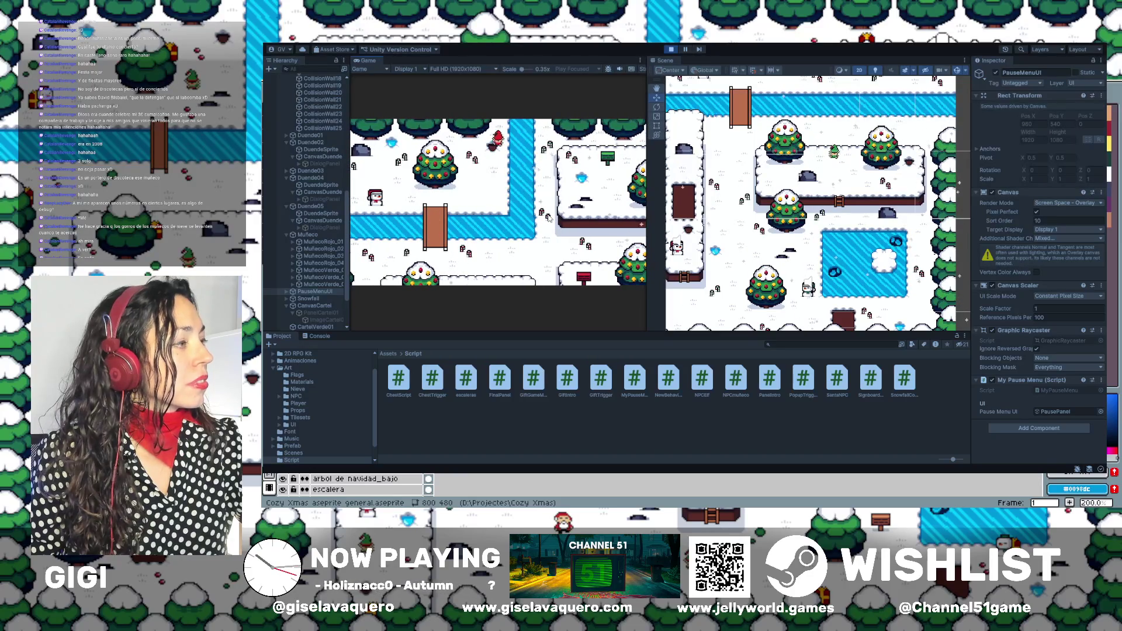
pyautogui.press('Down')
pyautogui.press('Up')
pyautogui.press('Left')
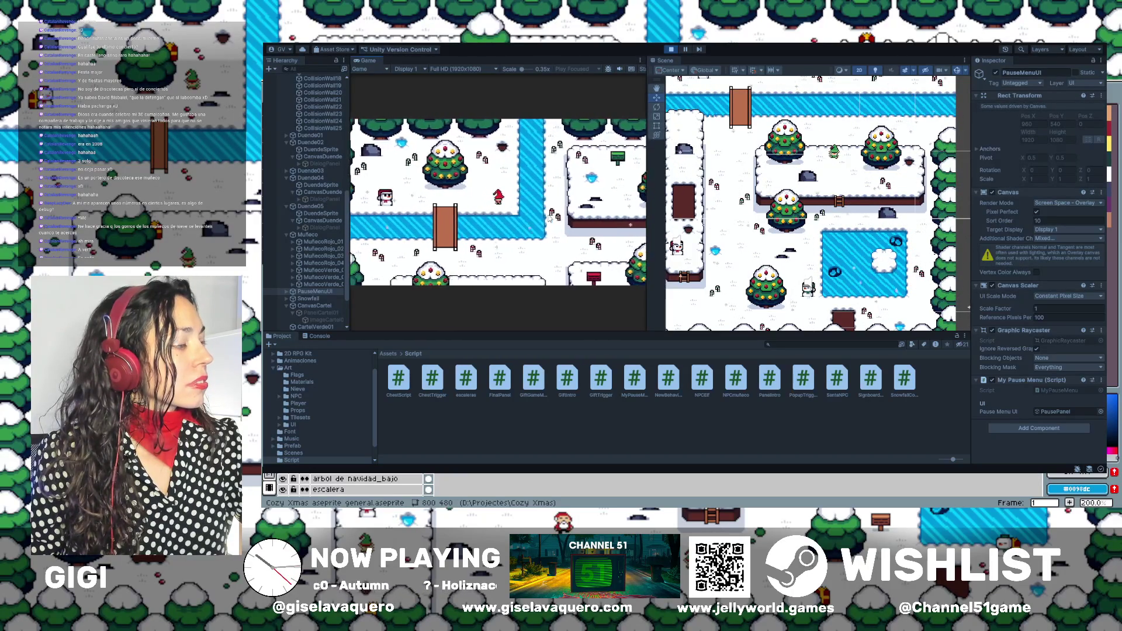
pyautogui.press('Right')
pyautogui.press('Down')
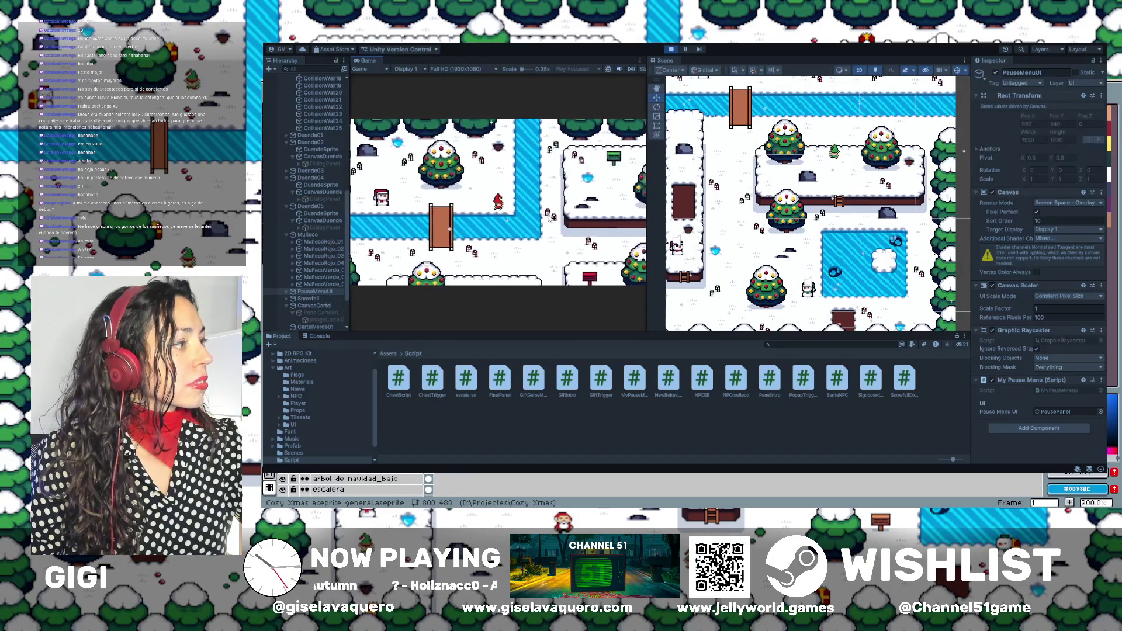
pyautogui.press('Right')
pyautogui.press('Up')
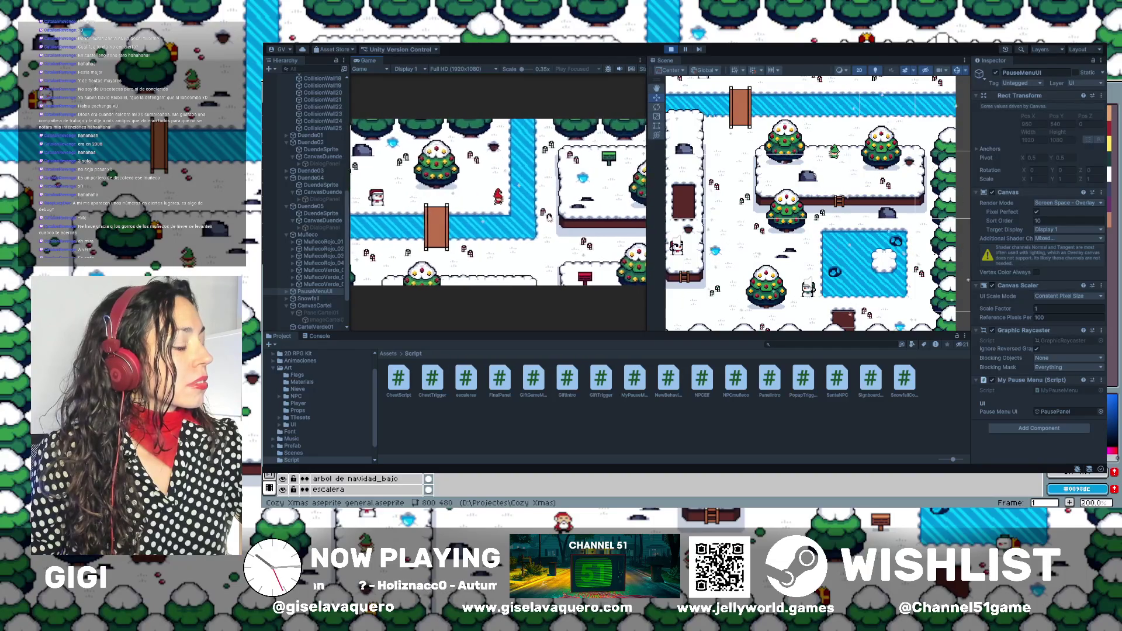
pyautogui.press('Left')
pyautogui.press('Up')
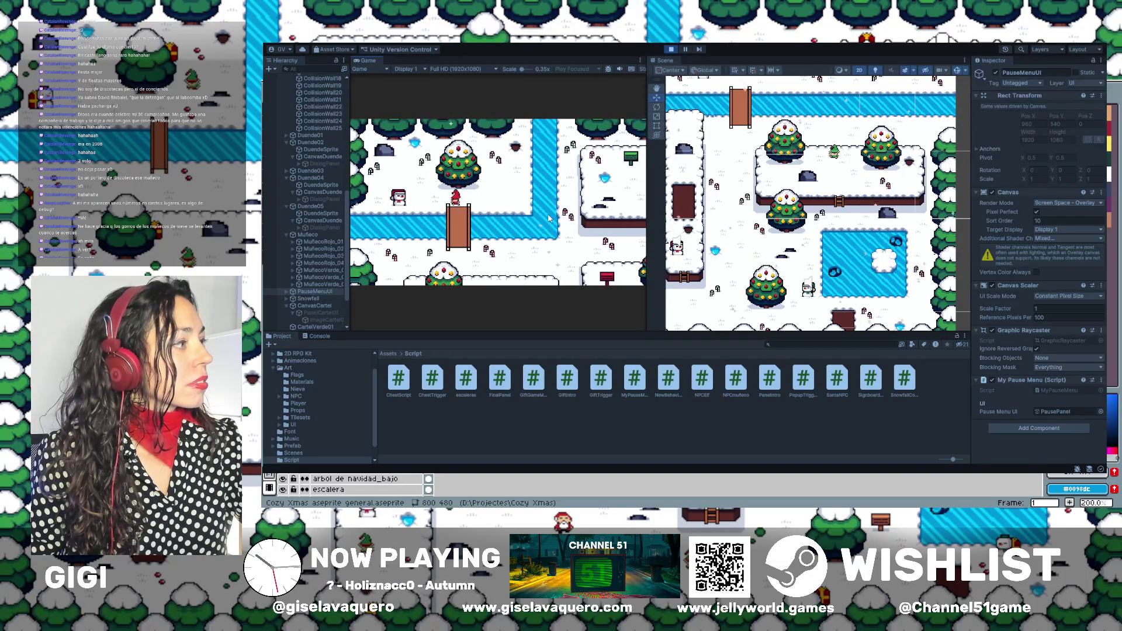
pyautogui.press('Right')
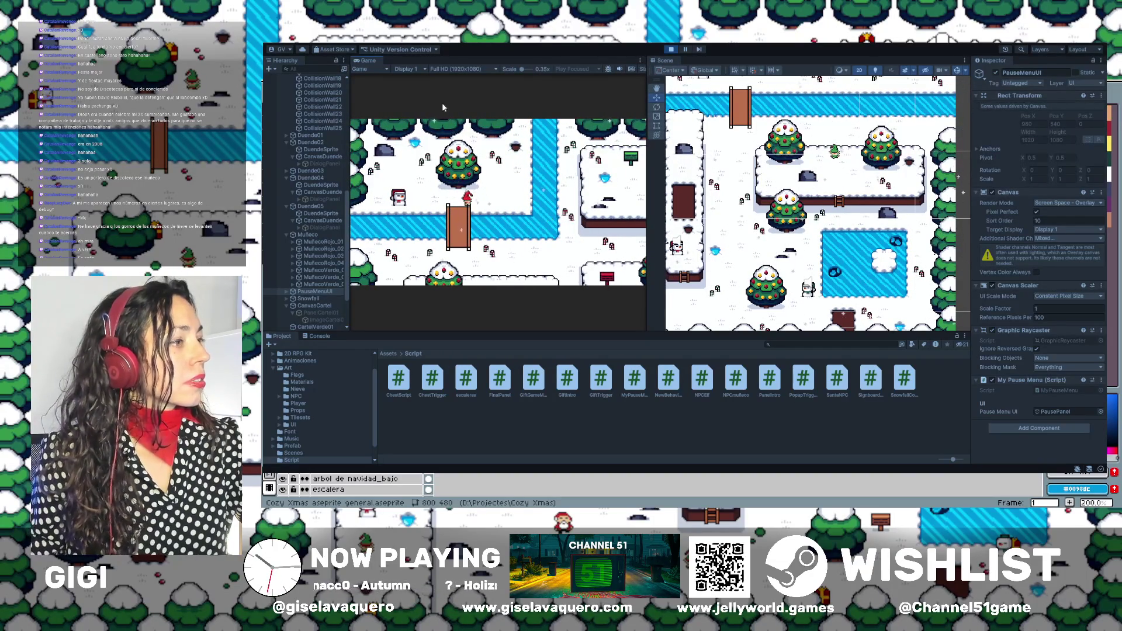
pyautogui.press('Left')
pyautogui.press('Left')
pyautogui.press('Left')
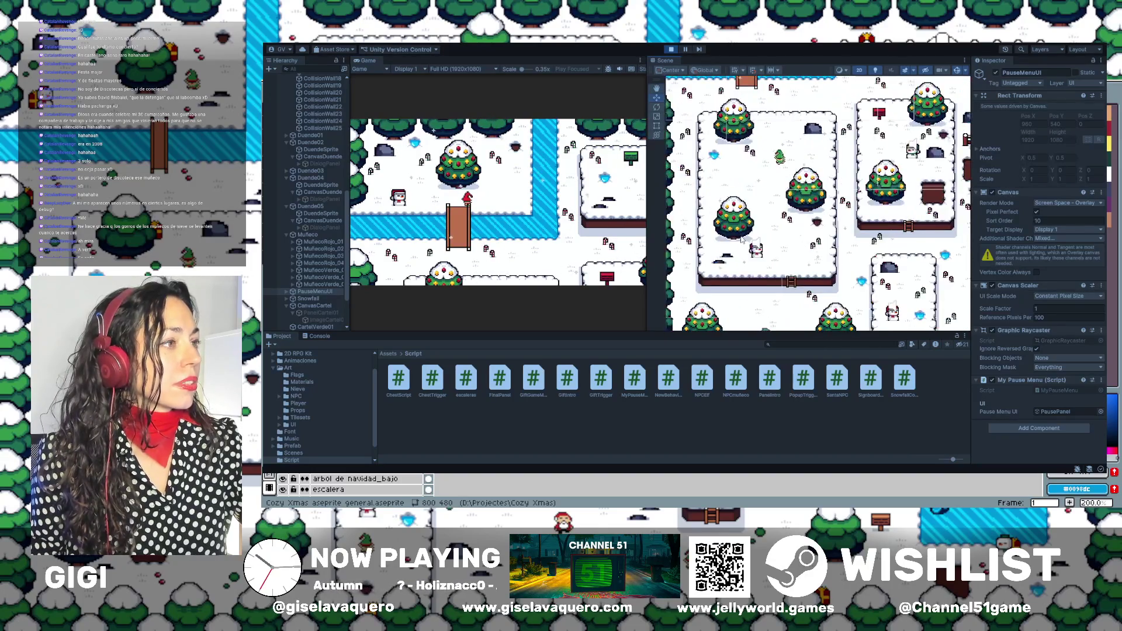
# Walk the player down onto the bridge and back off to the left, then select the snowman.
pyautogui.press('Left')
pyautogui.press('Left')
pyautogui.scroll(3, 791, 192)
pyautogui.scroll(4, 866, 241)
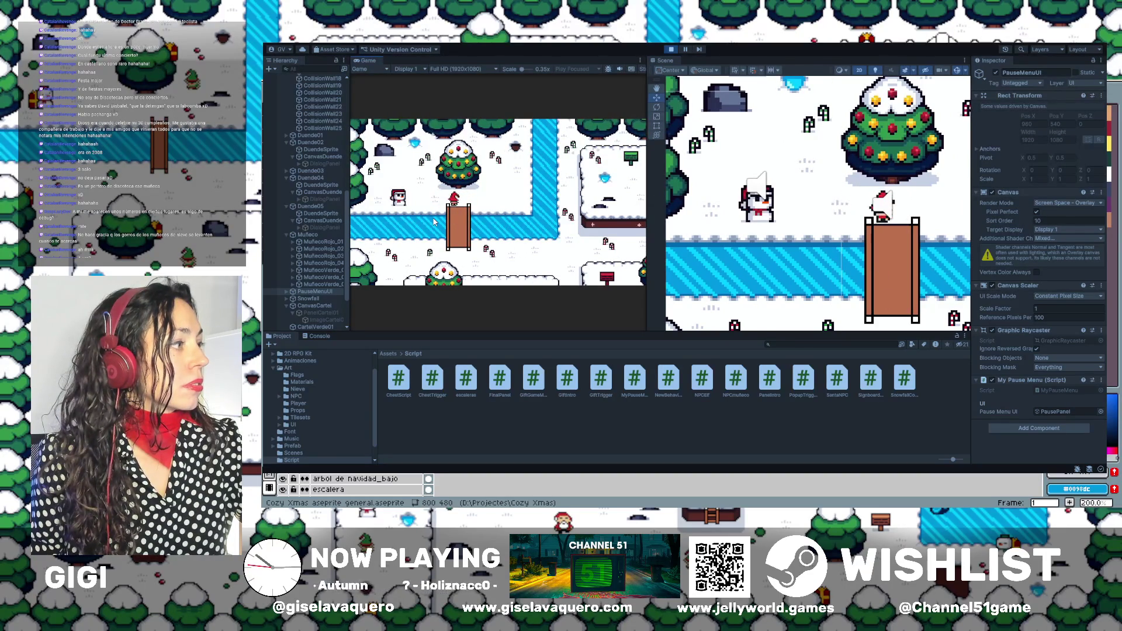
pyautogui.press('Right')
pyautogui.press('Down')
pyautogui.press('Left')
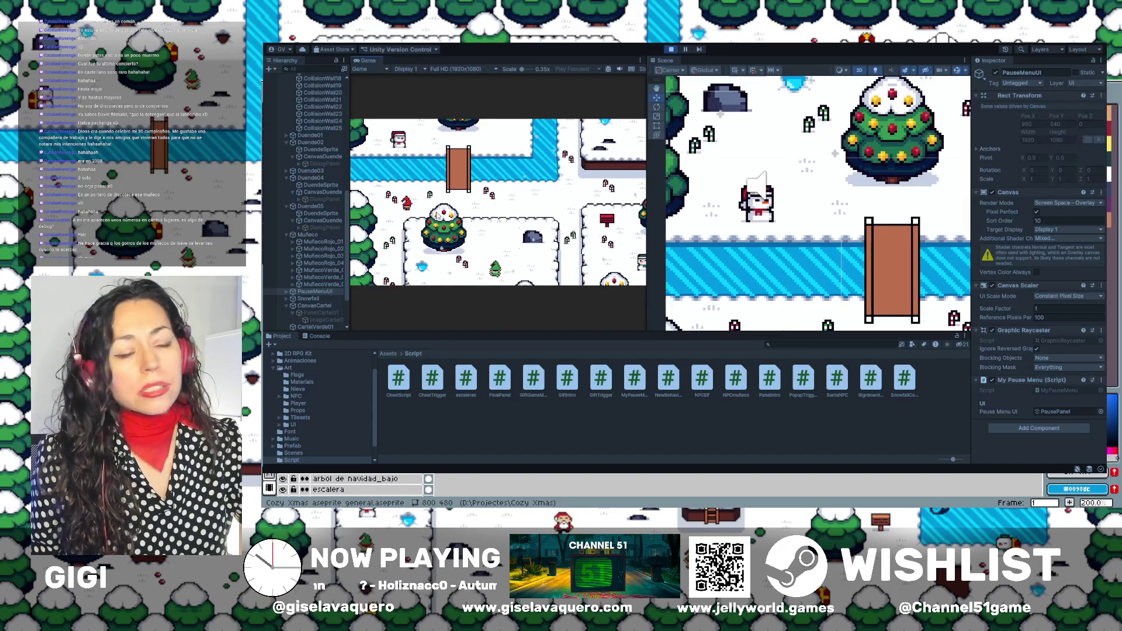
pyautogui.click(783, 217)
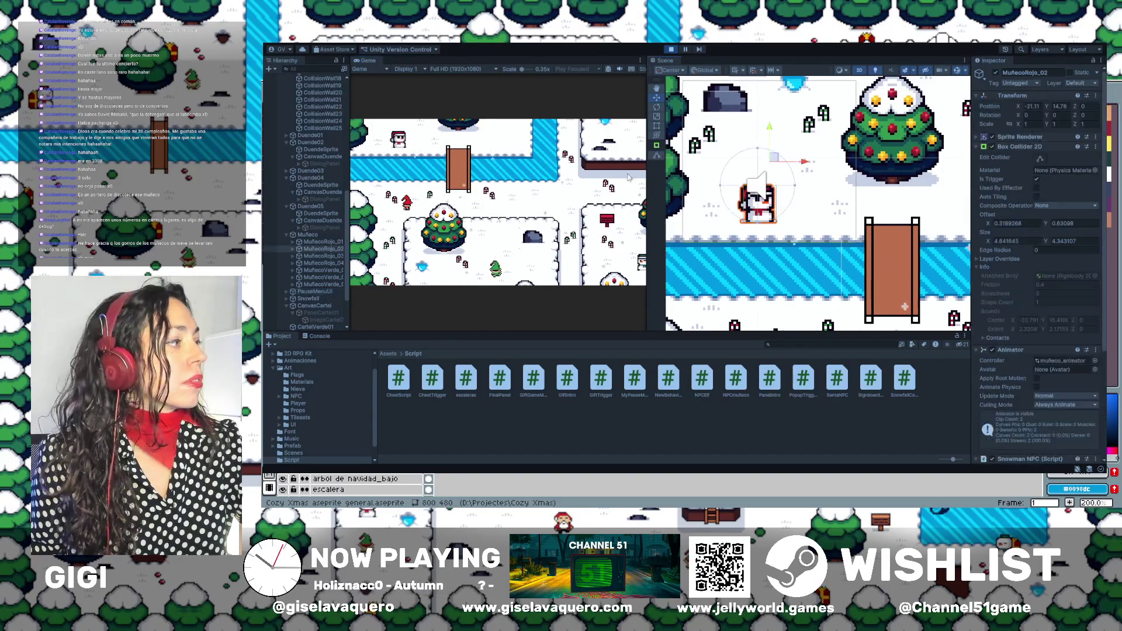
# Select Screen Fade, pan the scene over to the trees, and stop the running game.
pyautogui.click(837, 206)
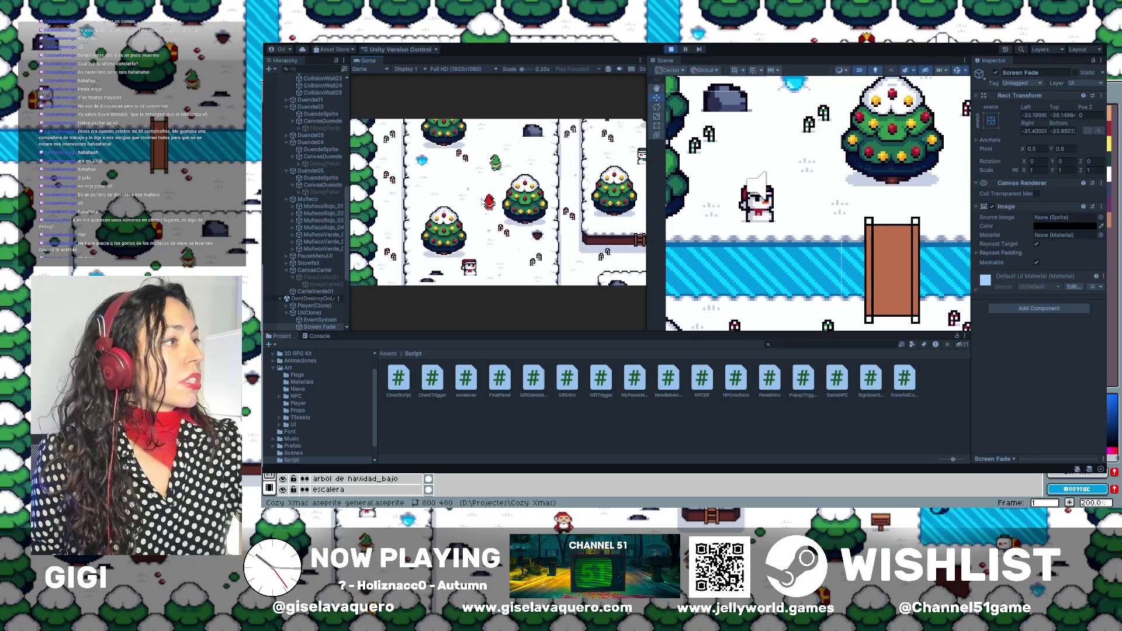
pyautogui.moveTo(772, 191)
pyautogui.mouseDown()
pyautogui.moveTo(906, 210)
pyautogui.moveTo(828, 186)
pyautogui.moveTo(724, 261)
pyautogui.moveTo(710, 146)
pyautogui.moveTo(841, 292)
pyautogui.moveTo(861, 224)
pyautogui.moveTo(860, 235)
pyautogui.moveTo(837, 226)
pyautogui.mouseUp()
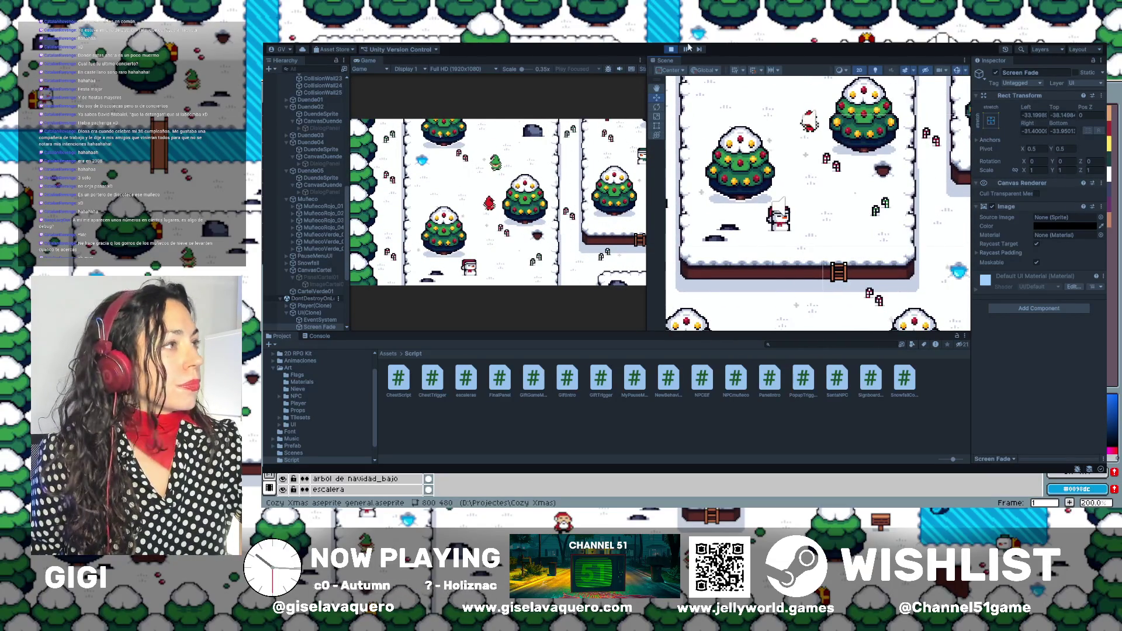
pyautogui.click(670, 50)
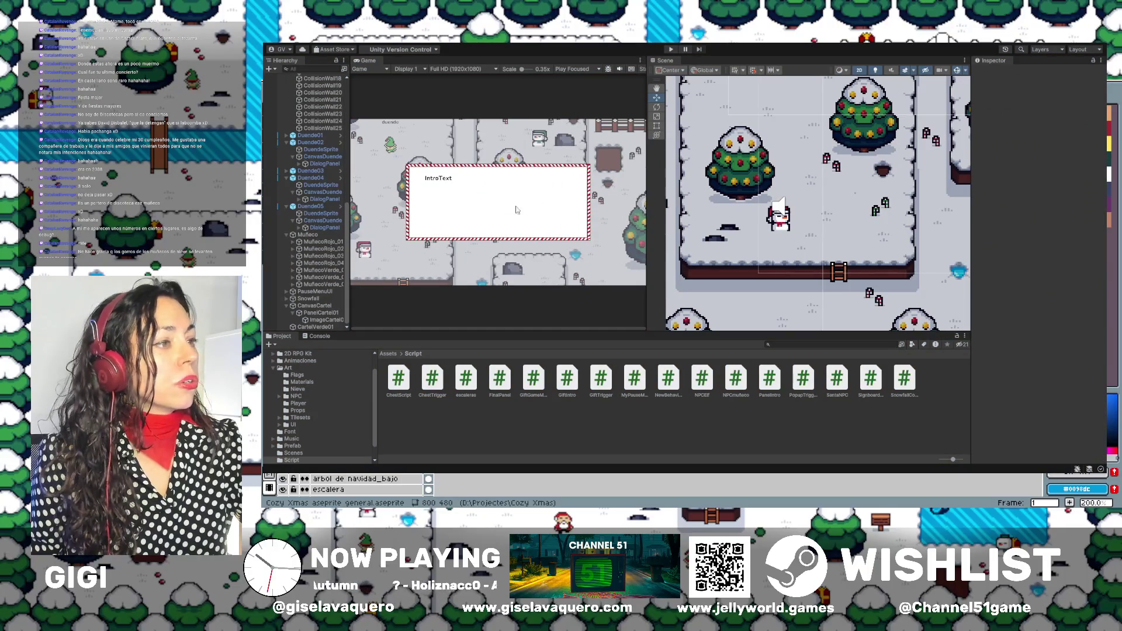
# Drag MuñecoRojo_01's collider top edge down to size Y about 4.19, then start Play mode.
pyautogui.click(786, 226)
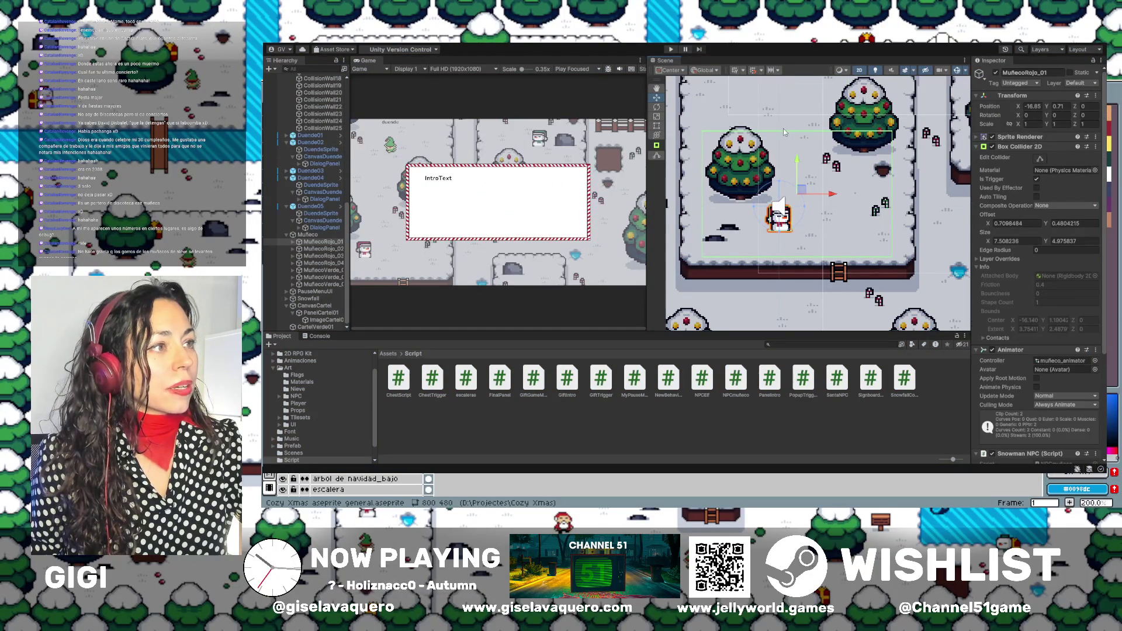
pyautogui.click(1041, 158)
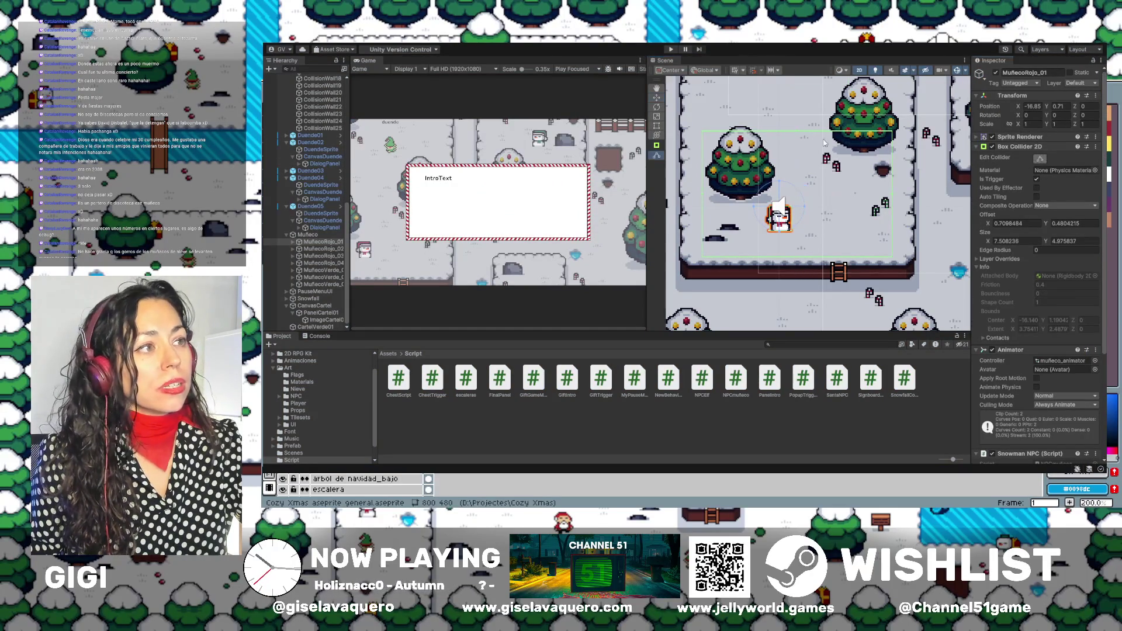
pyautogui.moveTo(797, 132); pyautogui.dragTo(795, 152)
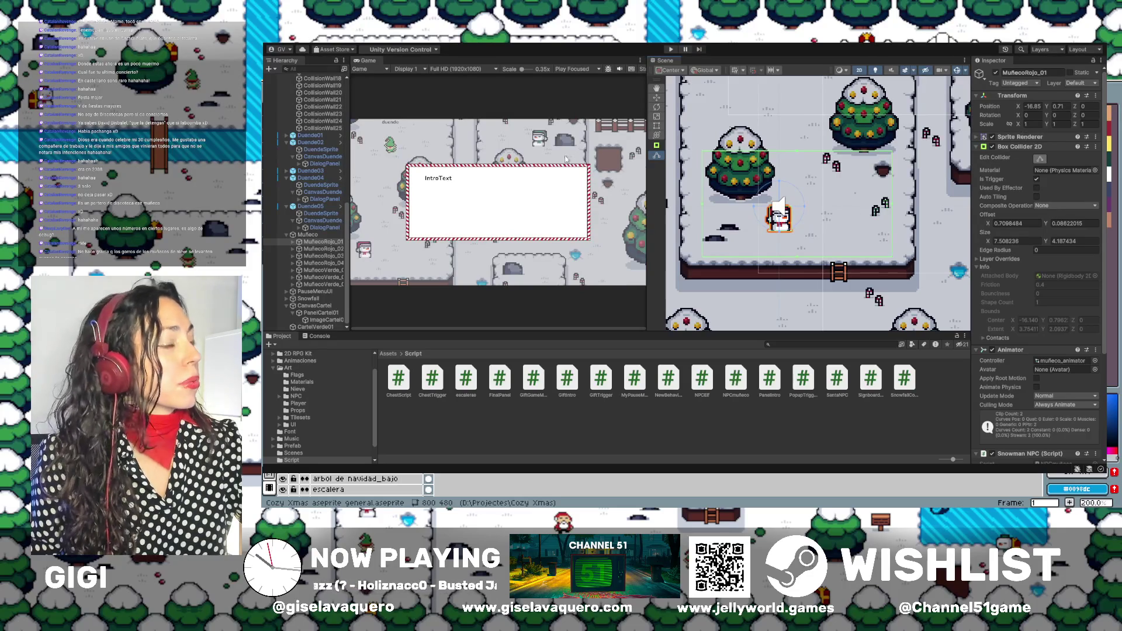
pyautogui.click(671, 50)
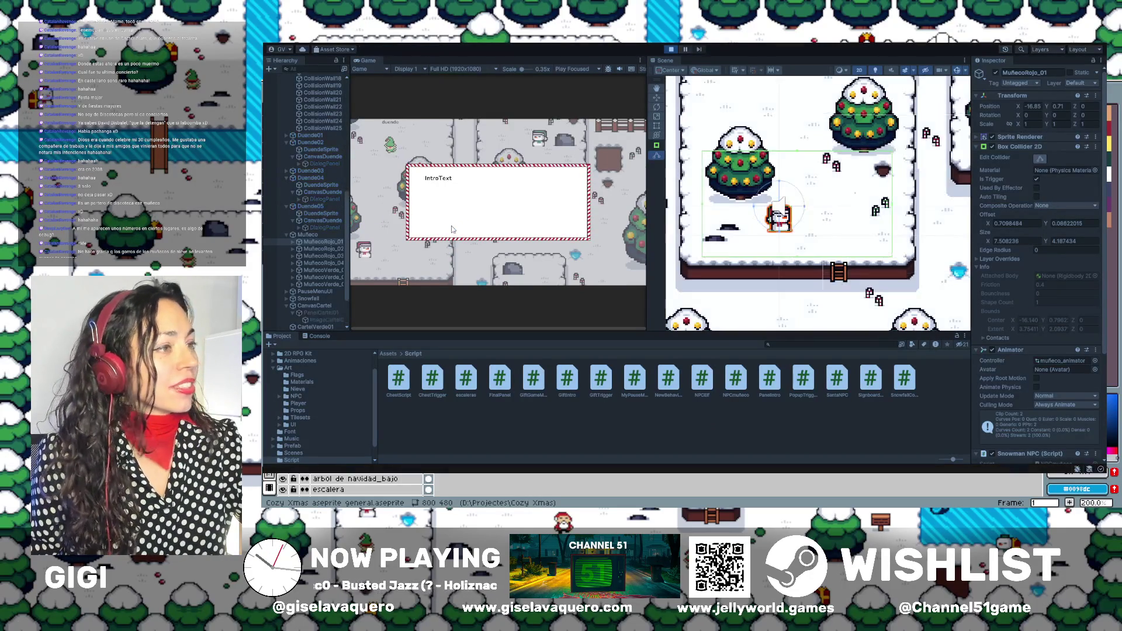
# Dismiss the intro dialog and walk the player right and up past the fence ladder.
pyautogui.press('Return')
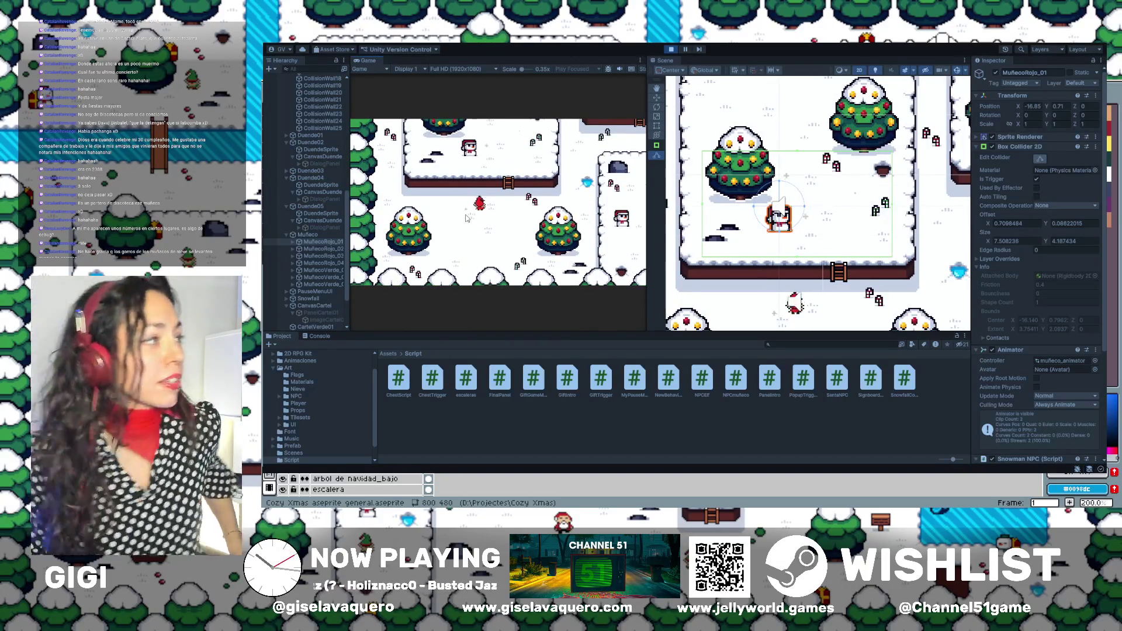
pyautogui.press('Right')
pyautogui.press('Up')
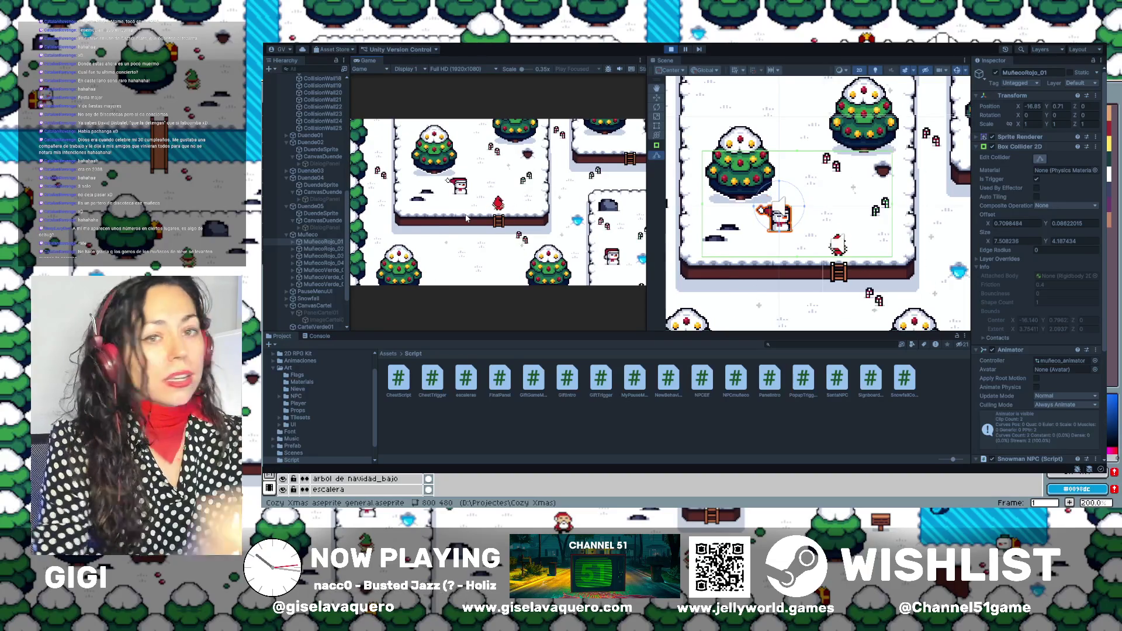
pyautogui.press('Up')
pyautogui.press('Up')
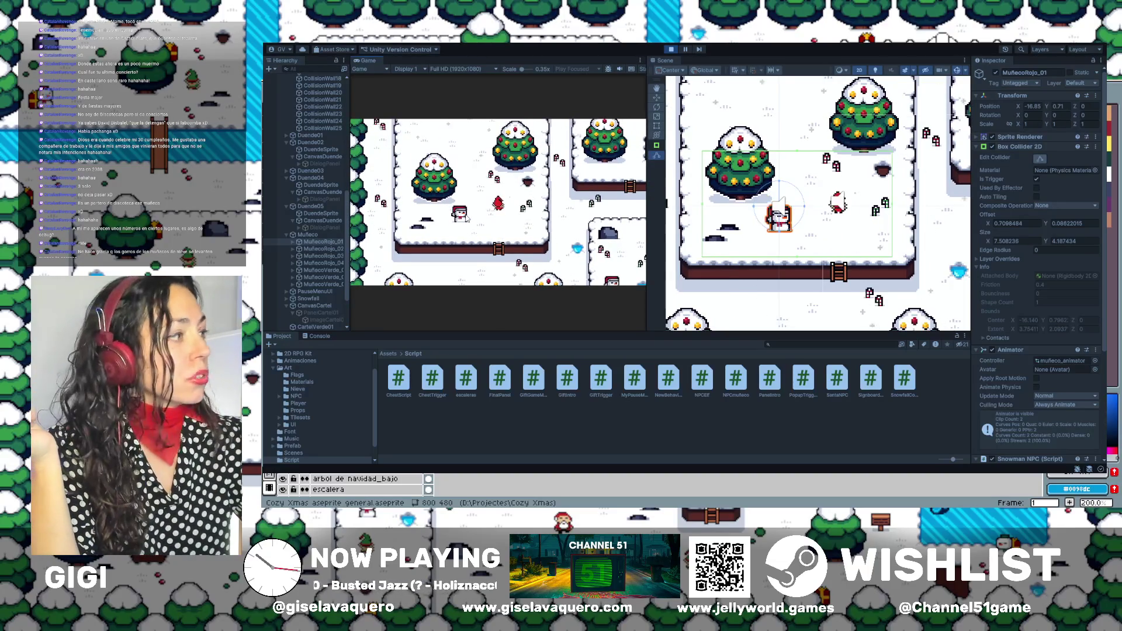
pyautogui.press('Left')
pyautogui.press('Up')
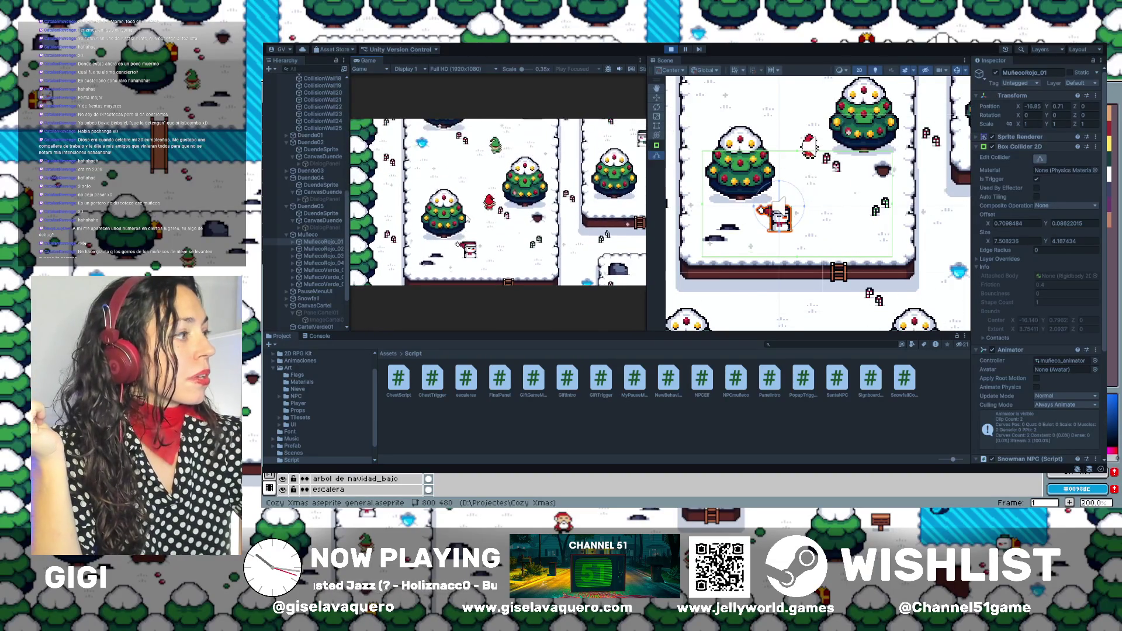
pyautogui.press('Up')
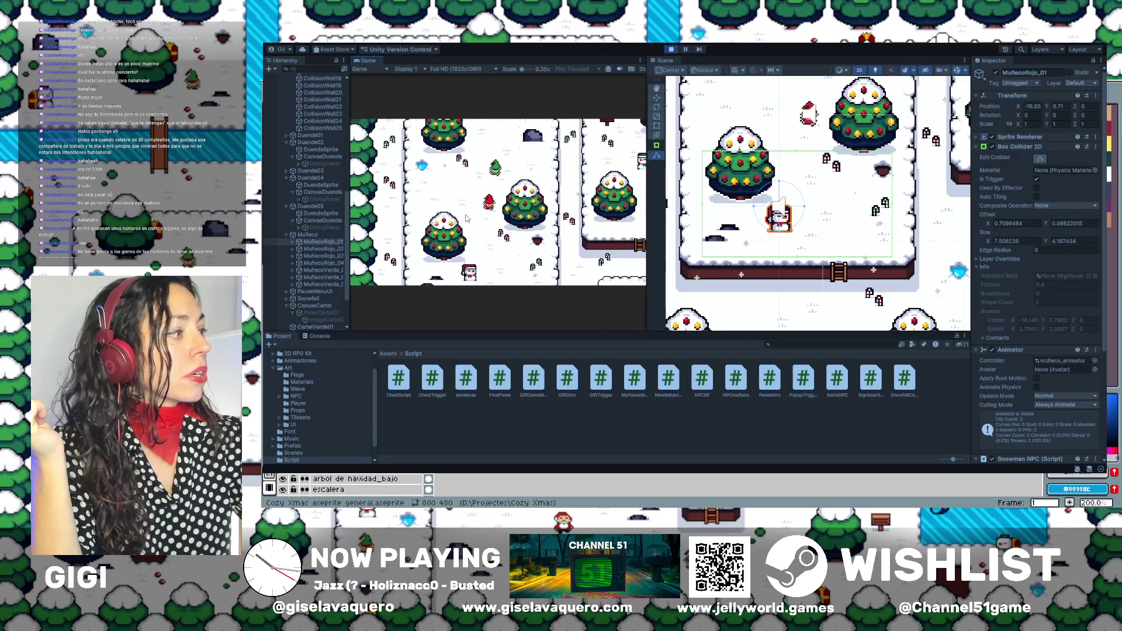
# Walk the player up and down repeatedly among the snowy trees.
pyautogui.press('Down')
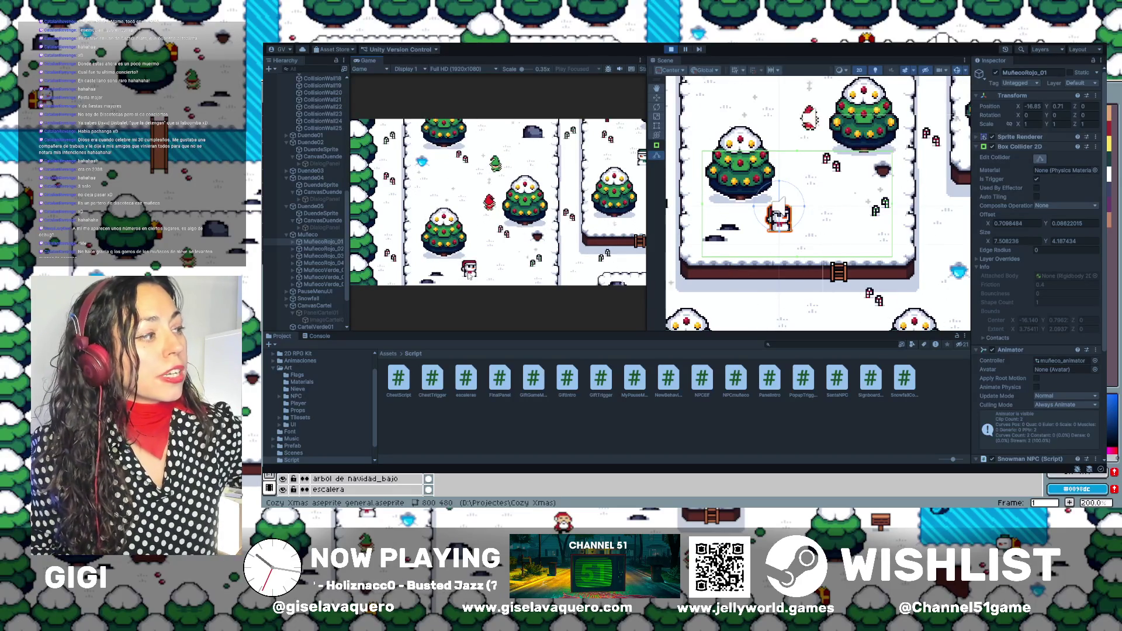
pyautogui.press('Up')
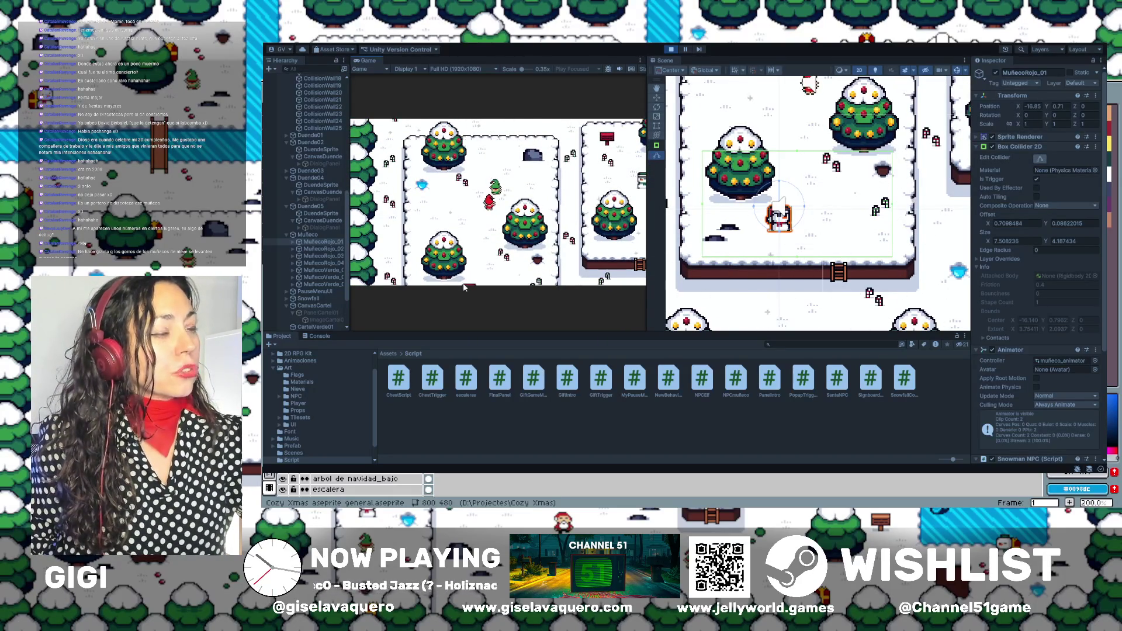
pyautogui.press('Down')
pyautogui.press('Up')
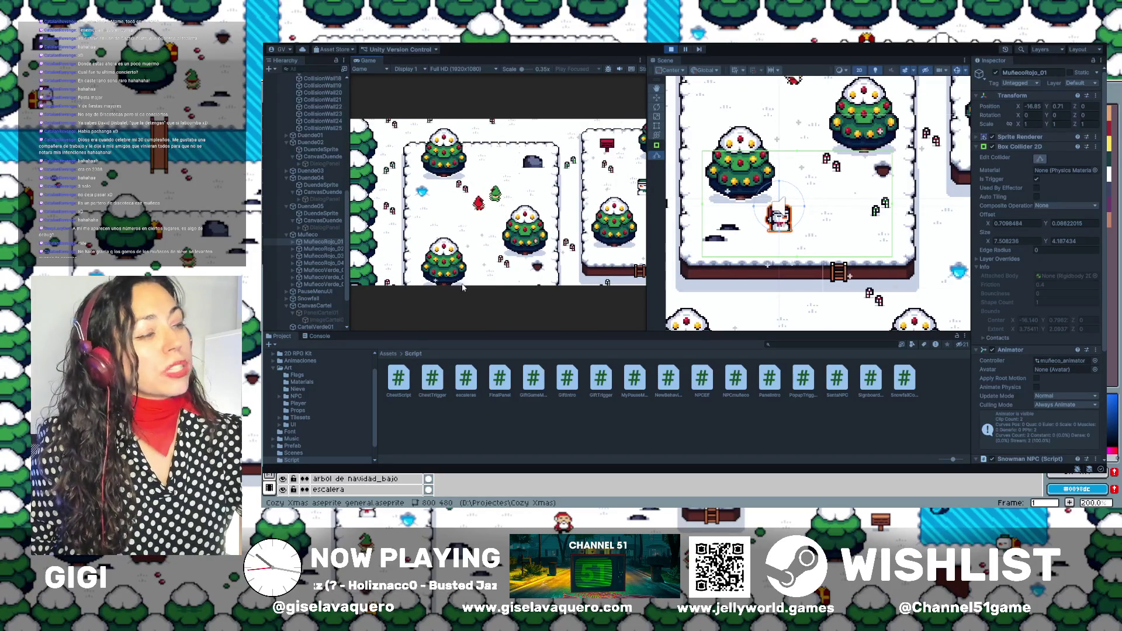
pyautogui.press('Down')
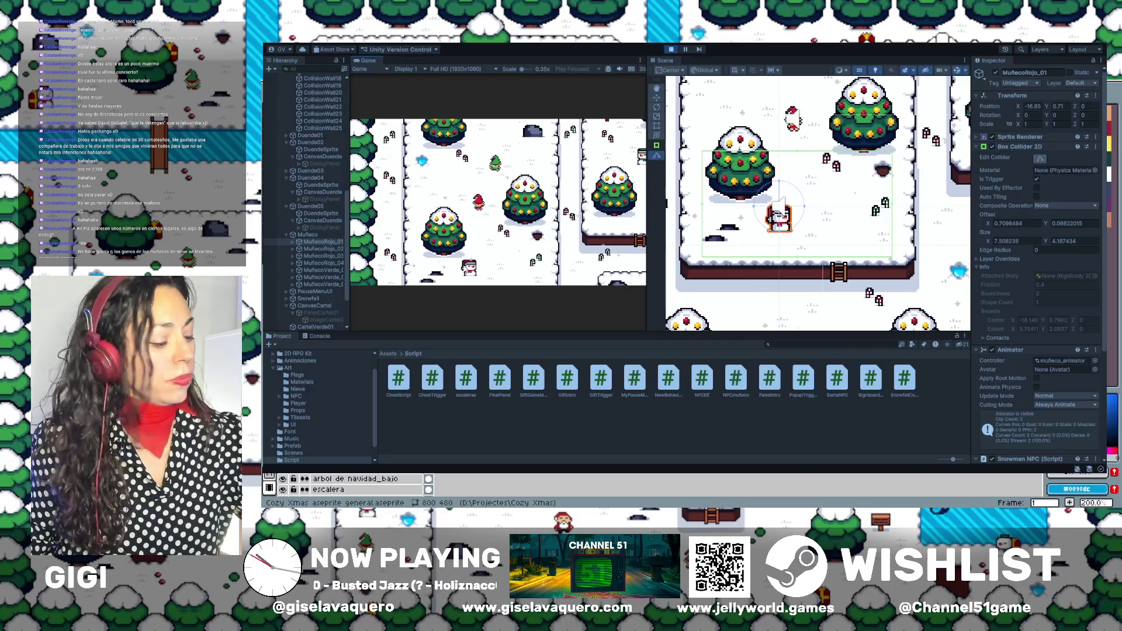
pyautogui.press('Up')
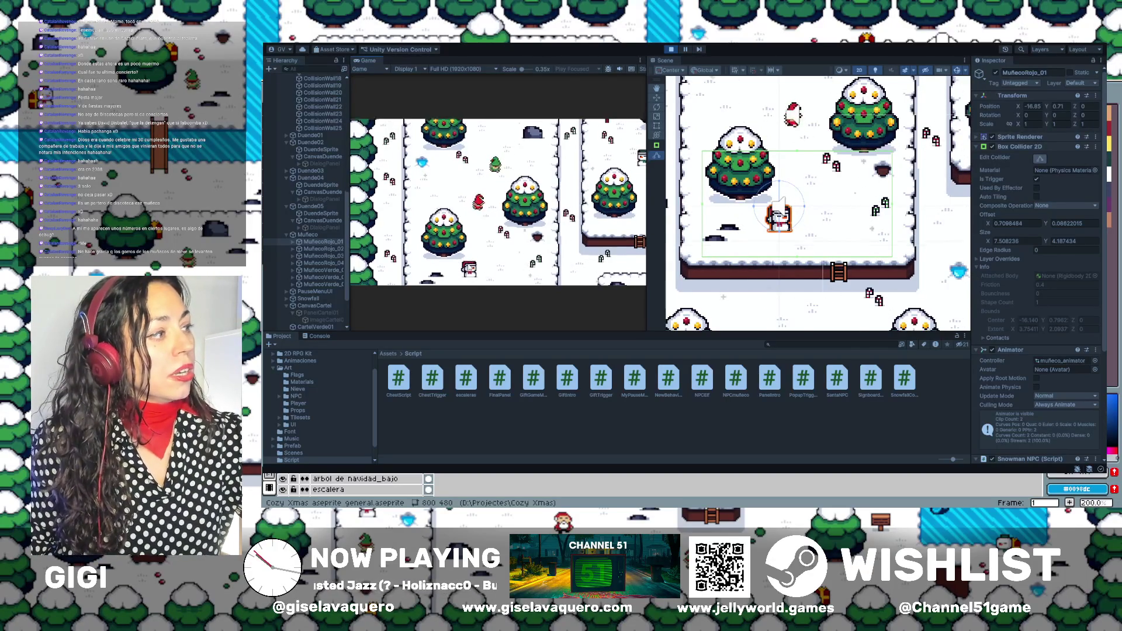
pyautogui.press('Down')
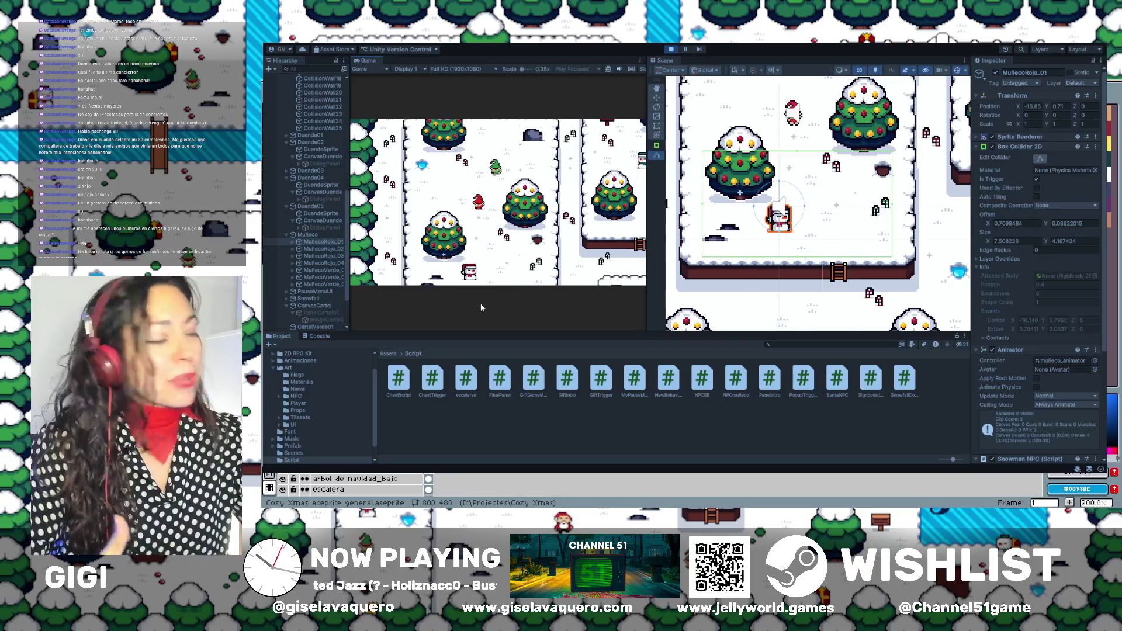
# Walk the player up beside the green elf, then stop the game.
pyautogui.press('Down')
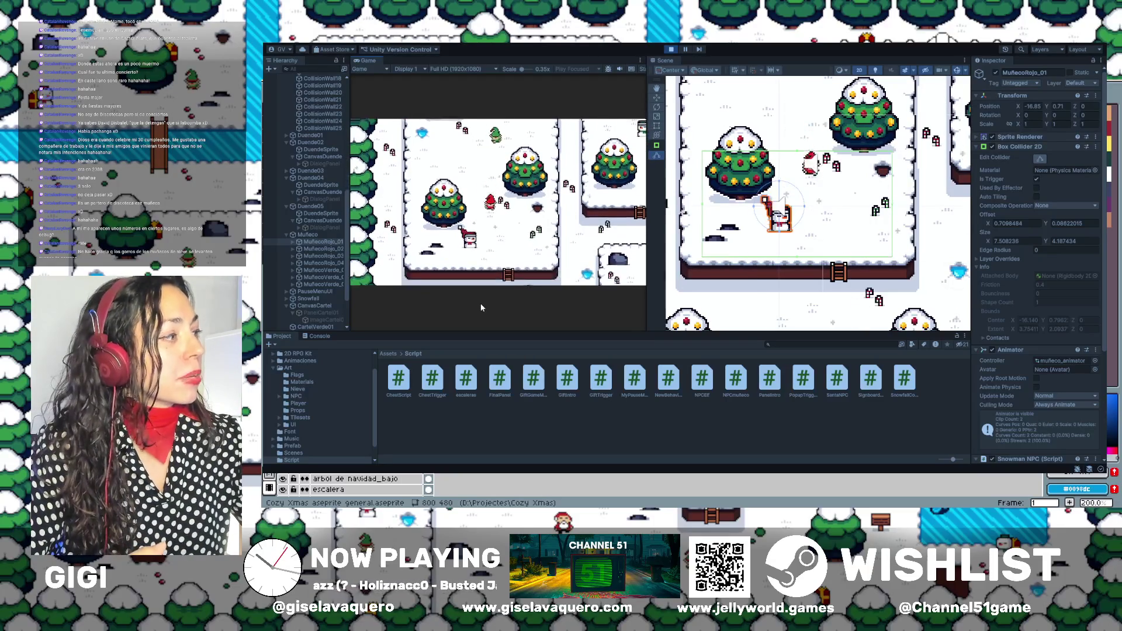
pyautogui.press('Up')
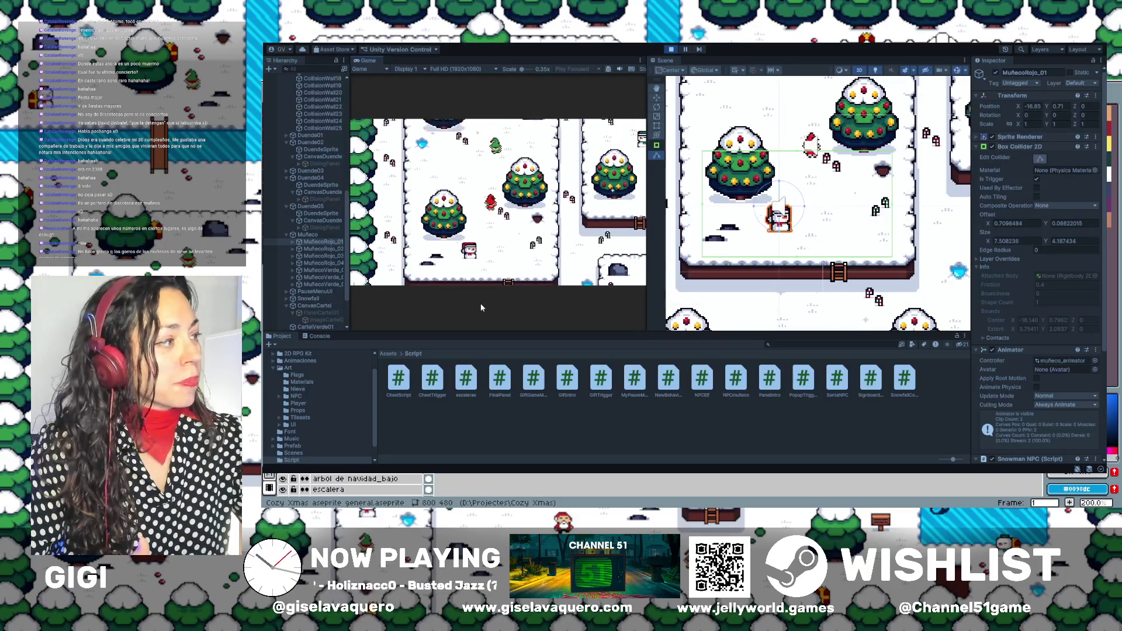
pyautogui.press('Up')
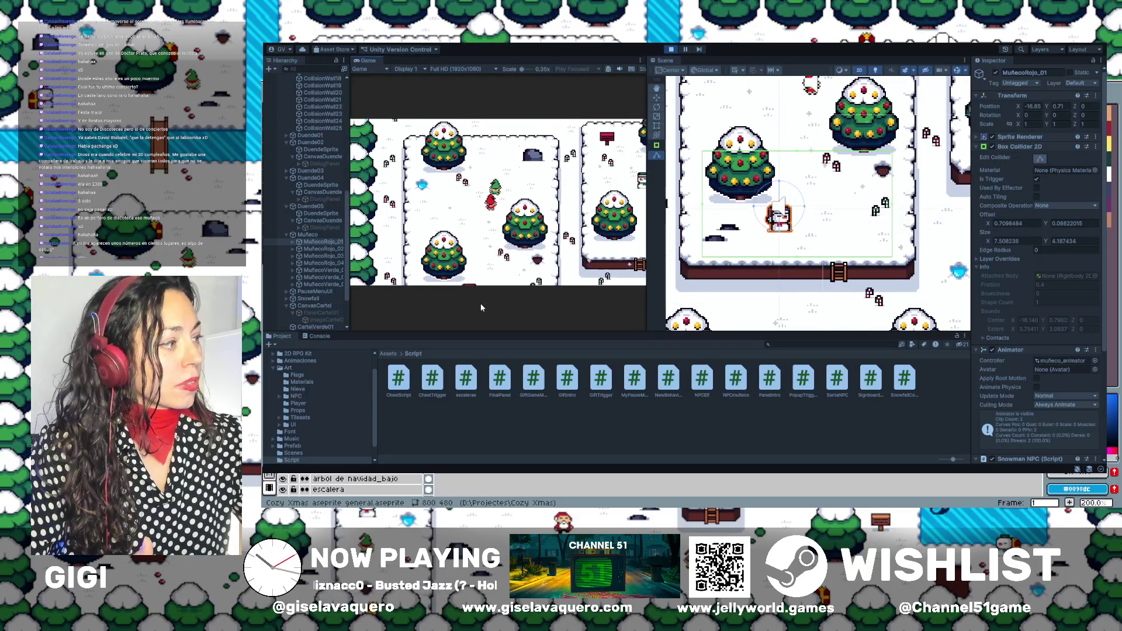
pyautogui.press('Left')
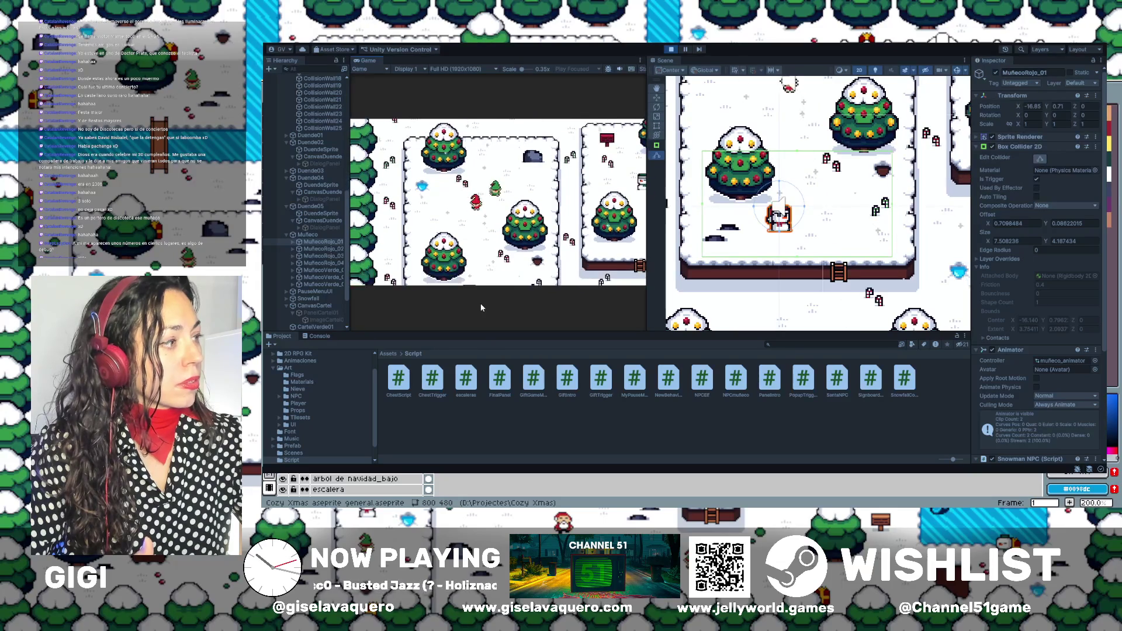
pyautogui.press('Right')
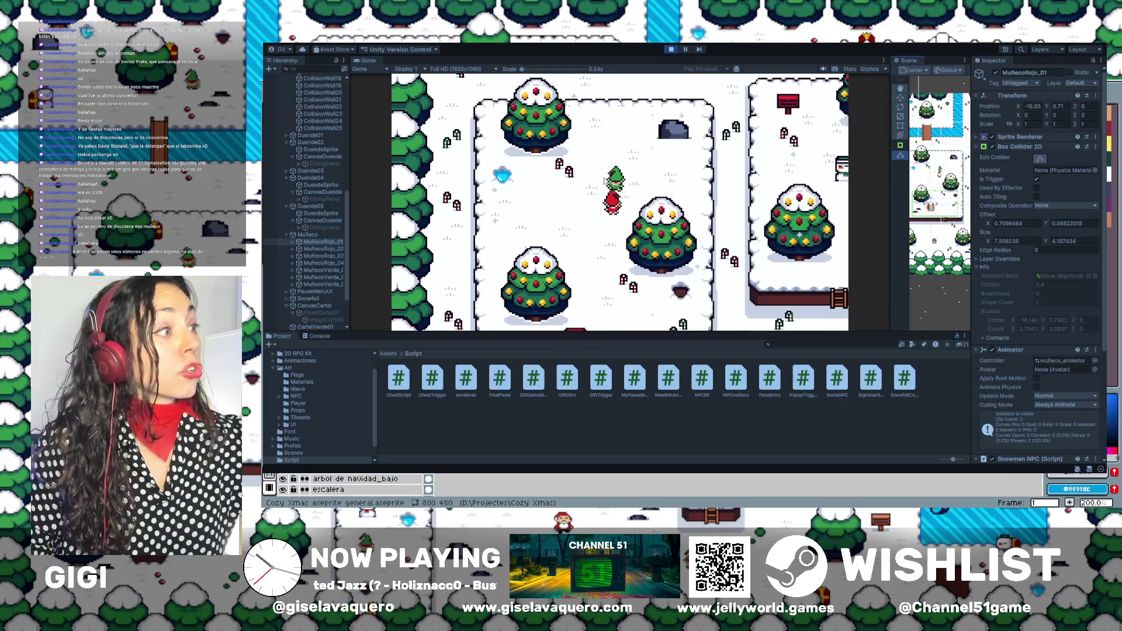
pyautogui.click(666, 49)
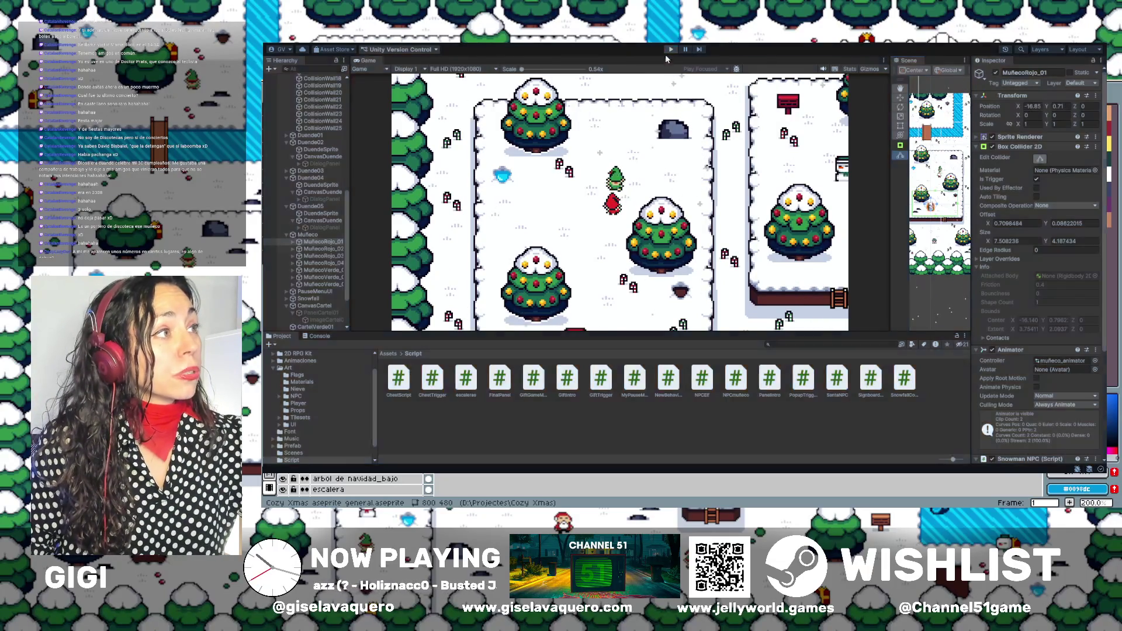
# Select and frame the elf Duende02, moving it and its greeting text up slightly.
pyautogui.moveTo(888, 201); pyautogui.dragTo(628, 201)
pyautogui.scroll(3, 821, 172)
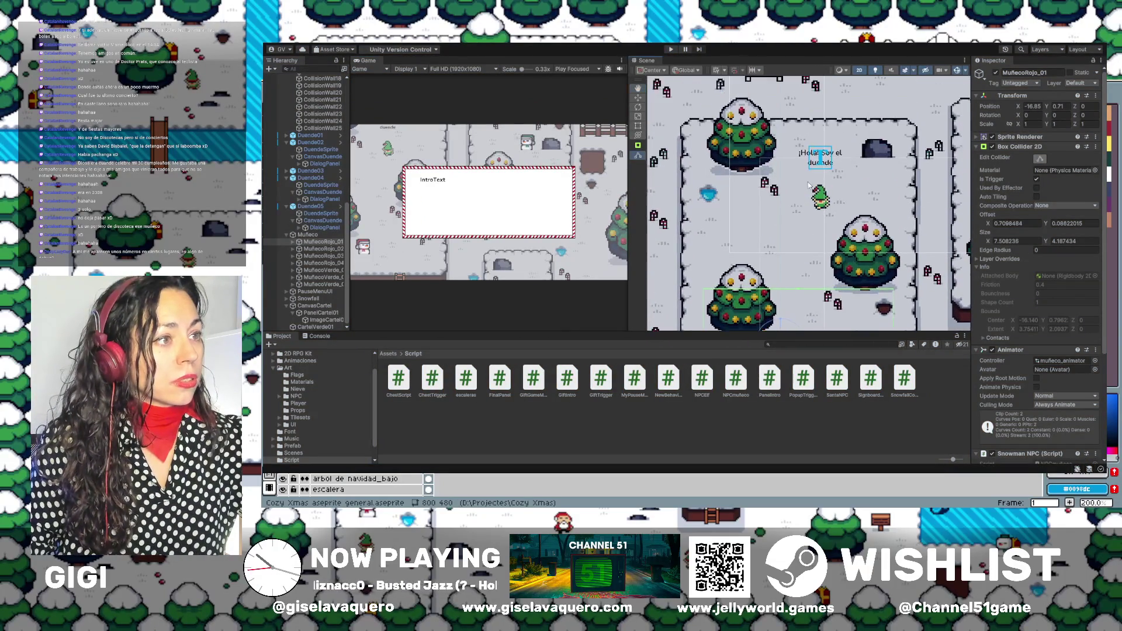
pyautogui.click(824, 200)
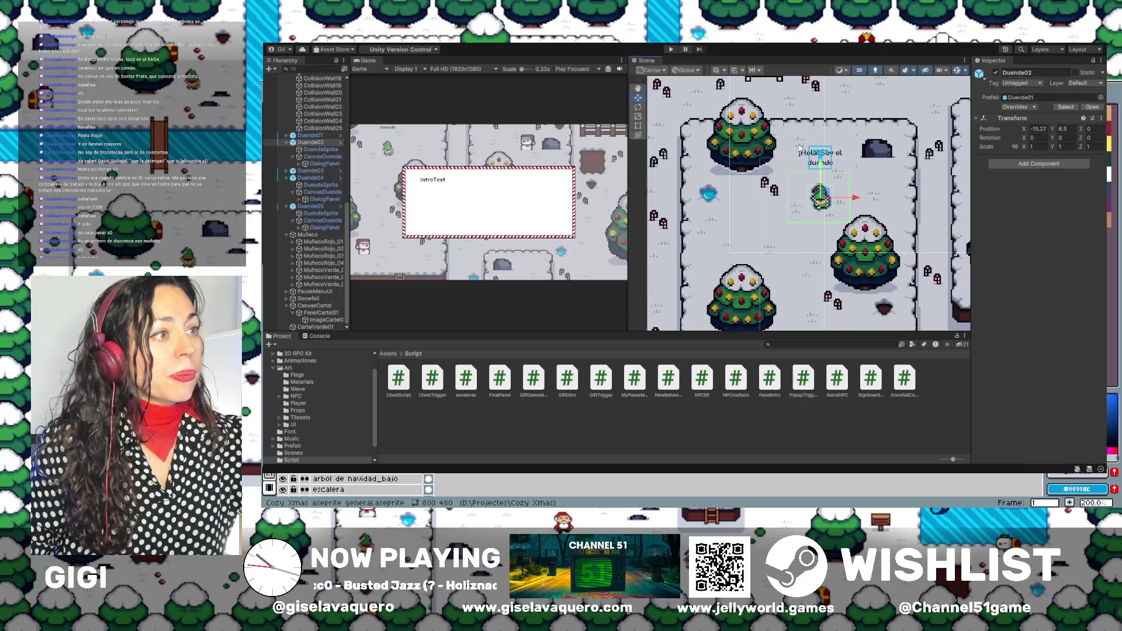
pyautogui.click(316, 142)
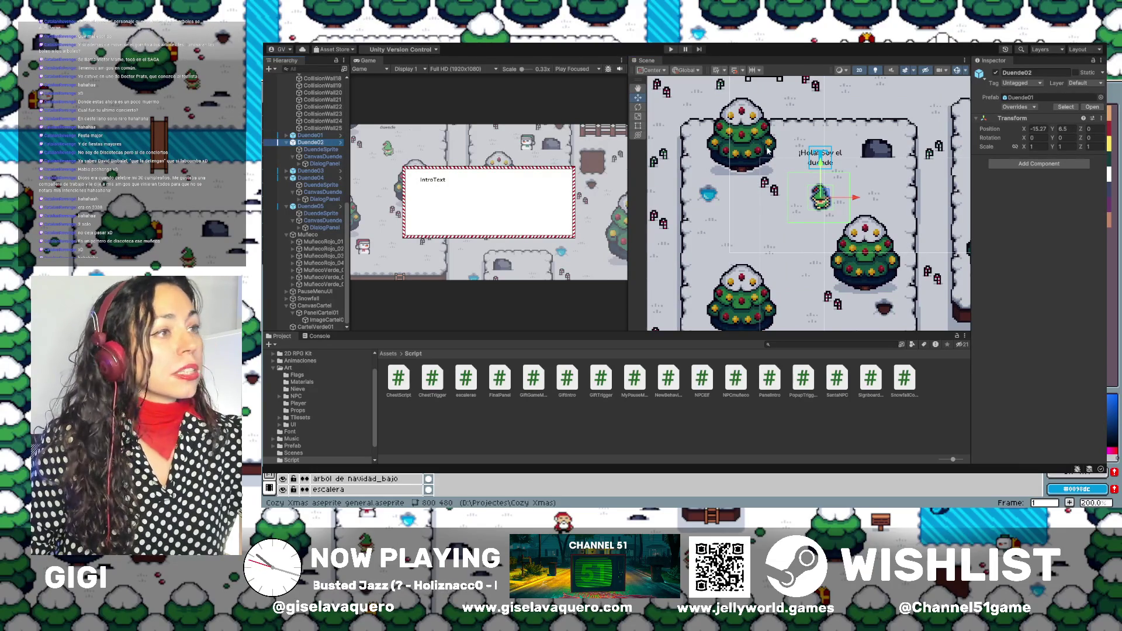
pyautogui.moveTo(822, 168); pyautogui.dragTo(821, 152)
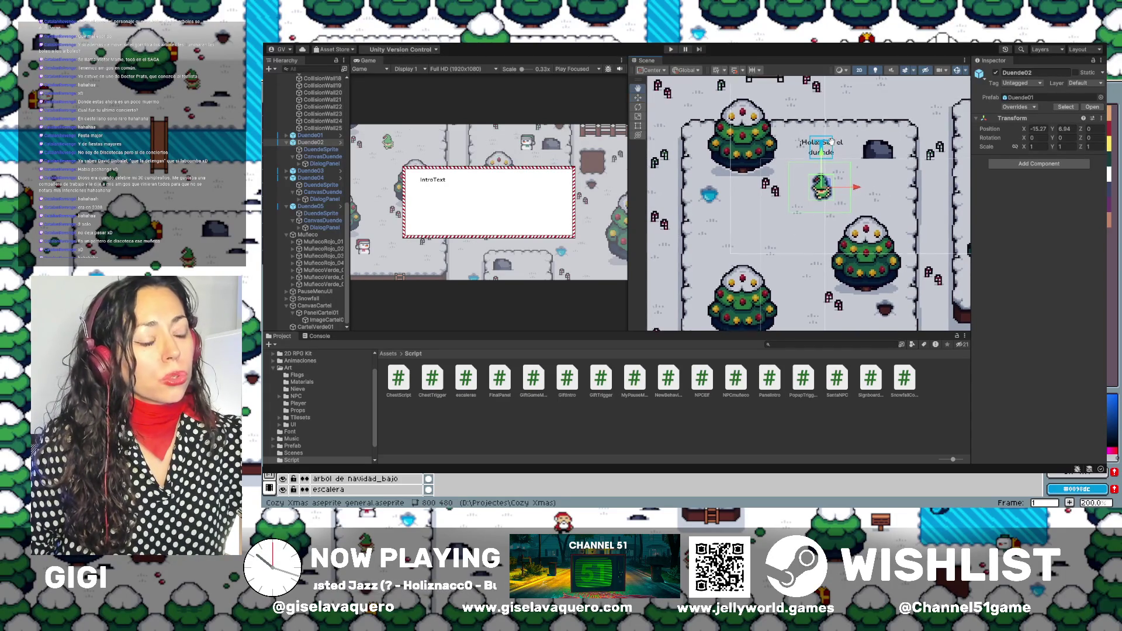
# Nudge Duende02 left to X -15.31, Y 6.94 and select its CanvasDuende greeting canvas.
pyautogui.moveTo(824, 144); pyautogui.dragTo(838, 165)
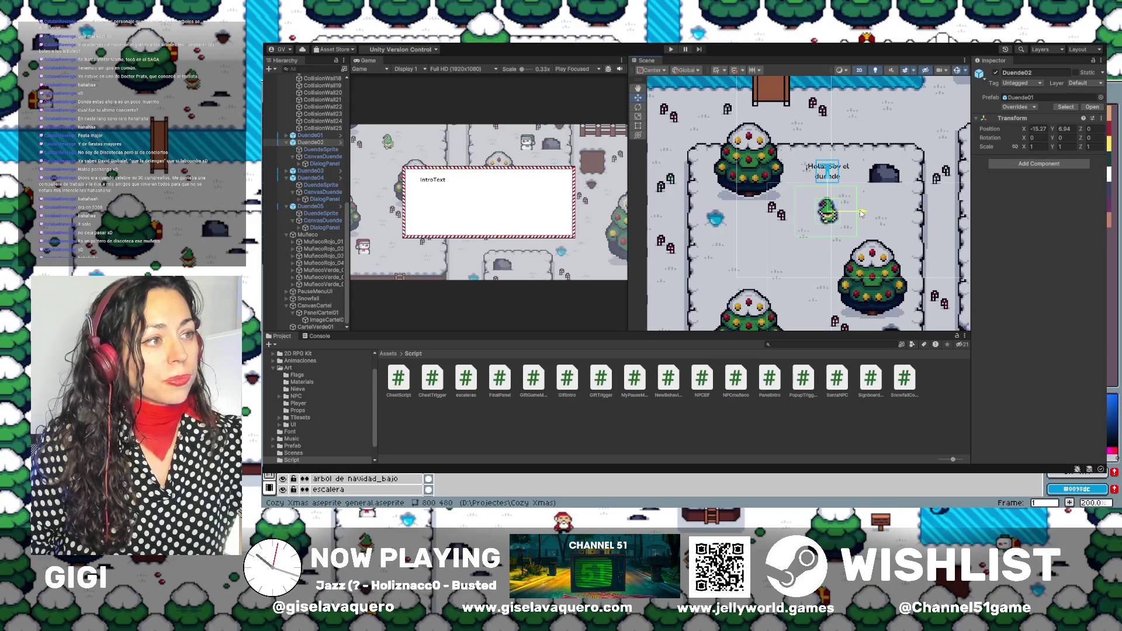
pyautogui.moveTo(861, 214); pyautogui.dragTo(848, 184)
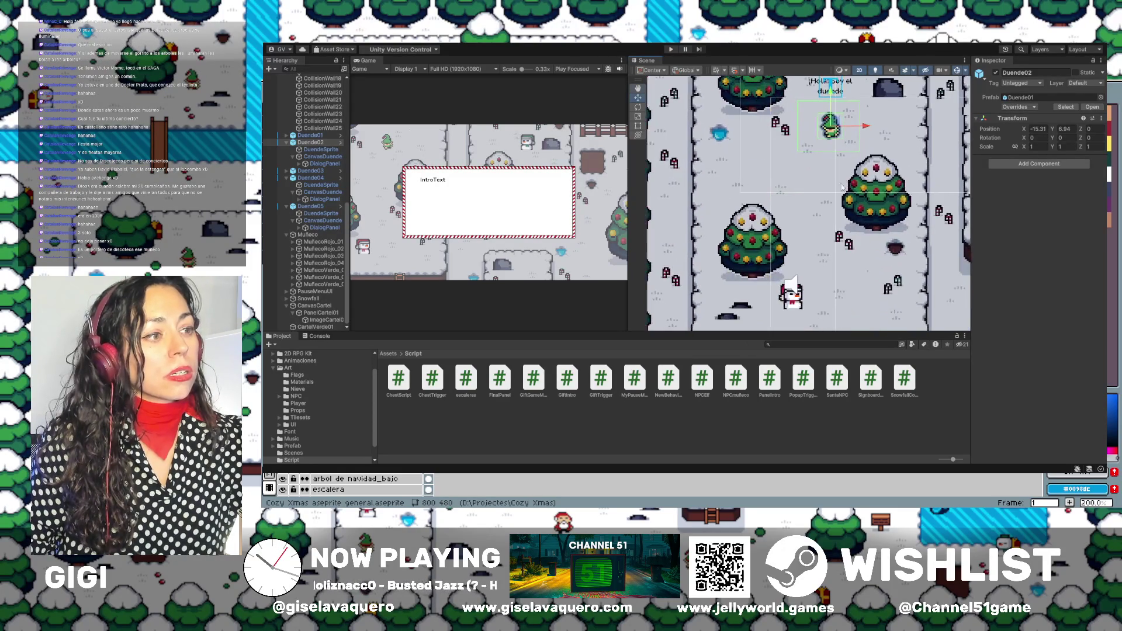
pyautogui.moveTo(859, 100); pyautogui.dragTo(835, 173)
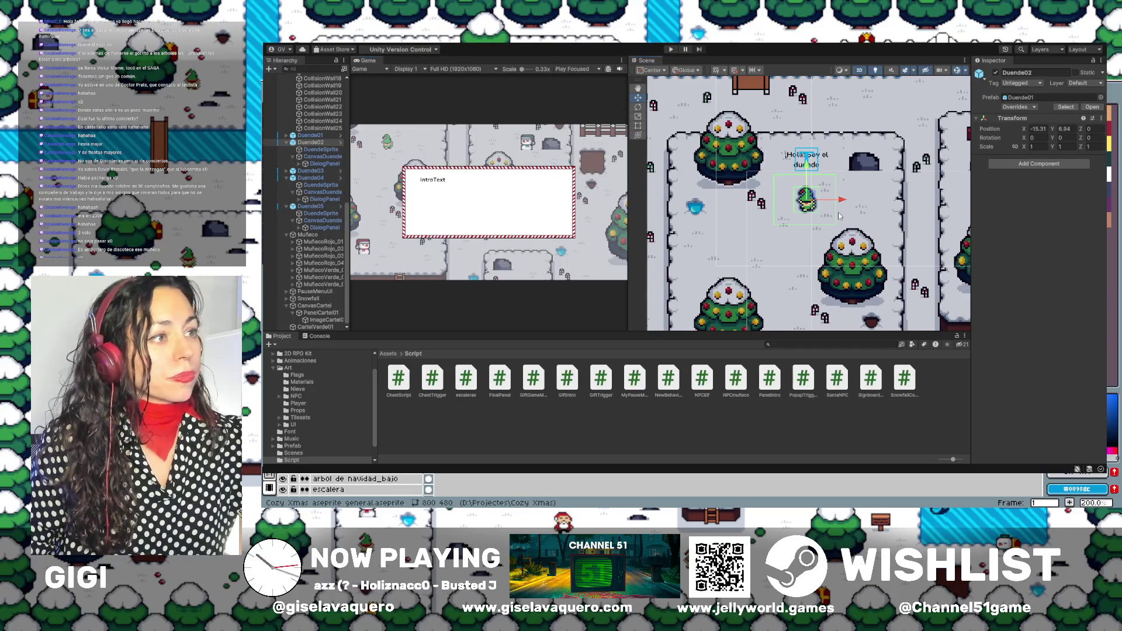
pyautogui.click(839, 214)
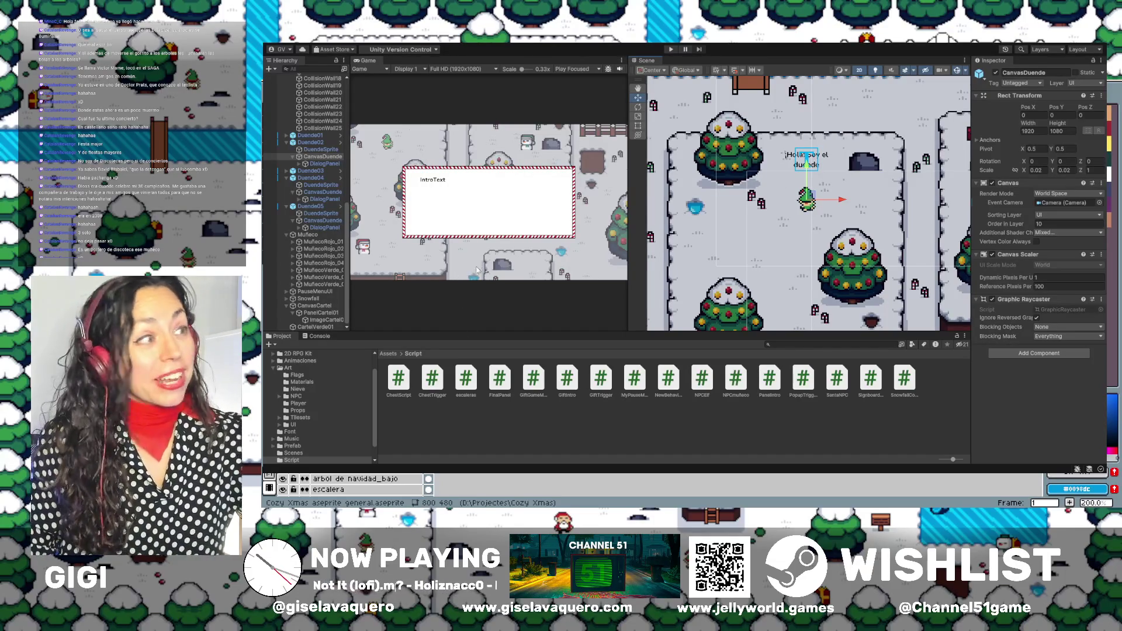
# Start Play mode, close the intro, and walk the player up the ladder and around near the elf.
pyautogui.click(671, 49)
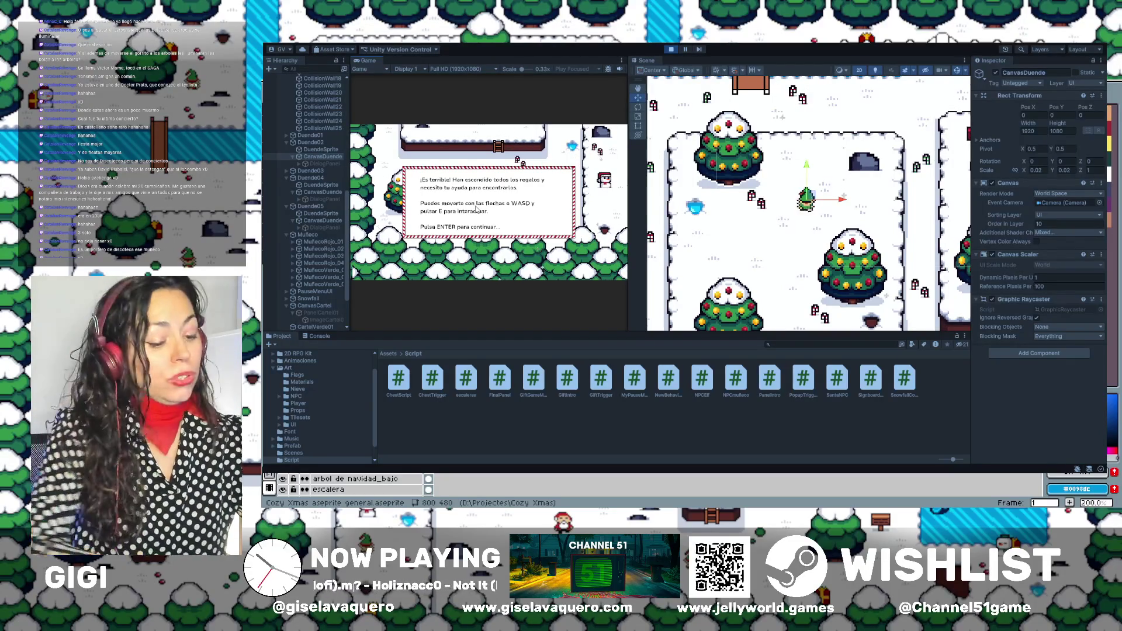
pyautogui.press('Return')
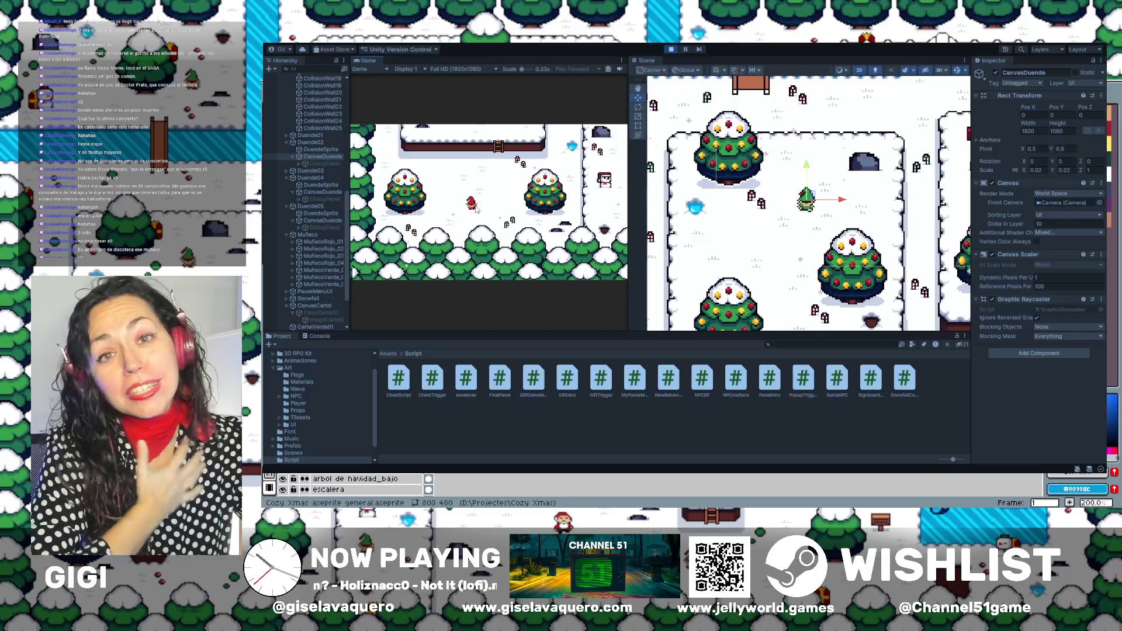
pyautogui.press('Up')
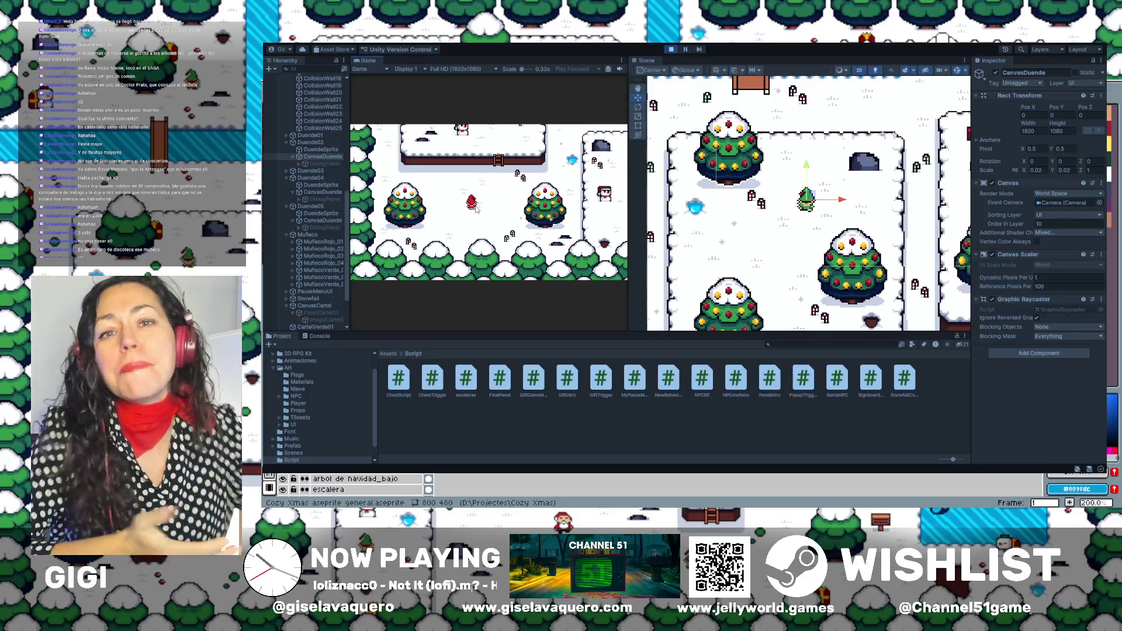
pyautogui.press('Up')
pyautogui.press('Right')
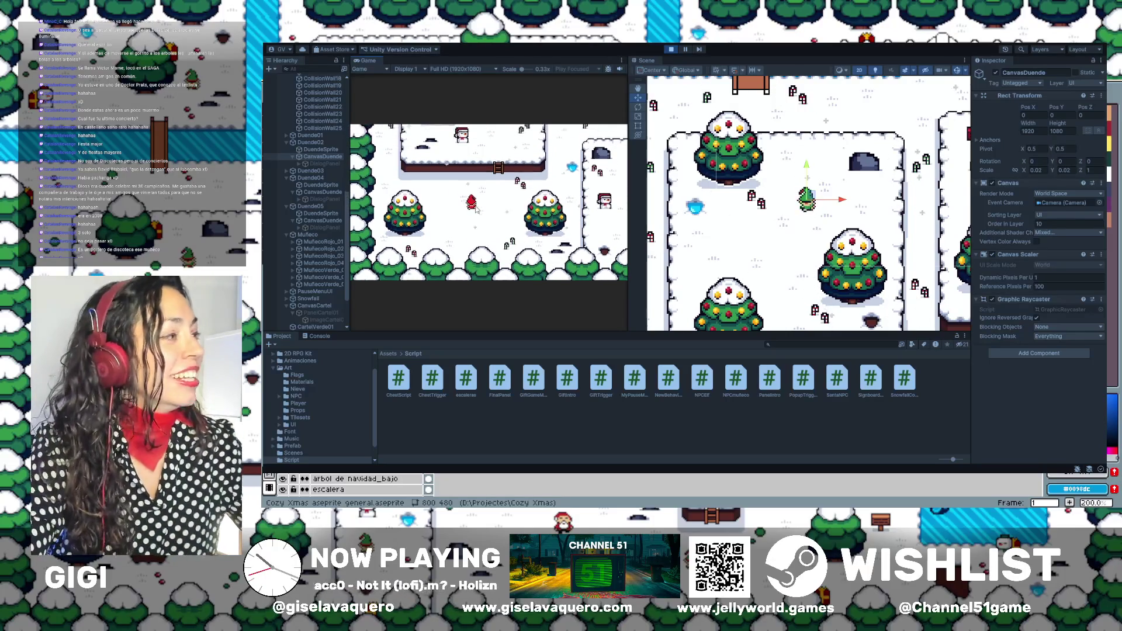
pyautogui.press('Right')
pyautogui.press('Up')
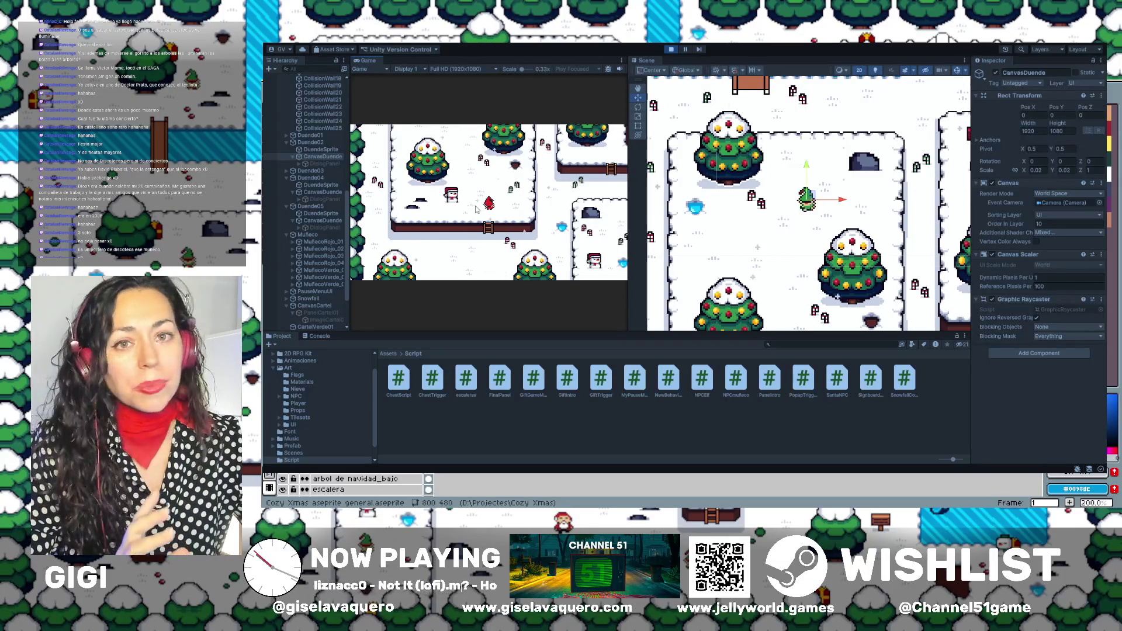
pyautogui.press('Up')
pyautogui.press('Left')
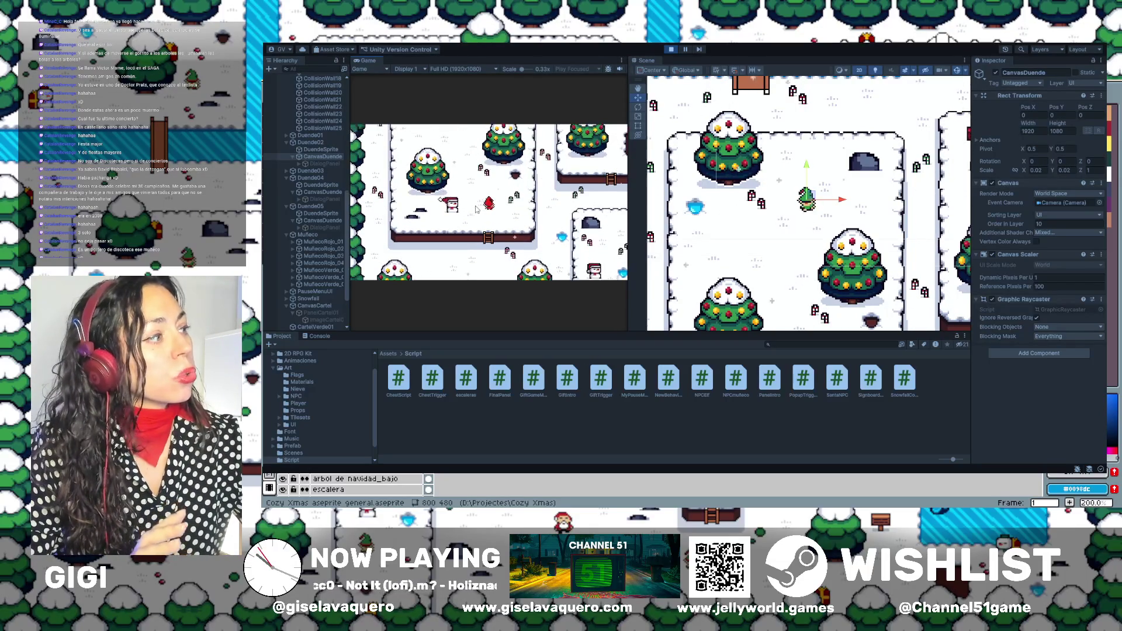
pyautogui.press('Down')
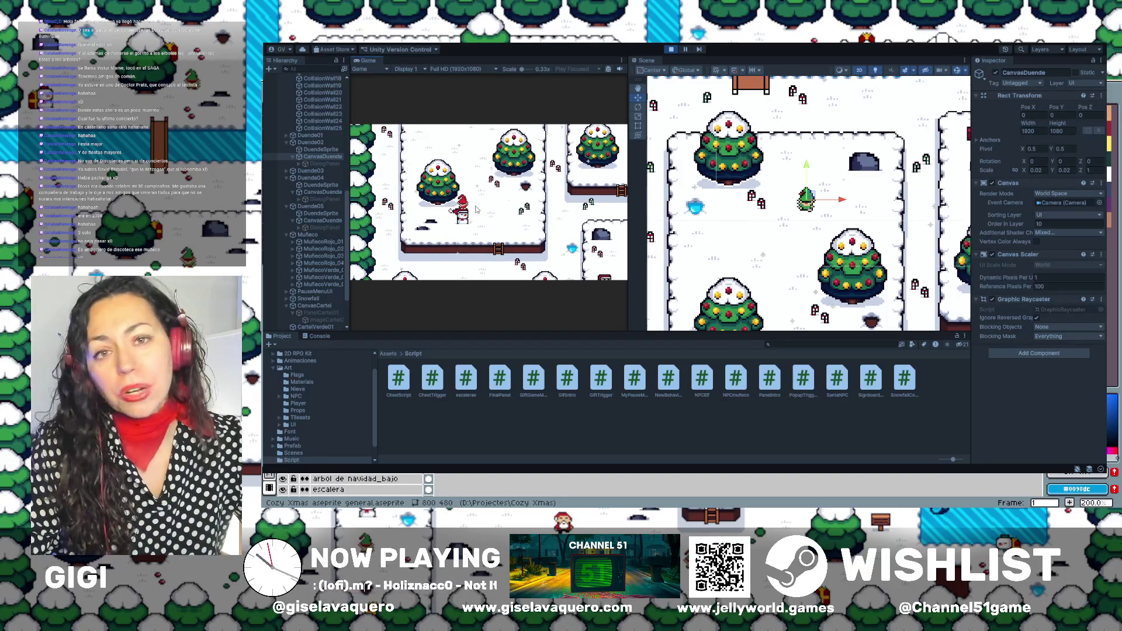
pyautogui.press('Up')
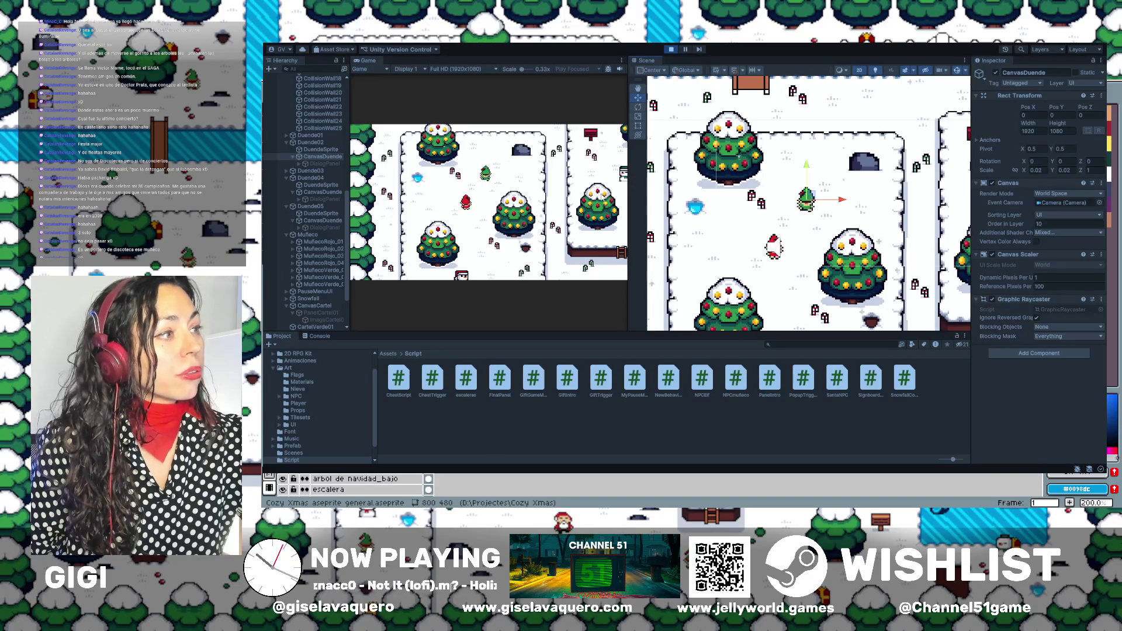
pyautogui.moveTo(629, 192); pyautogui.dragTo(748, 192)
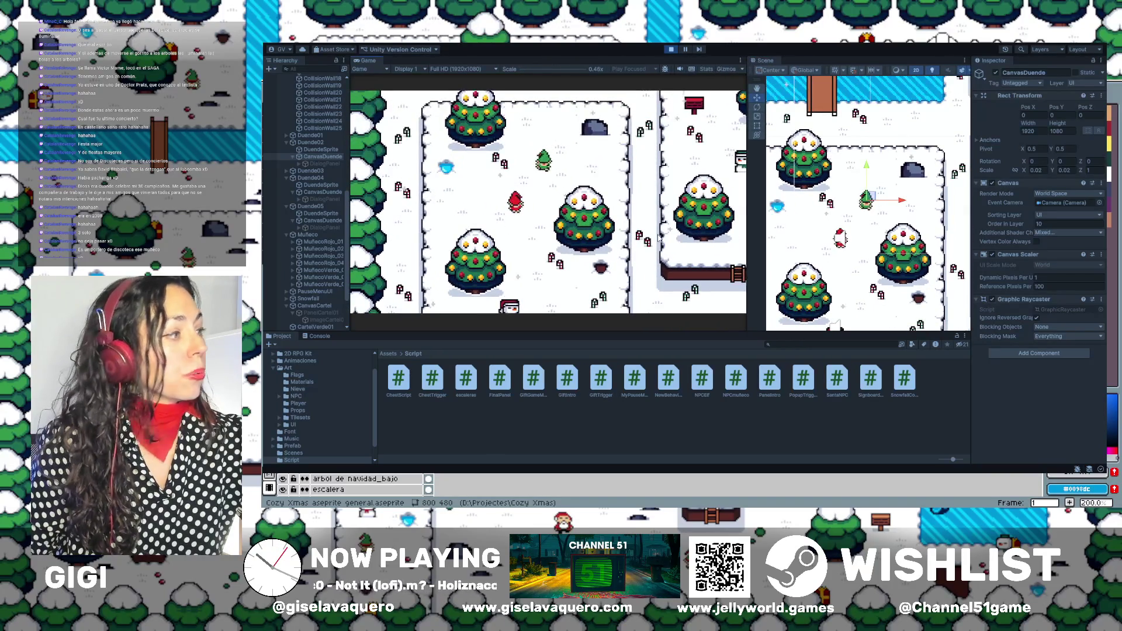
# Widen the Game view against the Scene view and switch it to Free Aspect.
pyautogui.moveTo(748, 218)
pyautogui.mouseDown()
pyautogui.moveTo(638, 218)
pyautogui.moveTo(814, 218)
pyautogui.moveTo(642, 218)
pyautogui.moveTo(761, 220)
pyautogui.moveTo(774, 206)
pyautogui.mouseUp()
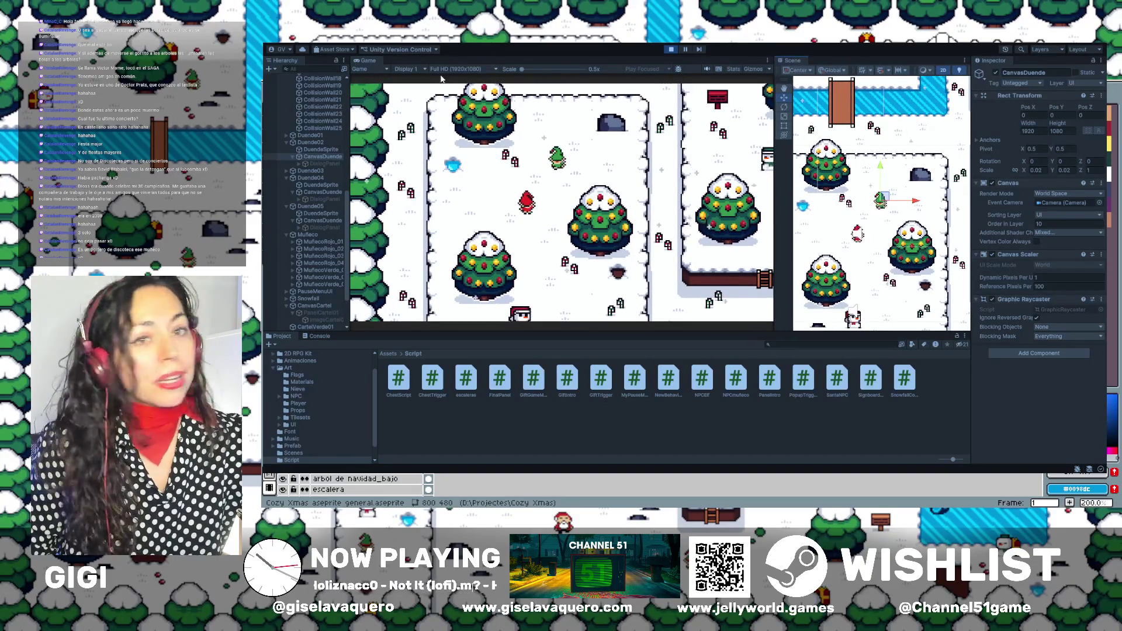
pyautogui.moveTo(776, 193)
pyautogui.mouseDown()
pyautogui.moveTo(739, 195)
pyautogui.moveTo(800, 198)
pyautogui.mouseUp()
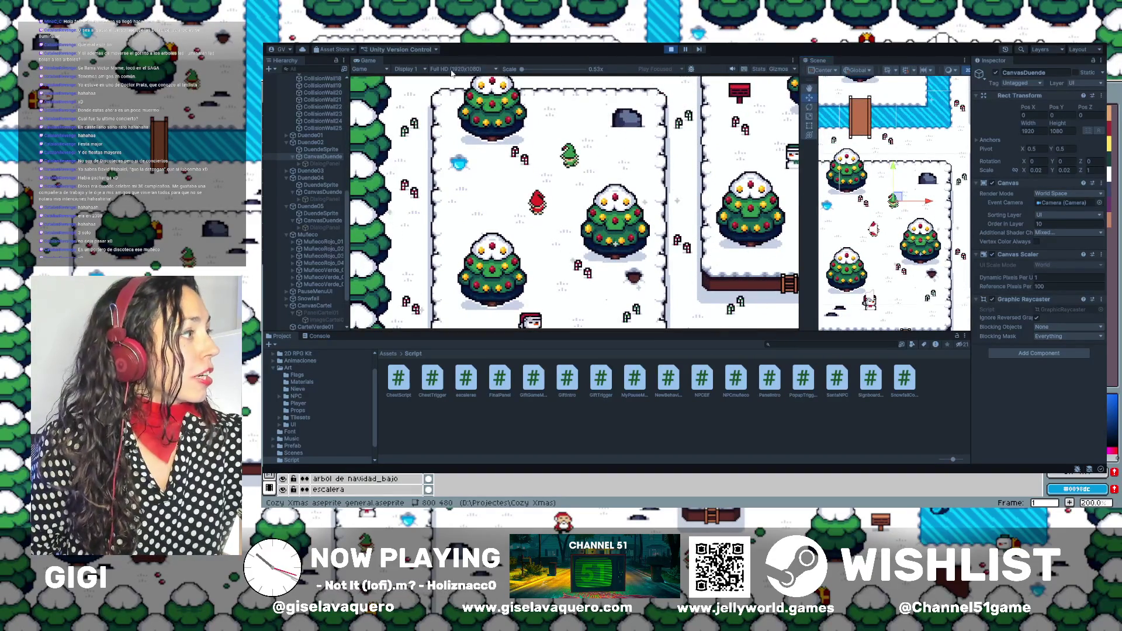
pyautogui.click(452, 99)
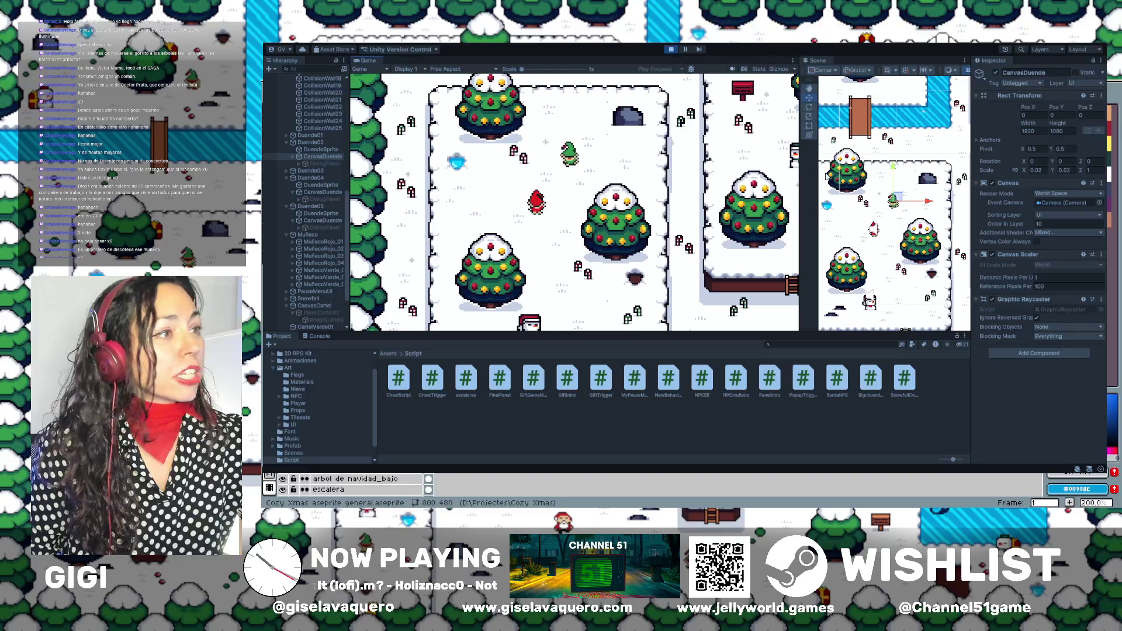
pyautogui.moveTo(801, 172); pyautogui.dragTo(654, 173)
pyautogui.moveTo(817, 175)
pyautogui.mouseDown()
pyautogui.moveTo(508, 174)
pyautogui.moveTo(781, 175)
pyautogui.mouseUp()
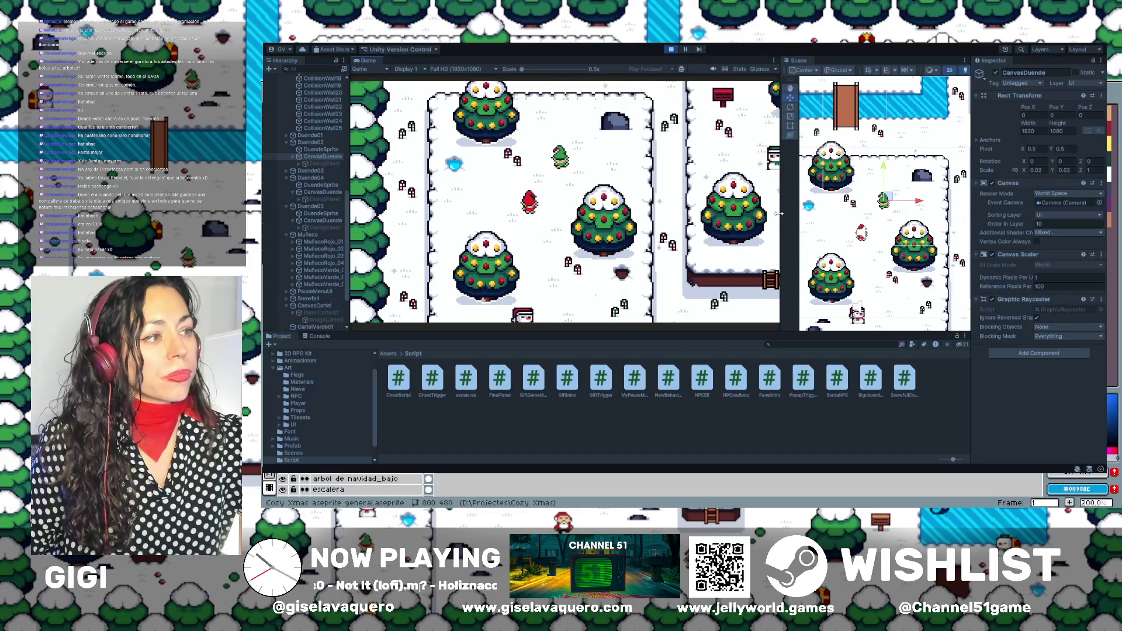
pyautogui.moveTo(781, 215); pyautogui.dragTo(810, 215)
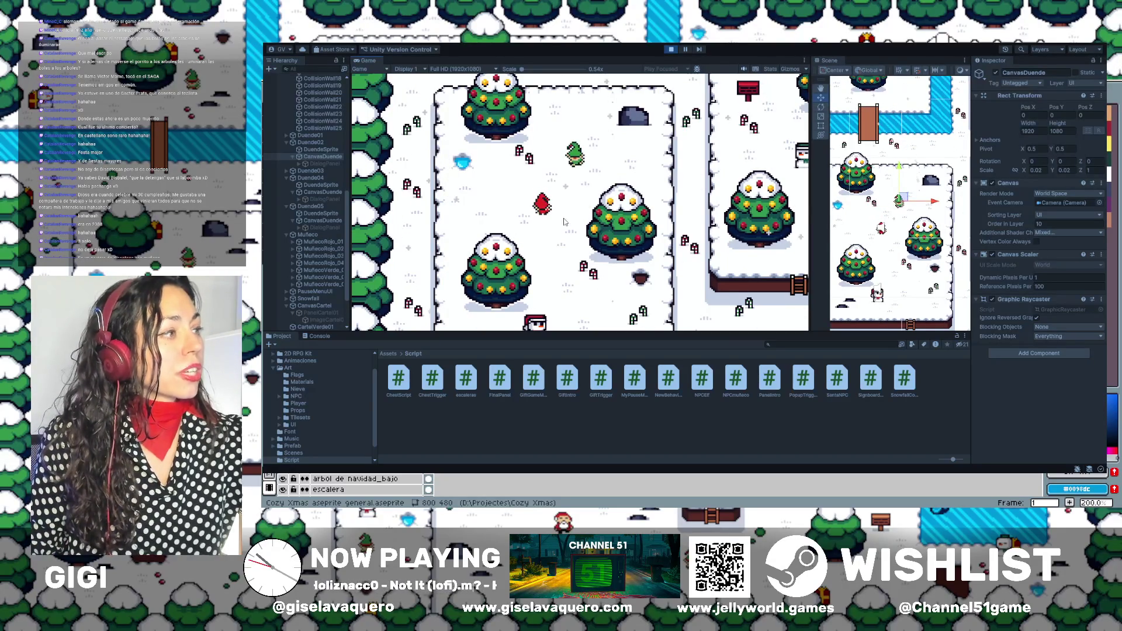
# Walk the player beside the elf and lower the greeting canvas CanvasDuende to about Pos Y -0.15.
pyautogui.press('Right')
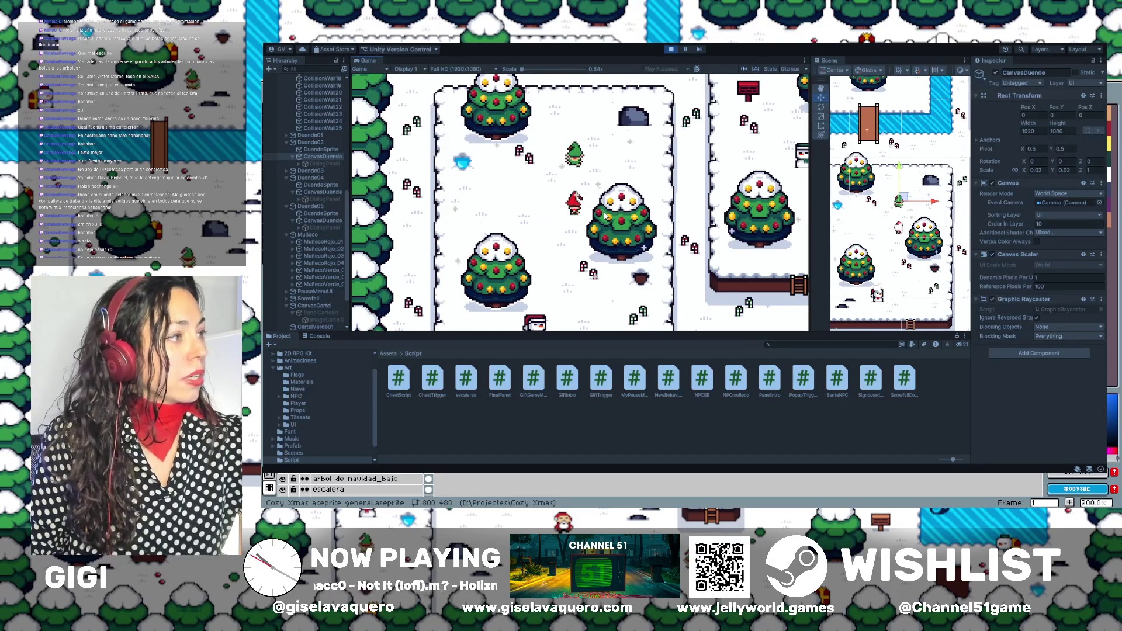
pyautogui.press('Up')
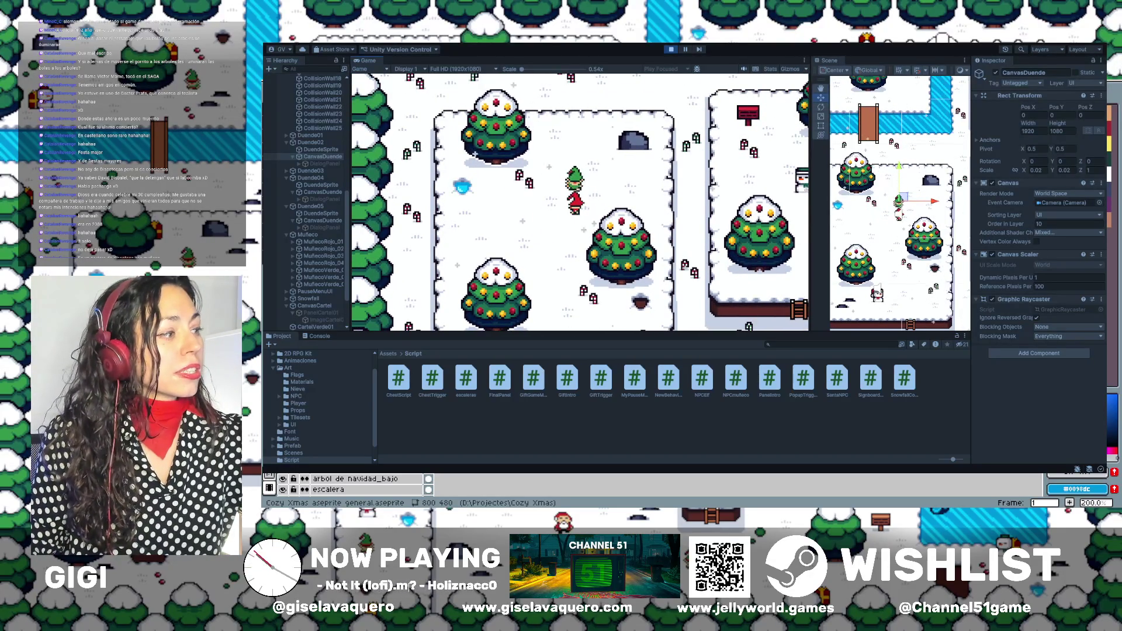
pyautogui.press('Down')
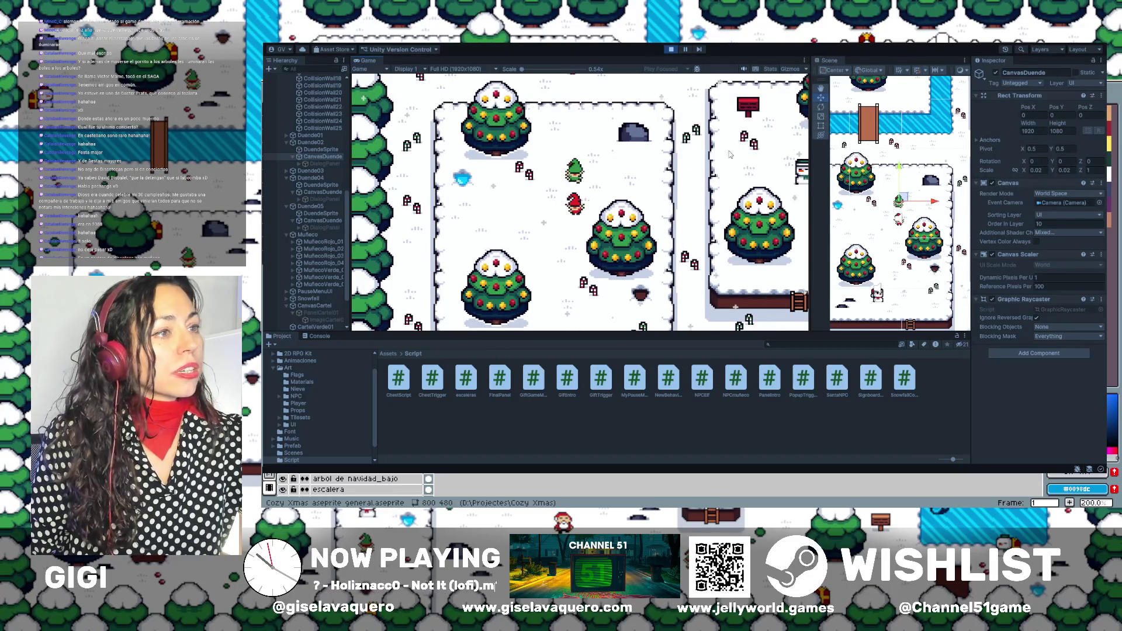
pyautogui.scroll(5, 901, 191)
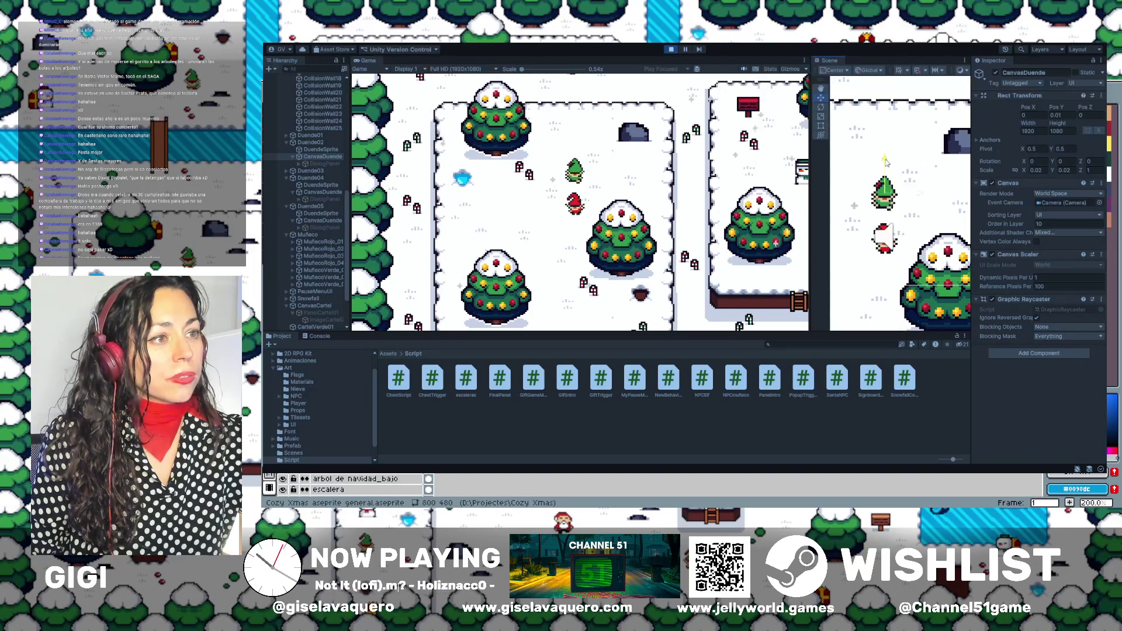
pyautogui.moveTo(885, 163); pyautogui.dragTo(885, 166)
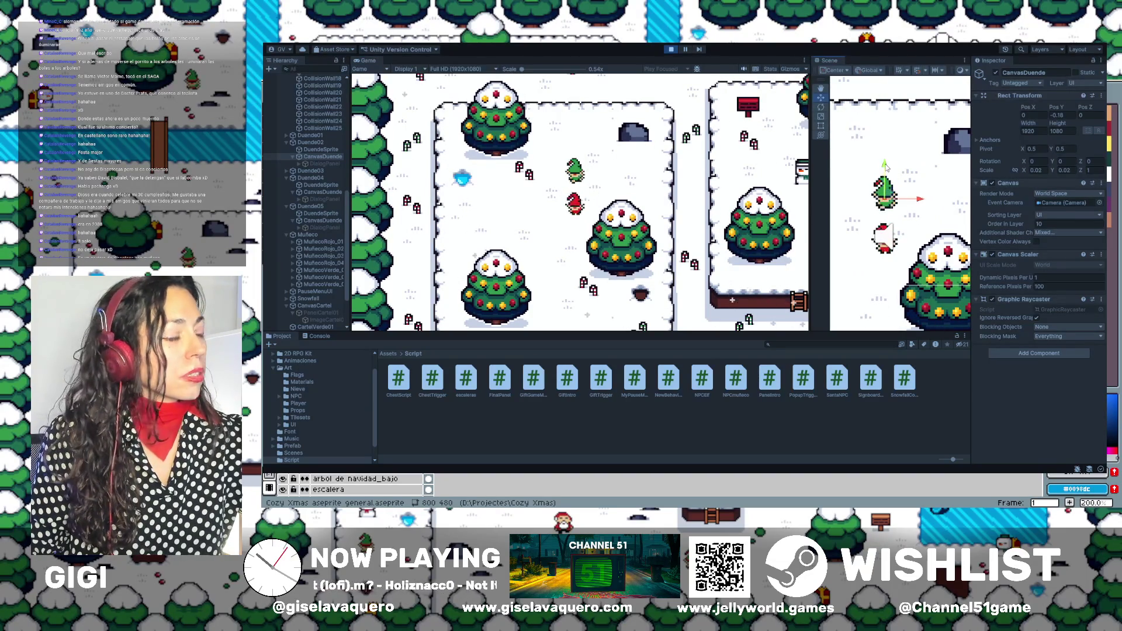
# Nudge elf Duende02 vertically, try Position Y 6.8, then stop the play test.
pyautogui.click(304, 143)
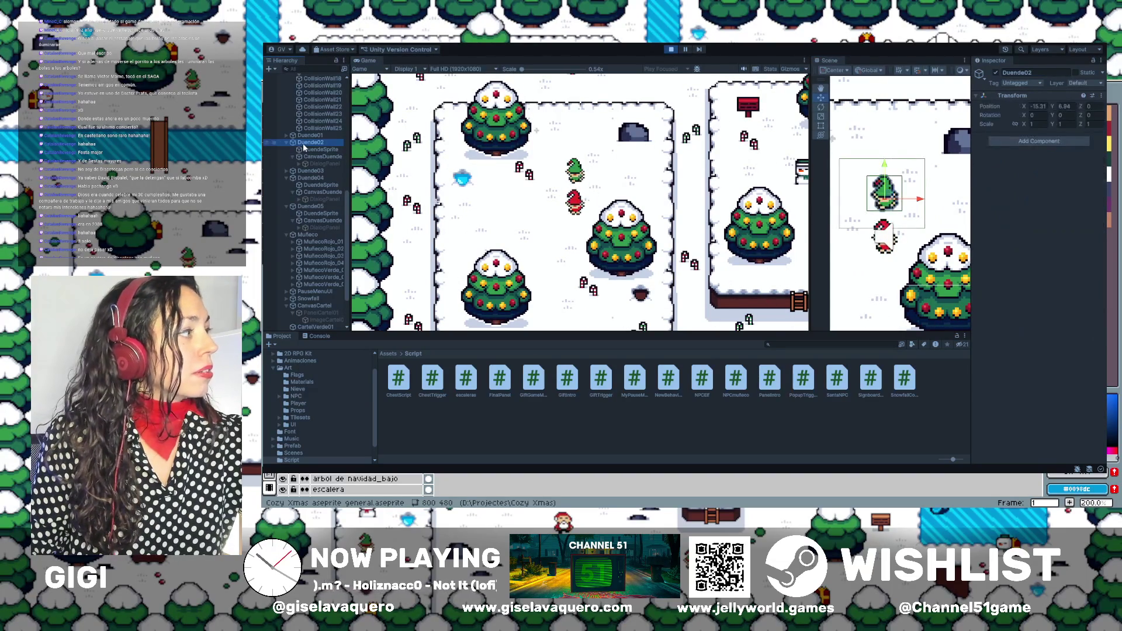
pyautogui.moveTo(885, 164); pyautogui.dragTo(885, 172)
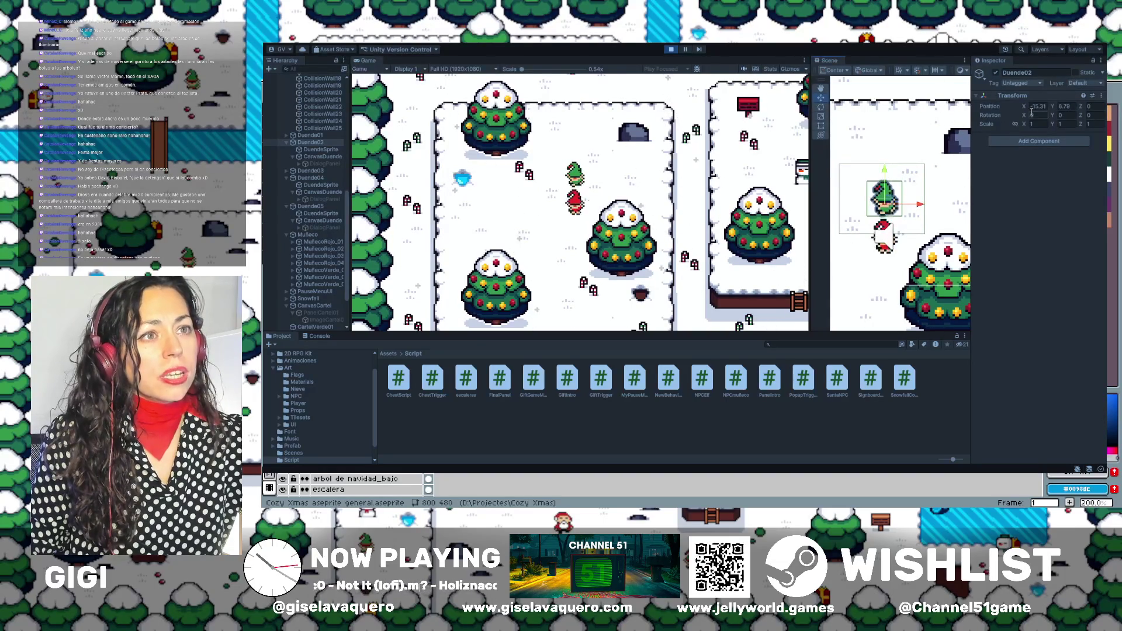
pyautogui.moveTo(886, 171); pyautogui.dragTo(887, 171)
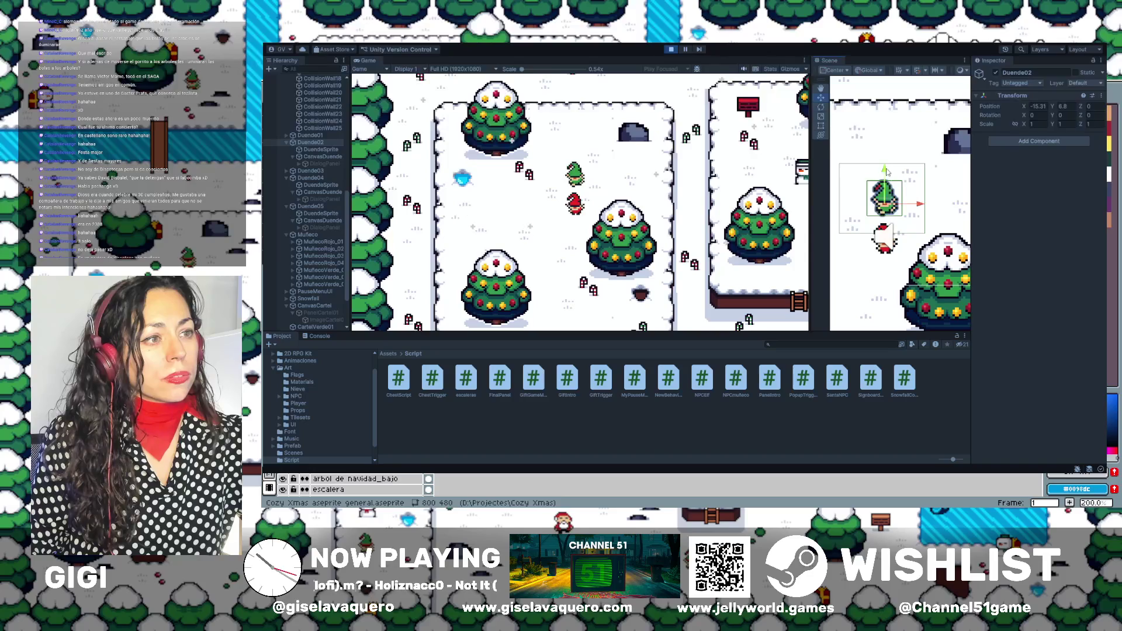
pyautogui.click(1063, 106)
pyautogui.press('Return')
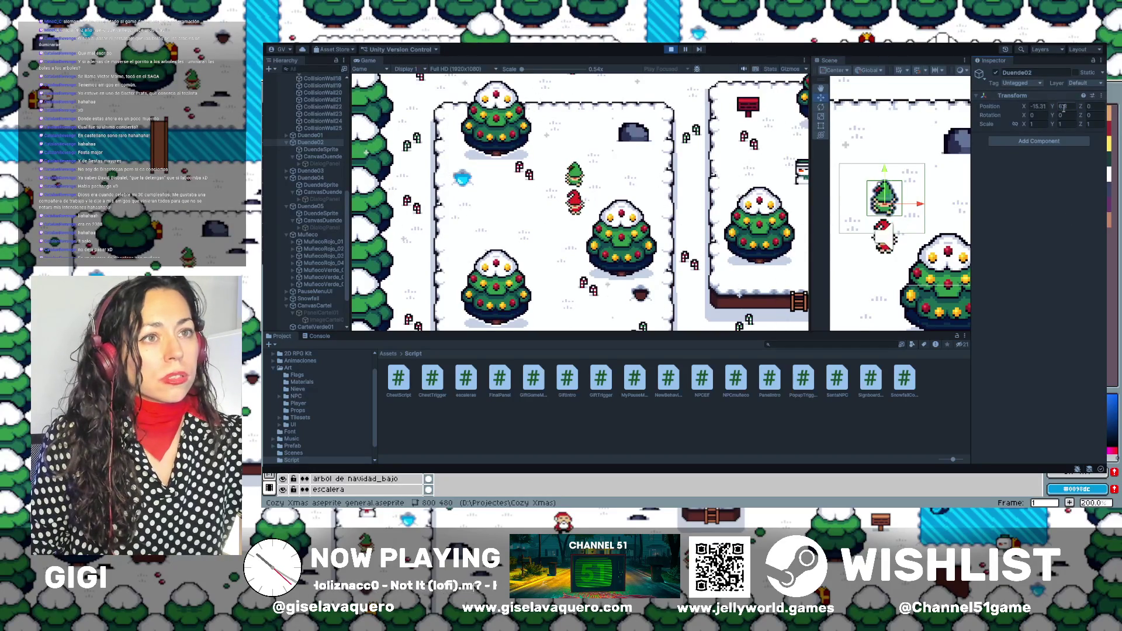
pyautogui.click(672, 50)
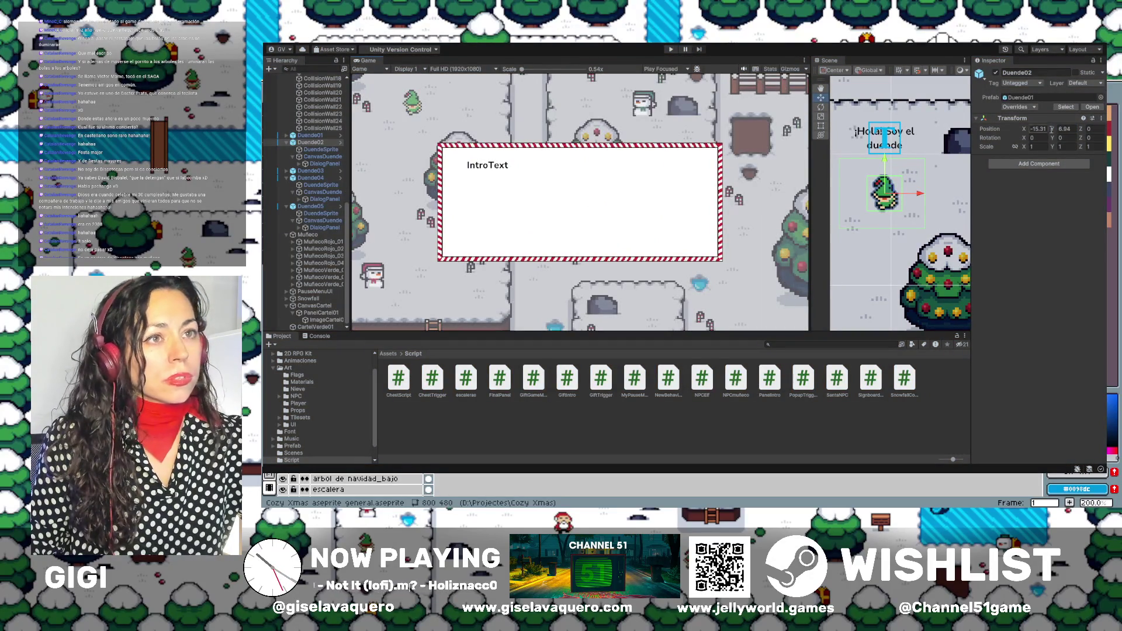
# Set Duende02's Position Y to 6.8 in edit mode, select Duende01, and start playing again.
pyautogui.write('6.8')
pyautogui.click(889, 263)
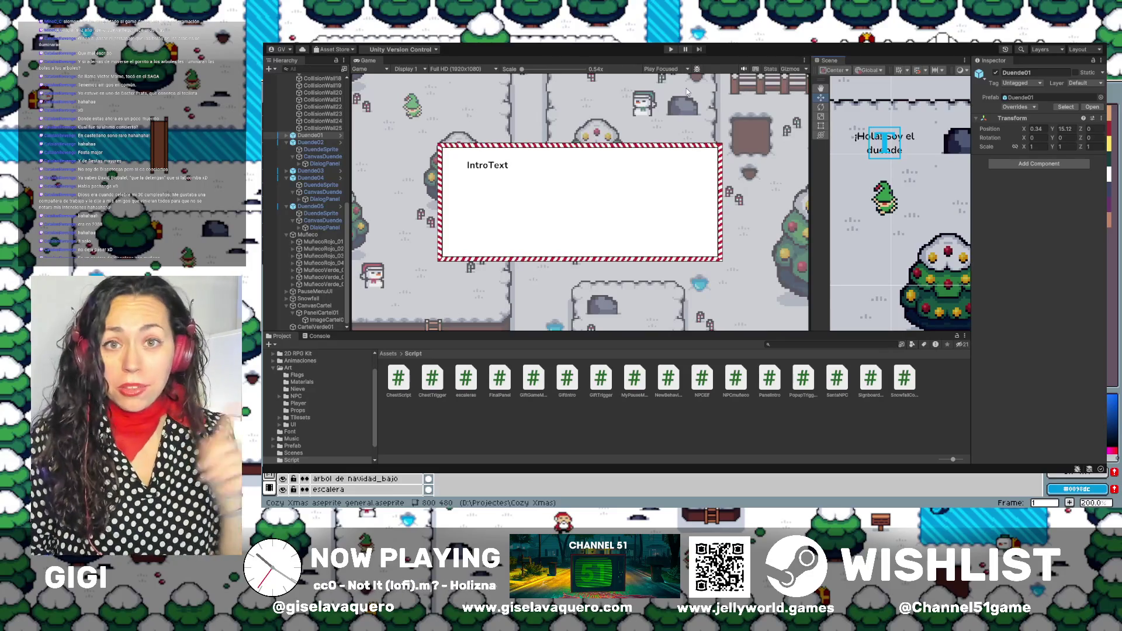
pyautogui.click(670, 50)
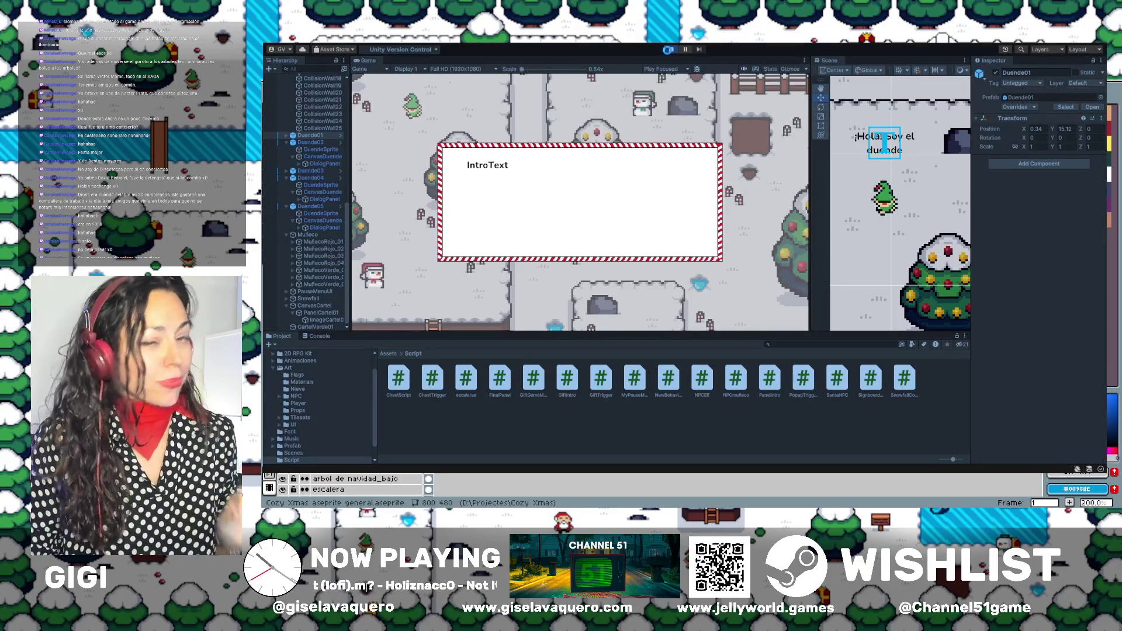
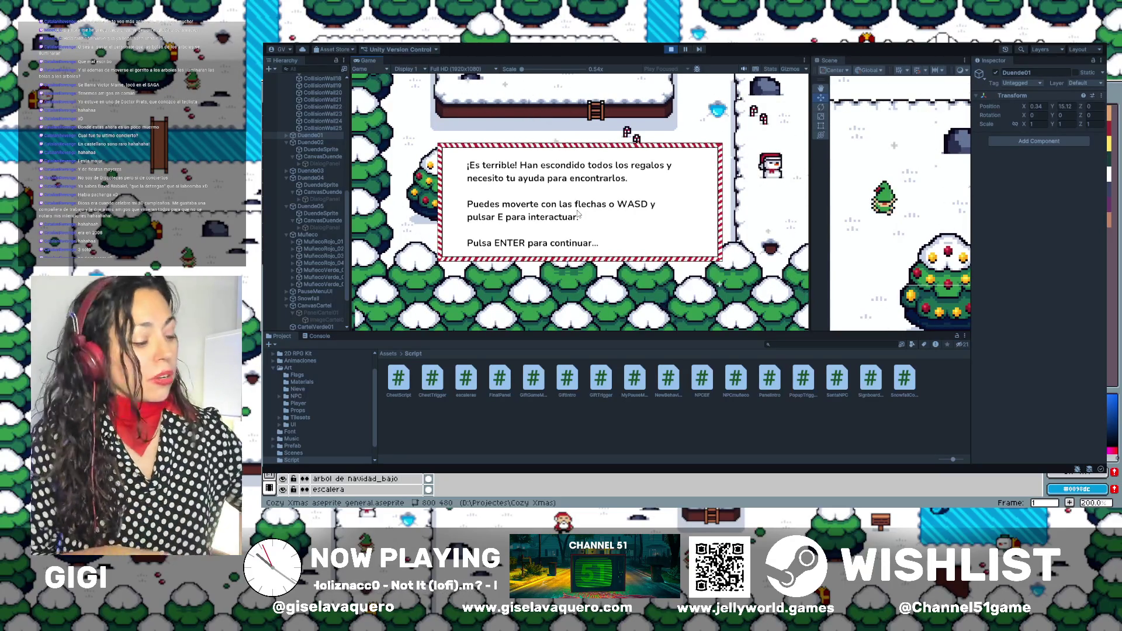
# Dismiss the intro dialog and walk the player up the ladder to the elf.
pyautogui.press('Return')
pyautogui.press('Up')
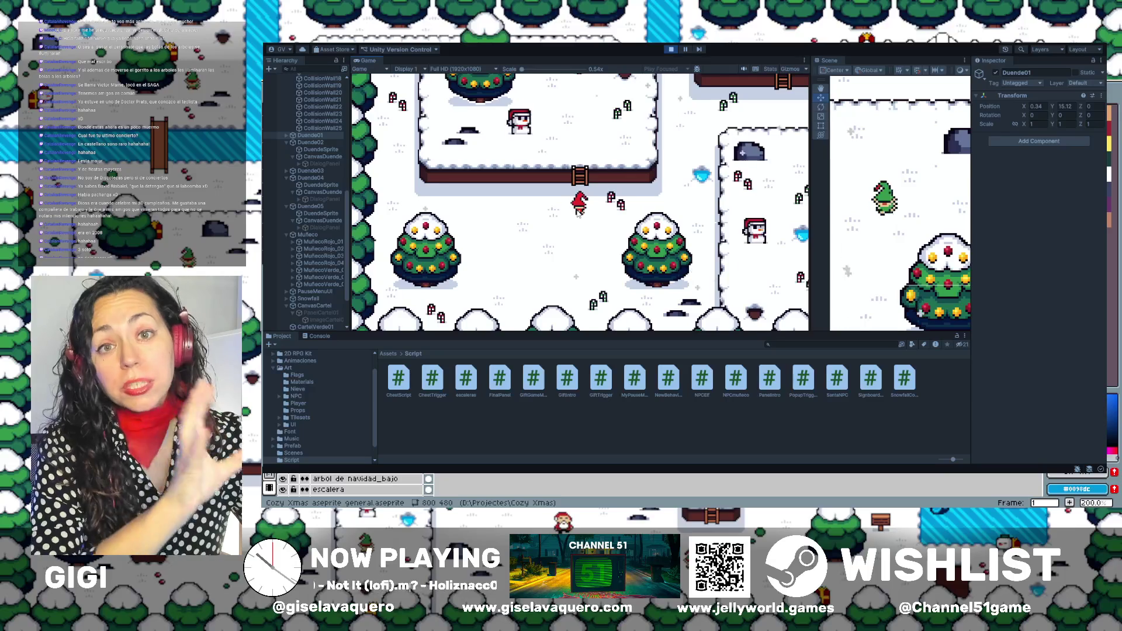
pyautogui.press('Up')
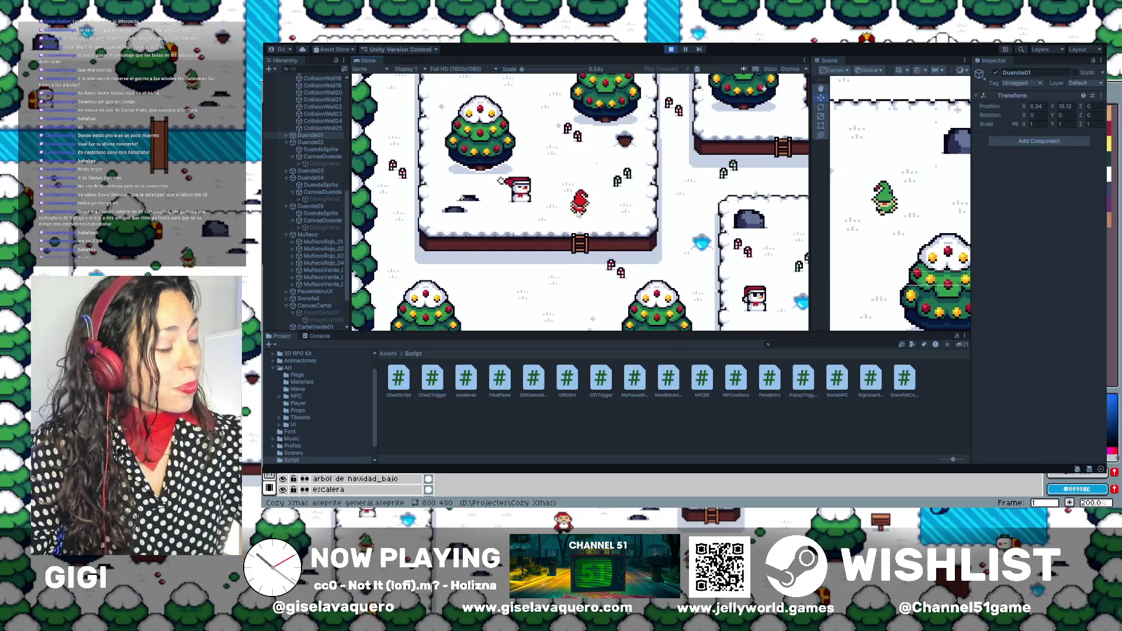
pyautogui.press('Up')
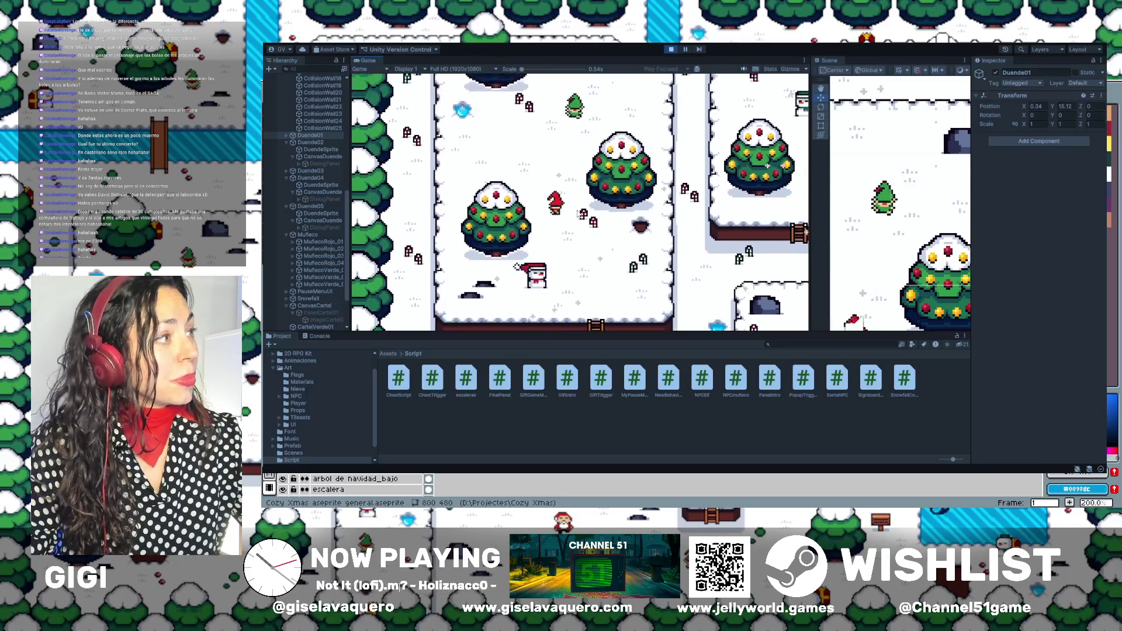
pyautogui.press('Up')
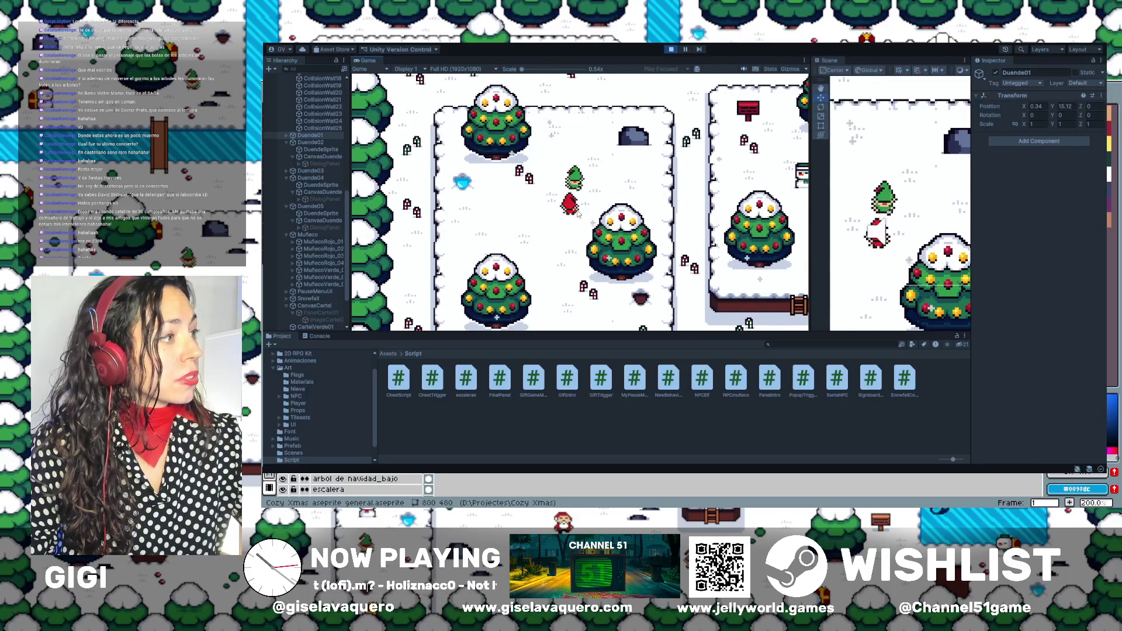
pyautogui.press('Down')
pyautogui.press('Up')
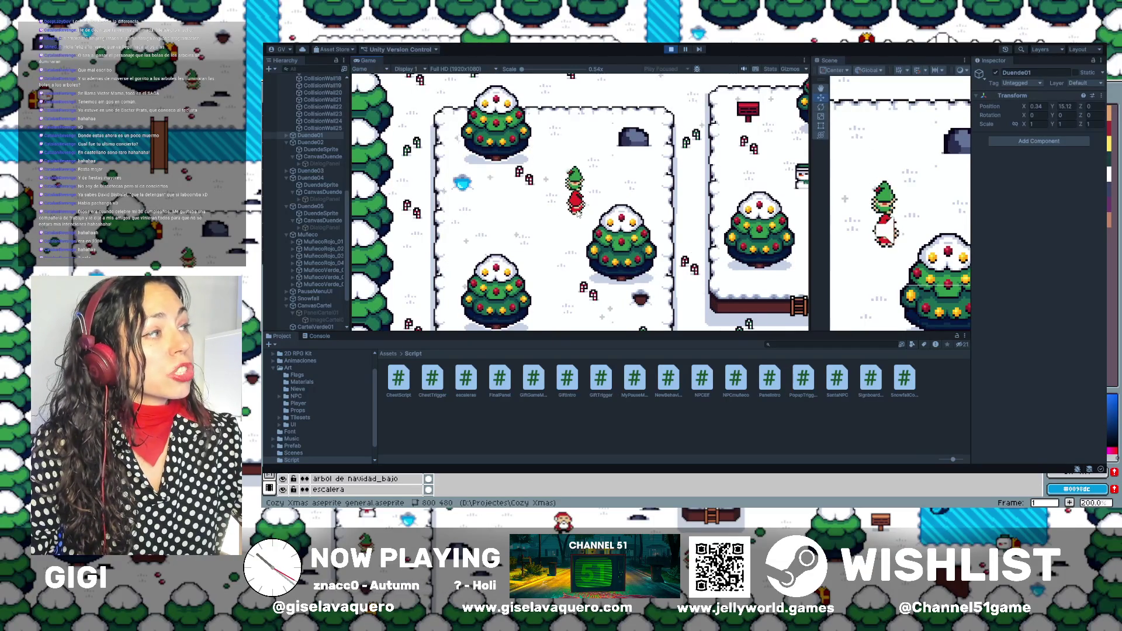
# Walk the player back down past the trees and into the snowman.
pyautogui.press('Down')
pyautogui.press('Down')
pyautogui.press('Left')
pyautogui.press('Down')
pyautogui.press('Right')
pyautogui.press('Up')
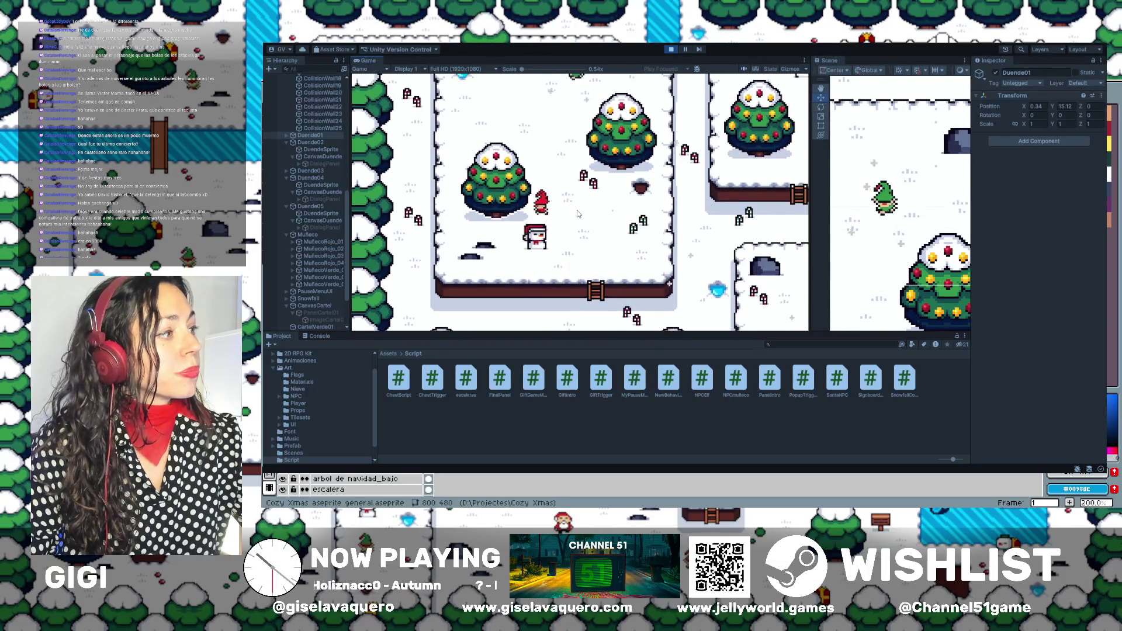
pyautogui.press('Left')
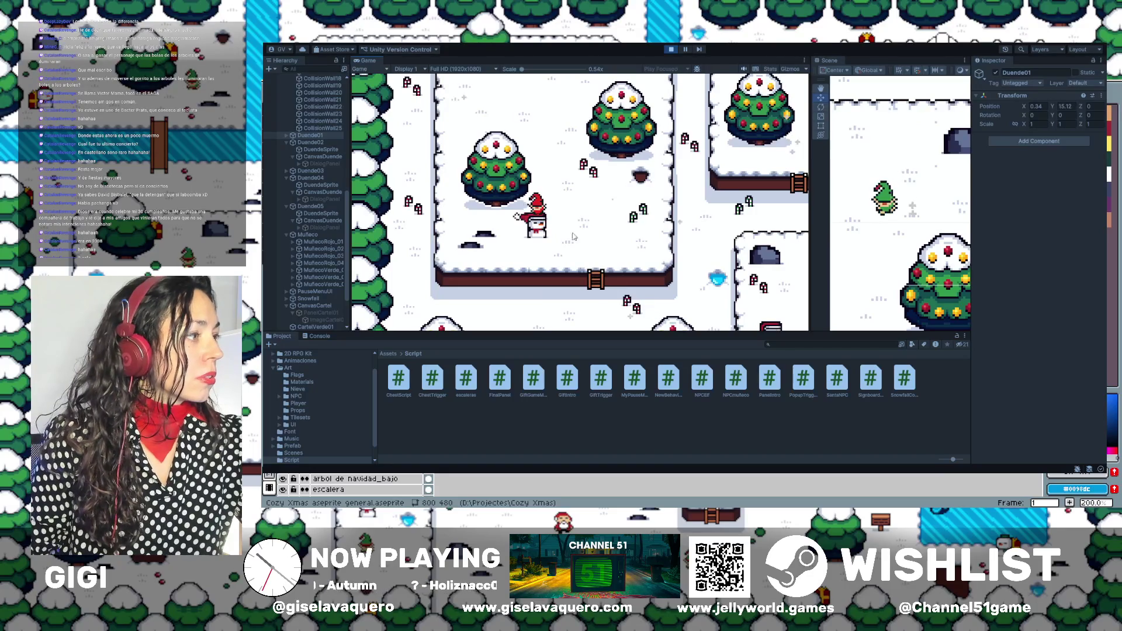
pyautogui.press('Down')
# Zoom the Scene view onto the snowman, walk into it again, then stop the game.
pyautogui.moveTo(848, 176); pyautogui.dragTo(960, 171)
pyautogui.scroll(5, 903, 238)
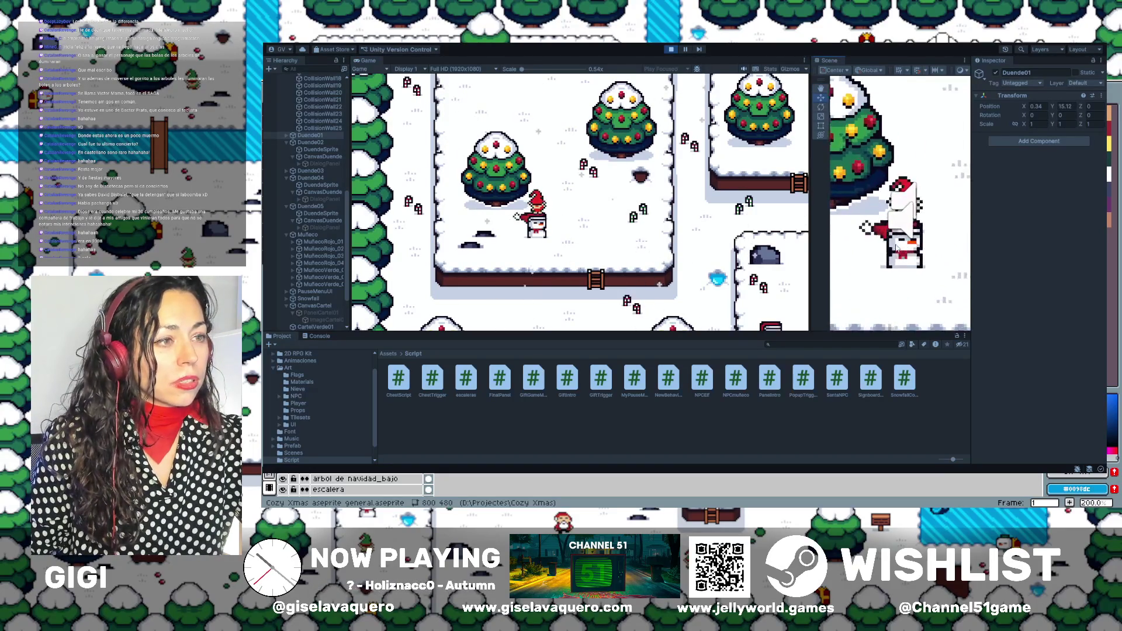
pyautogui.scroll(4, 903, 237)
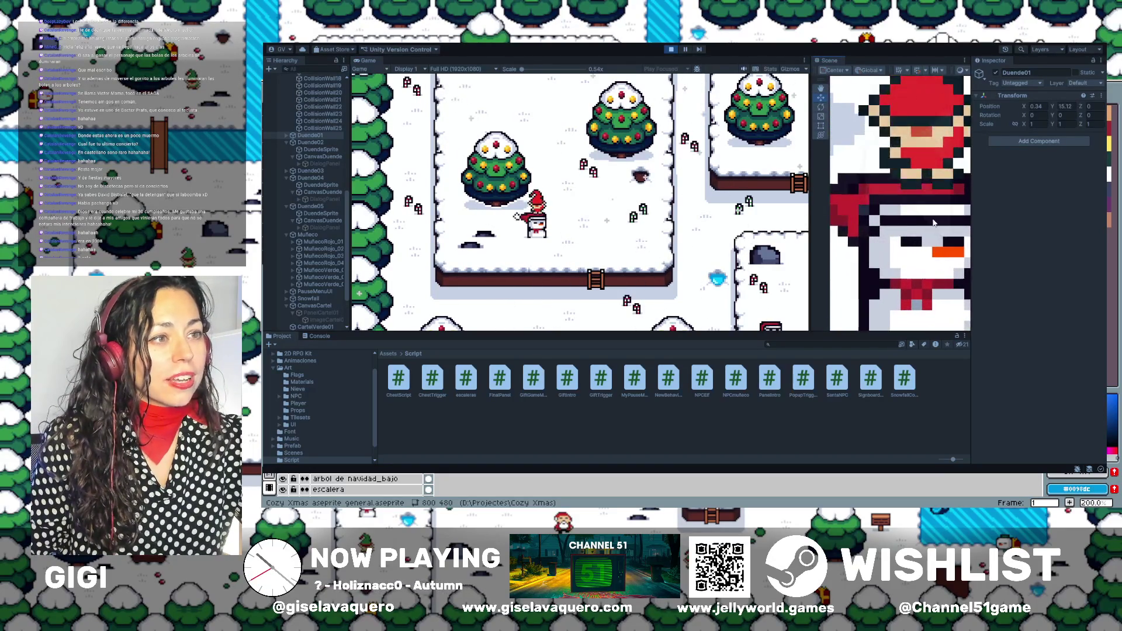
pyautogui.press('Up')
pyautogui.press('Right')
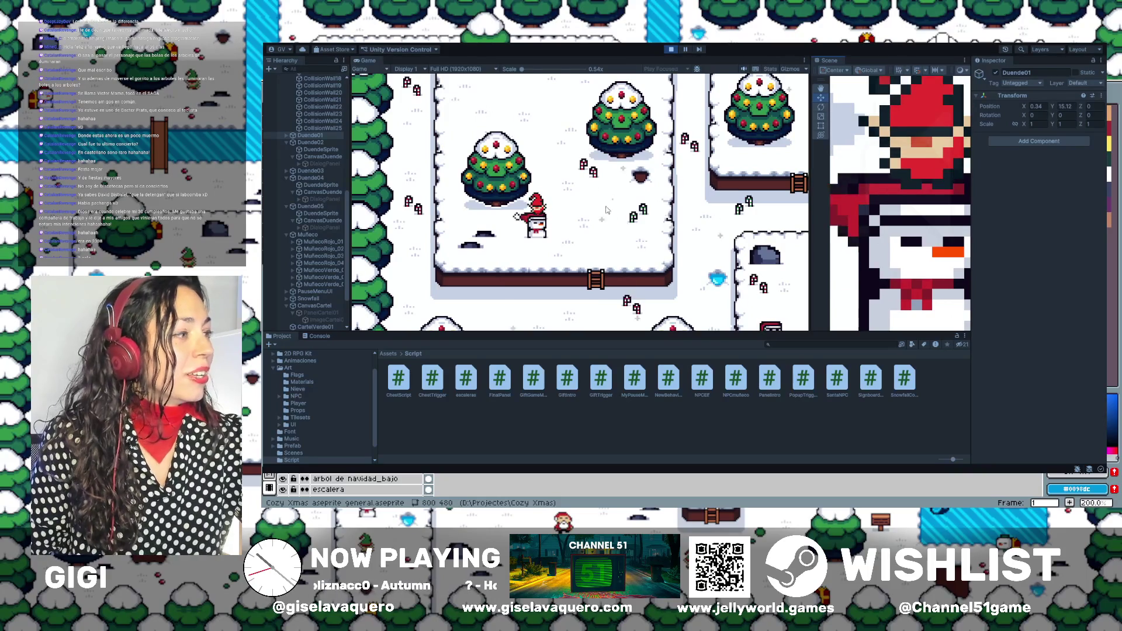
pyautogui.press('Down')
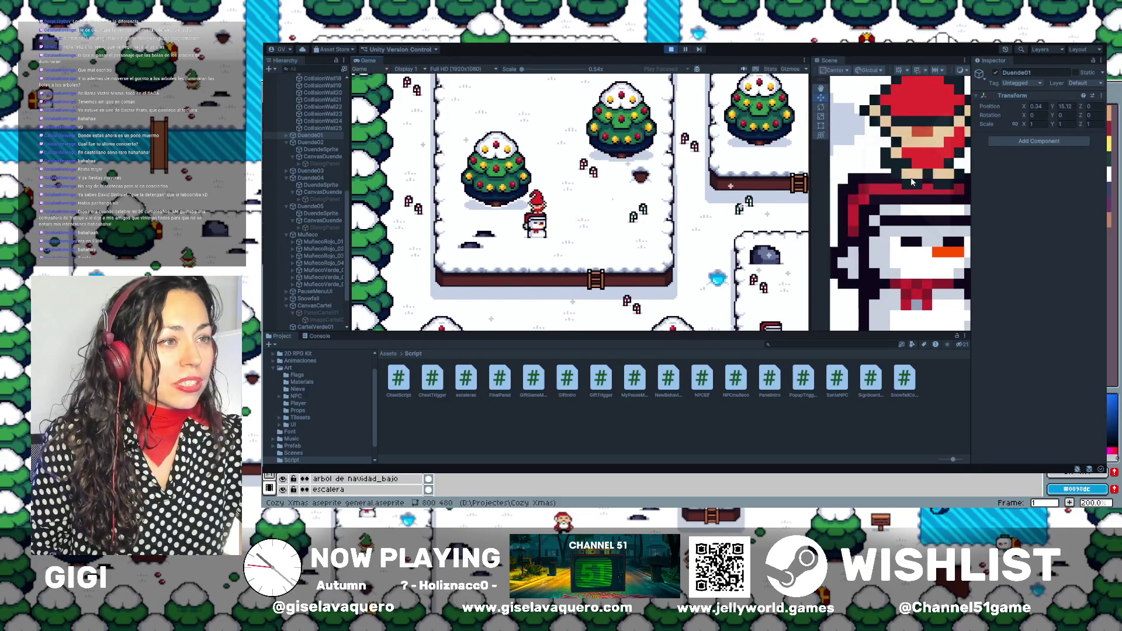
pyautogui.click(671, 49)
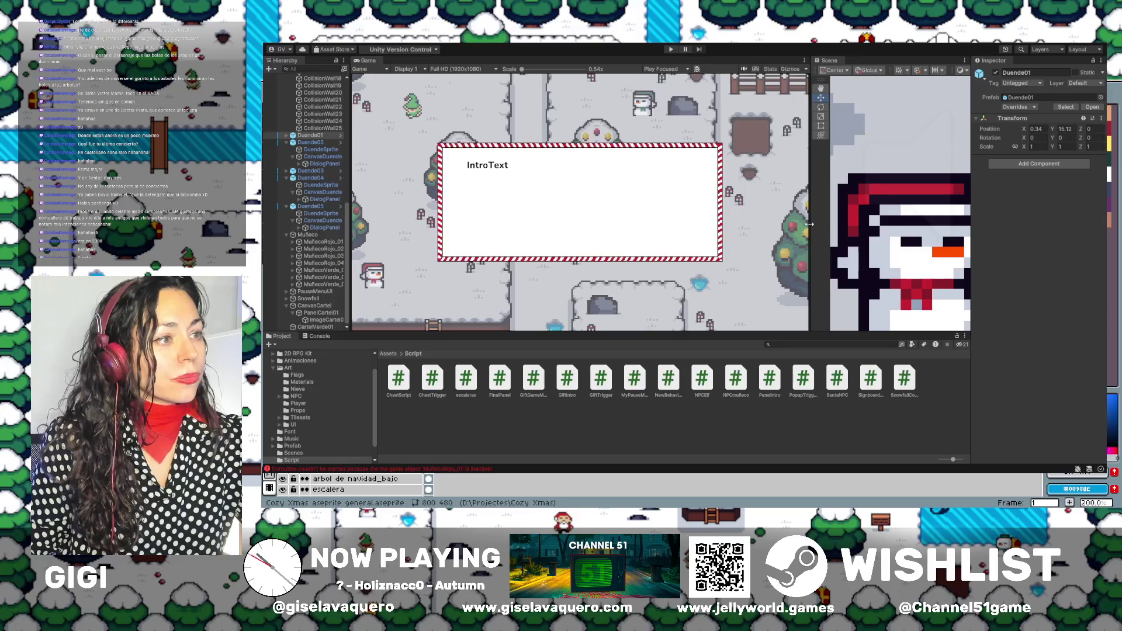
# Widen the Scene view, select the elf Duende02, and read the coroutine error in the Console.
pyautogui.moveTo(810, 224); pyautogui.dragTo(573, 225)
pyautogui.click(790, 238)
pyautogui.click(785, 239)
pyautogui.click(786, 238)
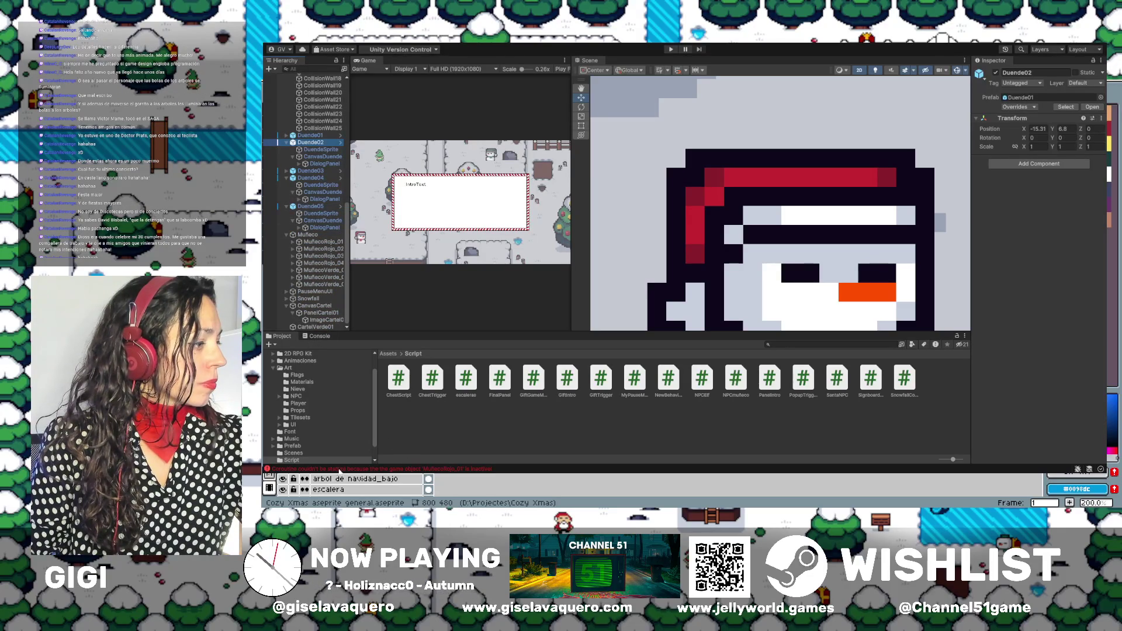
pyautogui.click(471, 470)
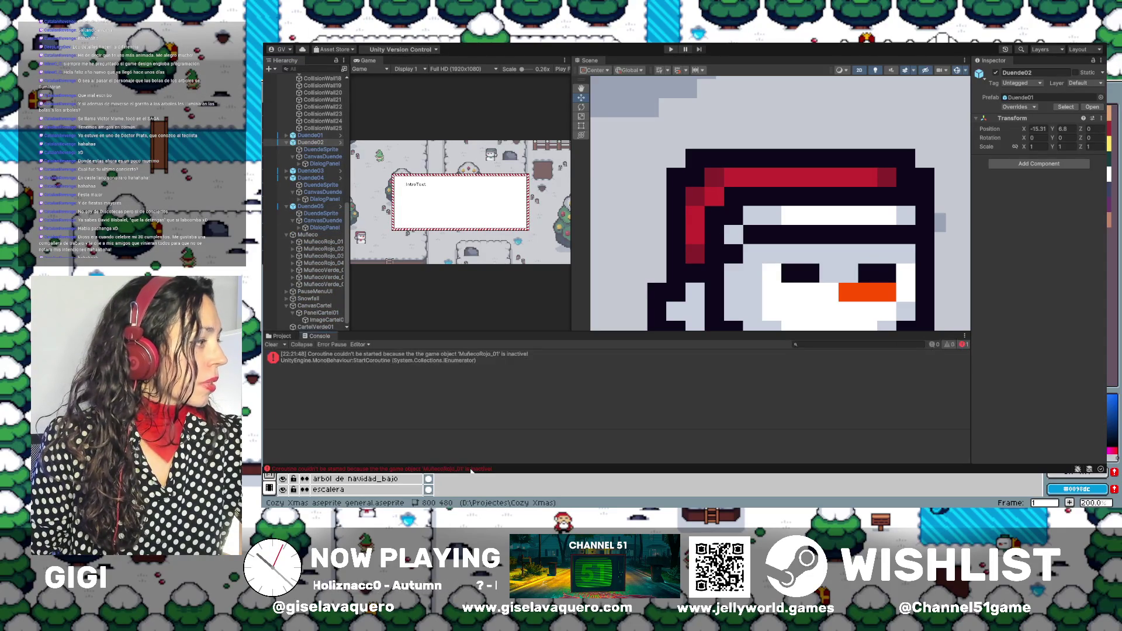
# Return to the Project panel and select the snowman MuñecoRojo_01 in the Hierarchy.
pyautogui.click(283, 337)
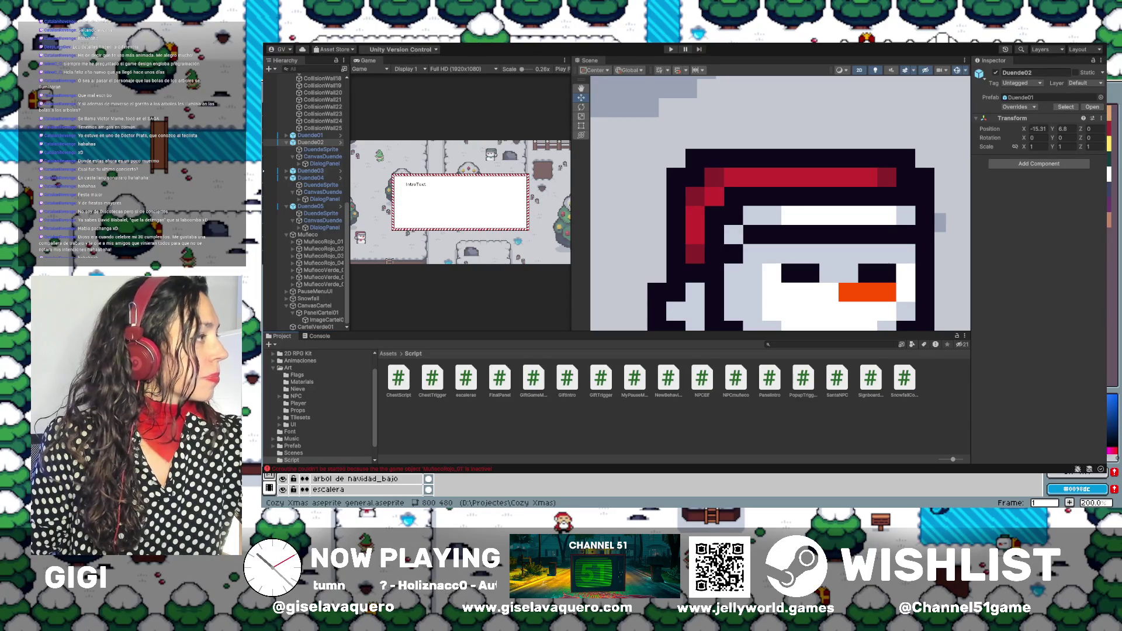
pyautogui.scroll(-3, 769, 229)
pyautogui.scroll(-3, 734, 152)
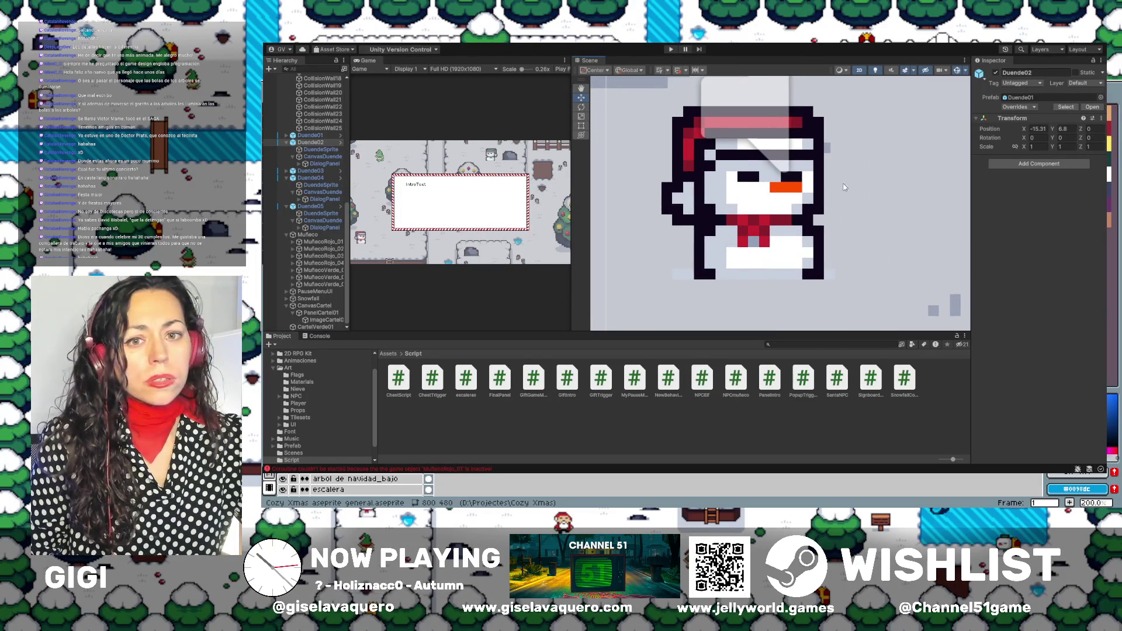
pyautogui.scroll(-1, 708, 178)
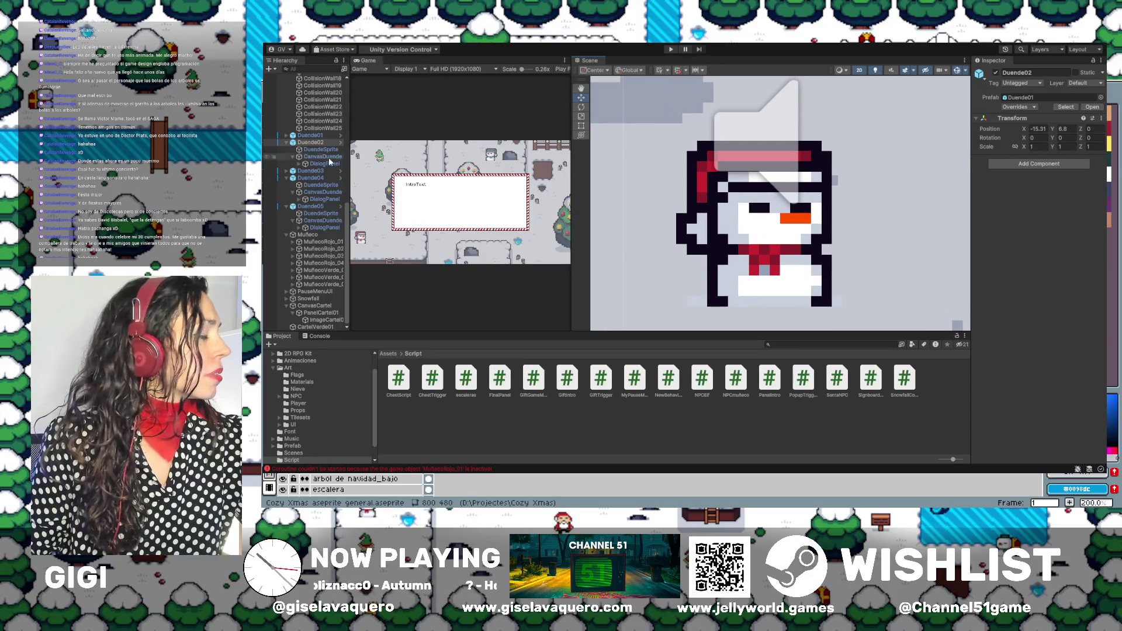
pyautogui.click(338, 242)
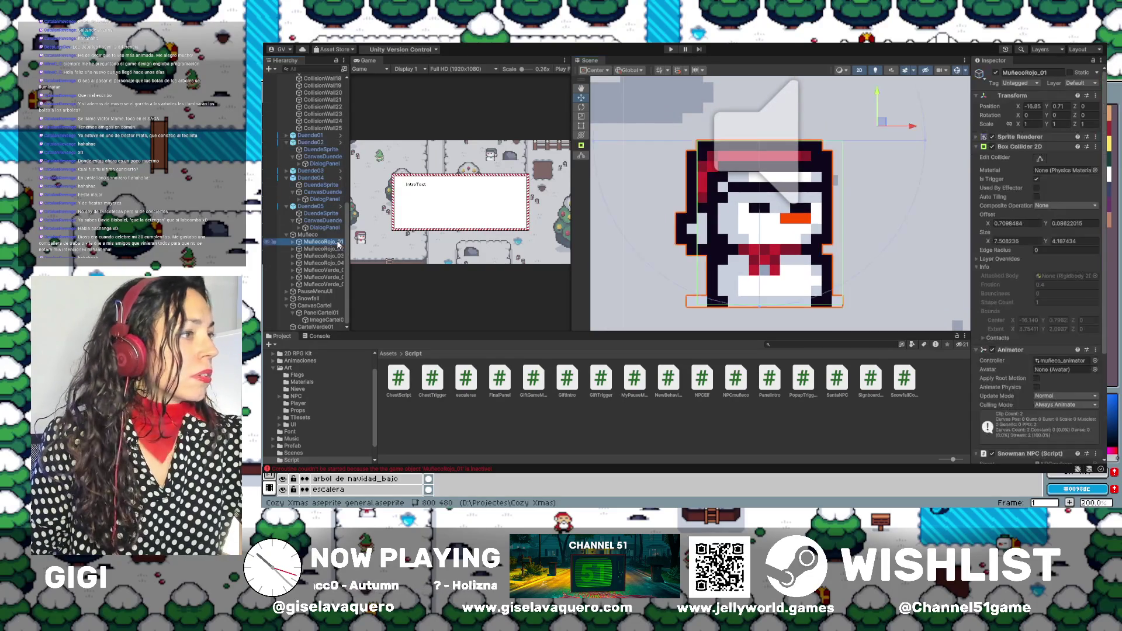
# Drag the left edge of MuñecoRojo_01's child box collider out over the snowman sprite.
pyautogui.moveTo(755, 145); pyautogui.dragTo(756, 180)
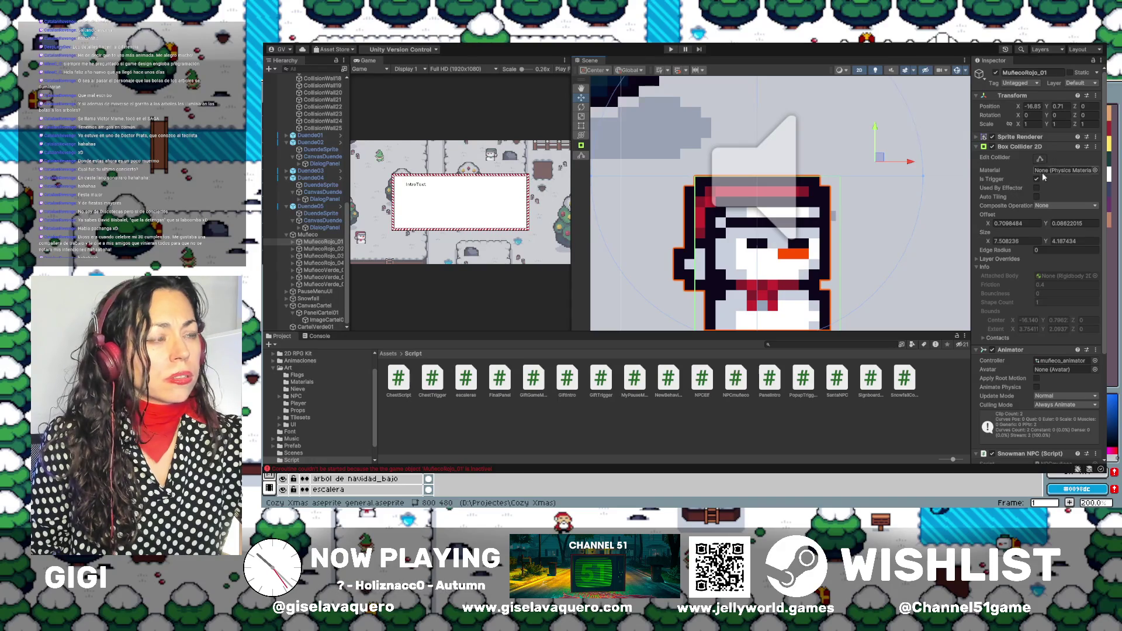
pyautogui.click(975, 148)
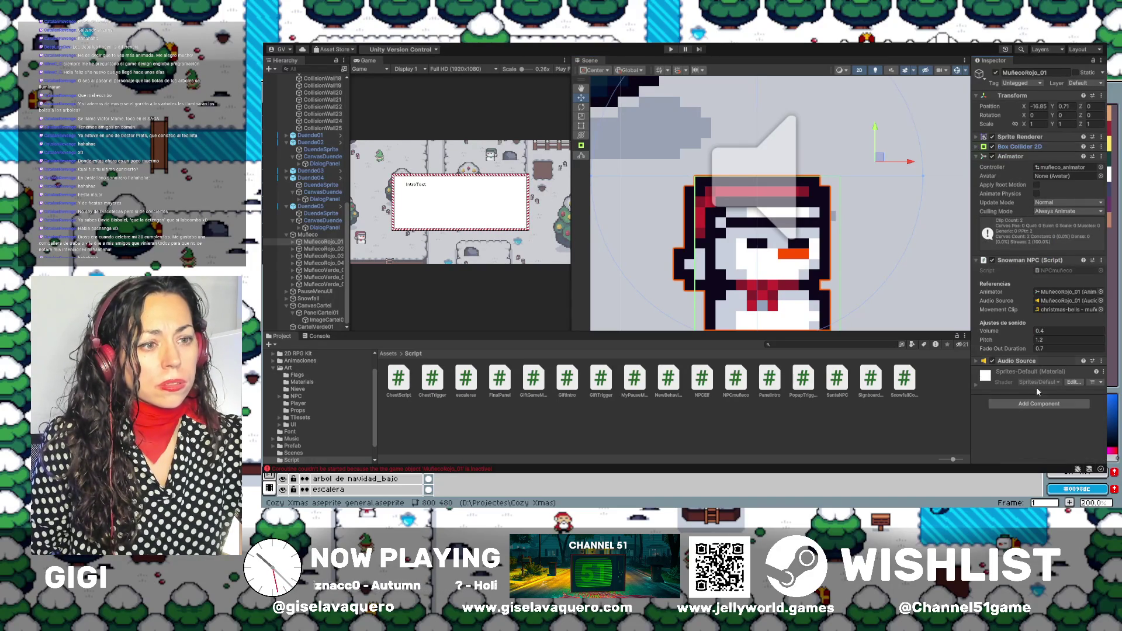
pyautogui.click(293, 241)
pyautogui.click(316, 249)
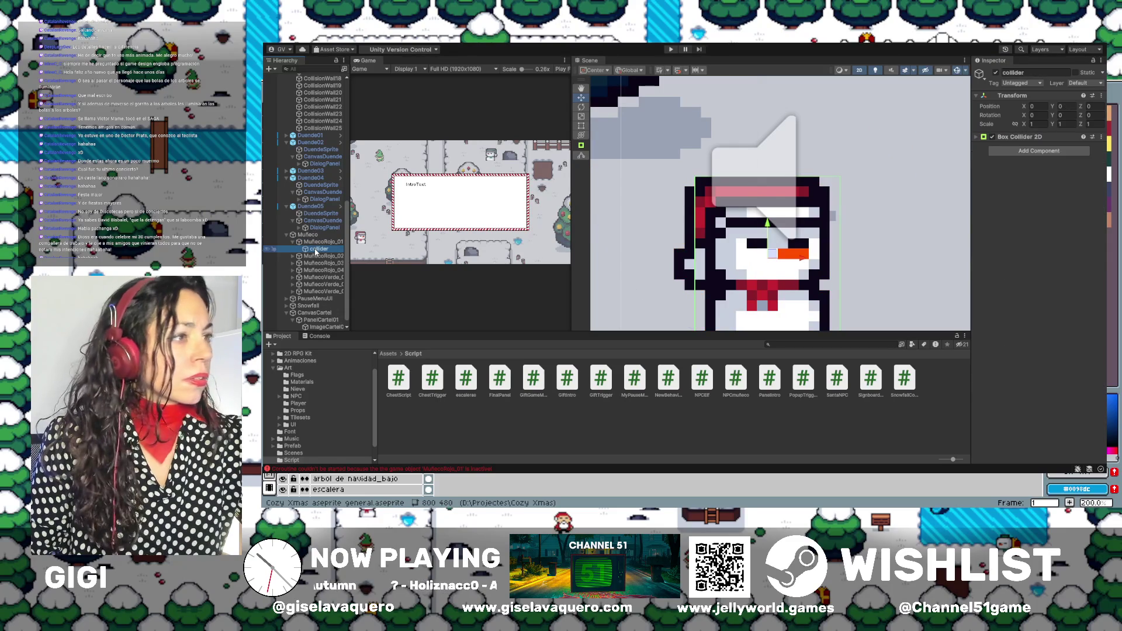
pyautogui.click(978, 138)
pyautogui.click(1040, 150)
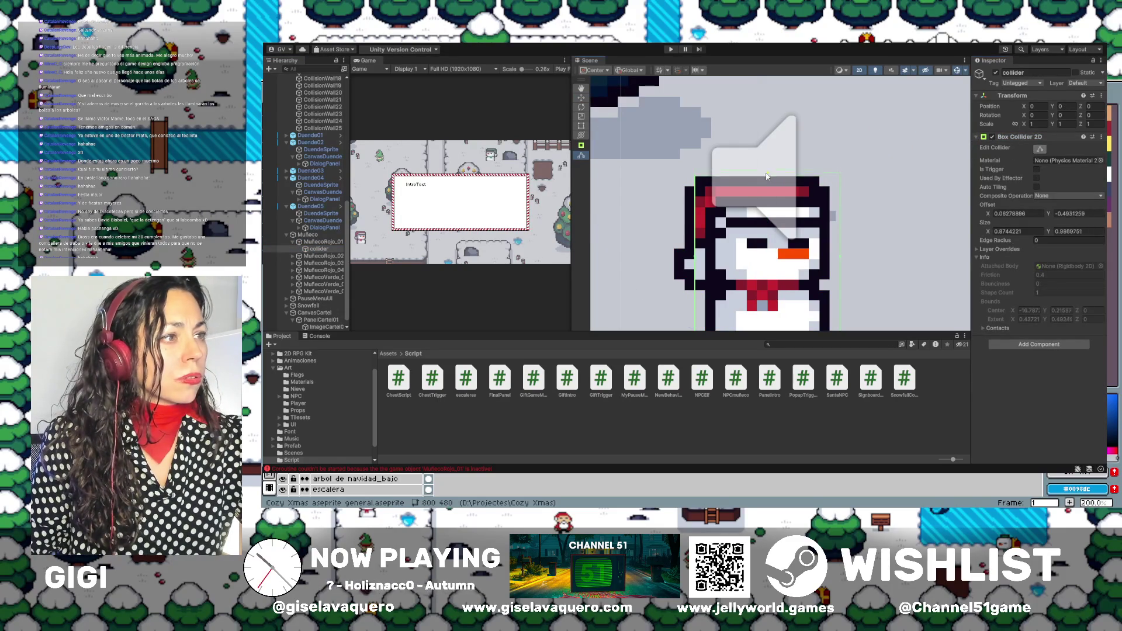
pyautogui.moveTo(695, 253); pyautogui.dragTo(675, 259)
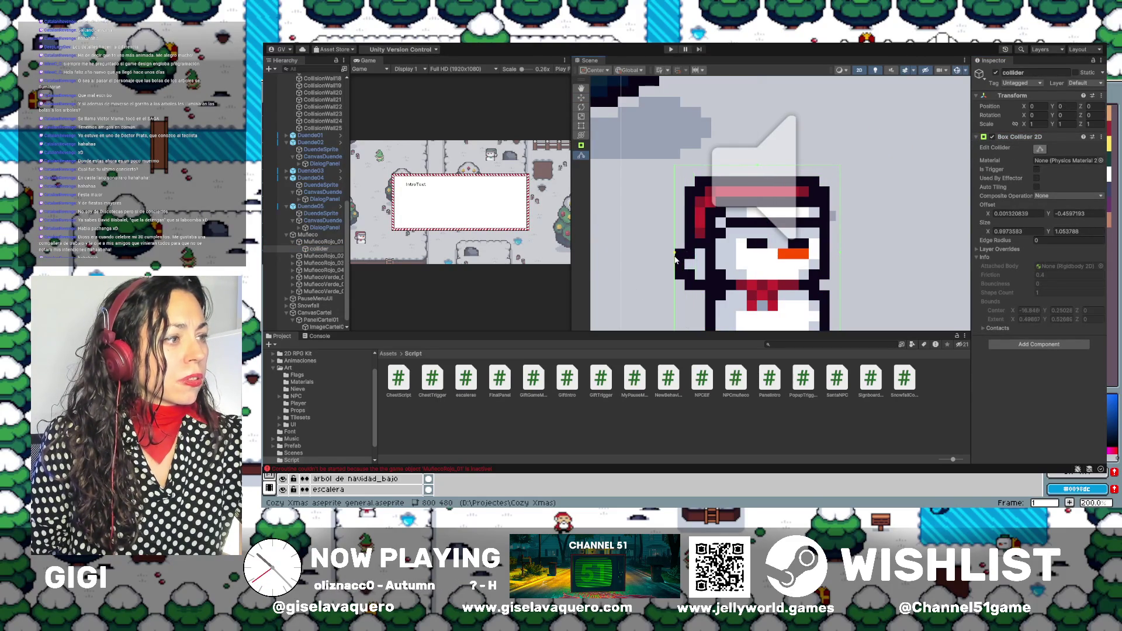
# End collider editing, widen the Game view, and start Play mode to test.
pyautogui.click(839, 256)
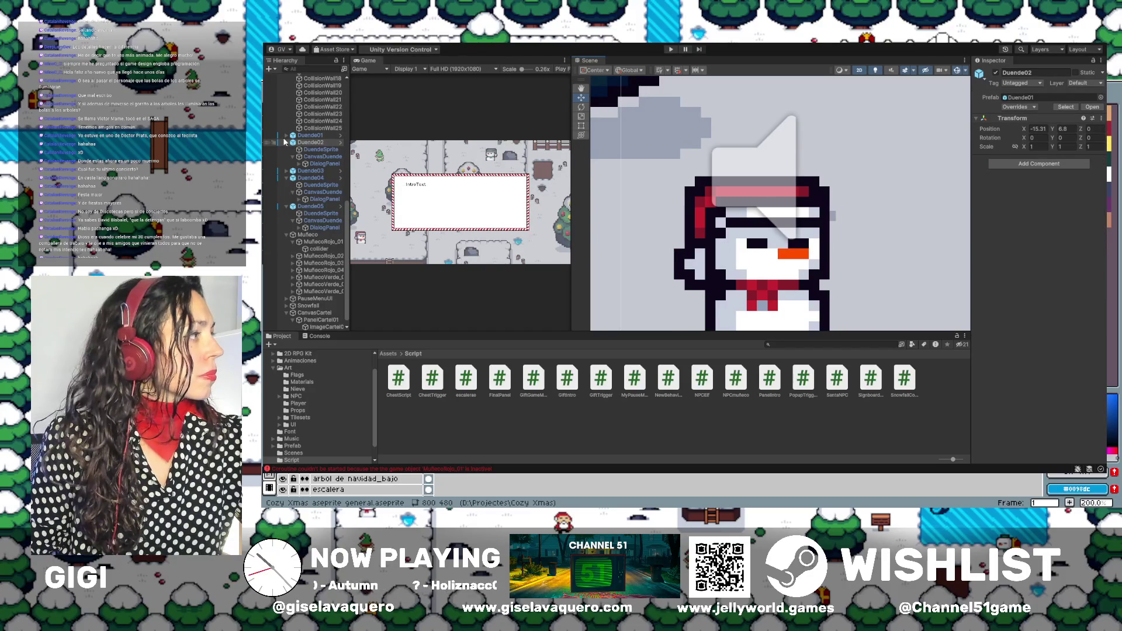
pyautogui.scroll(-10, 744, 222)
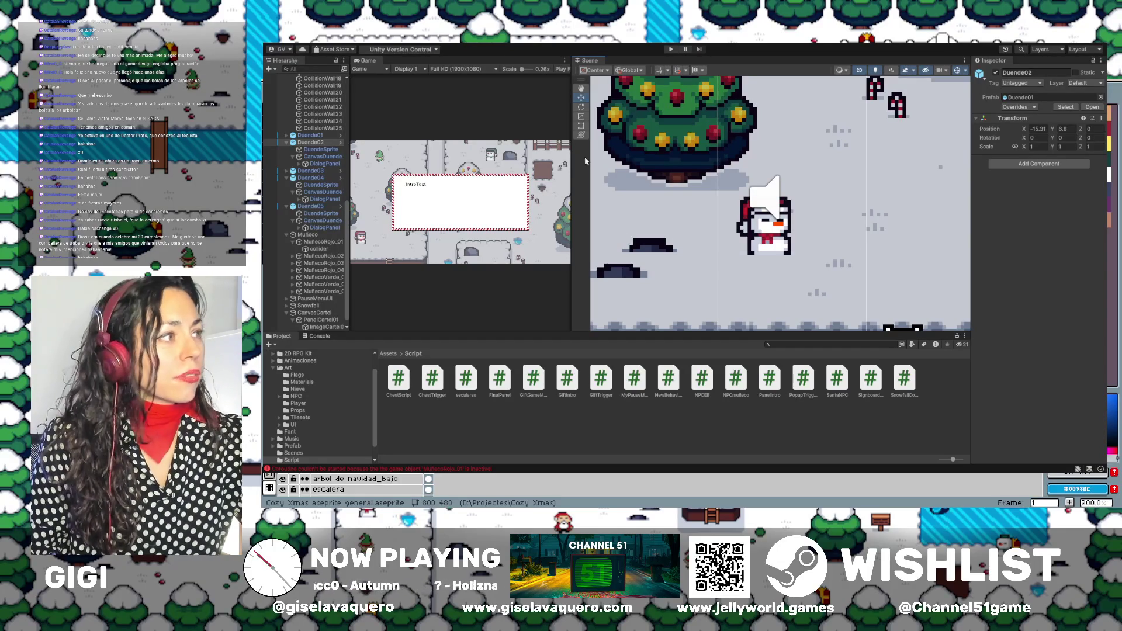
pyautogui.moveTo(572, 171); pyautogui.dragTo(788, 173)
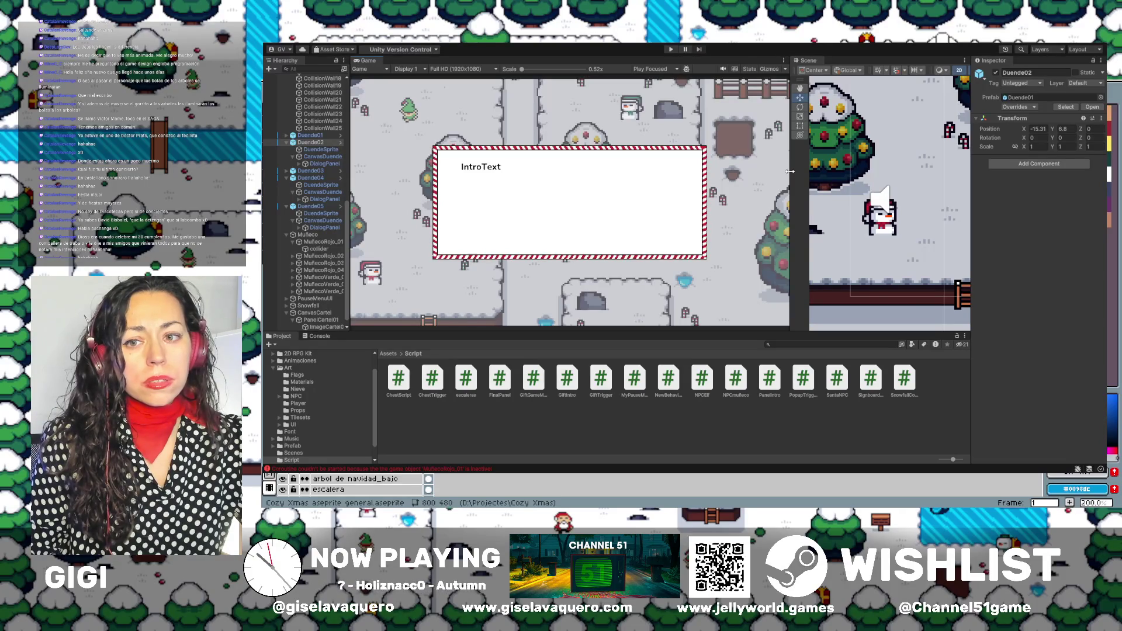
pyautogui.click(670, 50)
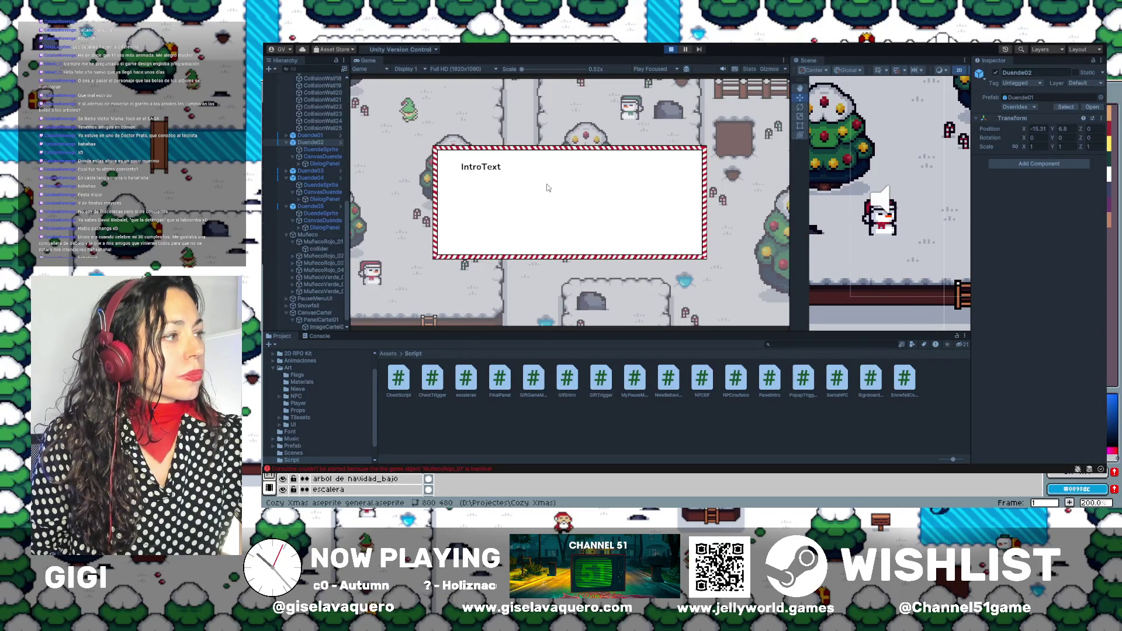
# Dismiss the intro and walk the player around all sides of the snowman to test its collider.
pyautogui.press('Return')
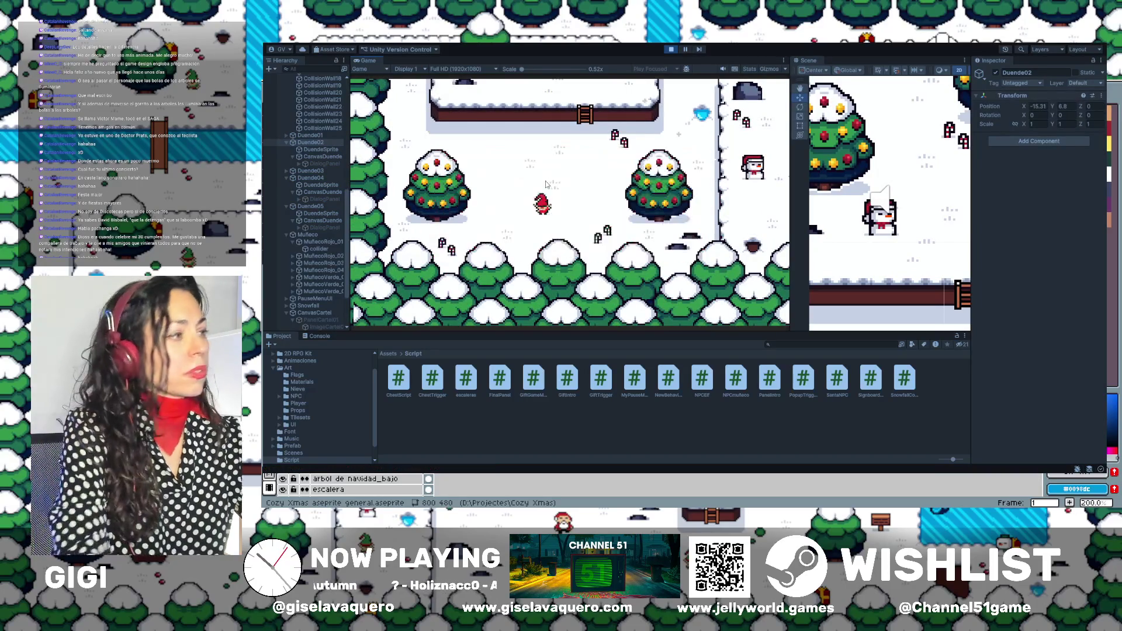
pyautogui.press('Up')
pyautogui.press('Up')
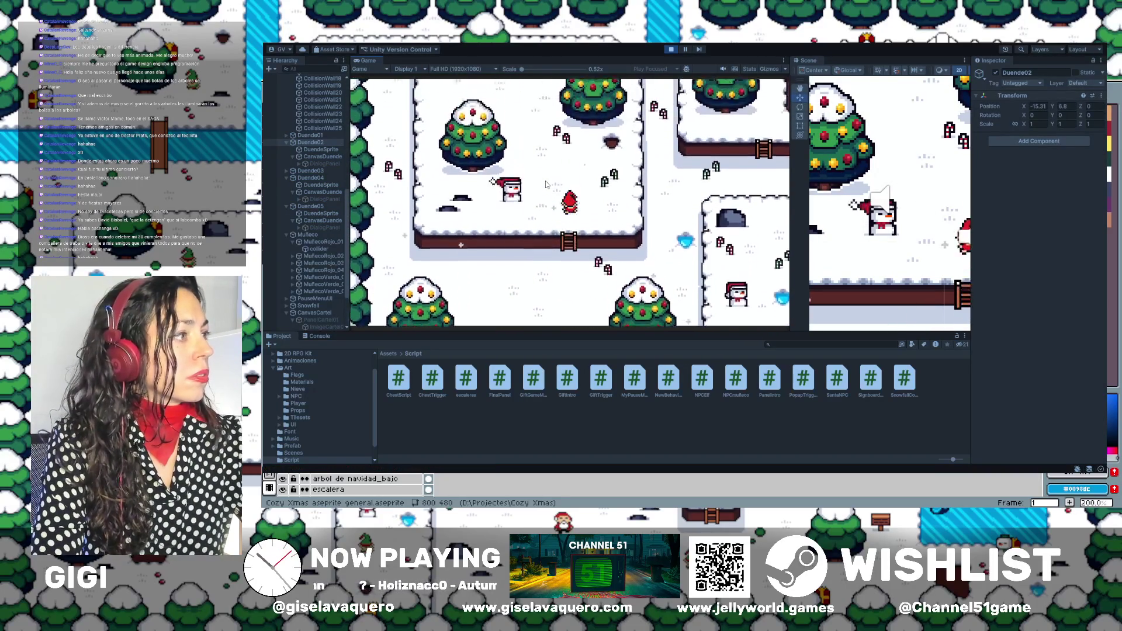
pyautogui.press('Left')
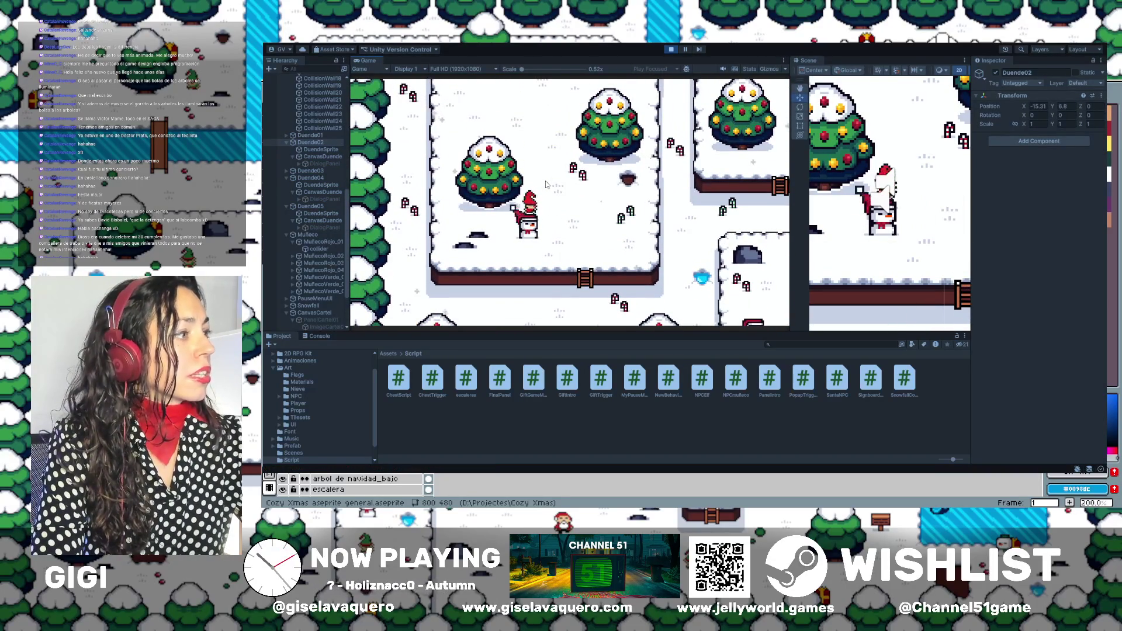
pyautogui.press('Right')
pyautogui.press('Left')
pyautogui.press('Right')
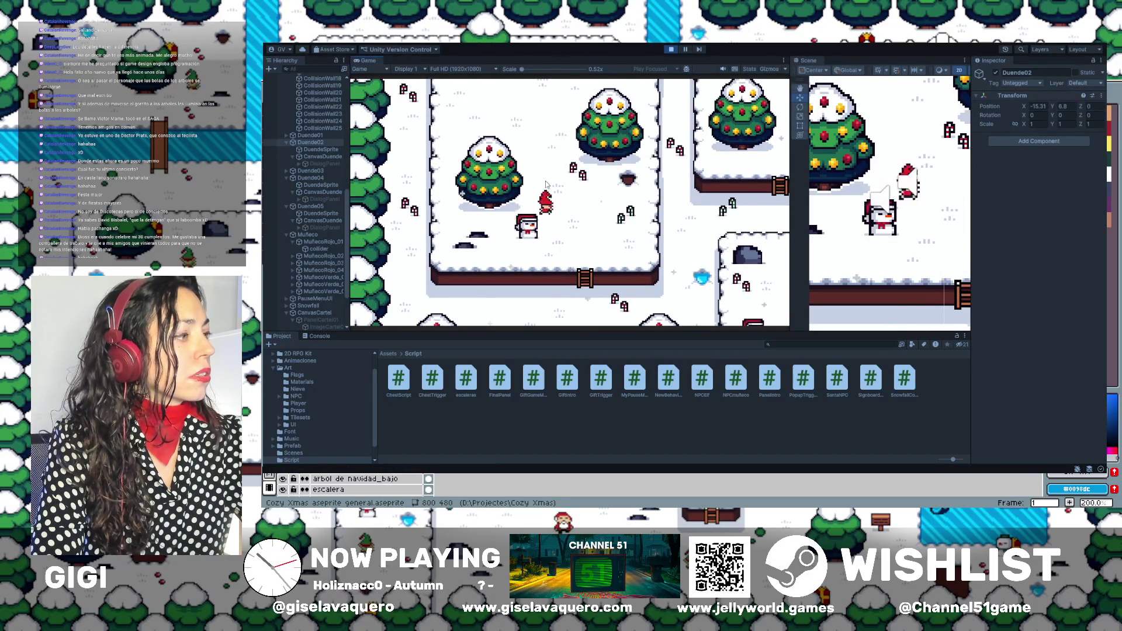
pyautogui.press('Down')
pyautogui.press('Up')
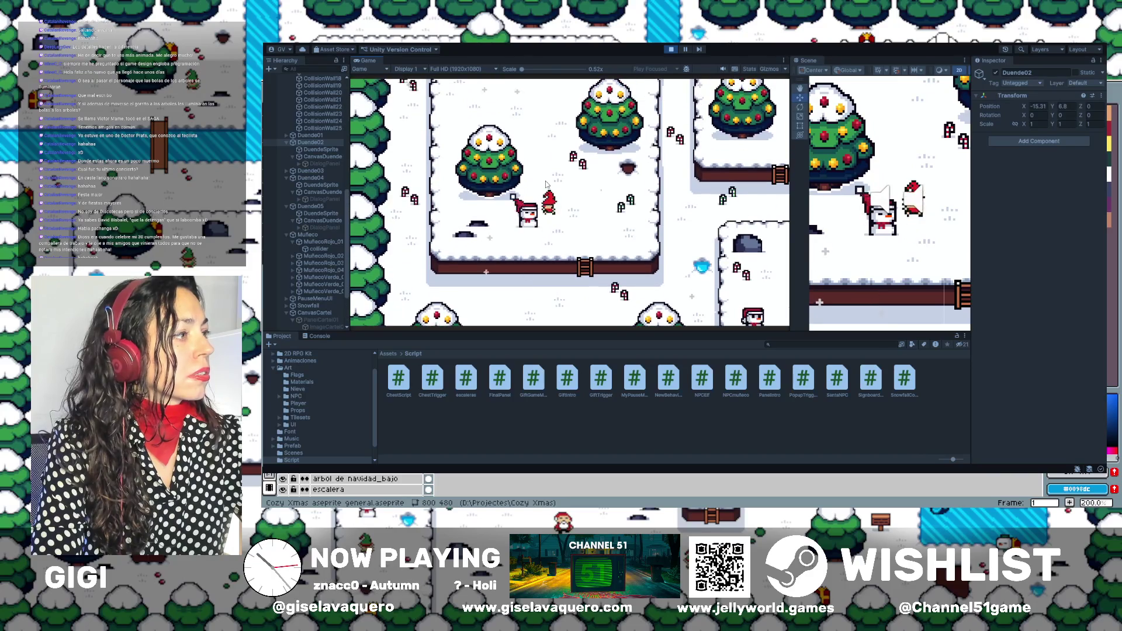
pyautogui.press('Down')
pyautogui.press('Left')
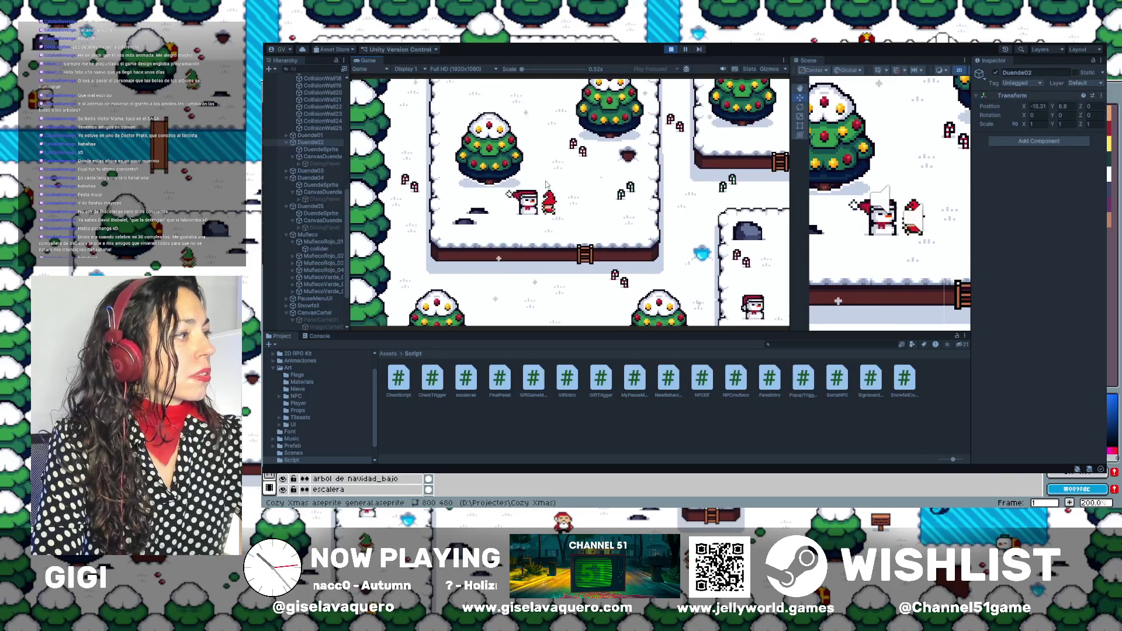
pyautogui.press('Left')
pyautogui.press('Up')
pyautogui.press('Left')
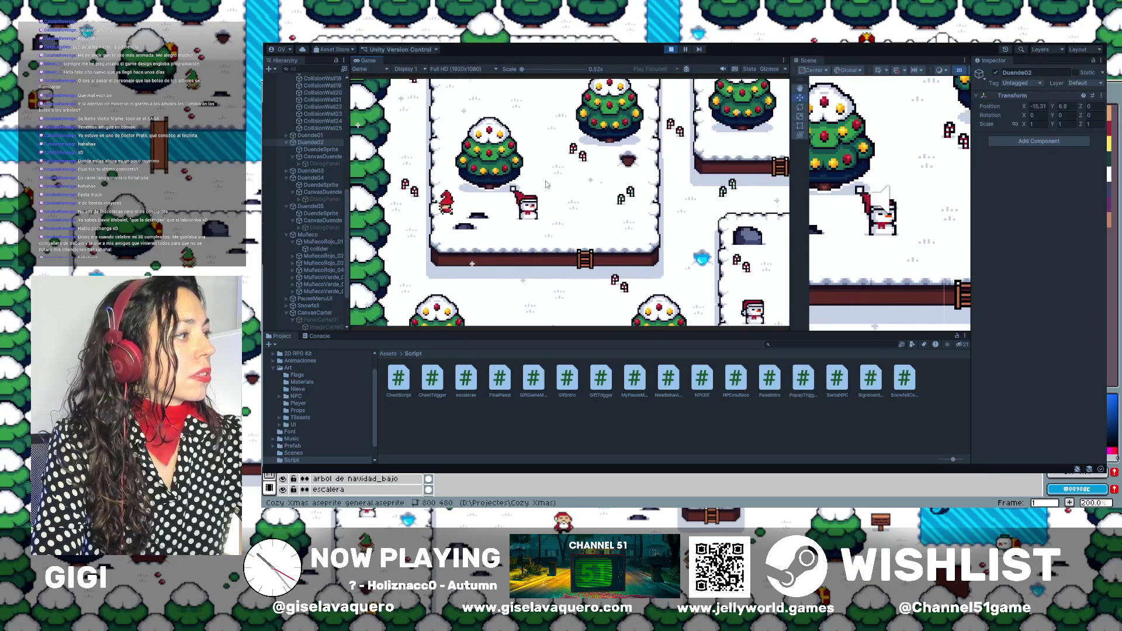
pyautogui.press('Right')
pyautogui.press('Down')
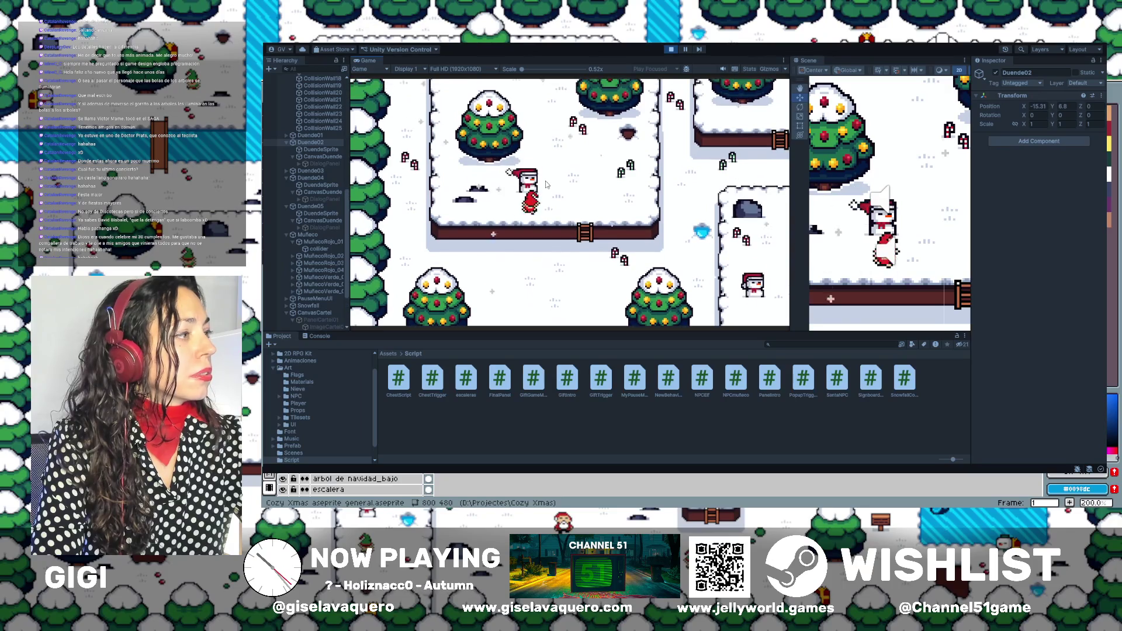
pyautogui.press('Left')
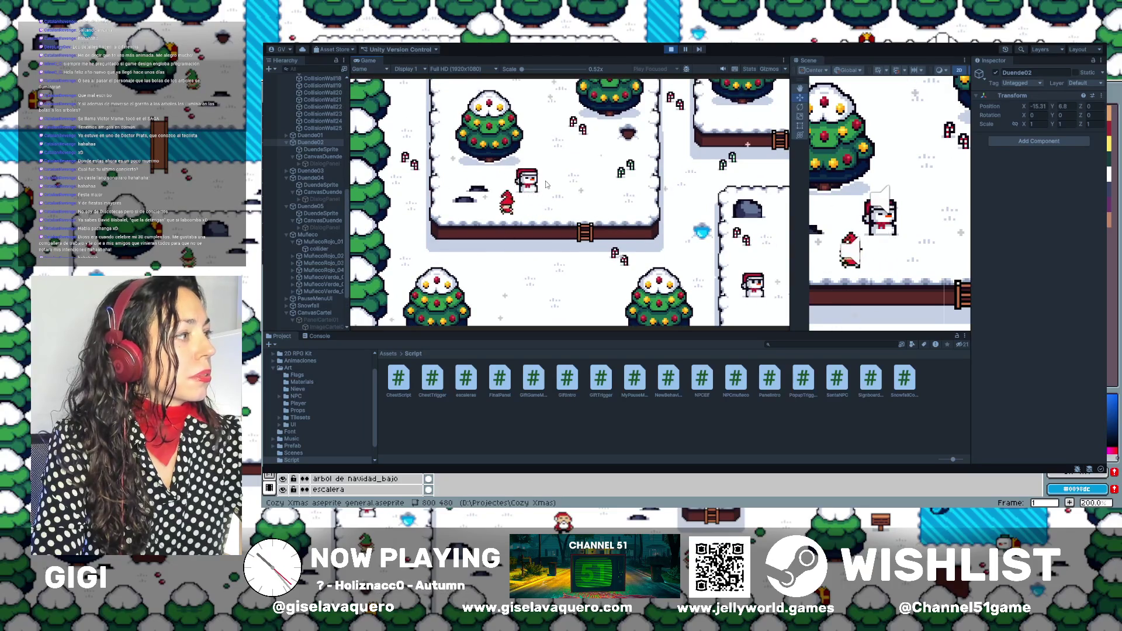
pyautogui.press('Up')
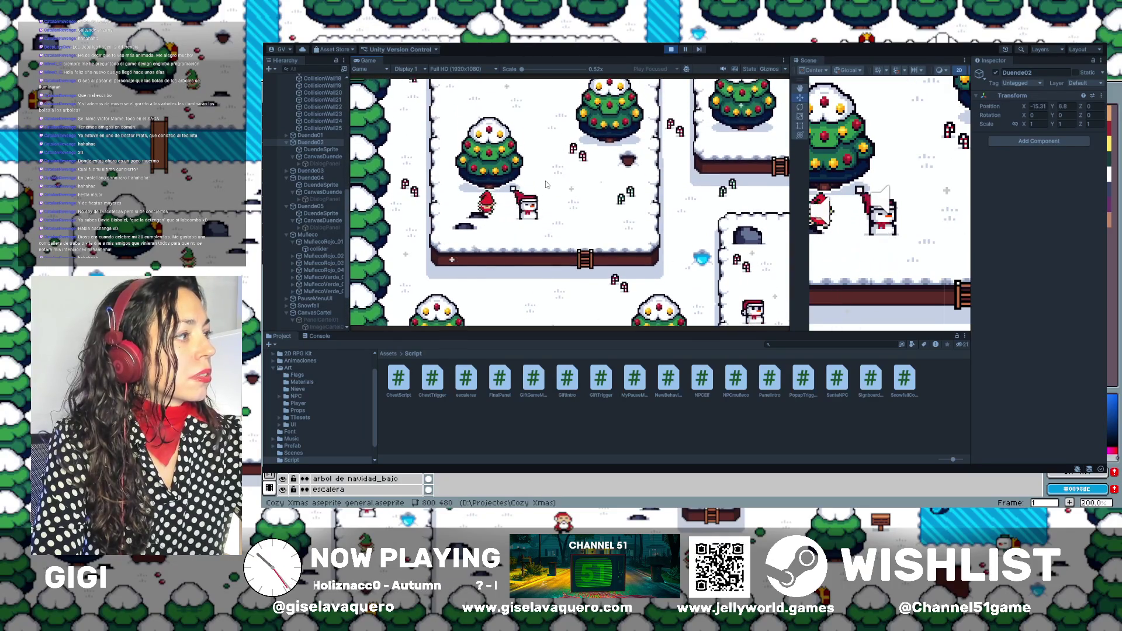
# Walk the player past the tree up to the elf and talk to it with E.
pyautogui.press('Left')
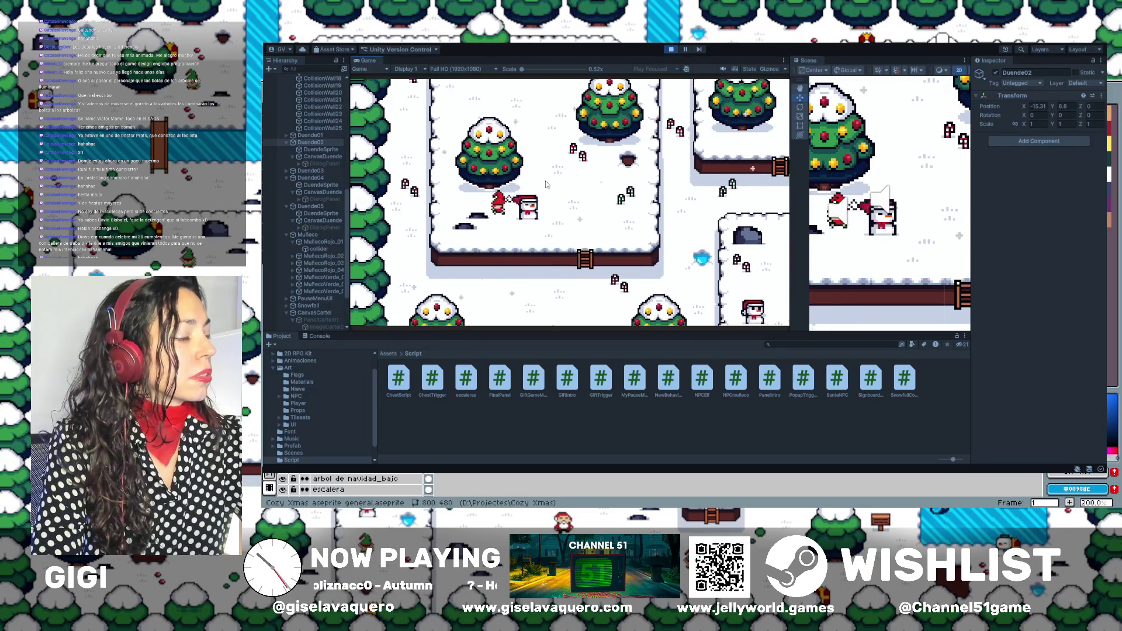
pyautogui.press('Up')
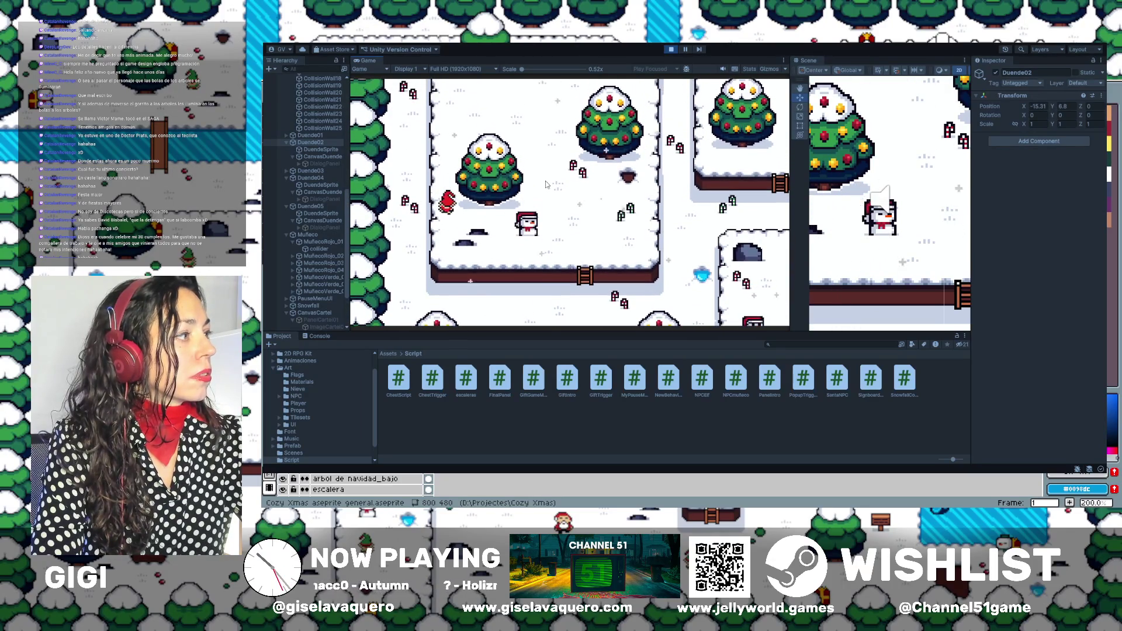
pyautogui.press('Right')
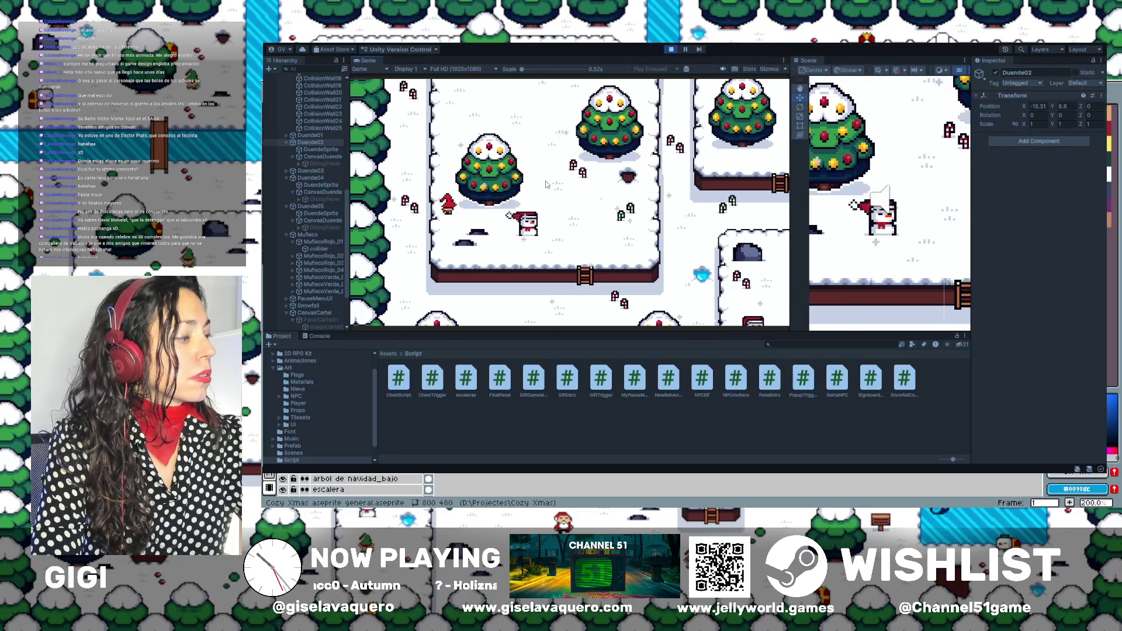
pyautogui.press('Down')
pyautogui.press('Right')
pyautogui.press('Down')
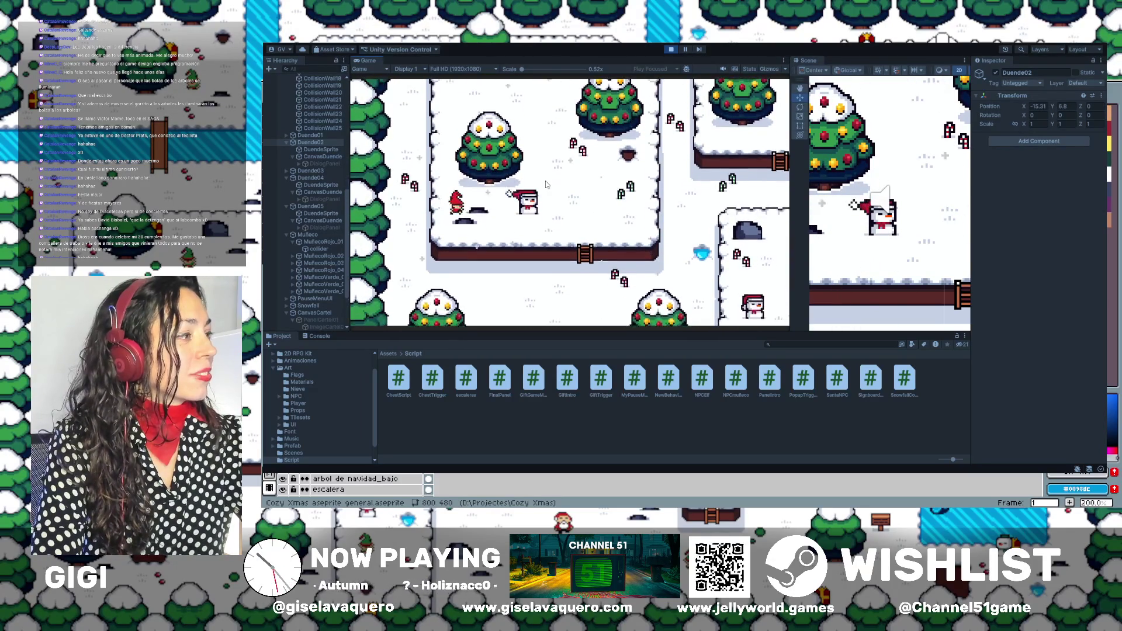
pyautogui.press('Right')
pyautogui.press('Up')
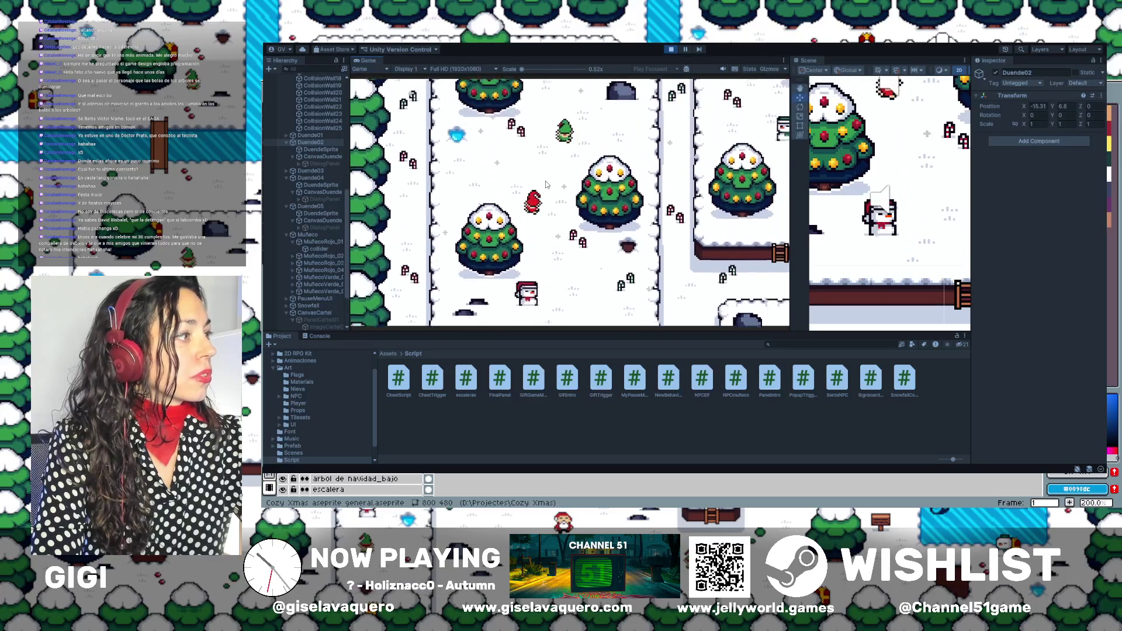
pyautogui.press('Right')
pyautogui.press('Up')
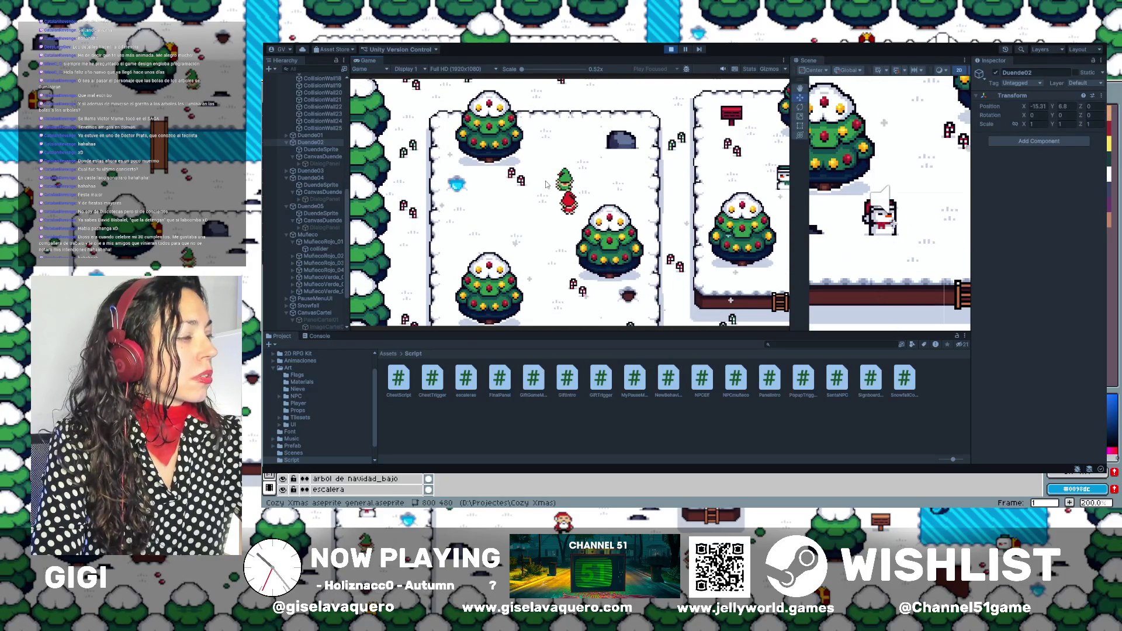
pyautogui.press('e')
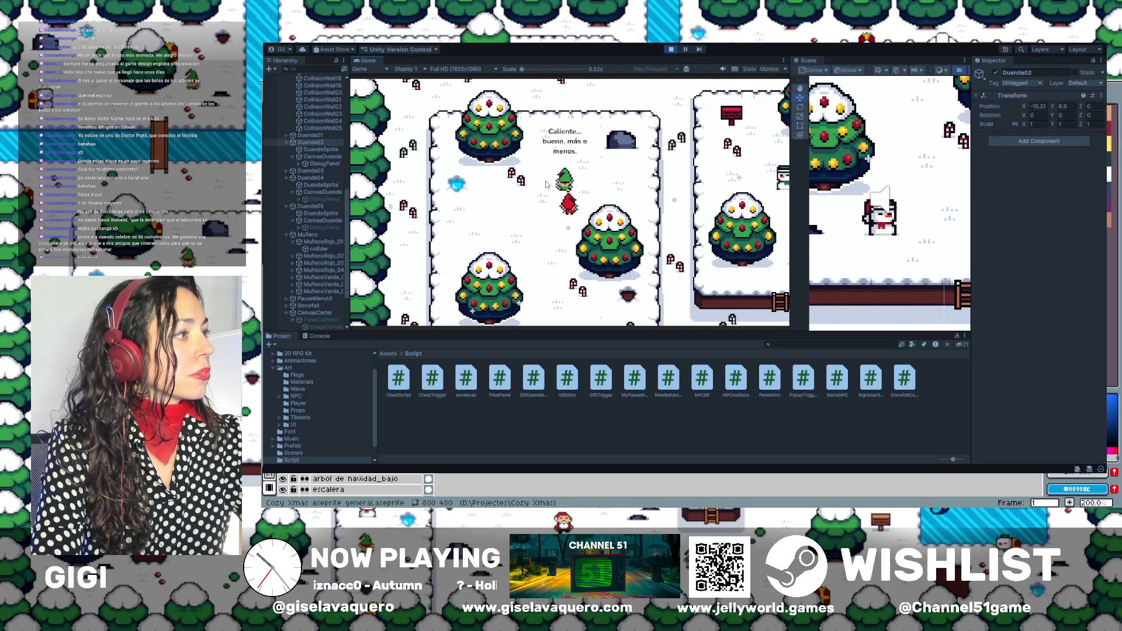
# Close the elf's dialog and walk around the elf and the fenced area.
pyautogui.press('Left')
pyautogui.press('Up')
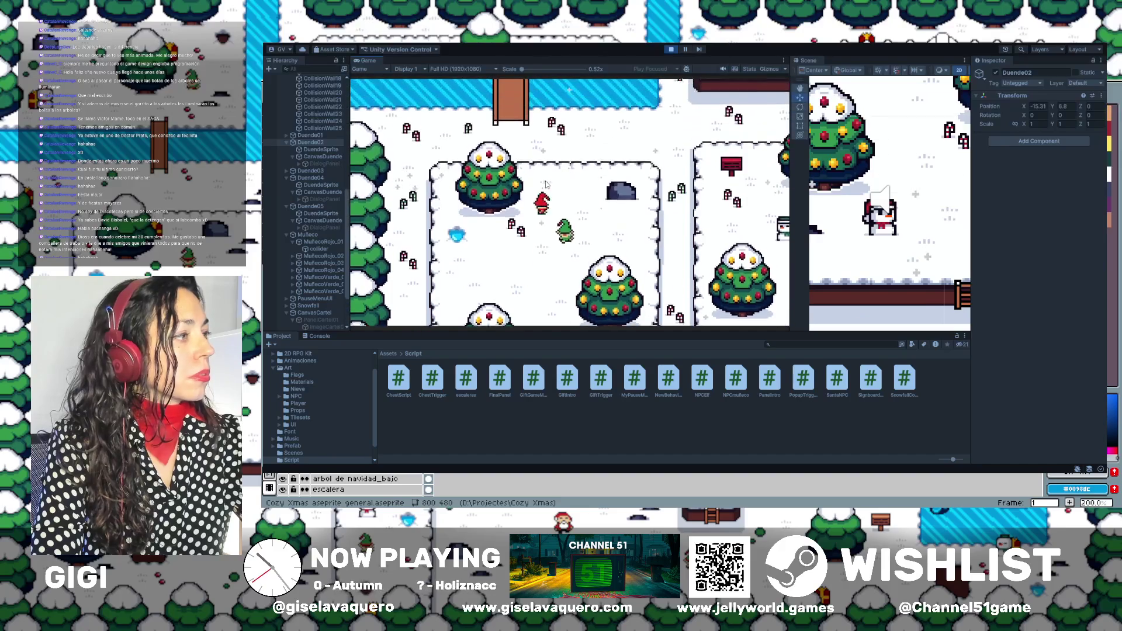
pyautogui.press('Down')
pyautogui.press('Right')
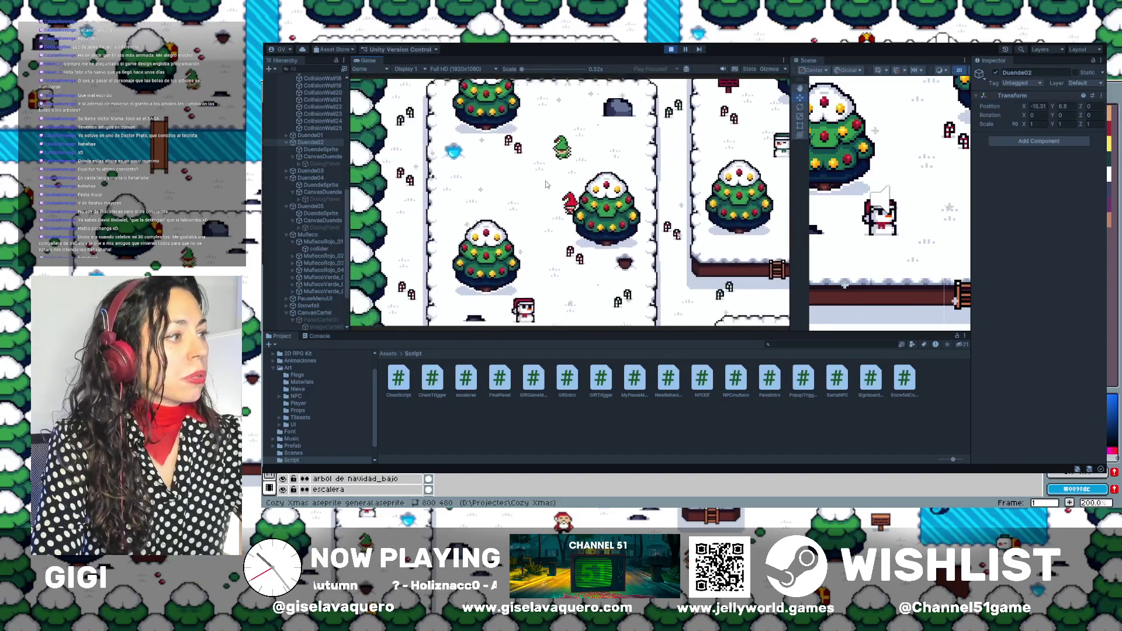
pyautogui.press('Up')
pyautogui.press('Right')
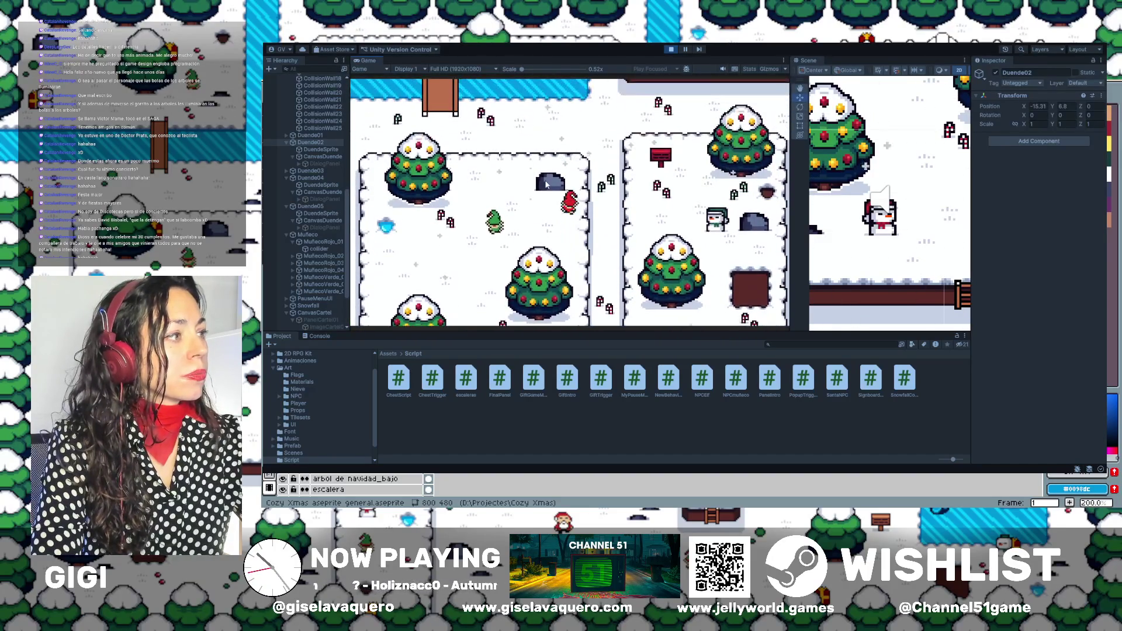
pyautogui.press('Left')
pyautogui.press('Down')
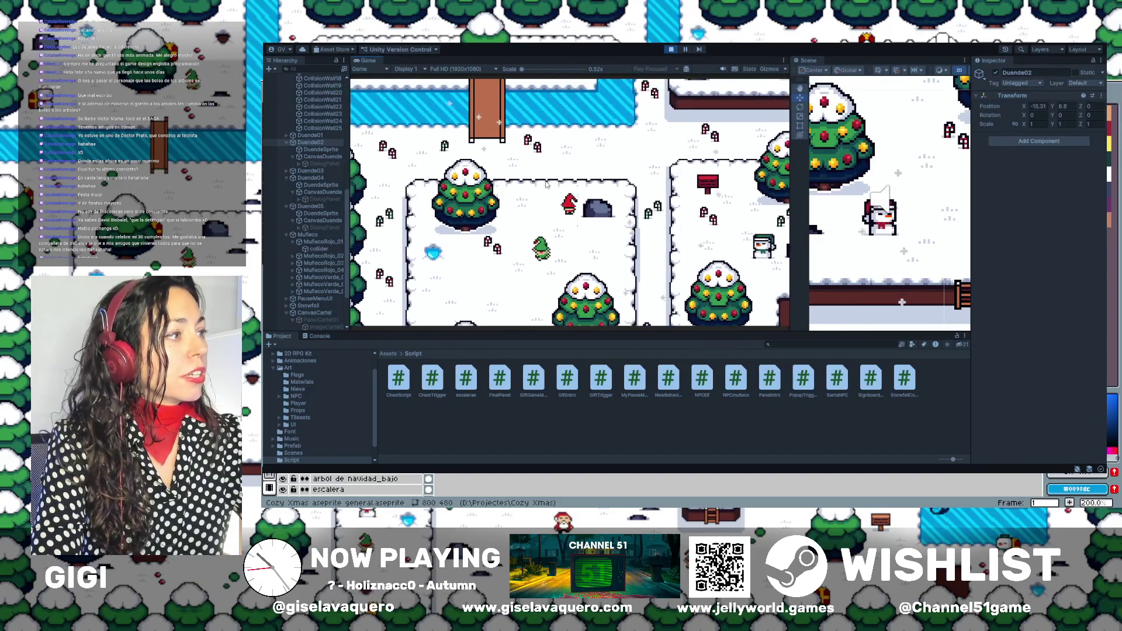
pyautogui.press('Down')
pyautogui.press('Left')
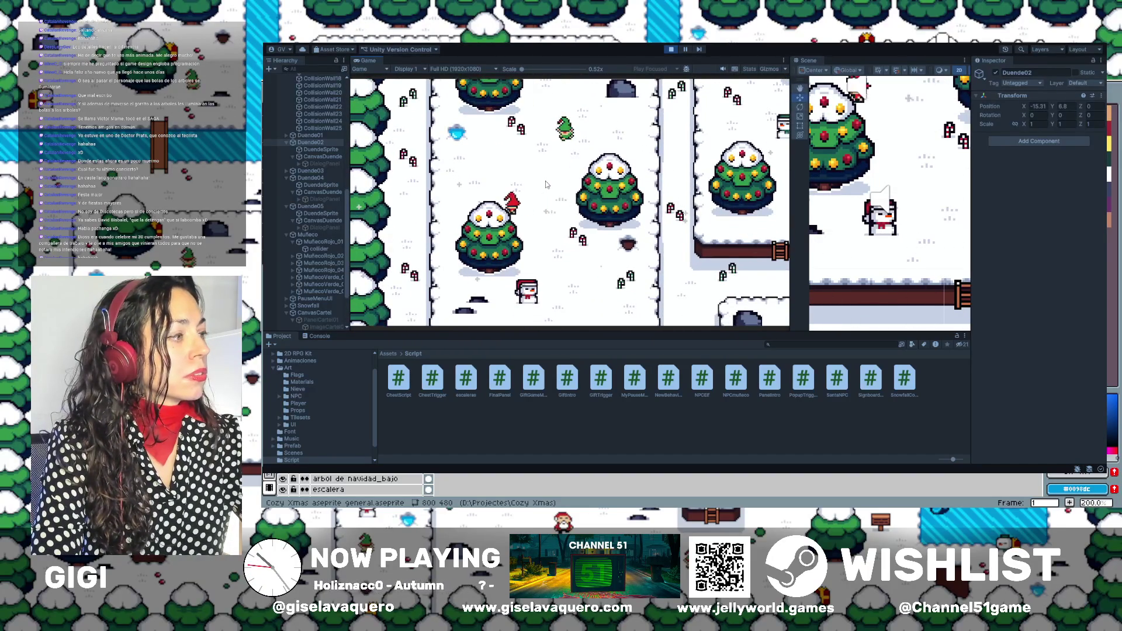
pyautogui.press('Down')
pyautogui.press('Right')
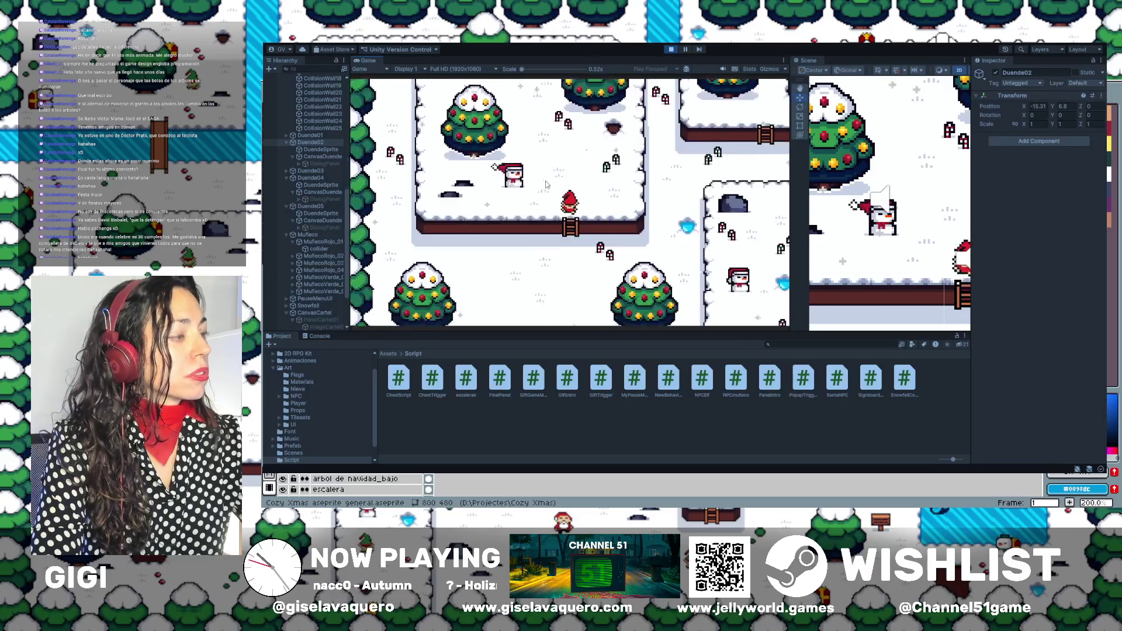
pyautogui.press('Right')
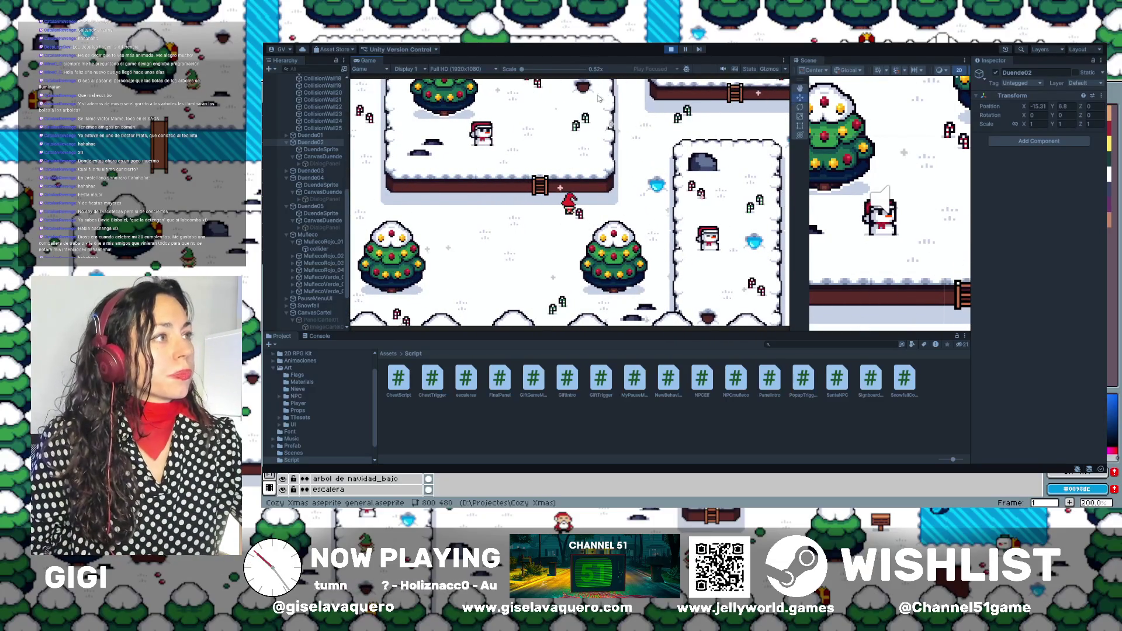
# Stop the game, widen and pan the Scene view over the snowy trees, then restart Play mode.
pyautogui.click(670, 50)
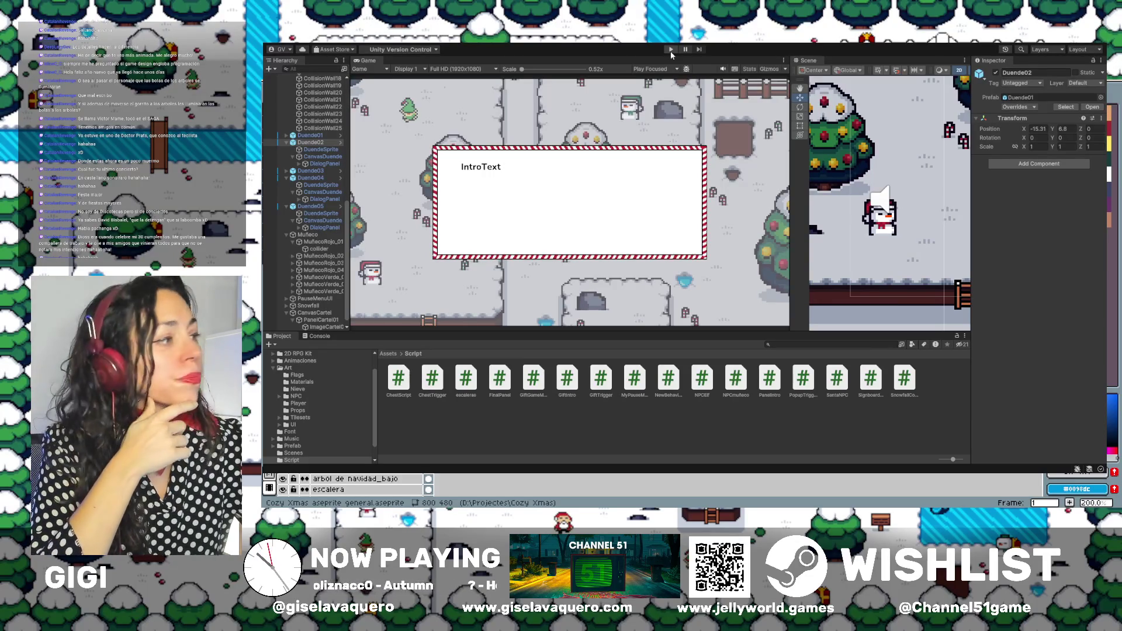
pyautogui.moveTo(789, 156); pyautogui.dragTo(621, 162)
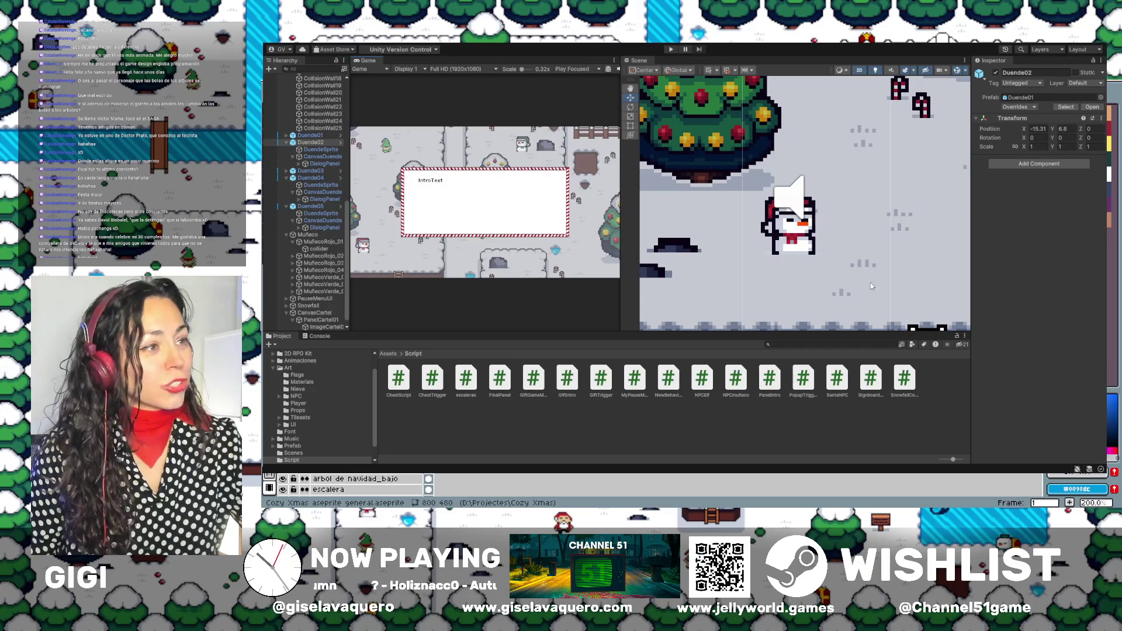
pyautogui.scroll(-4, 815, 198)
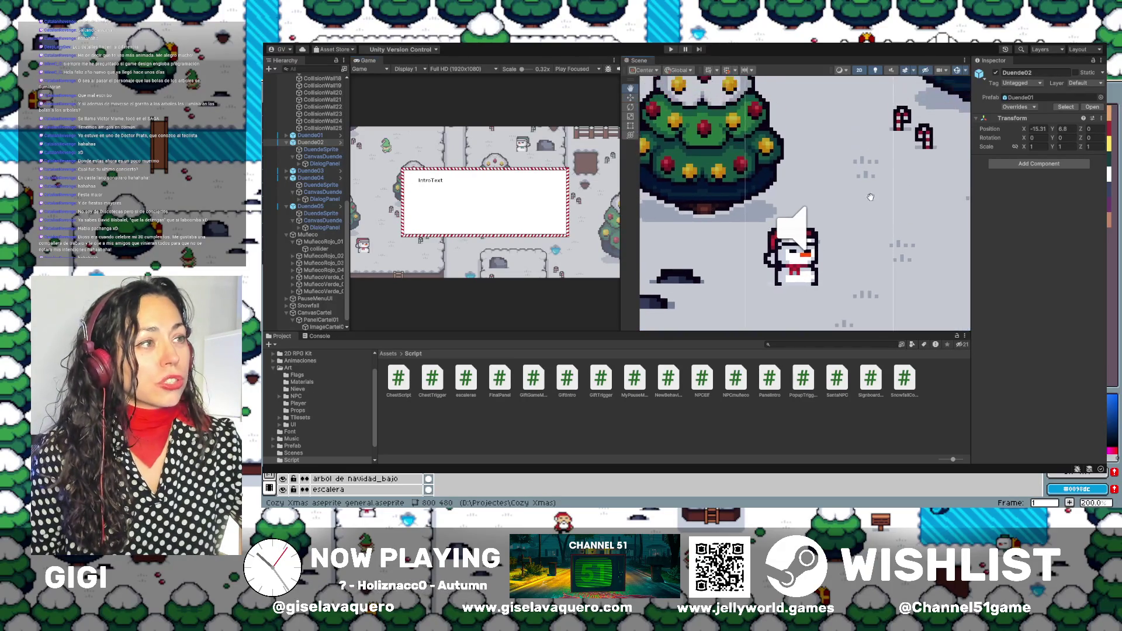
pyautogui.scroll(-3, 788, 183)
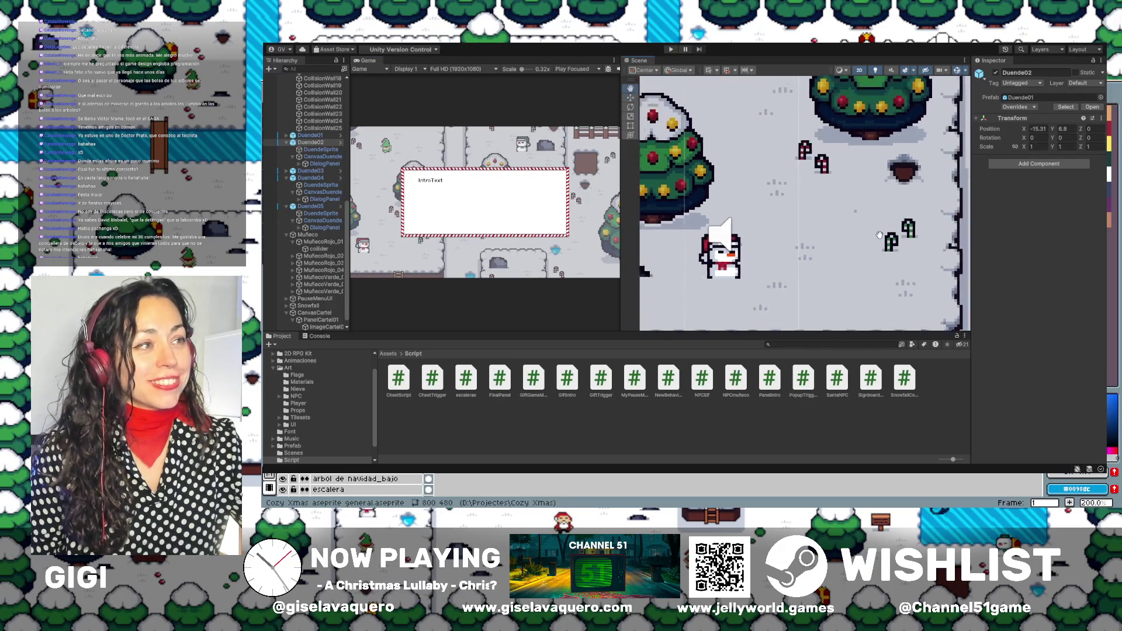
pyautogui.scroll(-3, 786, 182)
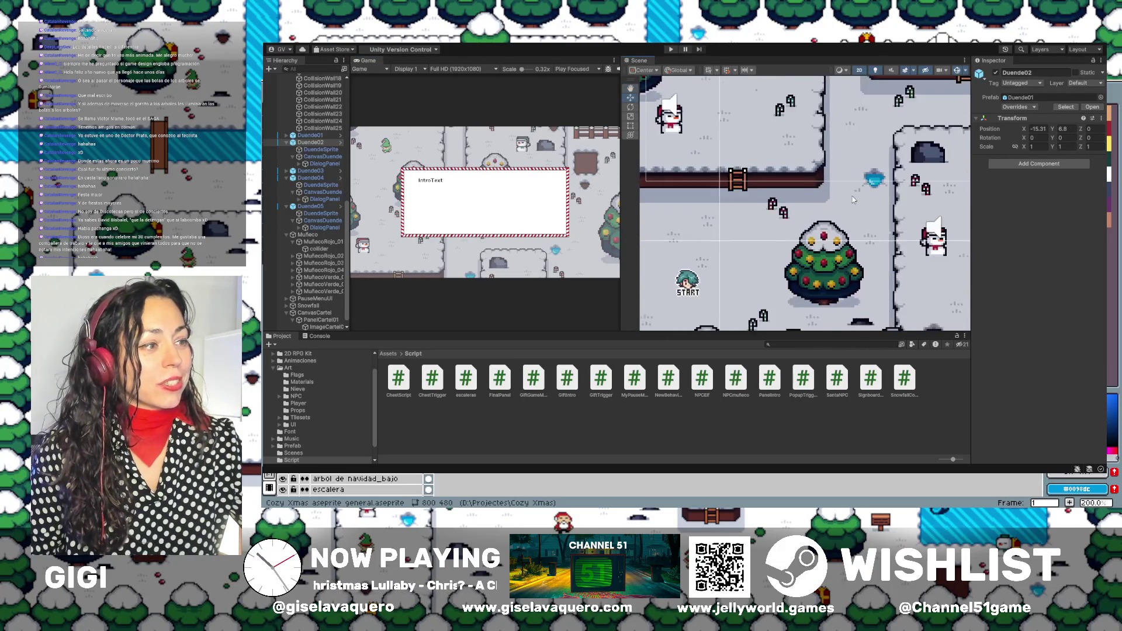
pyautogui.moveTo(890, 162); pyautogui.dragTo(849, 251)
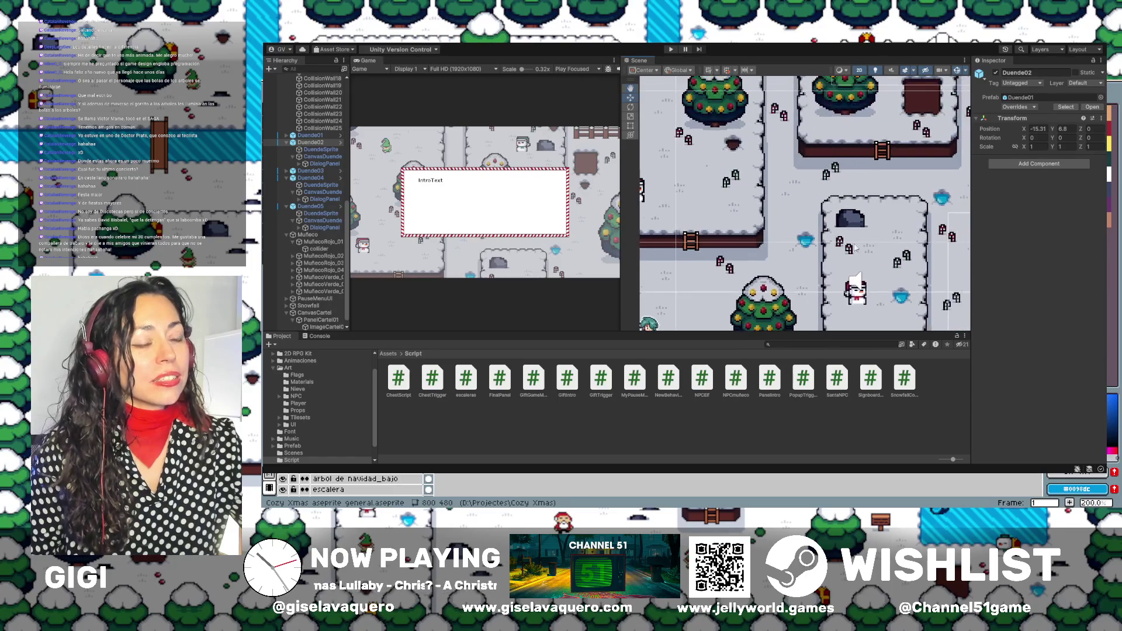
pyautogui.moveTo(914, 270); pyautogui.dragTo(882, 171)
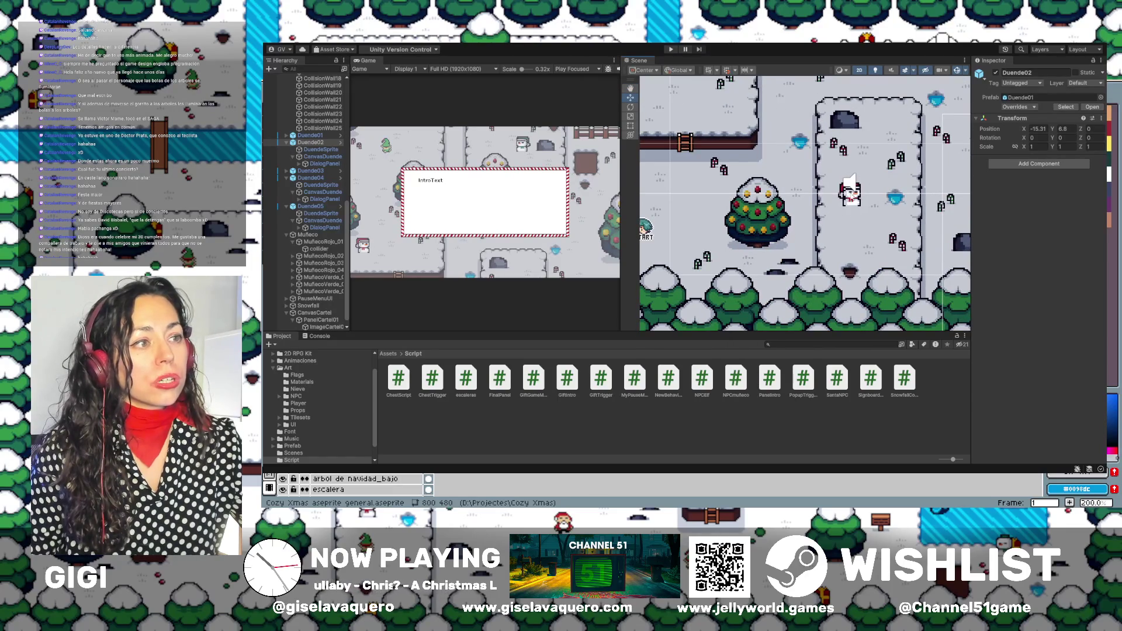
pyautogui.moveTo(862, 123)
pyautogui.mouseDown()
pyautogui.moveTo(842, 227)
pyautogui.moveTo(780, 306)
pyautogui.moveTo(790, 325)
pyautogui.mouseUp()
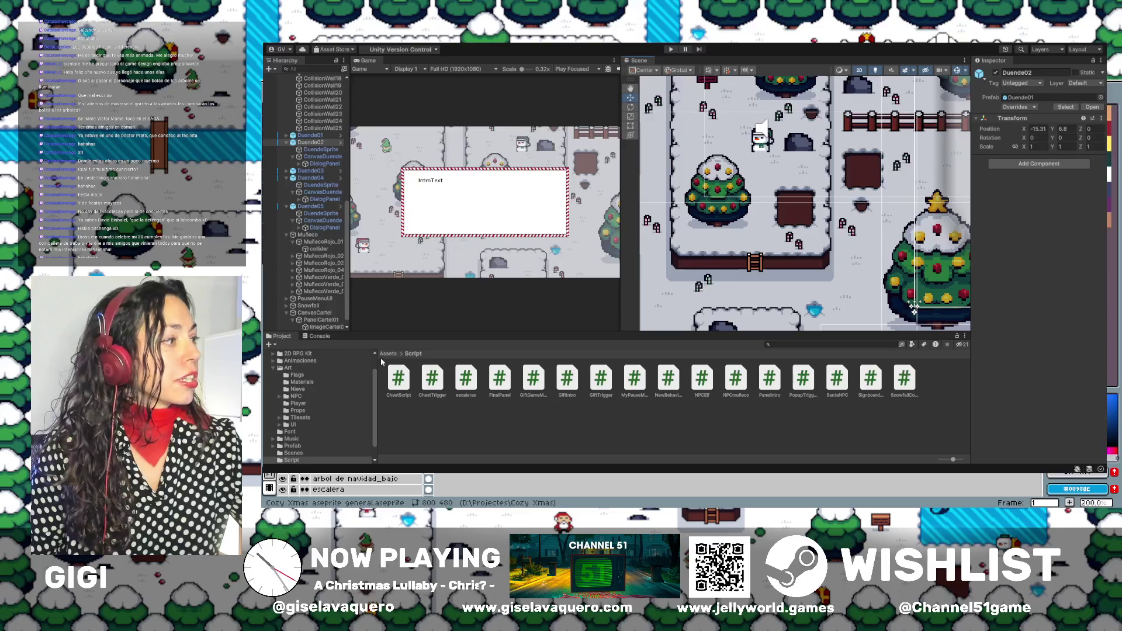
pyautogui.click(672, 49)
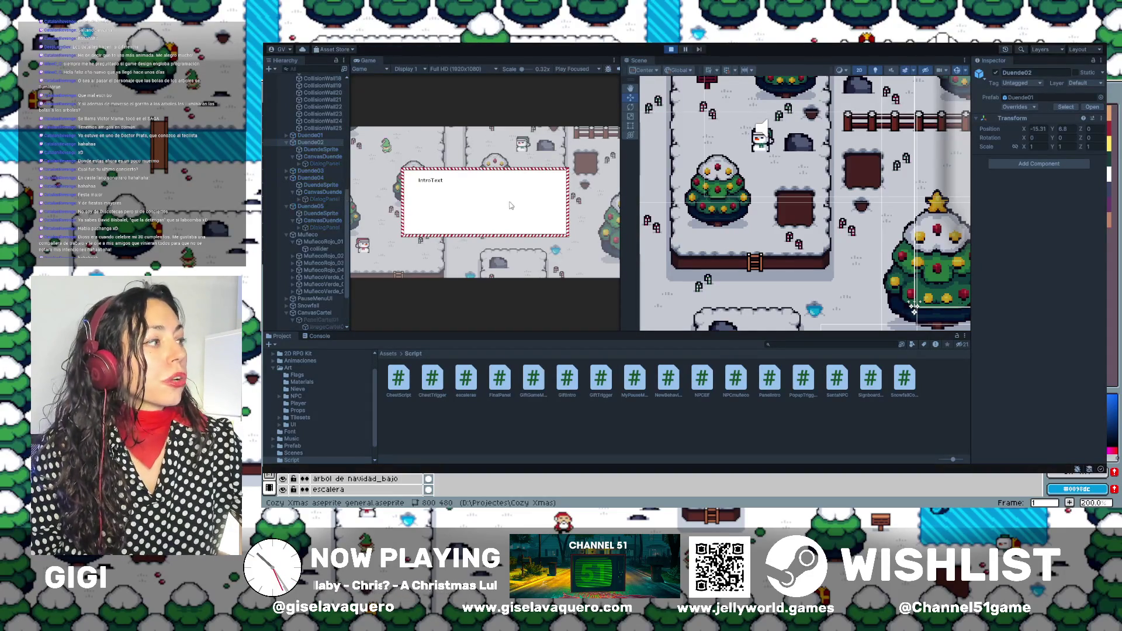
# Dismiss the intro text, walk the player up beside the snowman NPC, and zoom the Scene view in.
pyautogui.press('Return')
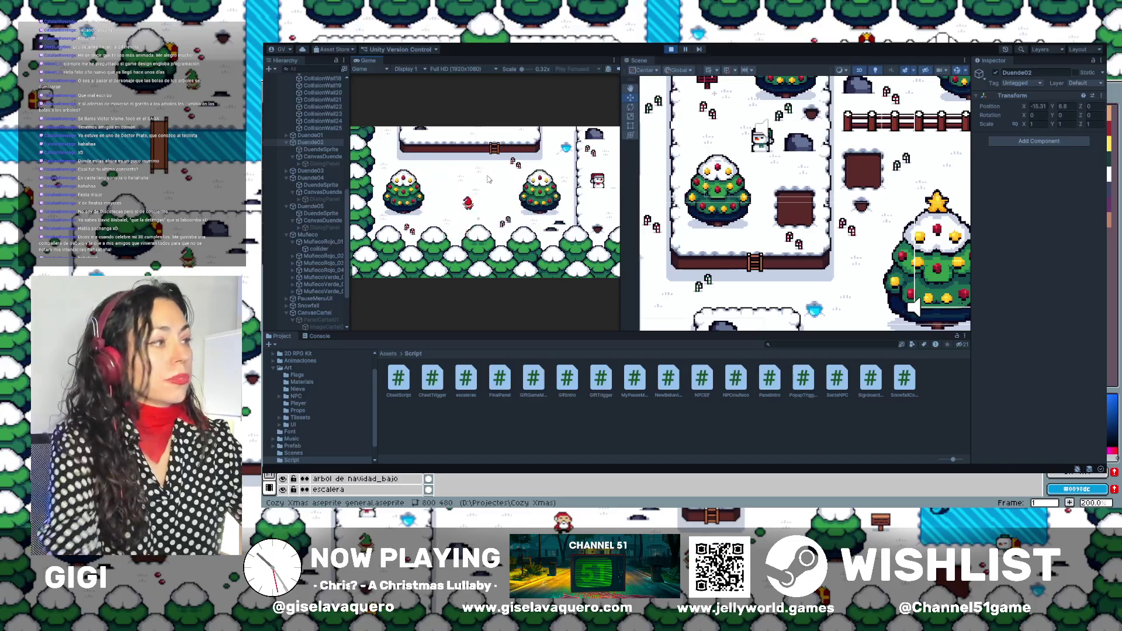
pyautogui.press('Right')
pyautogui.press('Up')
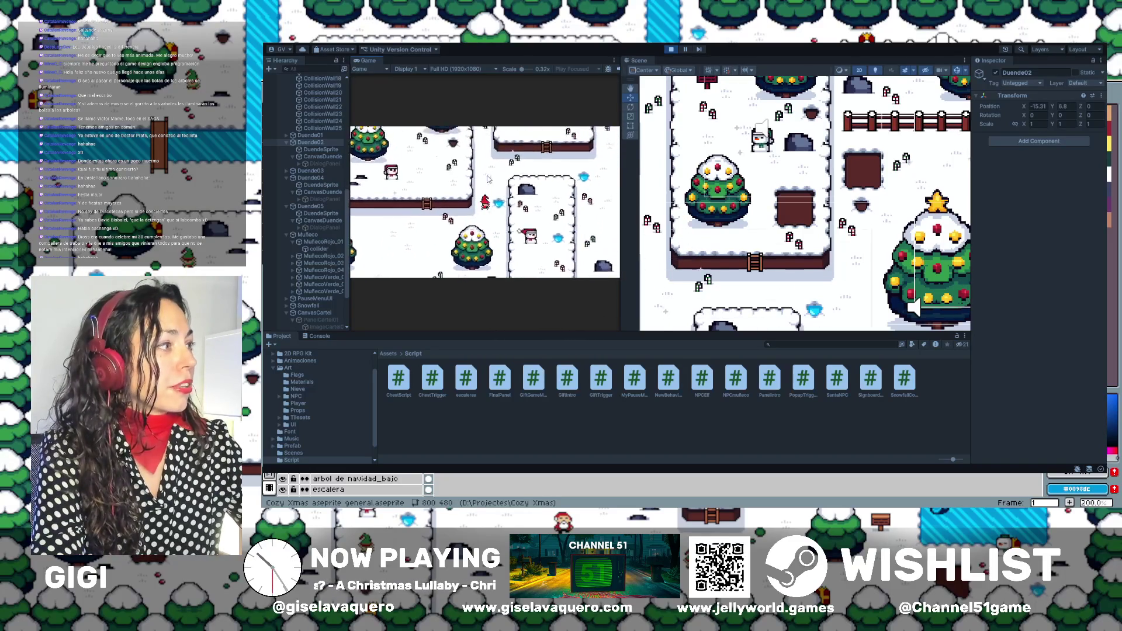
pyautogui.press('Up')
pyautogui.press('Right')
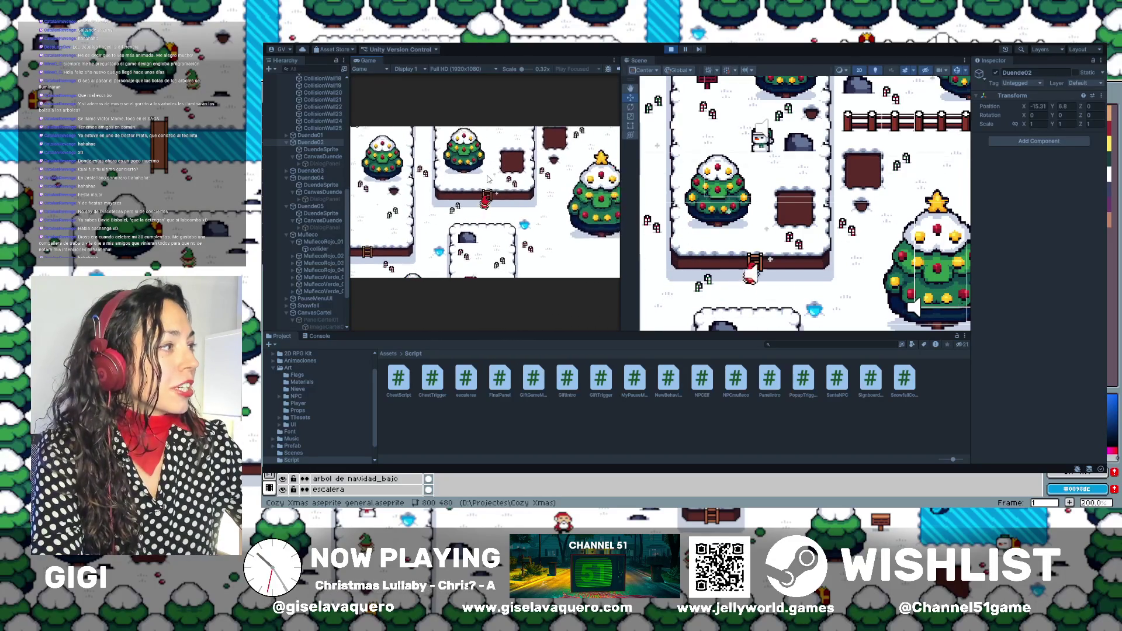
pyautogui.press('Up')
pyautogui.press('Left')
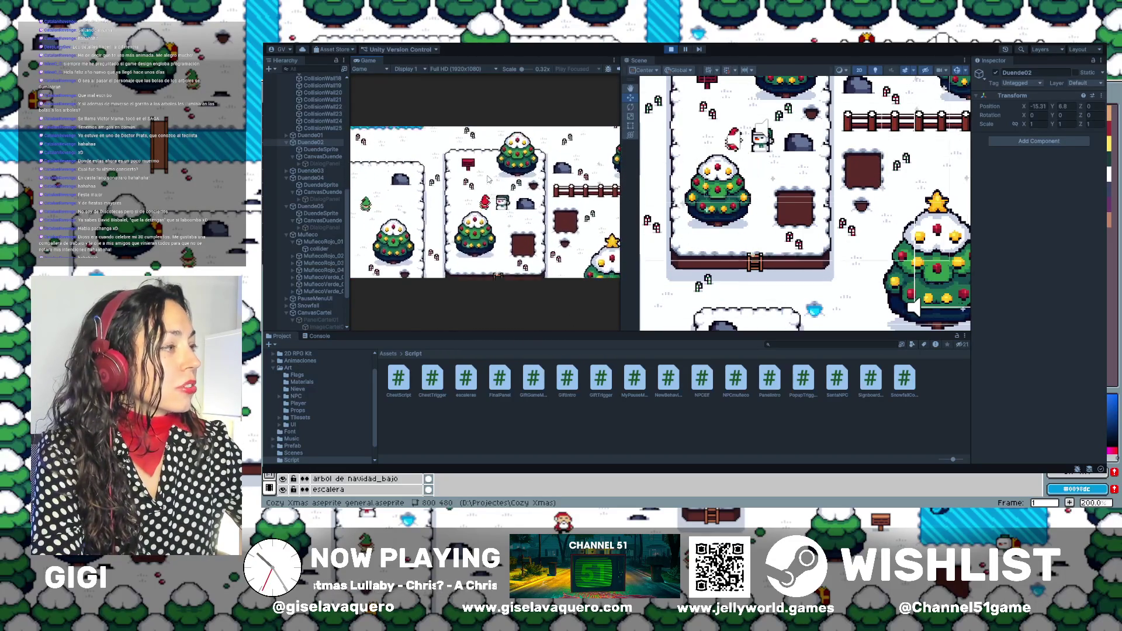
pyautogui.press('Right')
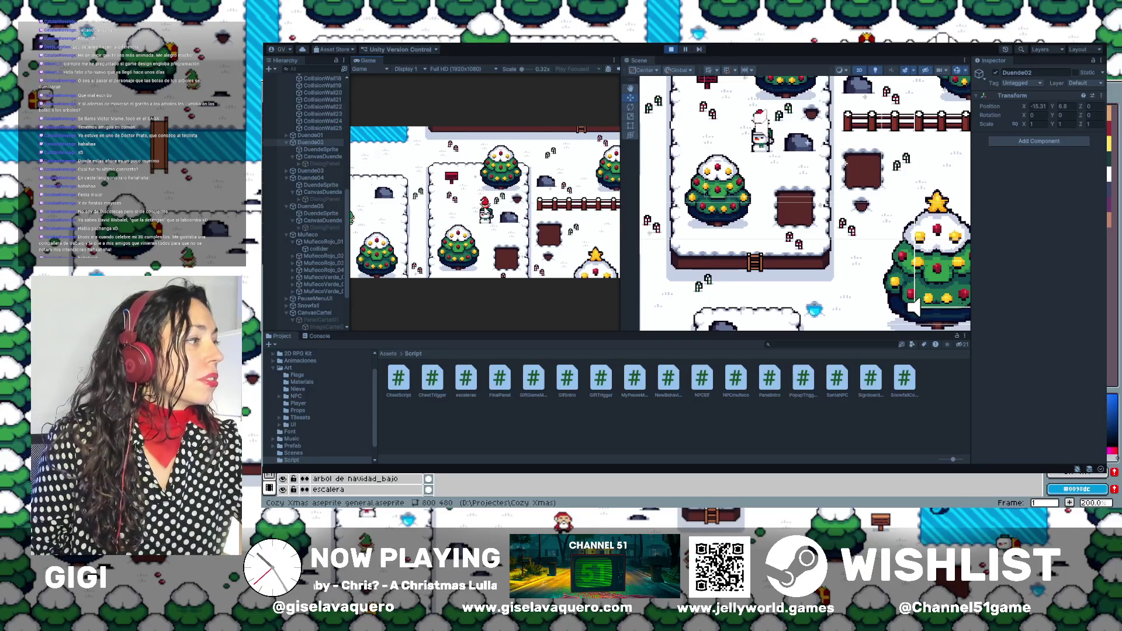
pyautogui.scroll(4, 764, 121)
pyautogui.scroll(6, 764, 121)
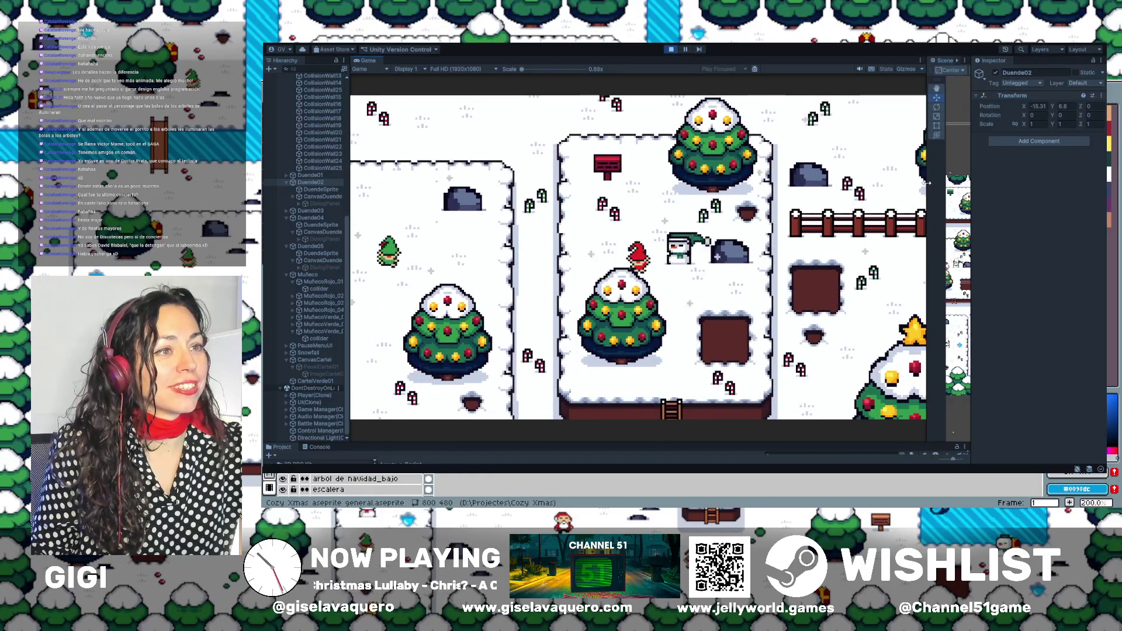
# Stop Play mode, zoom the Scene view, and click through Duende03 and Duende01 canvases to MuñecoVerde_03.
pyautogui.moveTo(925, 185); pyautogui.dragTo(762, 185)
pyautogui.click(671, 50)
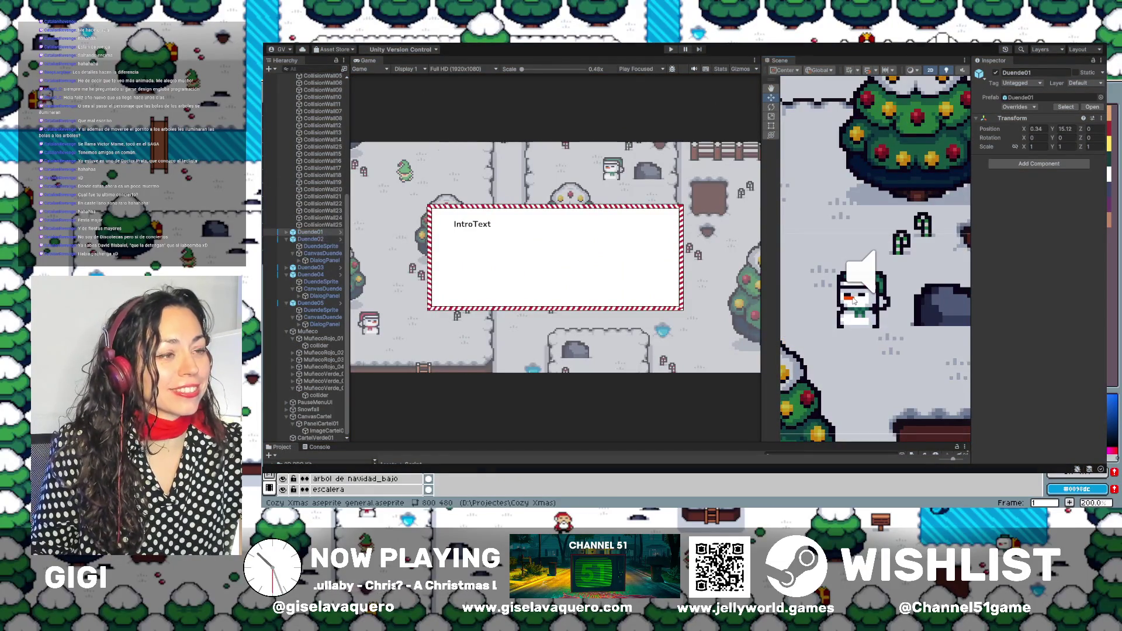
pyautogui.scroll(5, 876, 296)
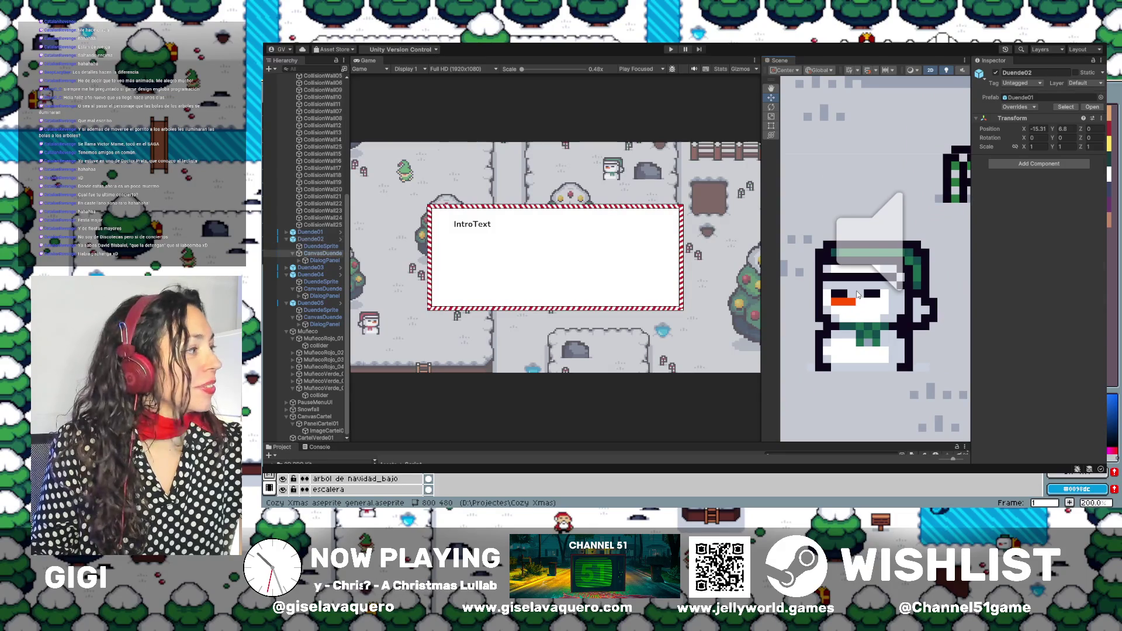
pyautogui.click(857, 294)
pyautogui.click(857, 294)
pyautogui.click(858, 287)
pyautogui.click(856, 285)
pyautogui.click(852, 280)
pyautogui.click(847, 277)
pyautogui.click(845, 275)
pyautogui.click(845, 274)
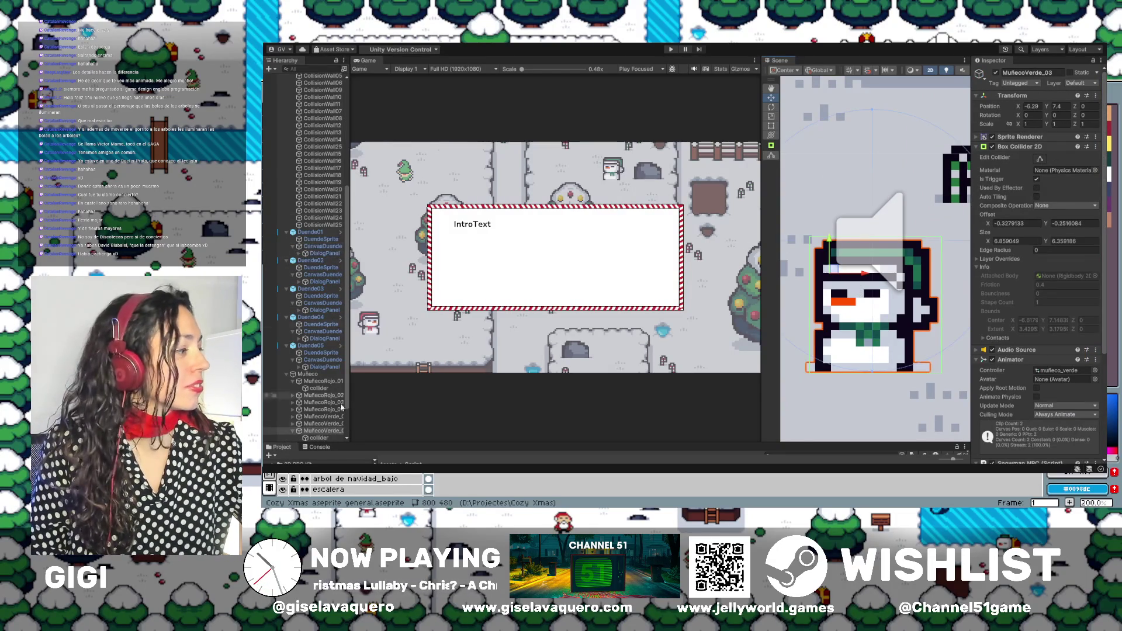
# Check MuñecoVerde_03's child collider by toggling Edit Collider on and off, then deselect.
pyautogui.scroll(-3, 327, 409)
pyautogui.click(315, 396)
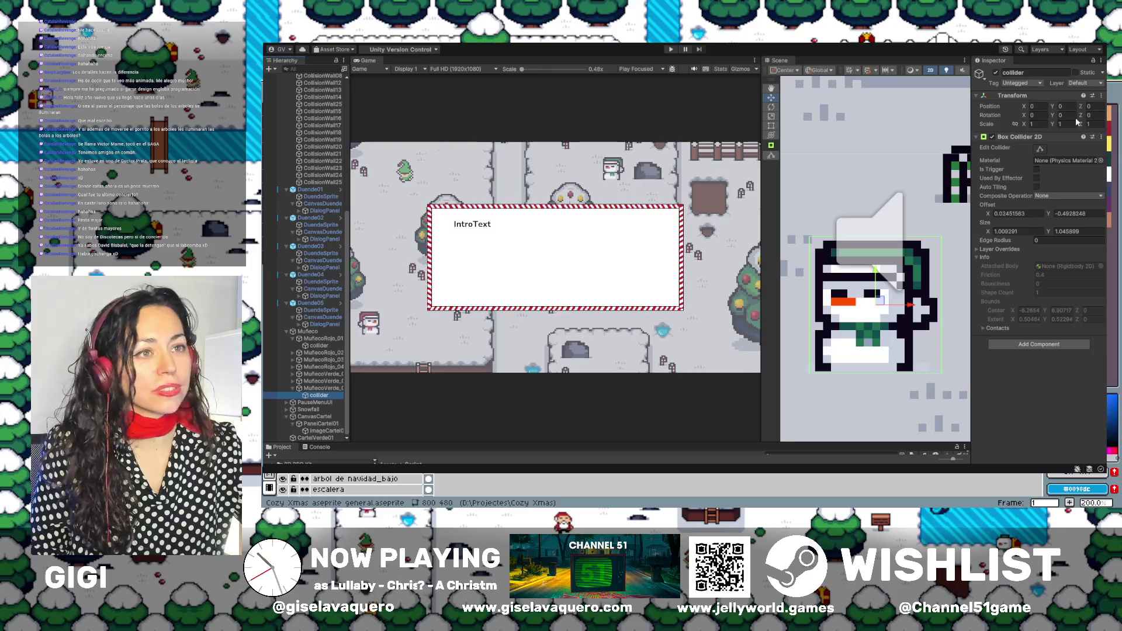
pyautogui.click(1041, 149)
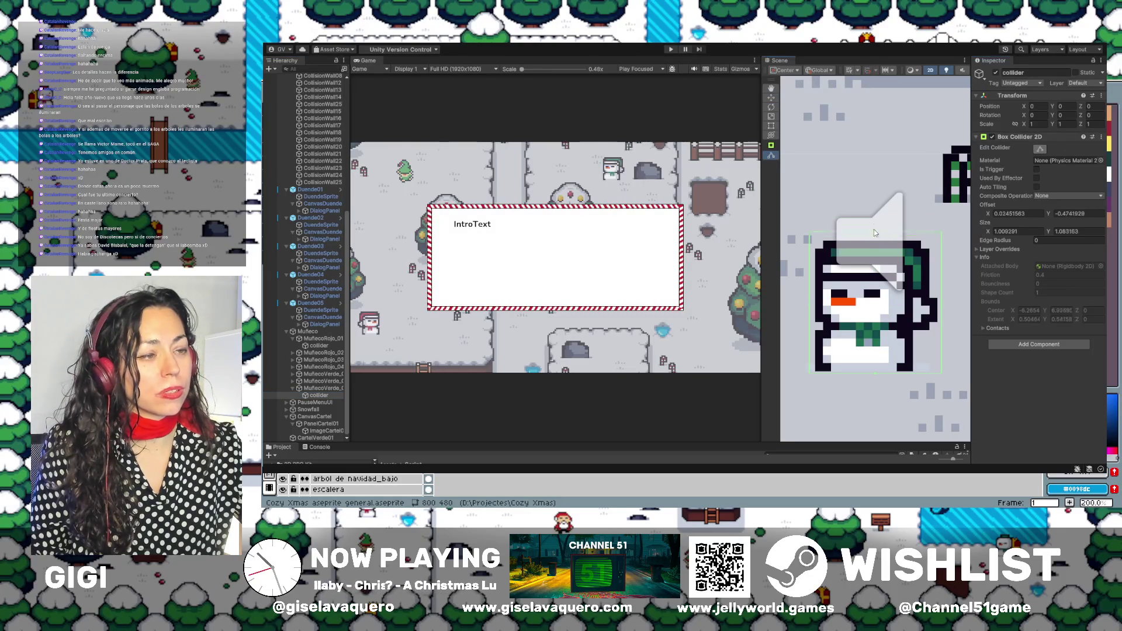
pyautogui.click(886, 258)
pyautogui.click(1041, 159)
pyautogui.click(876, 229)
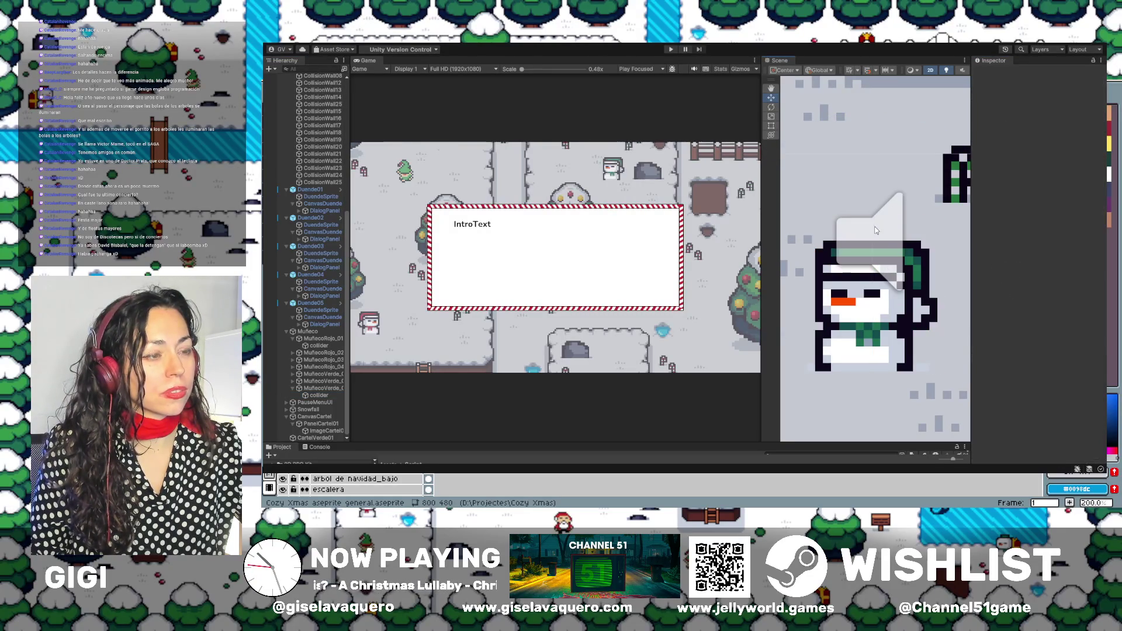
# Step through MuñecoRojo_01–04 and MuñecoVerde_02–03 in the Hierarchy, enabling Edit Collider on MuñecoVerde_03.
pyautogui.click(319, 345)
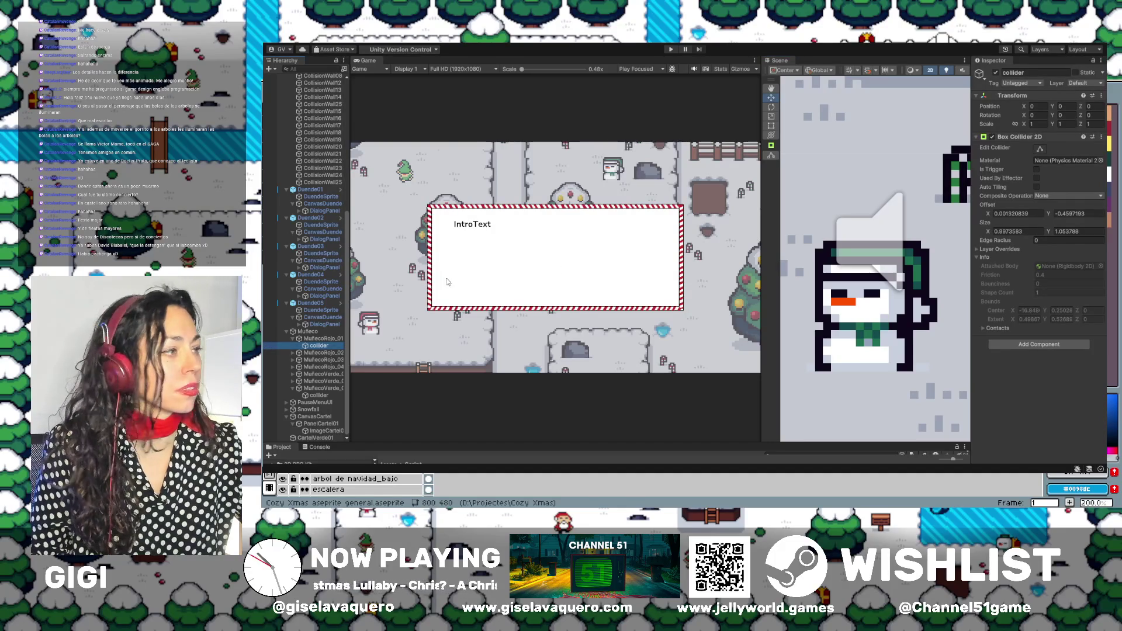
pyautogui.click(334, 353)
pyautogui.click(334, 360)
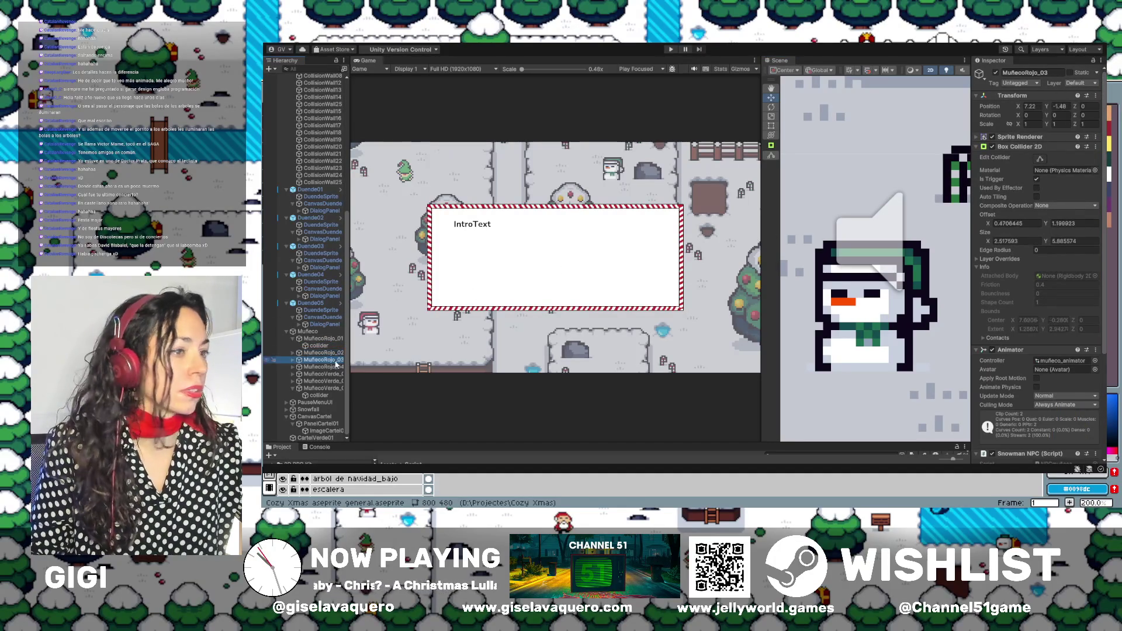
pyautogui.click(336, 367)
pyautogui.click(335, 381)
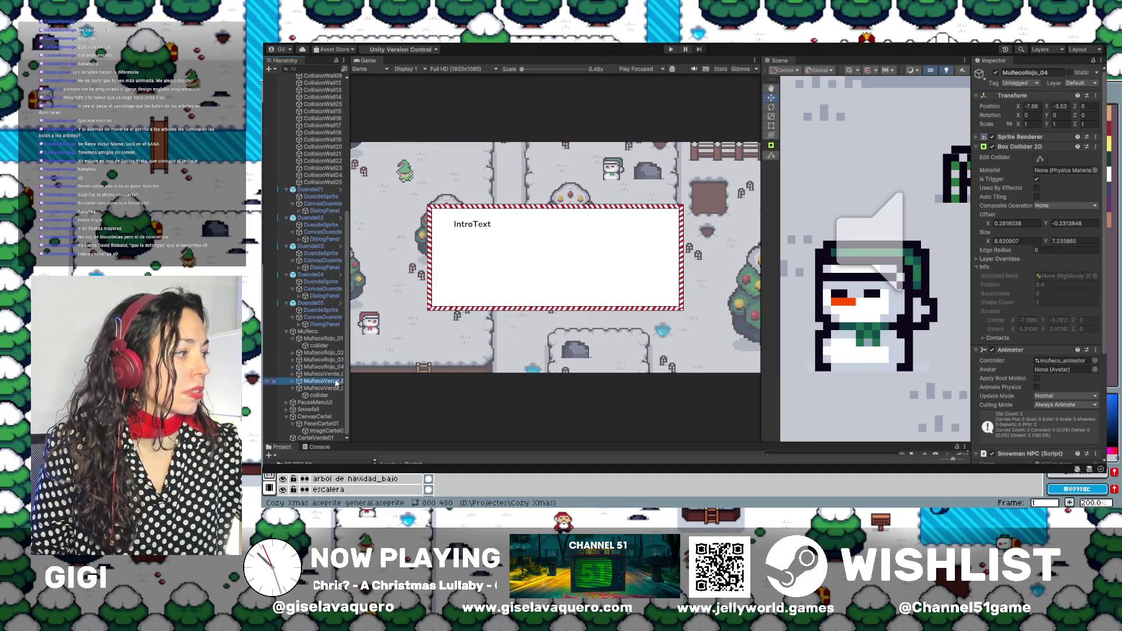
pyautogui.click(333, 388)
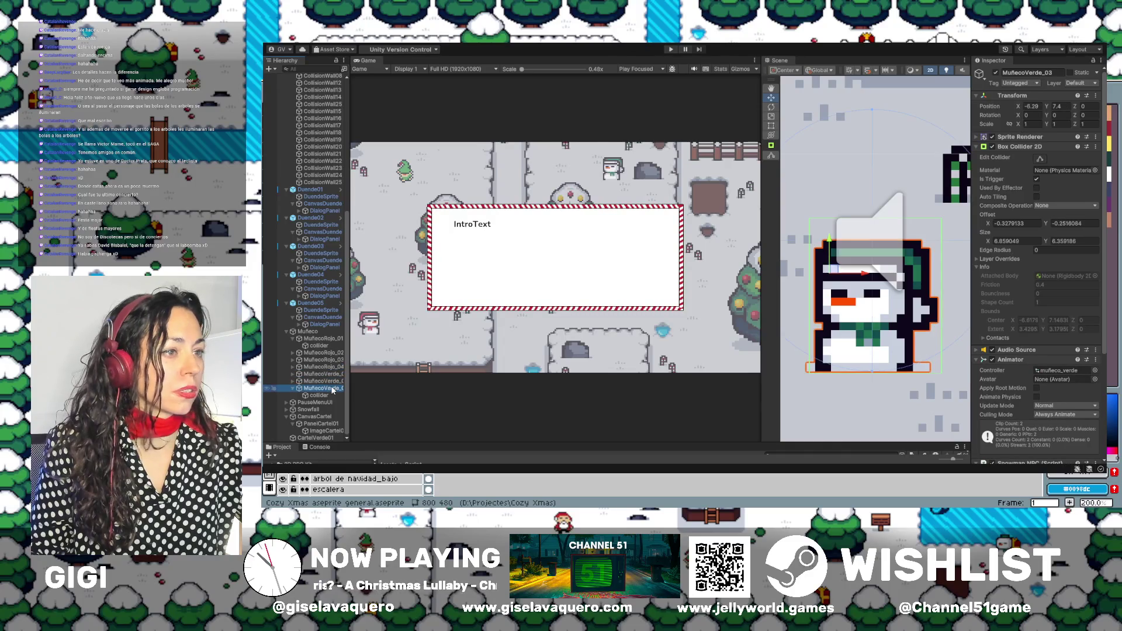
pyautogui.click(1040, 158)
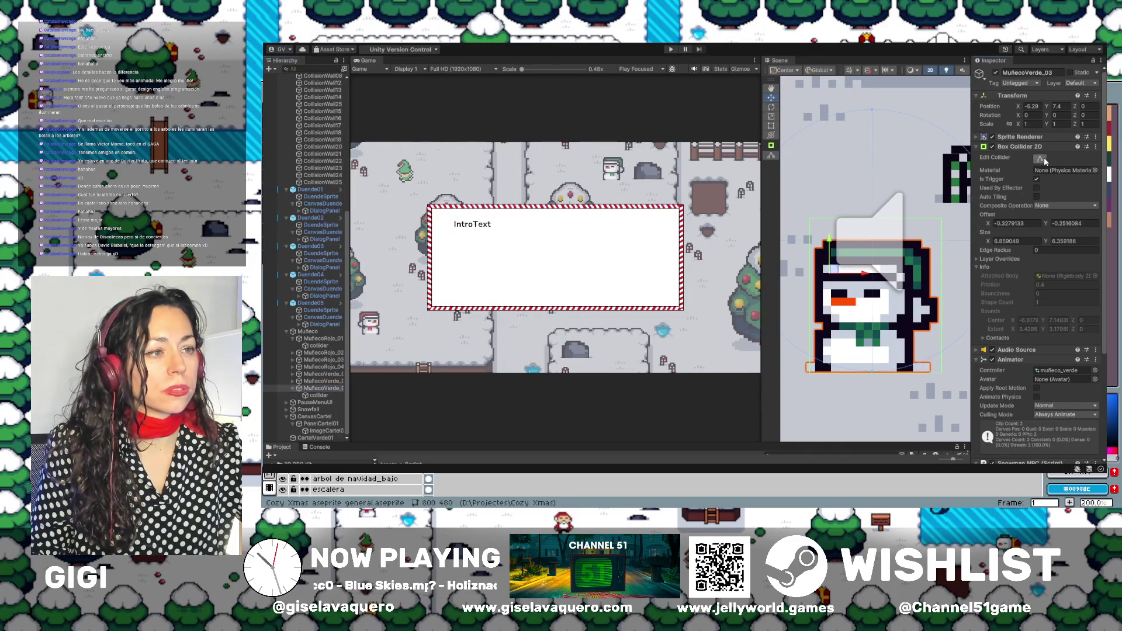
# Widen the Scene view and drag the top edge of MuñecoVerde_03's child collider down.
pyautogui.click(1043, 160)
pyautogui.scroll(5, 871, 268)
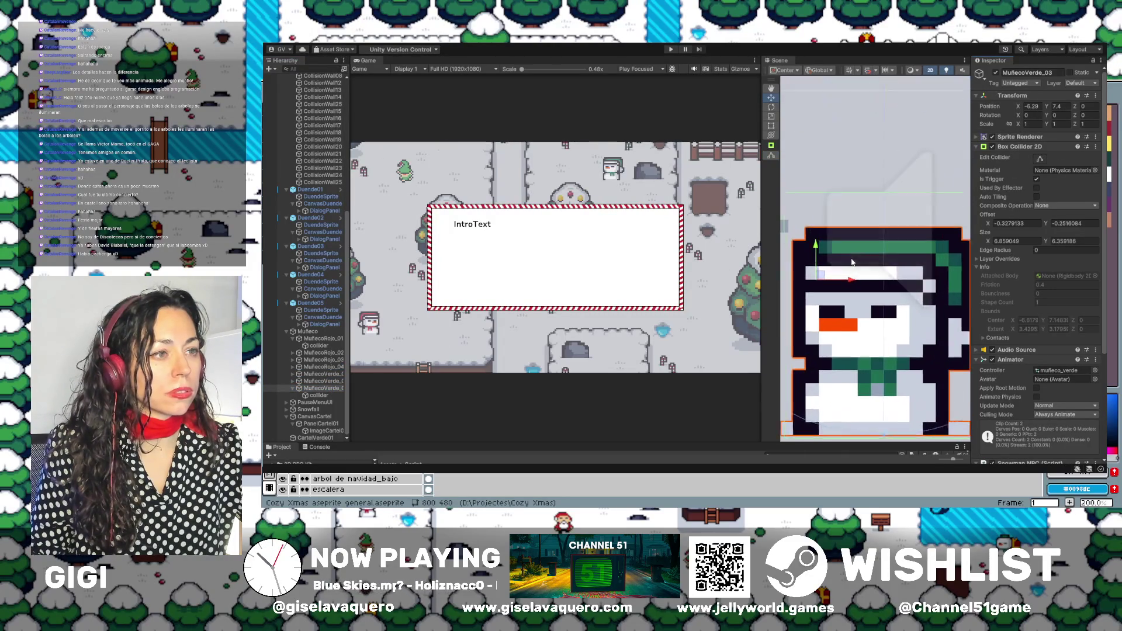
pyautogui.moveTo(759, 245); pyautogui.dragTo(459, 245)
pyautogui.scroll(-4, 718, 220)
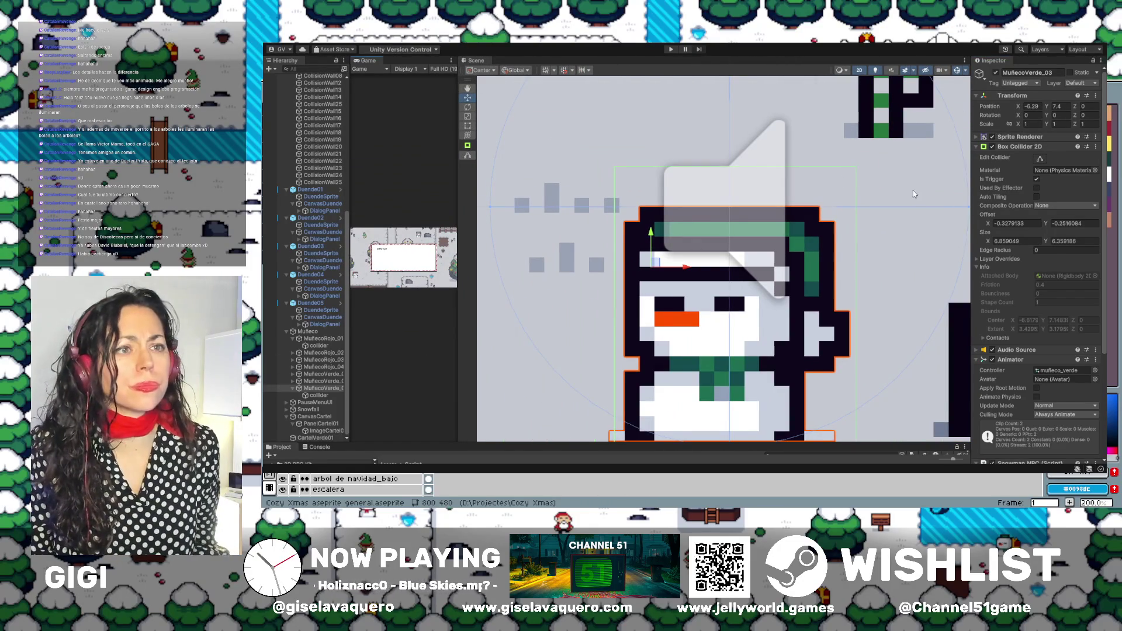
pyautogui.click(320, 396)
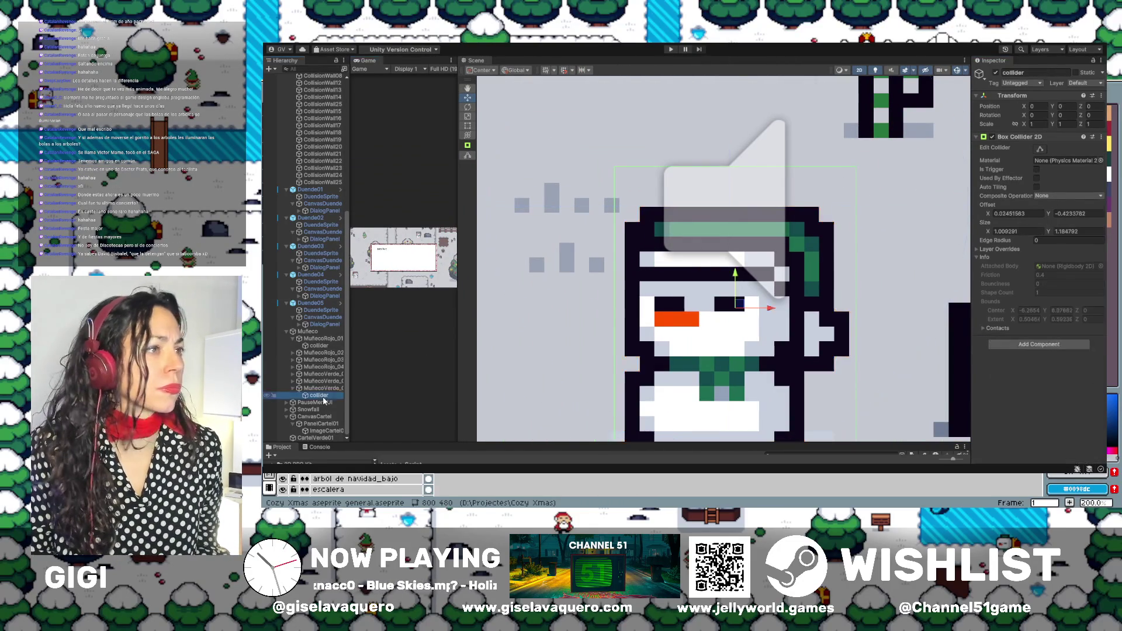
pyautogui.click(1041, 150)
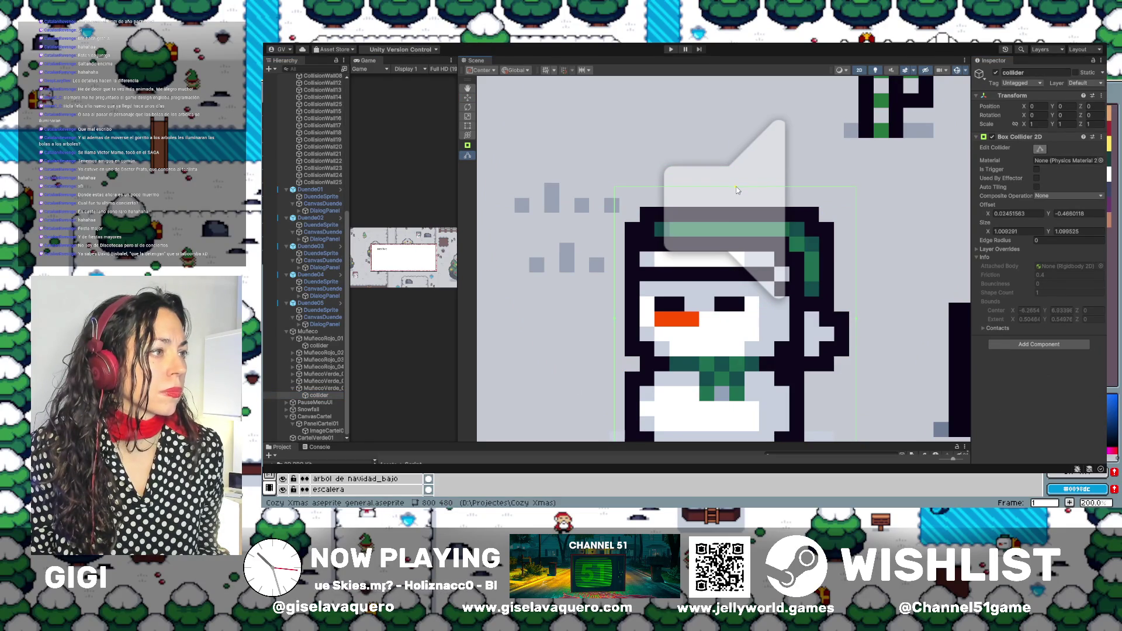
pyautogui.moveTo(736, 189); pyautogui.dragTo(737, 194)
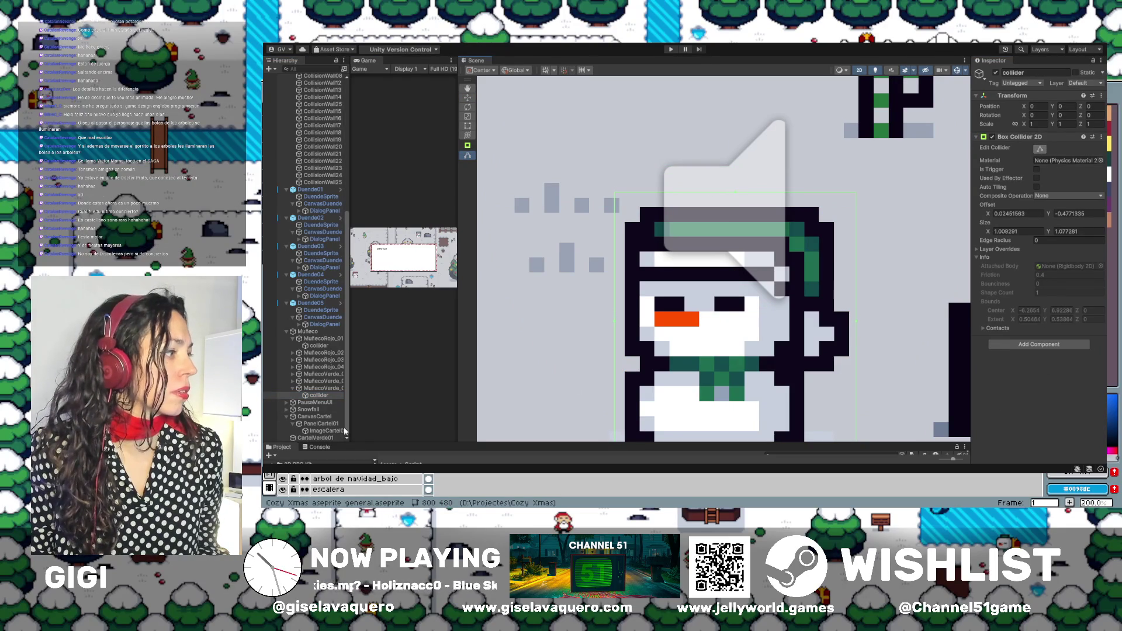
# Select MuñecoVerde_03, frame it with F, and widen the Hierarchy panel.
pyautogui.click(320, 389)
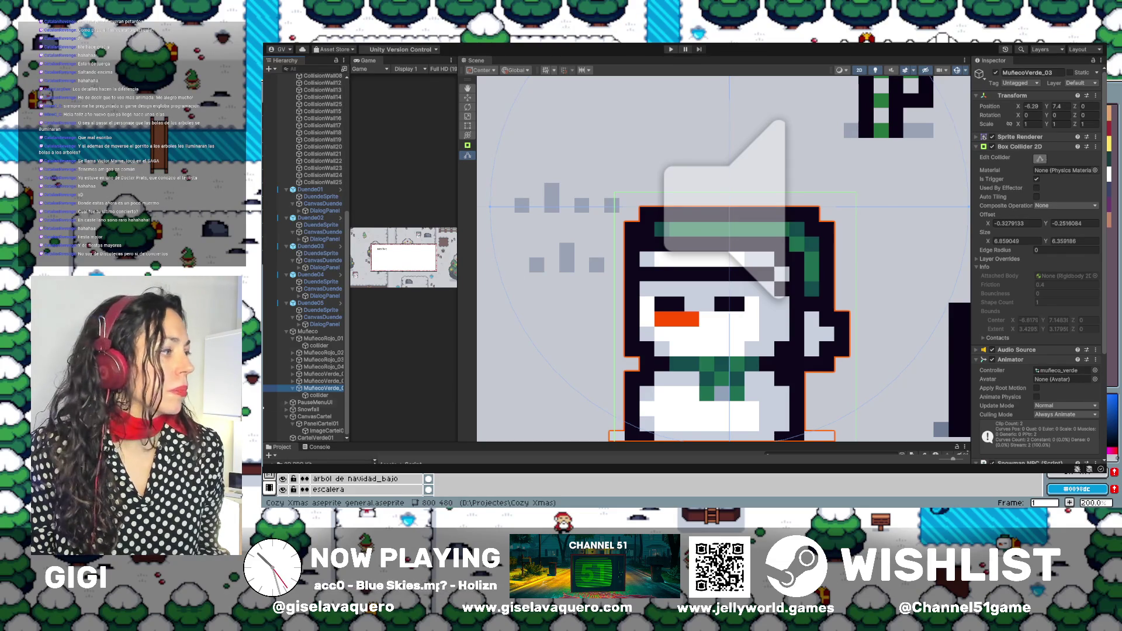
pyautogui.press('f')
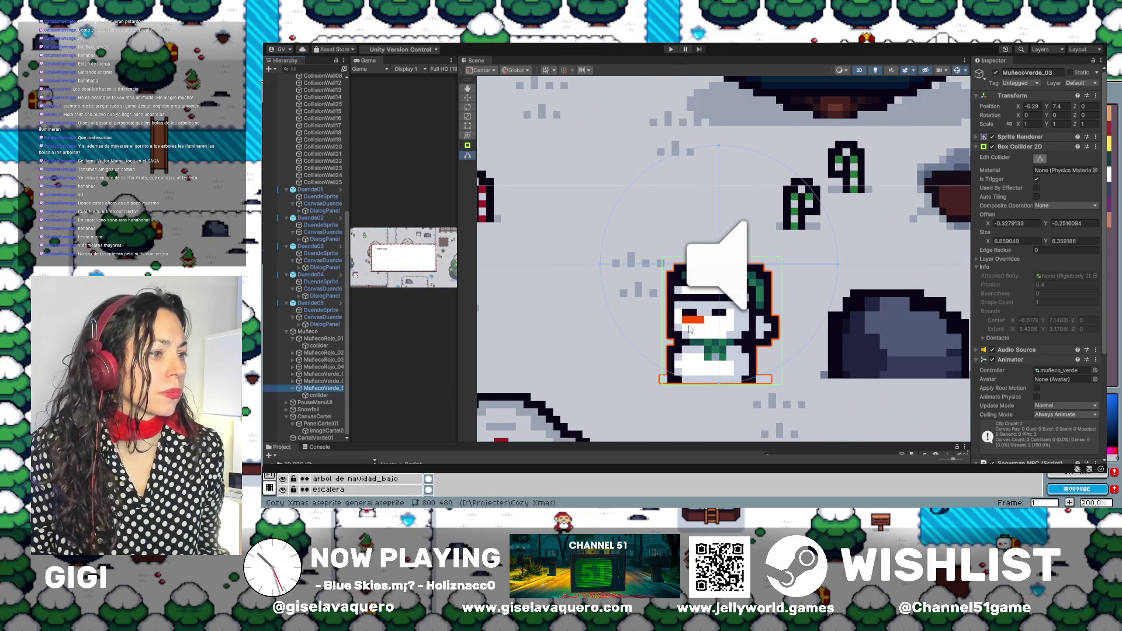
pyautogui.moveTo(350, 354); pyautogui.dragTo(399, 351)
pyautogui.scroll(-3, 701, 304)
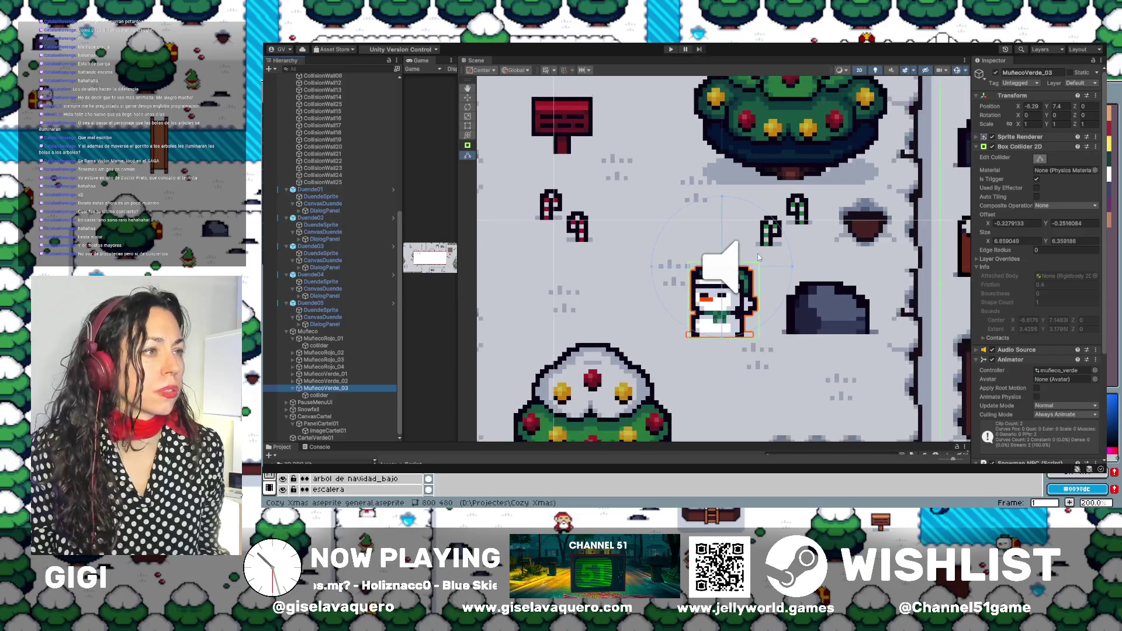
# Pull MuñecoVerde_03's Box Collider 2D right edge inward to a width of about 6.41.
pyautogui.click(293, 388)
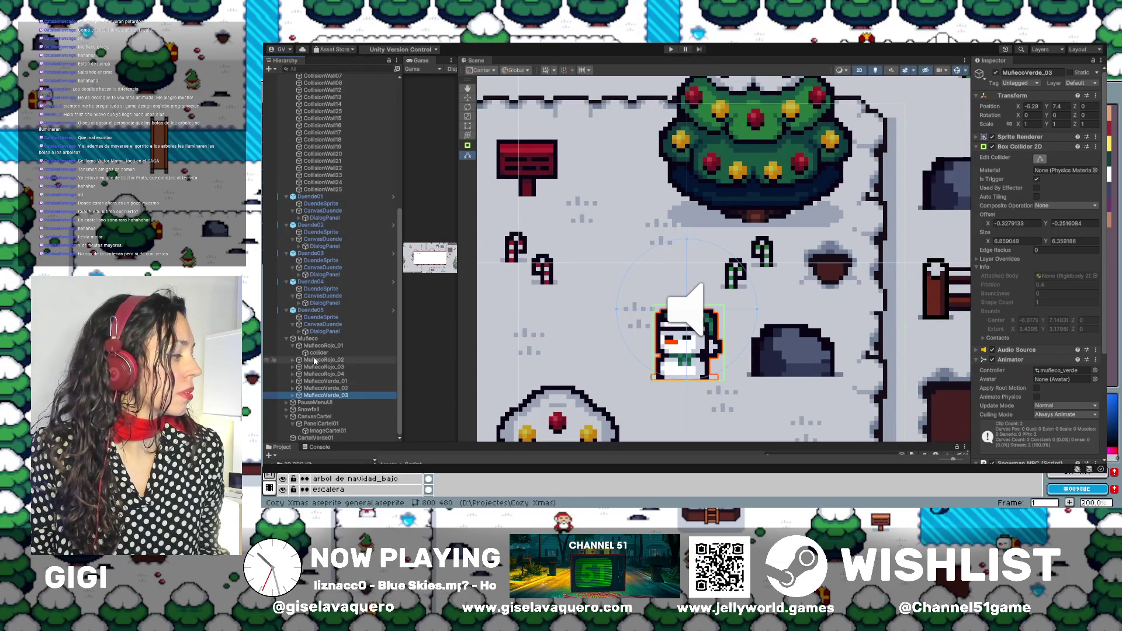
pyautogui.scroll(-1, 806, 253)
pyautogui.scroll(-5, 807, 253)
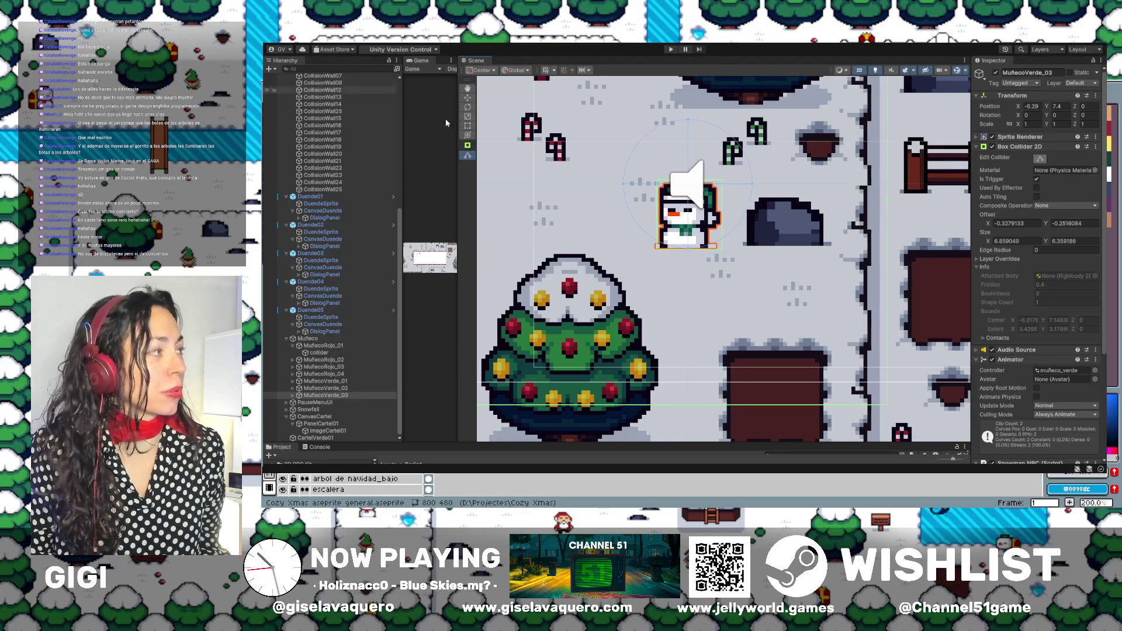
pyautogui.scroll(-5, 725, 253)
pyautogui.moveTo(725, 253); pyautogui.dragTo(727, 292)
pyautogui.moveTo(796, 233); pyautogui.dragTo(759, 222)
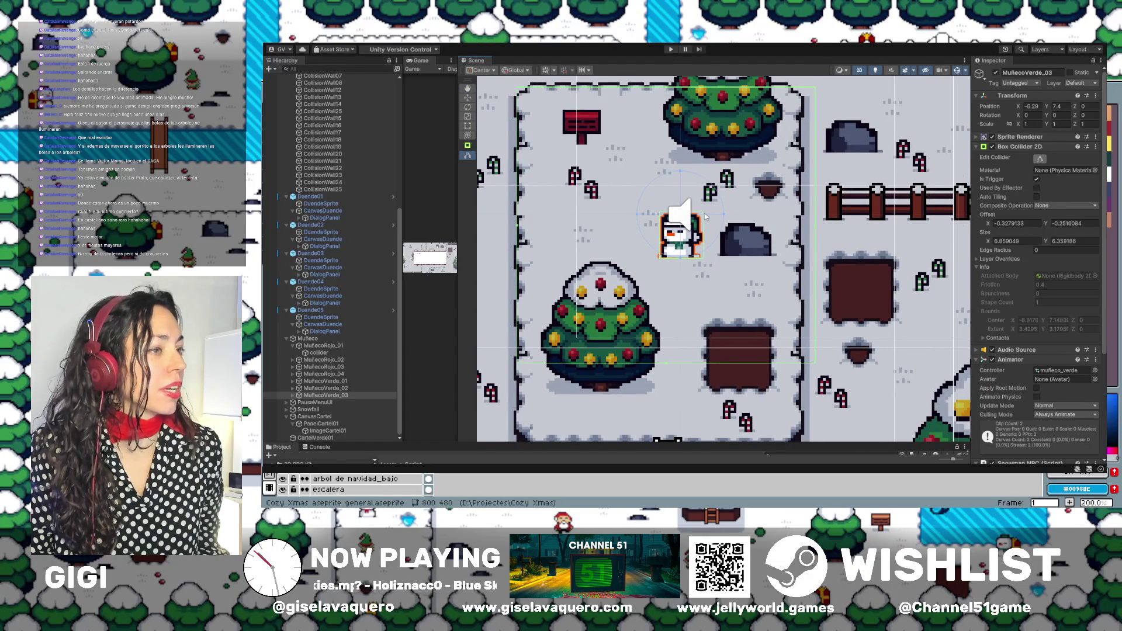
pyautogui.moveTo(816, 230); pyautogui.dragTo(797, 232)
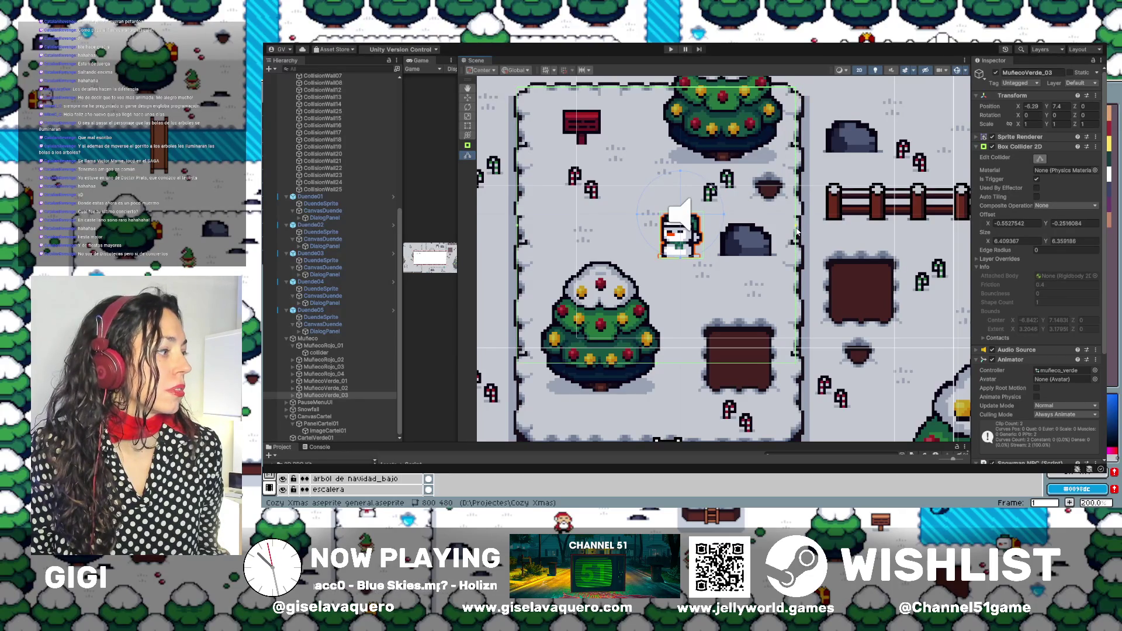
# Pan to the river and bridge area and inspect the Canvas and an elf's dialog canvas.
pyautogui.scroll(-3, 796, 236)
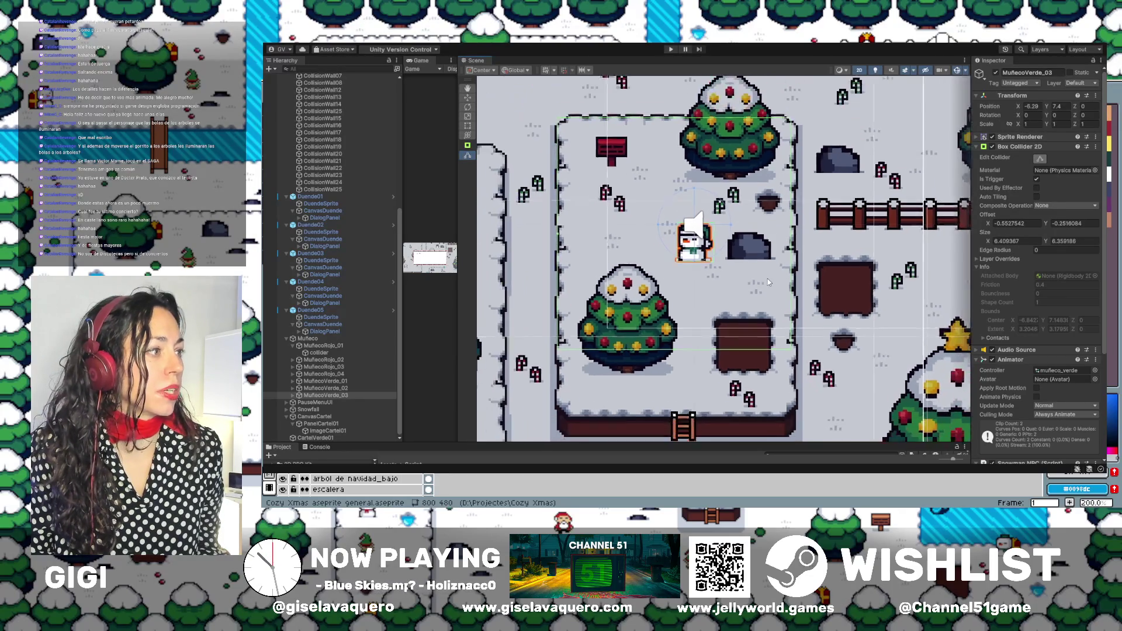
pyautogui.moveTo(825, 269); pyautogui.dragTo(809, 208)
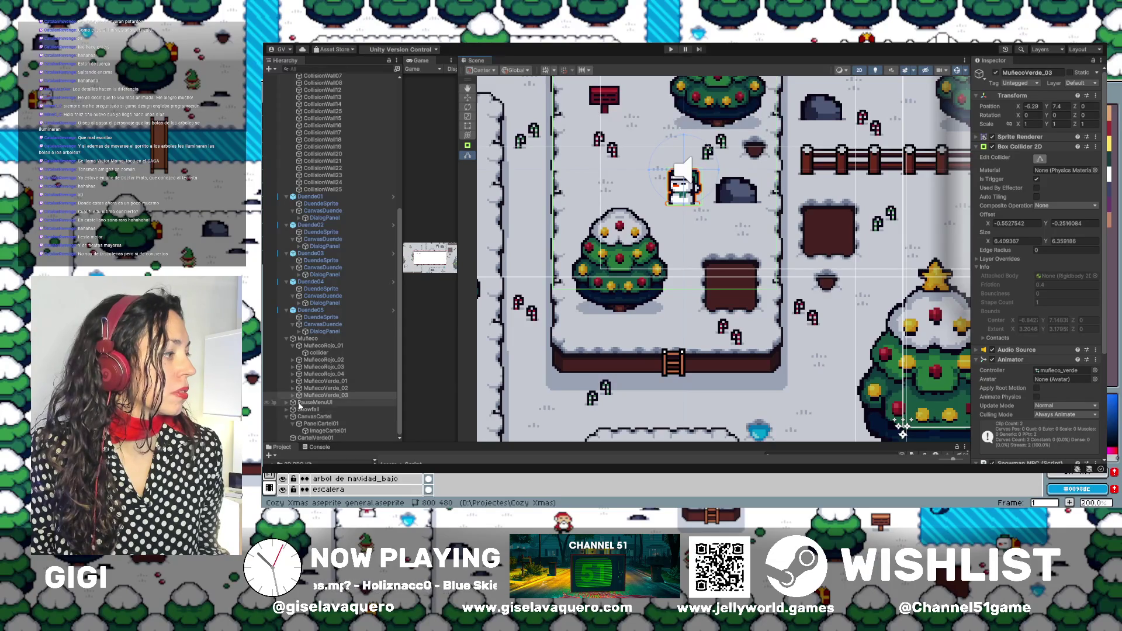
pyautogui.moveTo(862, 251)
pyautogui.mouseDown()
pyautogui.moveTo(658, 281)
pyautogui.moveTo(623, 301)
pyautogui.mouseUp()
pyautogui.scroll(-3, 622, 301)
pyautogui.scroll(2, 658, 233)
pyautogui.click(754, 229)
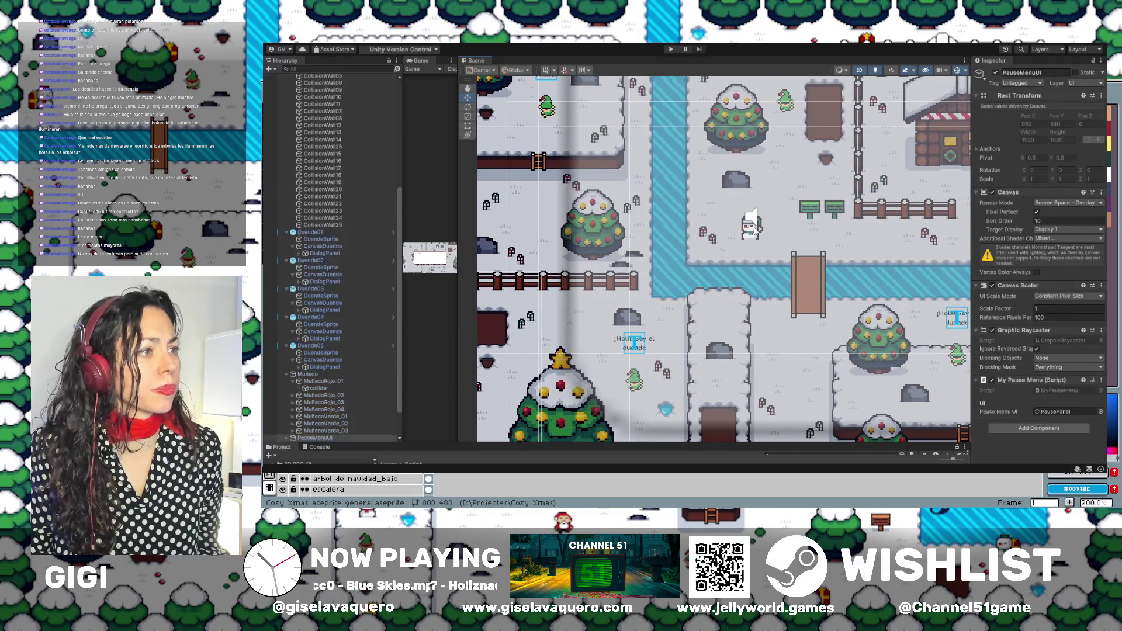
pyautogui.click(634, 378)
pyautogui.click(634, 378)
pyautogui.click(634, 379)
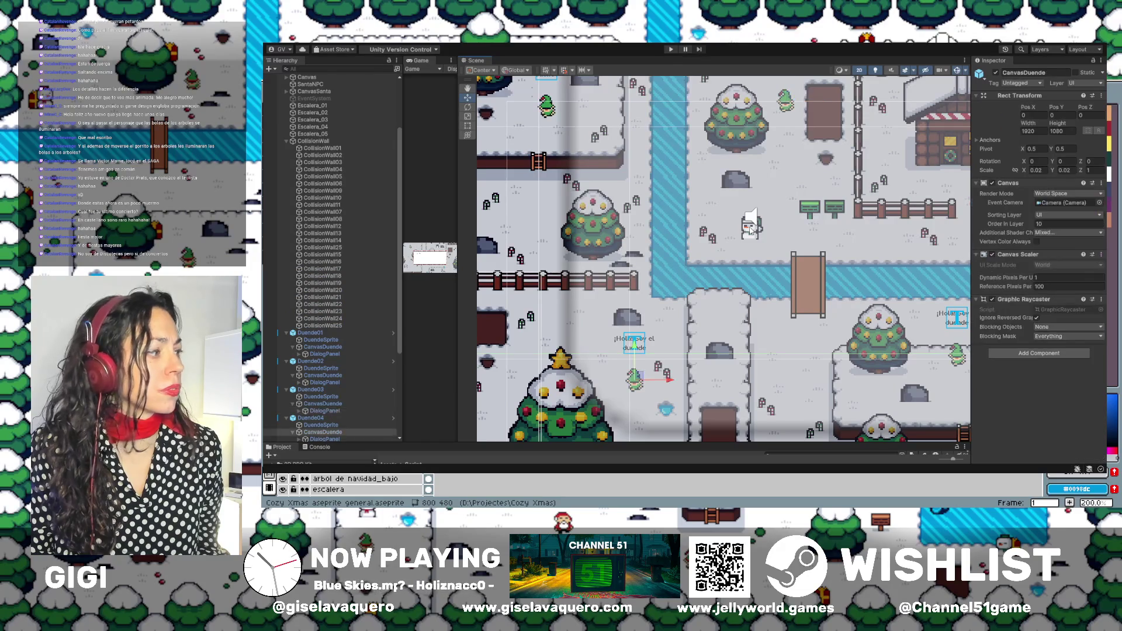
# Select MuñecoVerde_03, then the green snowman MuñecoVerde_01, in the Hierarchy.
pyautogui.scroll(-5, 366, 398)
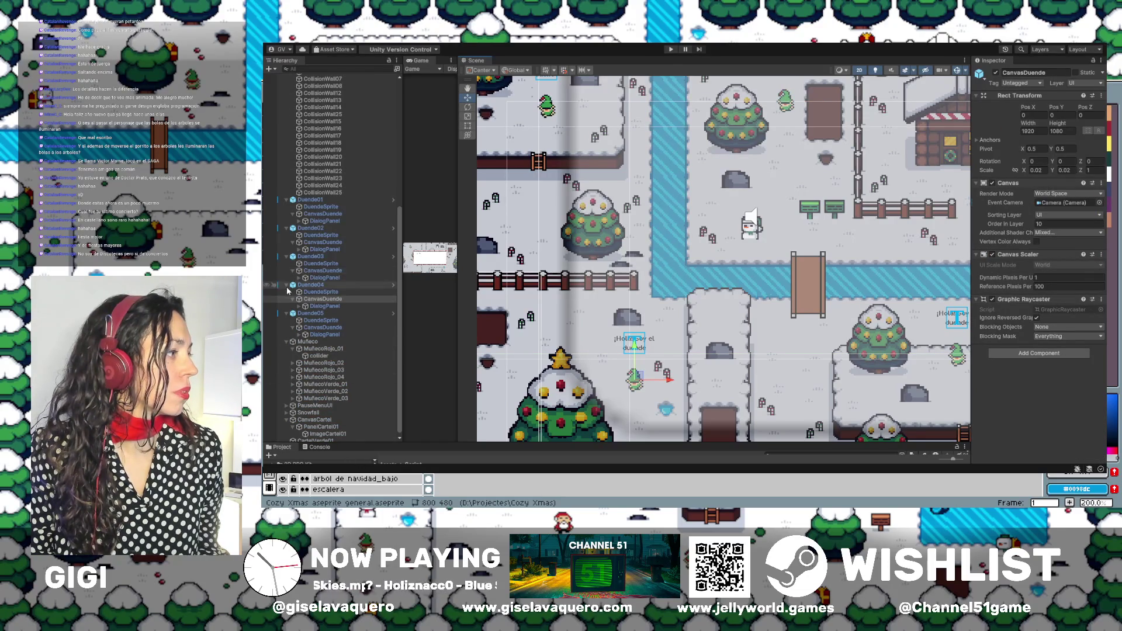
pyautogui.click(342, 396)
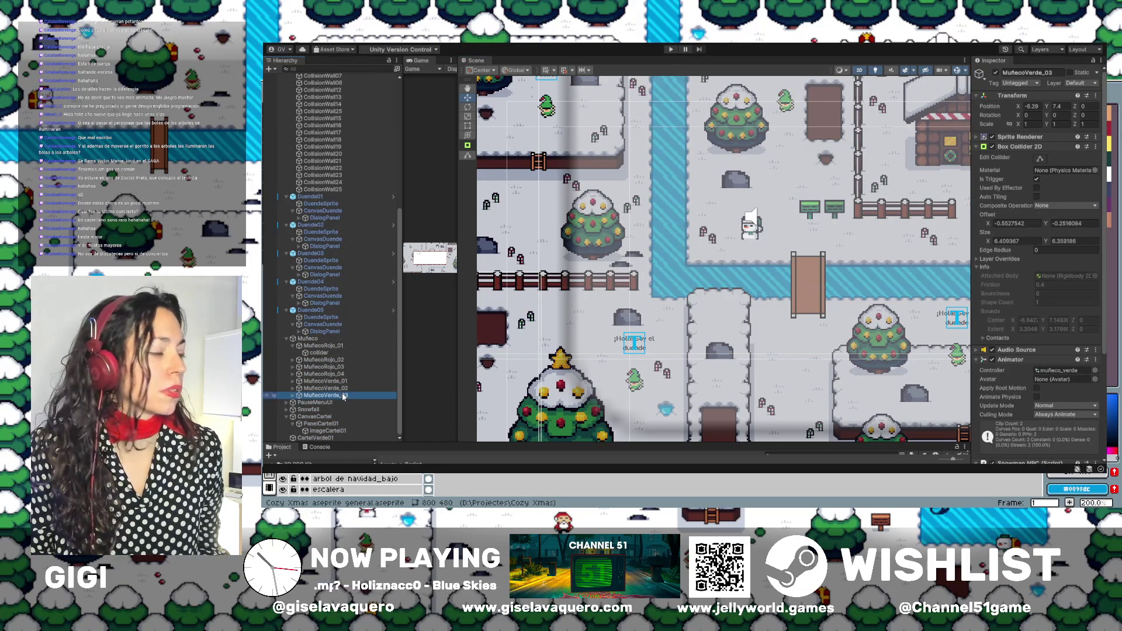
pyautogui.click(341, 388)
pyautogui.click(341, 381)
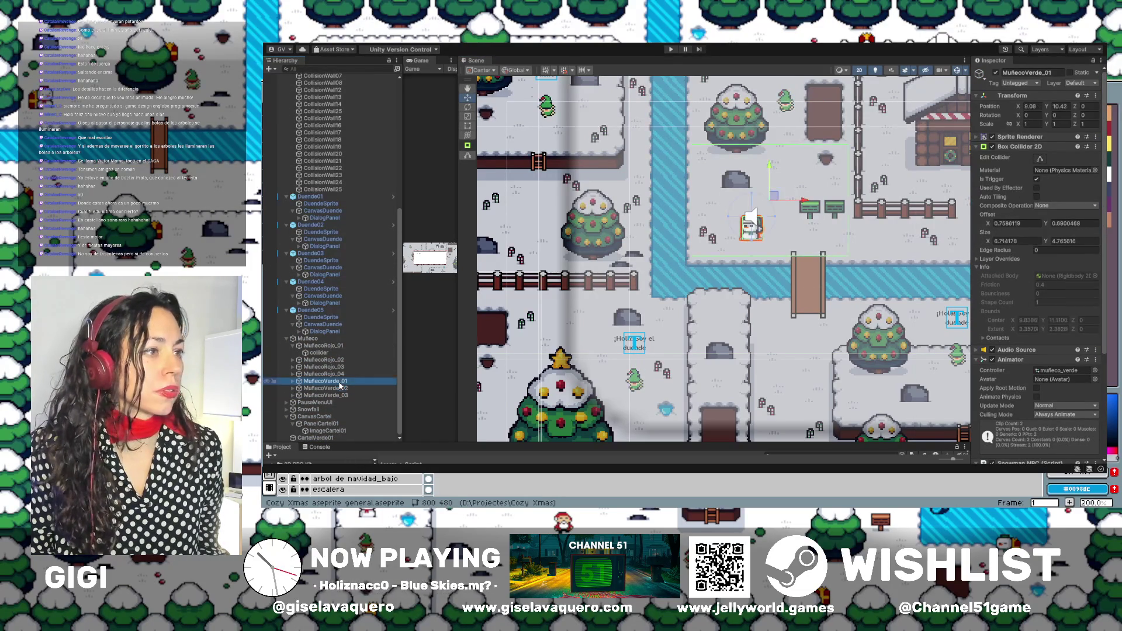
# Frame MuñecoVerde_01, select its child collider and extend the box's top edge upward.
pyautogui.press('f')
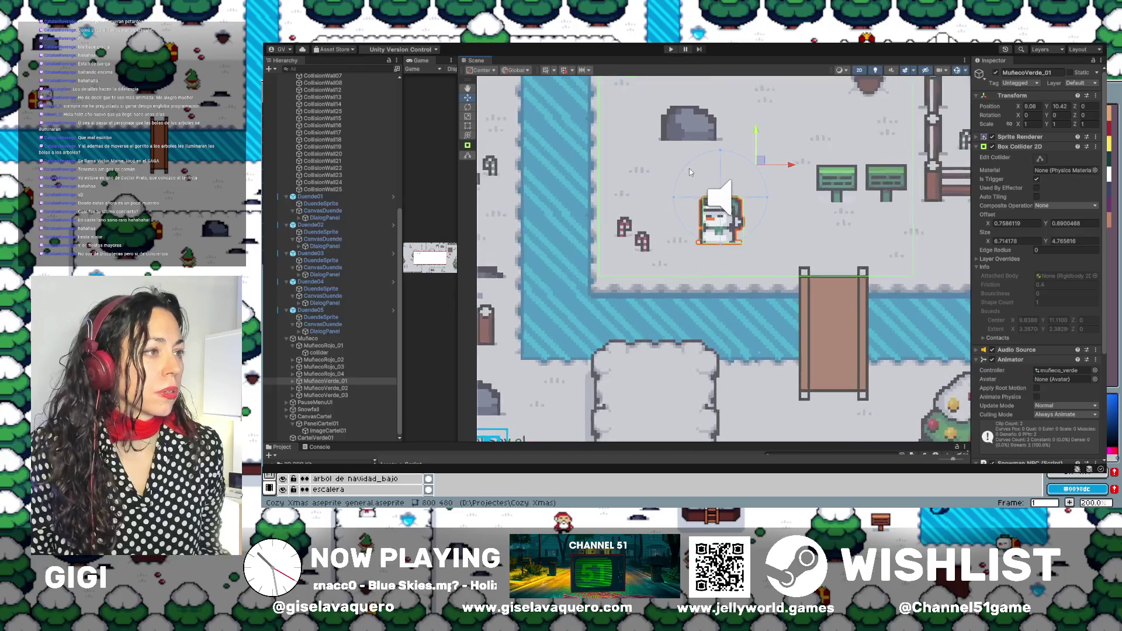
pyautogui.click(1040, 159)
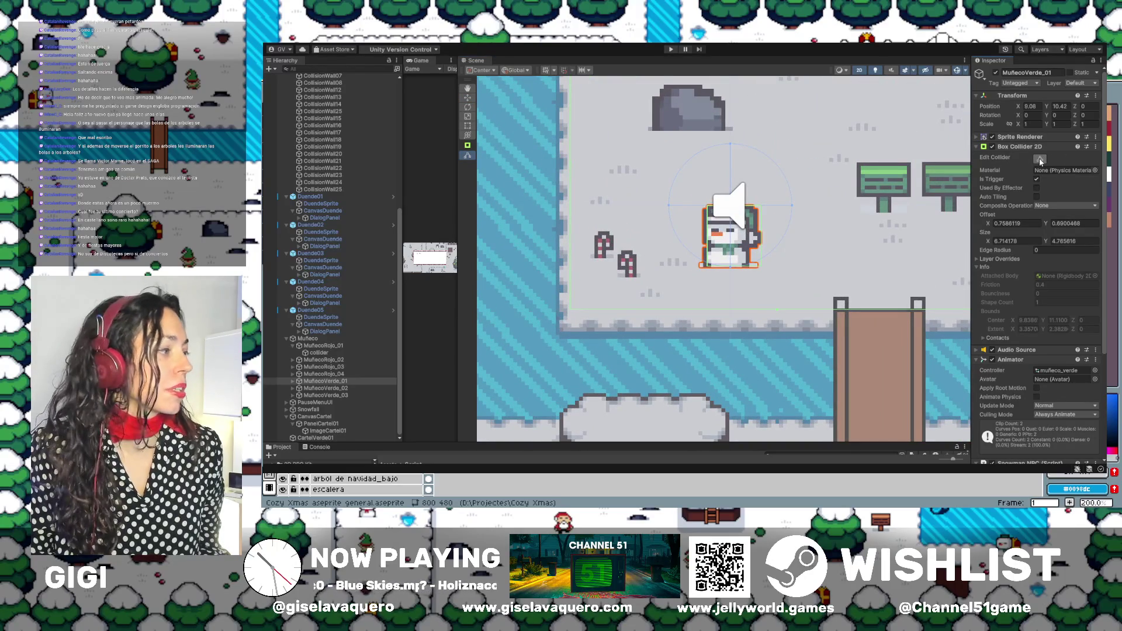
pyautogui.click(292, 381)
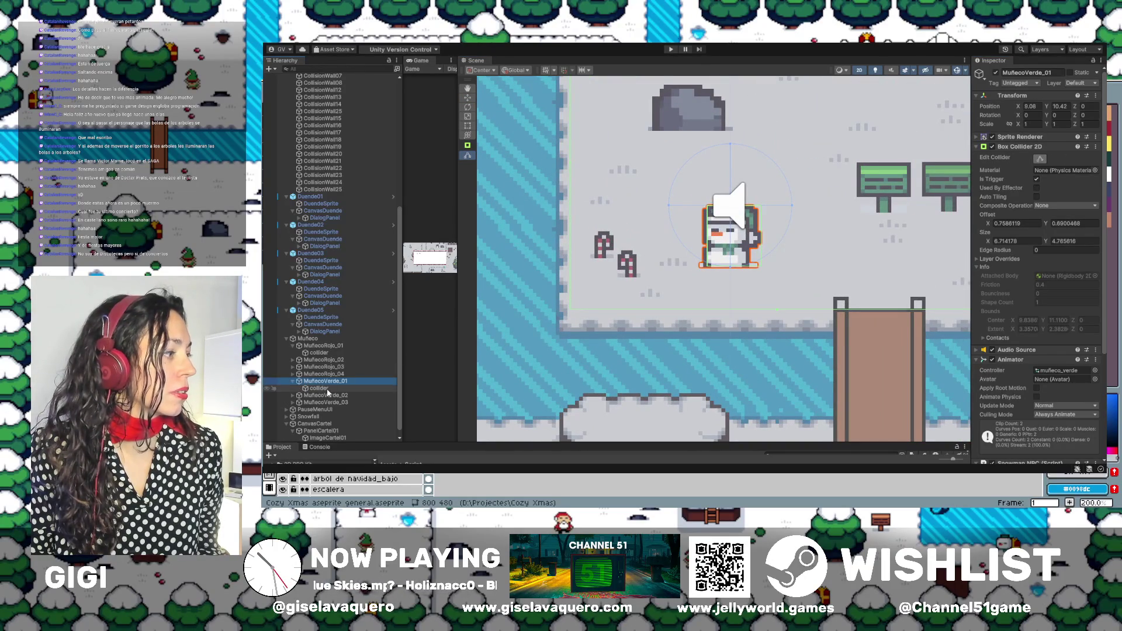
pyautogui.click(321, 388)
pyautogui.scroll(2, 686, 202)
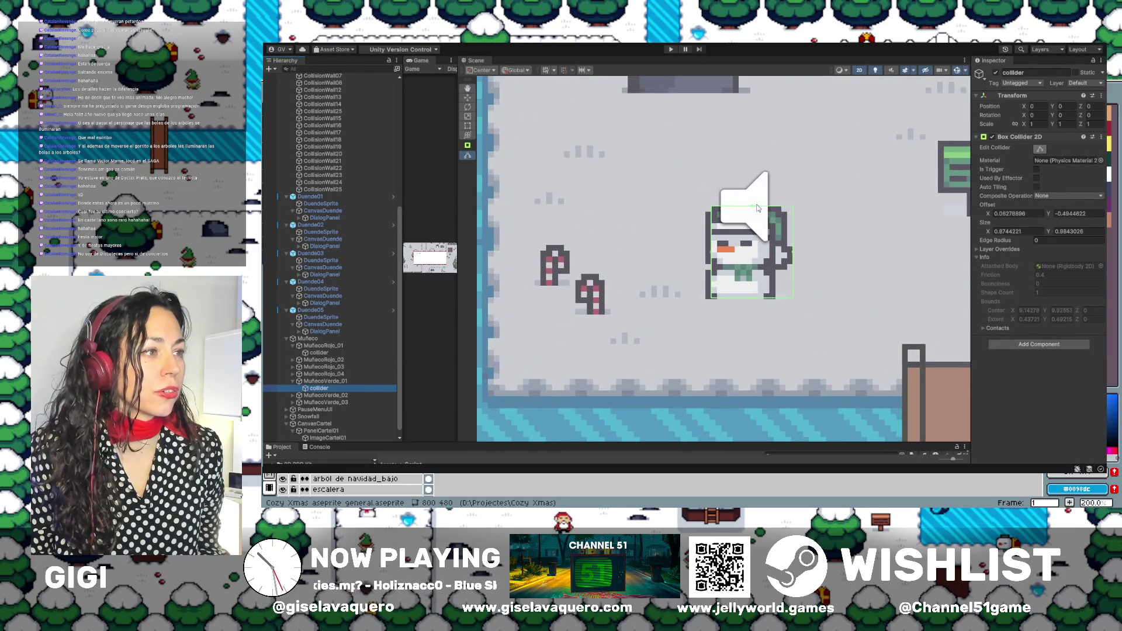
pyautogui.moveTo(754, 210); pyautogui.dragTo(754, 205)
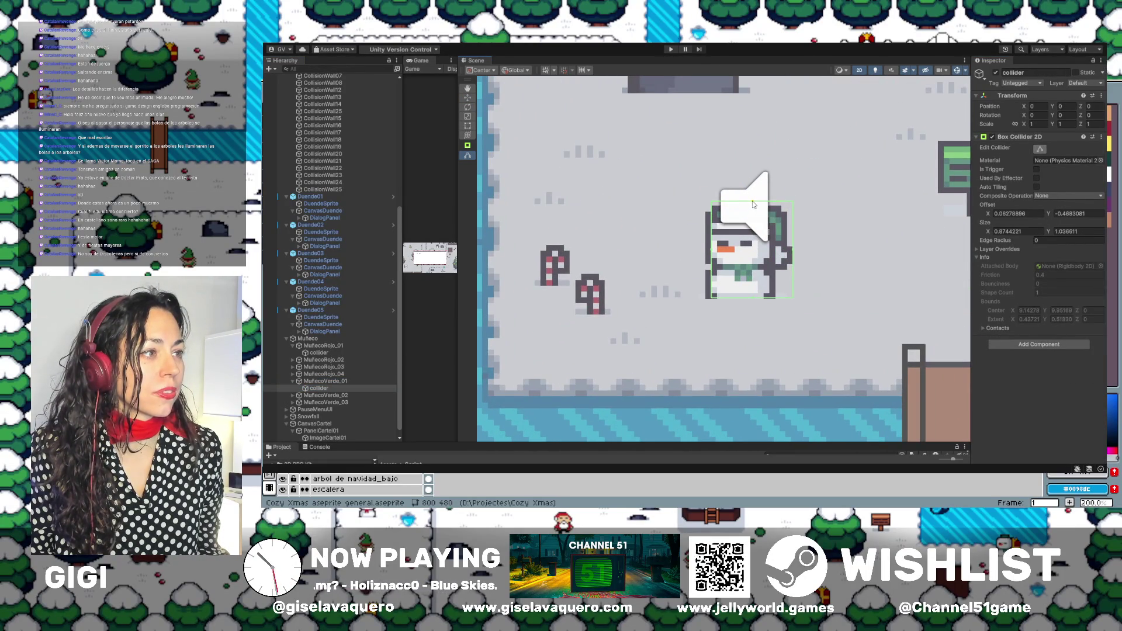
# Adjust the collider's left, bottom, right and top edges to about 1.05 by 1.07.
pyautogui.click(709, 252)
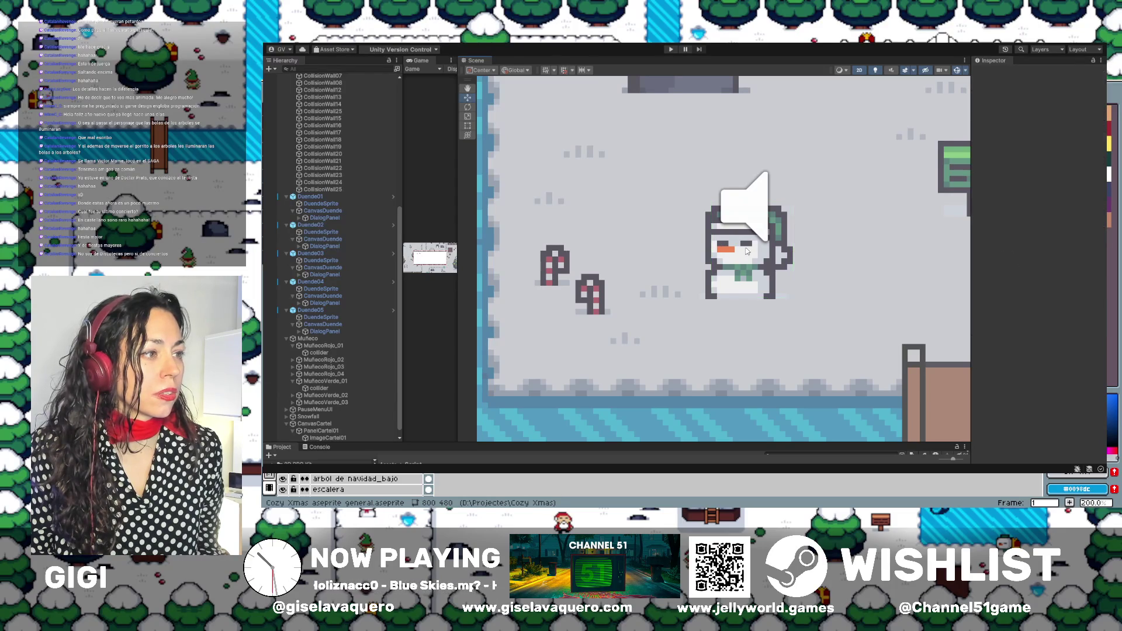
pyautogui.click(318, 388)
pyautogui.click(1039, 148)
pyautogui.scroll(1, 717, 284)
pyautogui.moveTo(707, 243); pyautogui.dragTo(688, 246)
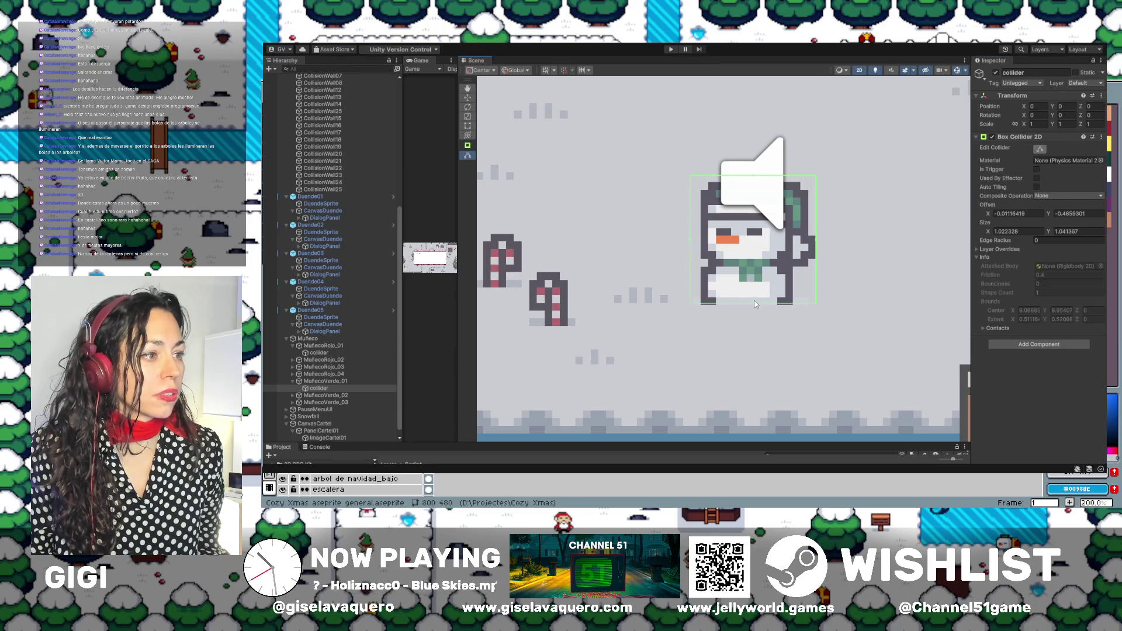
pyautogui.moveTo(752, 303); pyautogui.dragTo(753, 306)
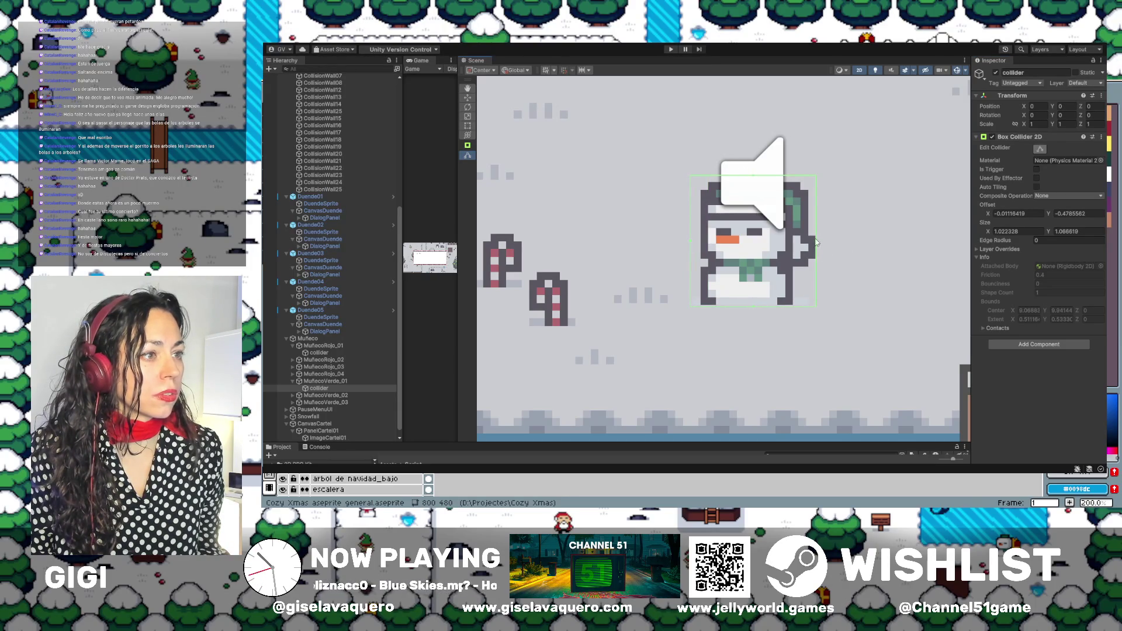
pyautogui.moveTo(818, 246); pyautogui.dragTo(819, 240)
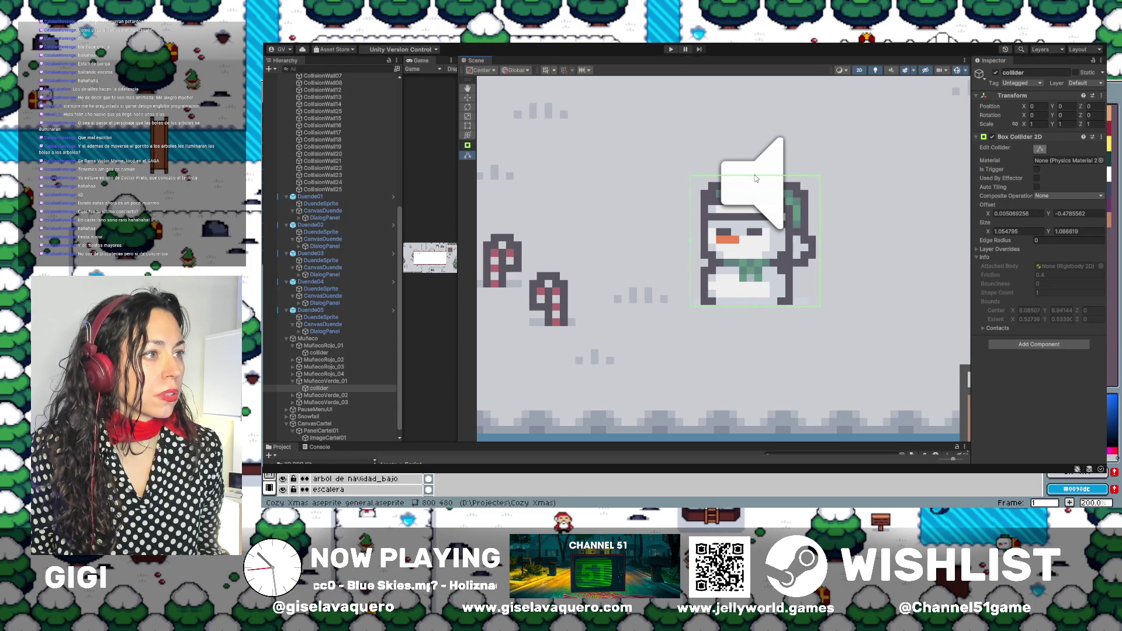
pyautogui.moveTo(757, 180); pyautogui.dragTo(756, 177)
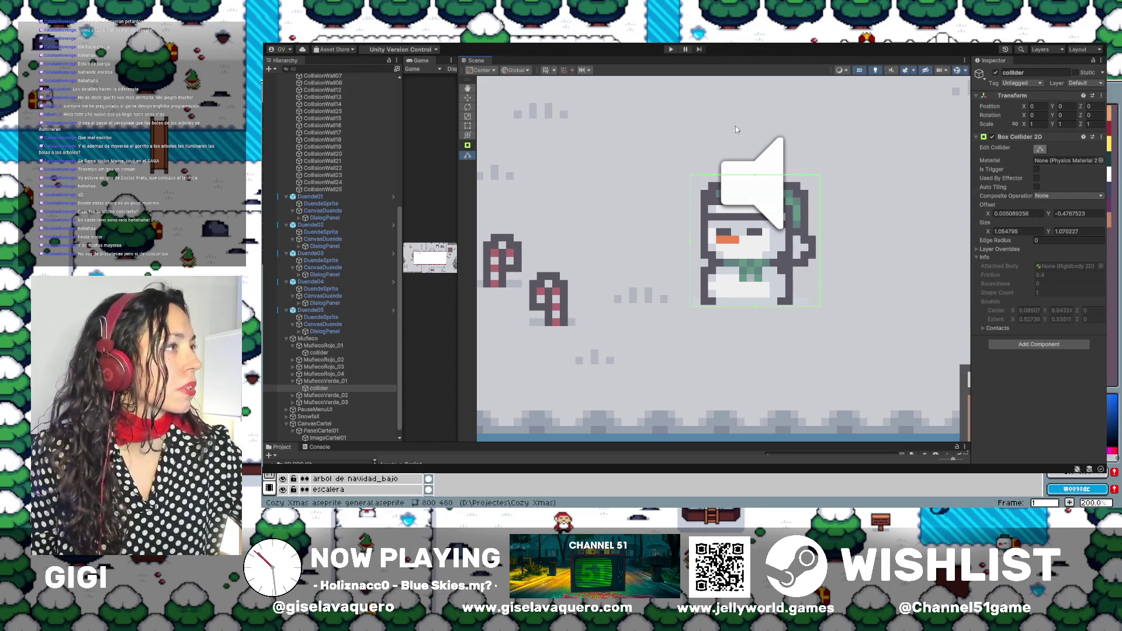
pyautogui.click(665, 259)
pyautogui.scroll(-3, 721, 269)
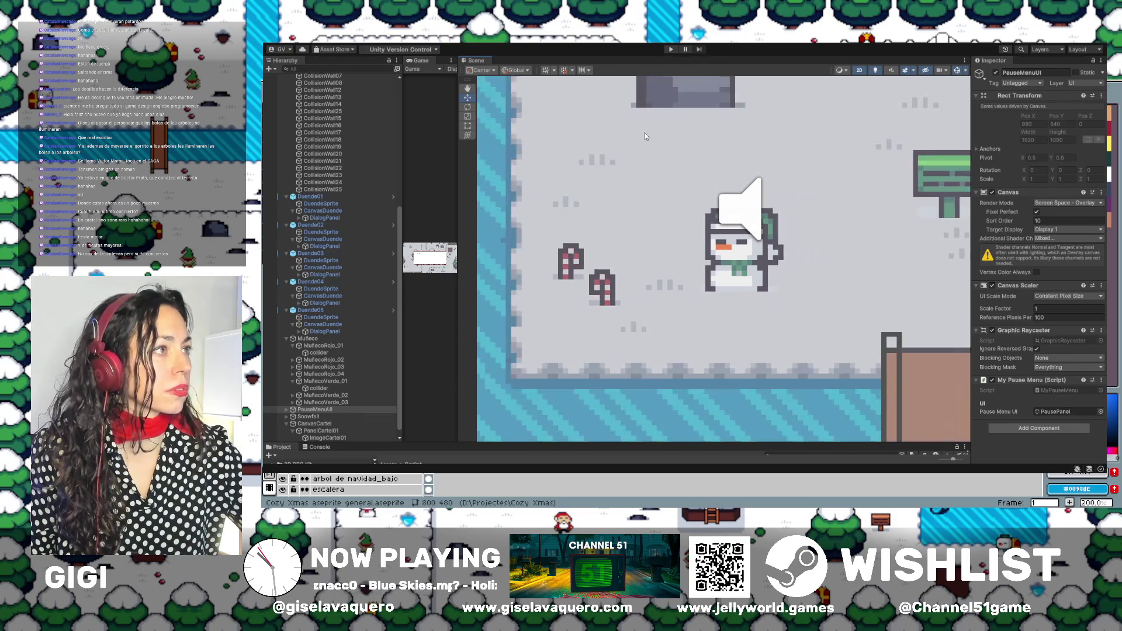
# Widen the Game view, enter Play mode and dismiss the intro dialog.
pyautogui.moveTo(456, 234); pyautogui.dragTo(720, 234)
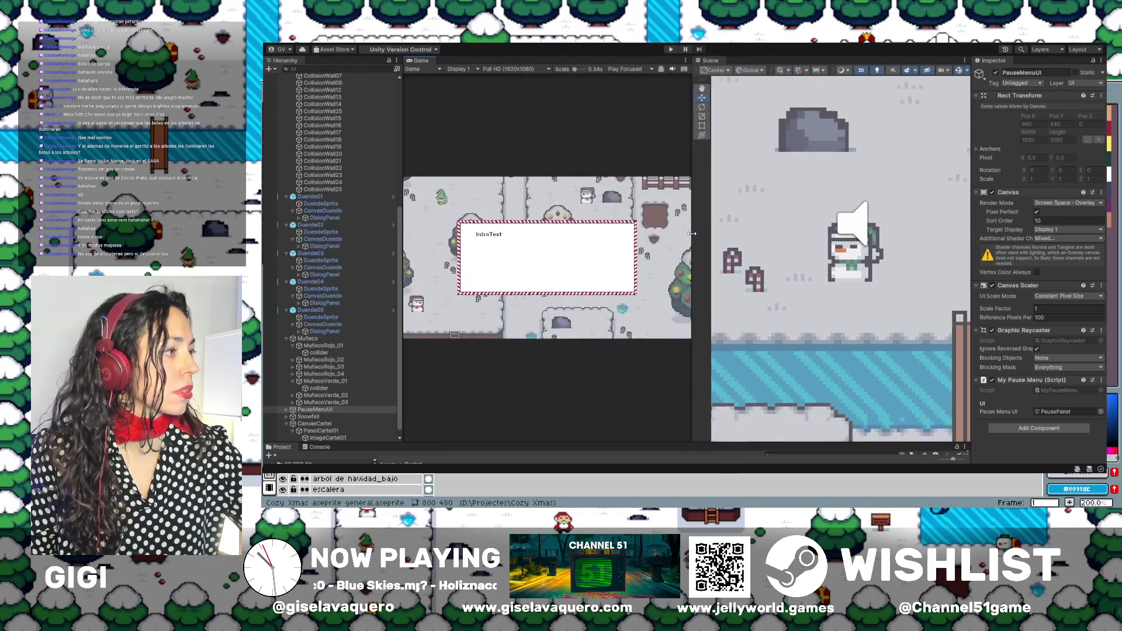
pyautogui.click(672, 49)
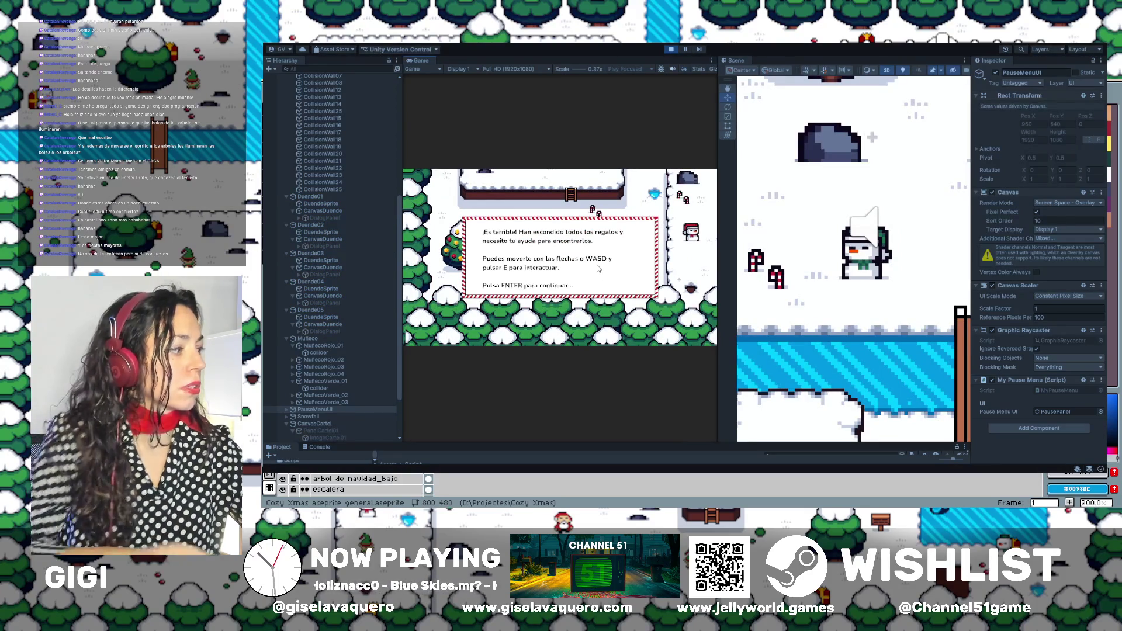
pyautogui.press('Return')
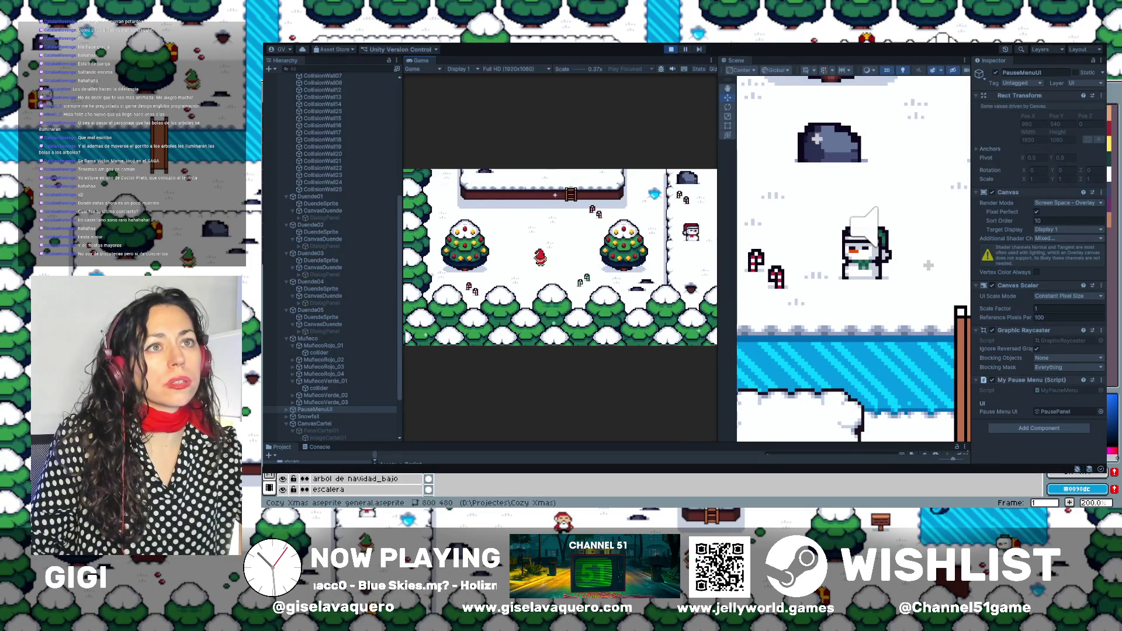
# Enlarge the Project panel, return to the root Assets folders and make the views taller.
pyautogui.moveTo(555, 448)
pyautogui.mouseDown()
pyautogui.moveTo(613, 318)
pyautogui.moveTo(607, 364)
pyautogui.mouseUp()
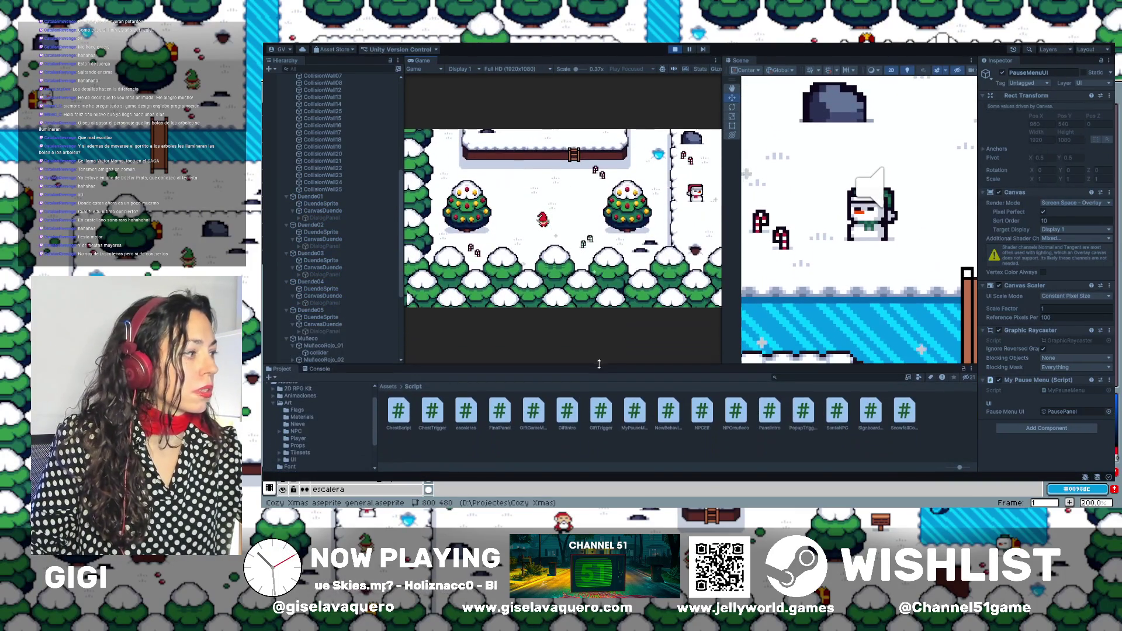
pyautogui.click(314, 424)
pyautogui.scroll(1, 280, 422)
pyautogui.click(276, 421)
pyautogui.click(339, 399)
pyautogui.moveTo(412, 365); pyautogui.dragTo(412, 378)
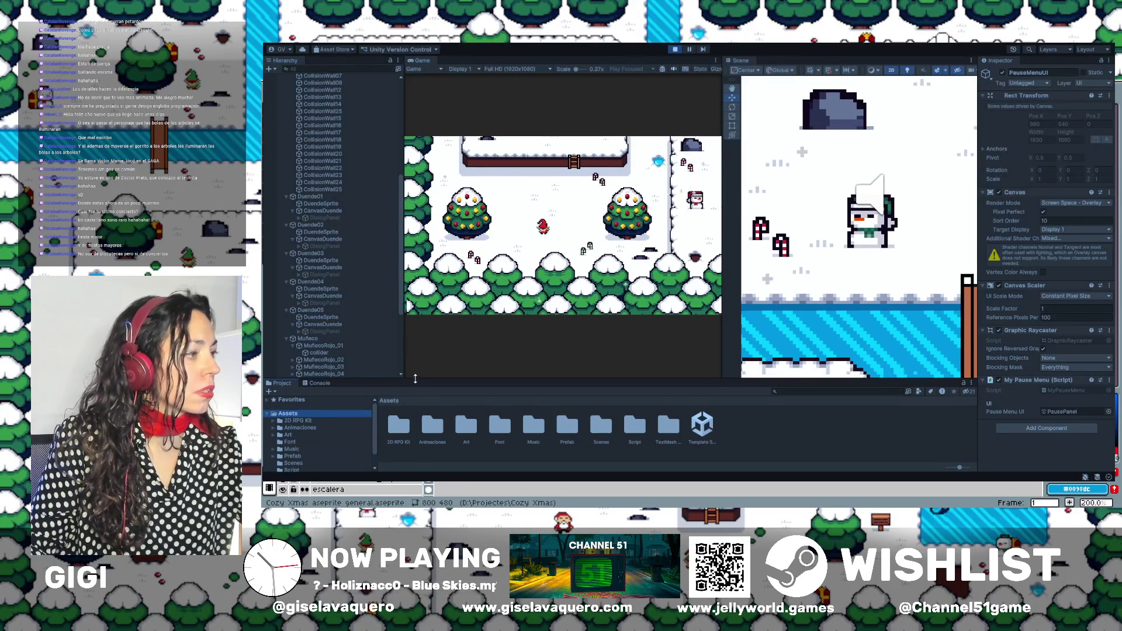
# Walk the player right, down and up across the map onto the bridge.
pyautogui.press('Right')
pyautogui.press('Up')
pyautogui.press('Right')
pyautogui.press('Up')
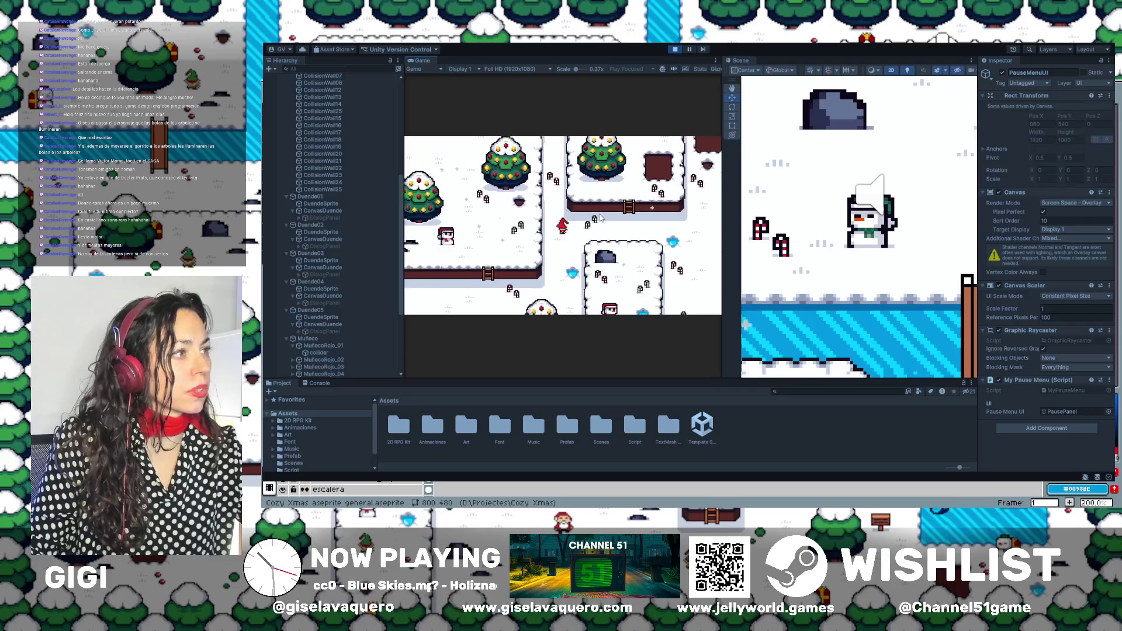
pyautogui.press('Right')
pyautogui.press('Up')
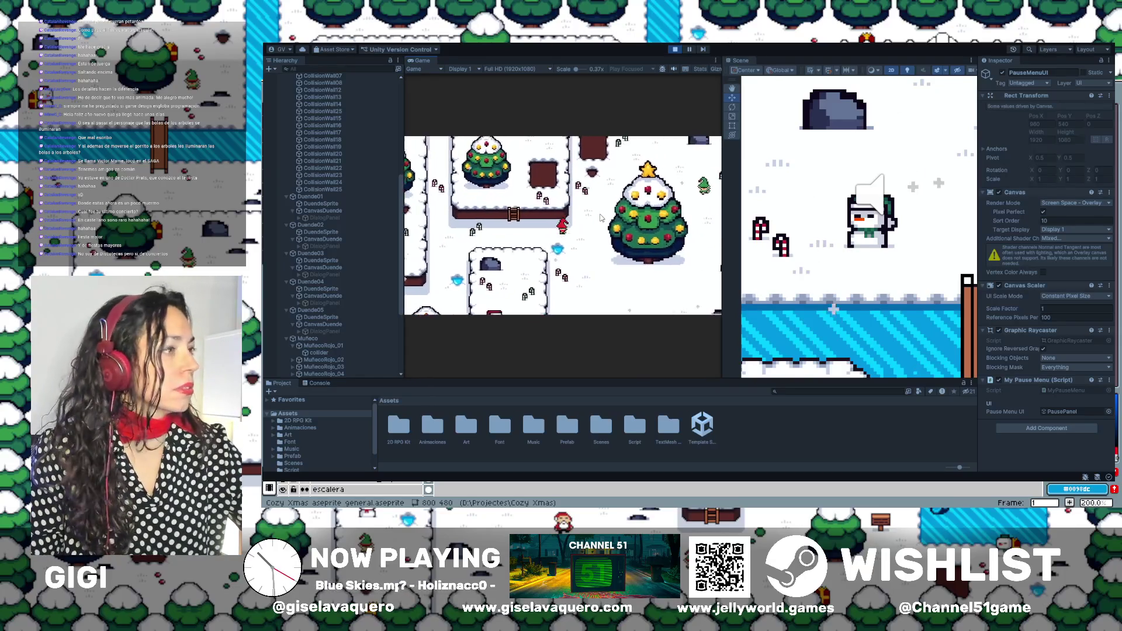
pyautogui.press('Right')
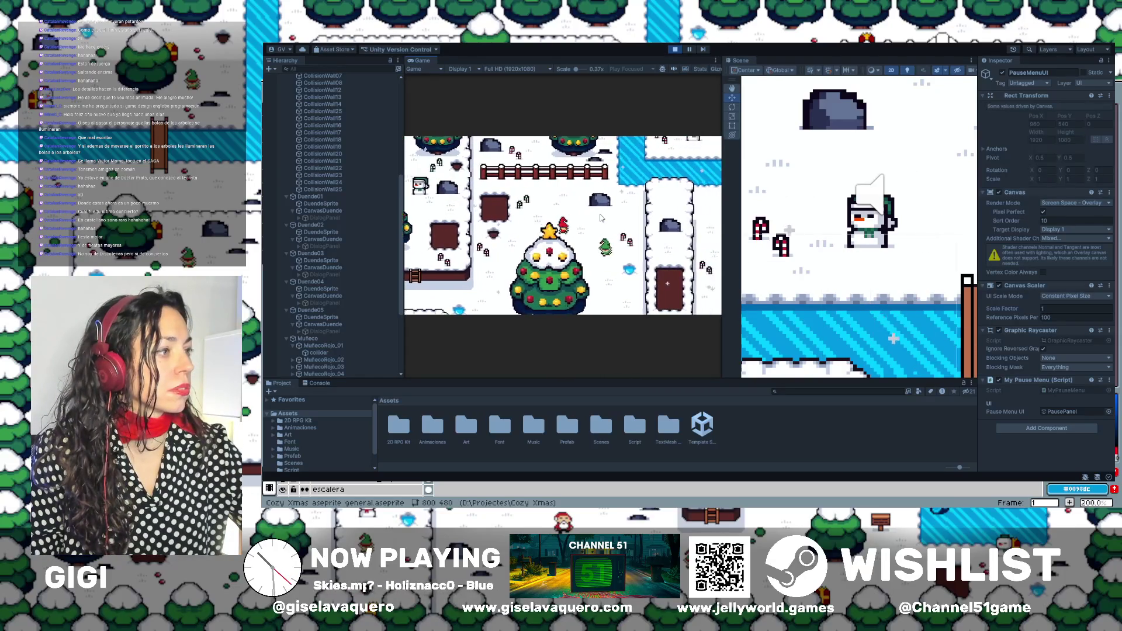
pyautogui.press('Down')
pyautogui.press('Right')
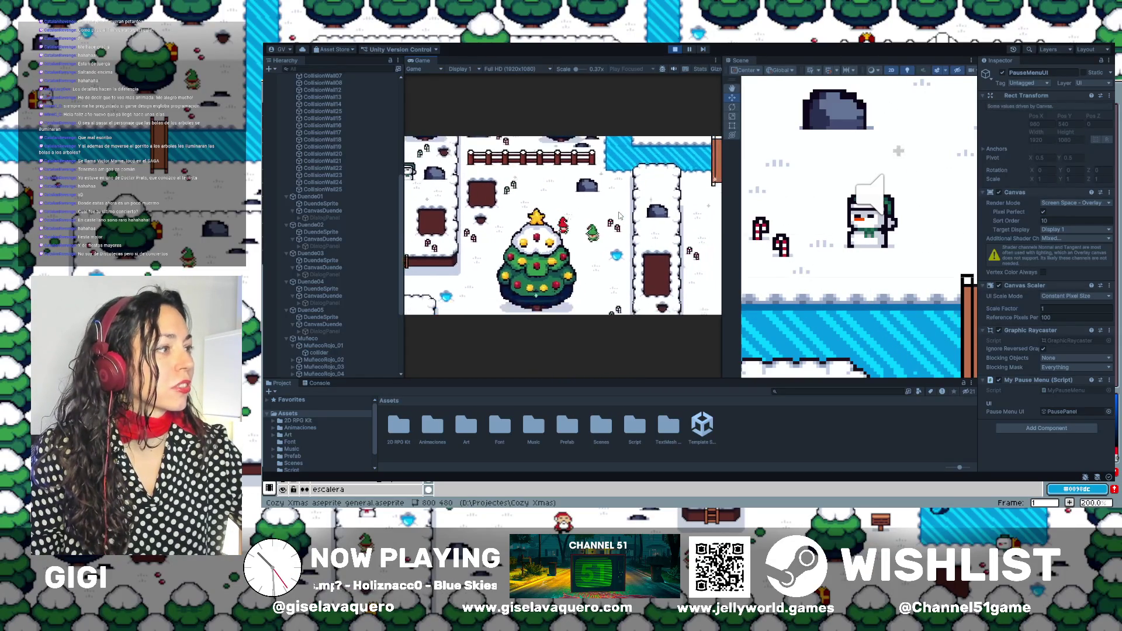
pyautogui.press('Down')
pyautogui.press('Right')
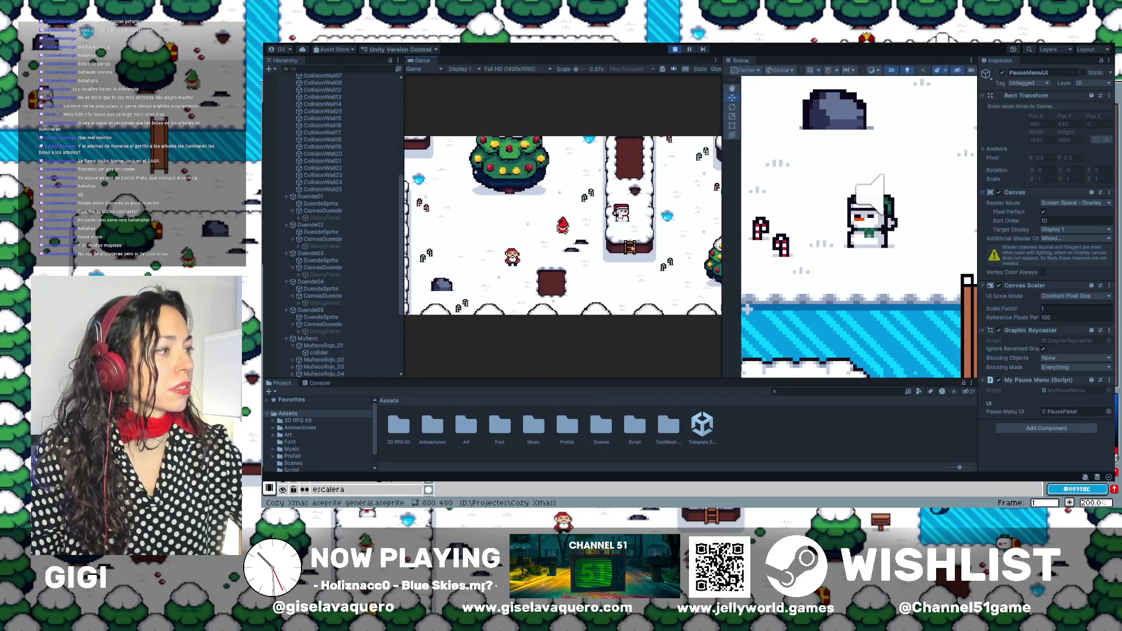
pyautogui.press('Up')
pyautogui.press('Right')
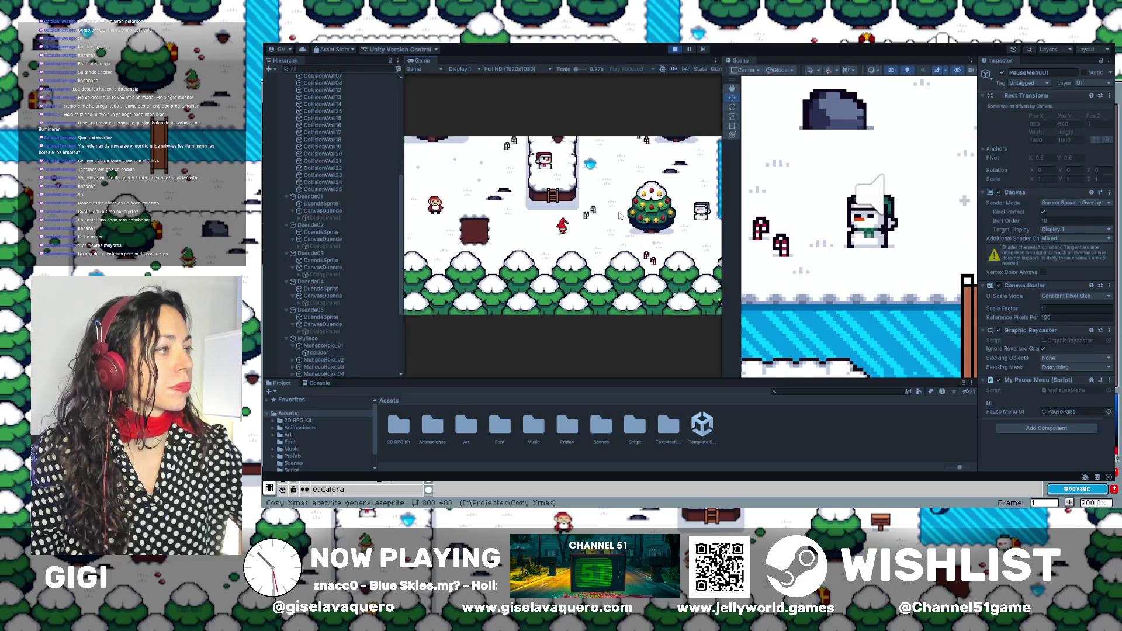
pyautogui.press('Up')
pyautogui.press('Left')
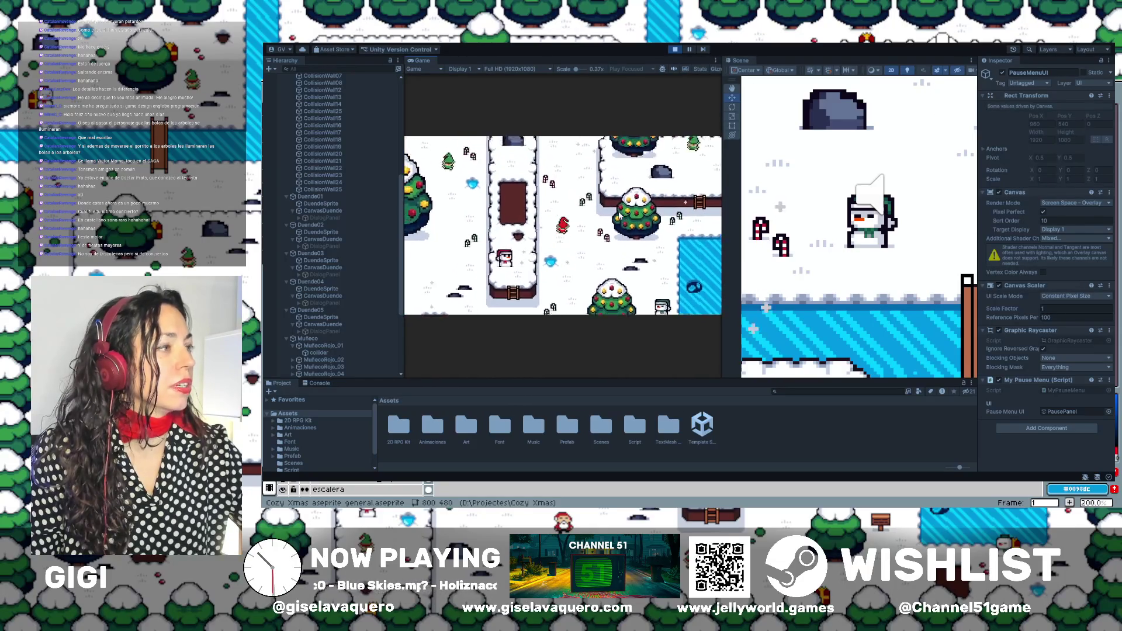
pyautogui.scroll(-3, 860, 223)
pyautogui.press('Up')
pyautogui.press('Right')
pyautogui.scroll(-2, 861, 225)
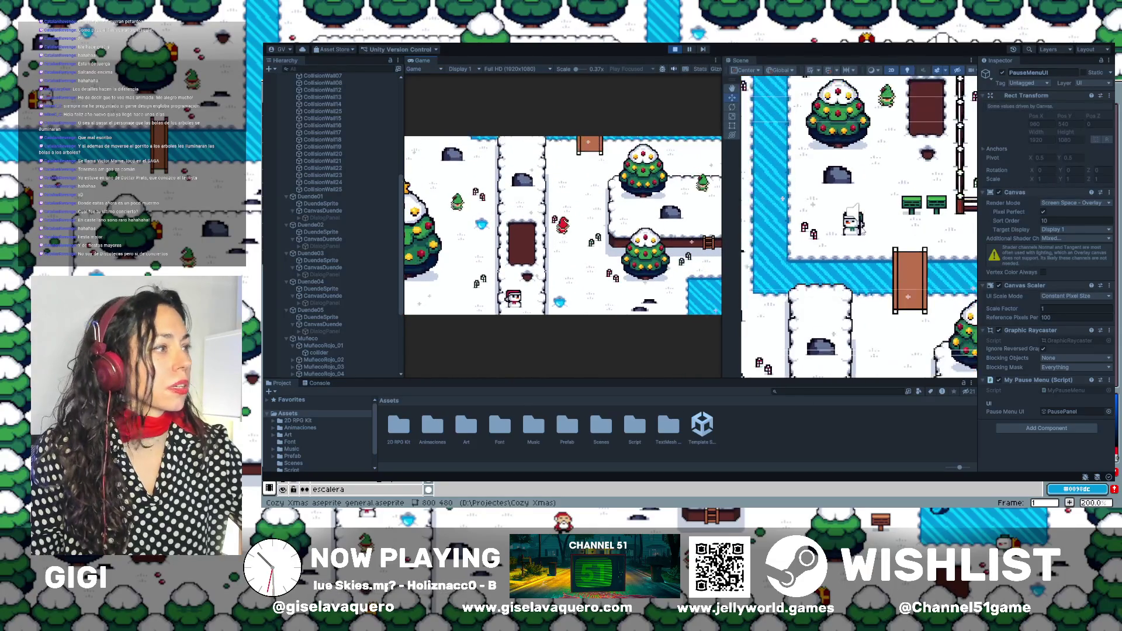
# Walk off the bridge to the snowman and push against it to test its collision.
pyautogui.press('Up')
pyautogui.press('Left')
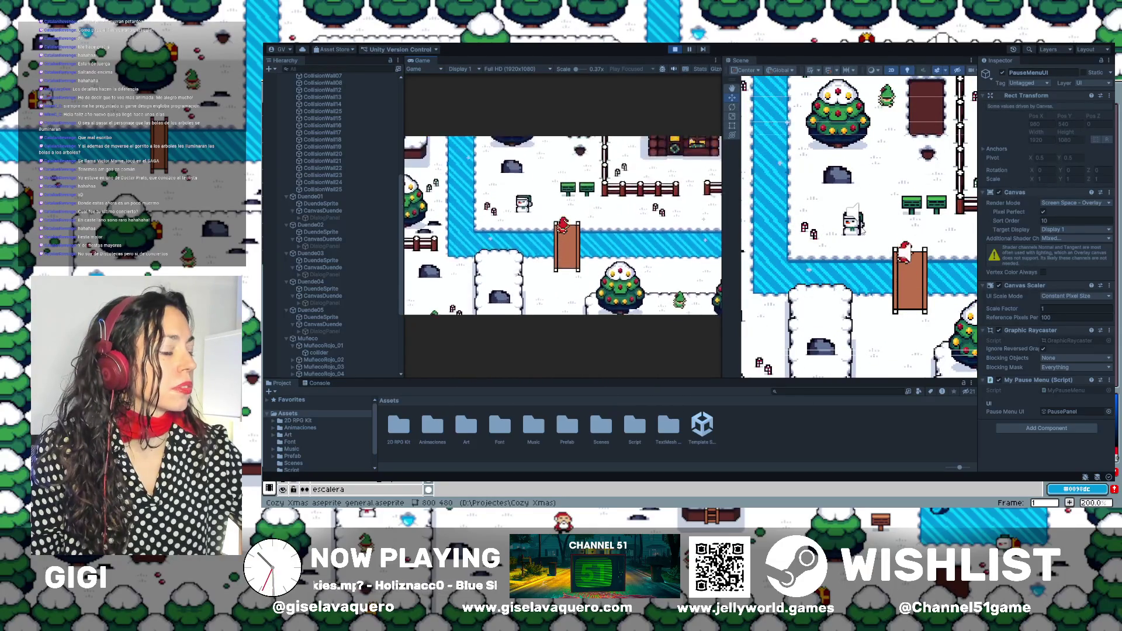
pyautogui.press('Up')
pyautogui.press('Left')
pyautogui.press('Down')
pyautogui.press('Right')
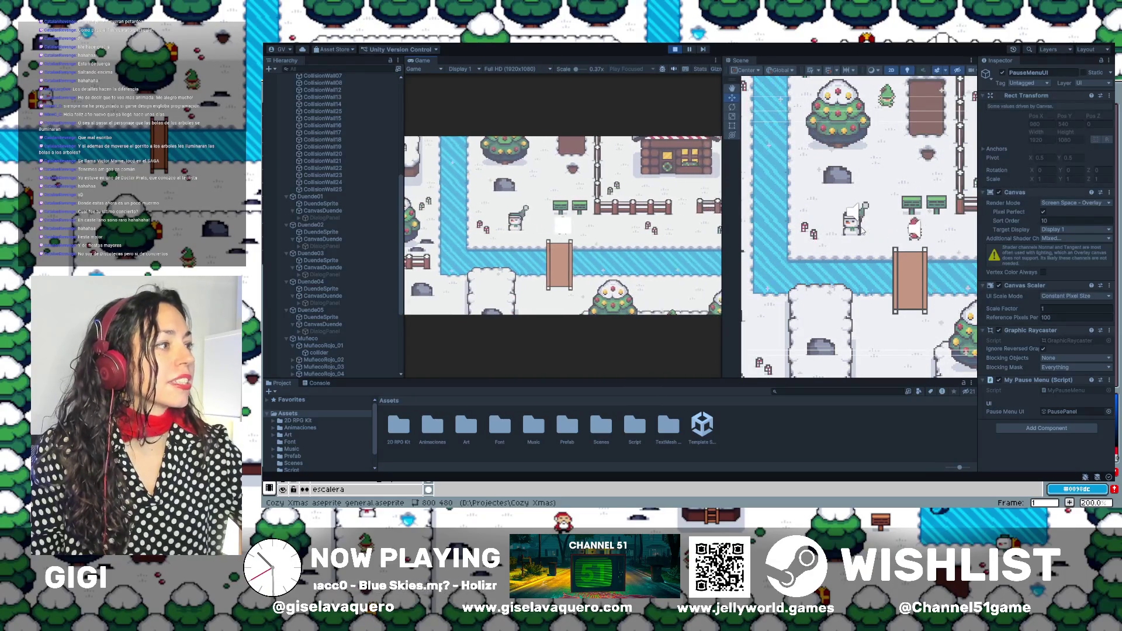
pyautogui.press('Right')
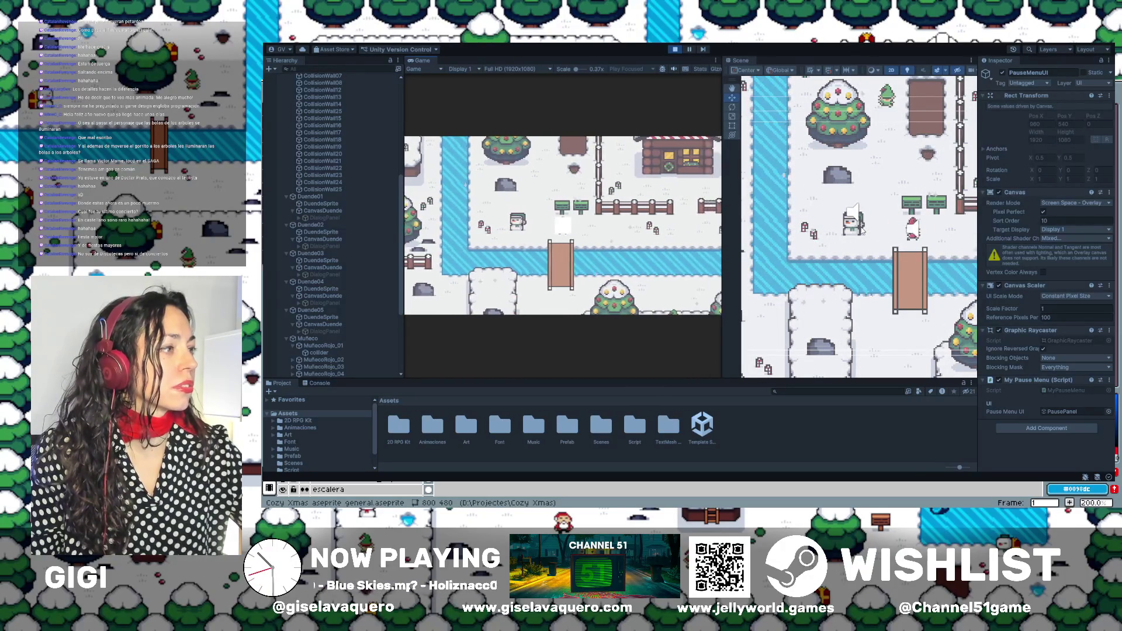
pyautogui.press('Left')
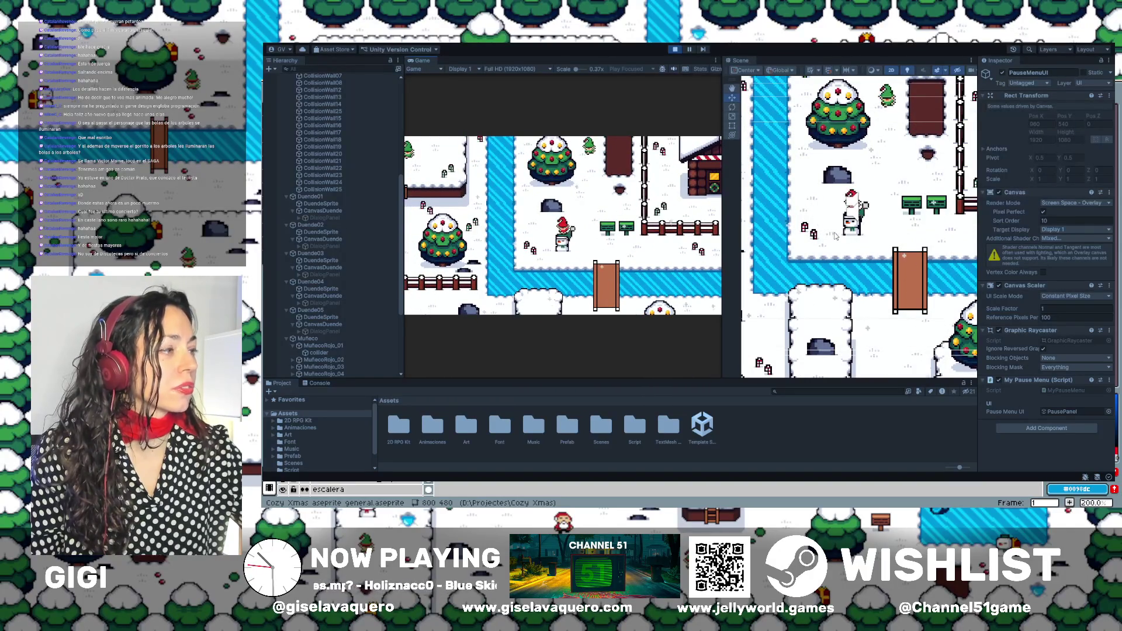
pyautogui.press('Right')
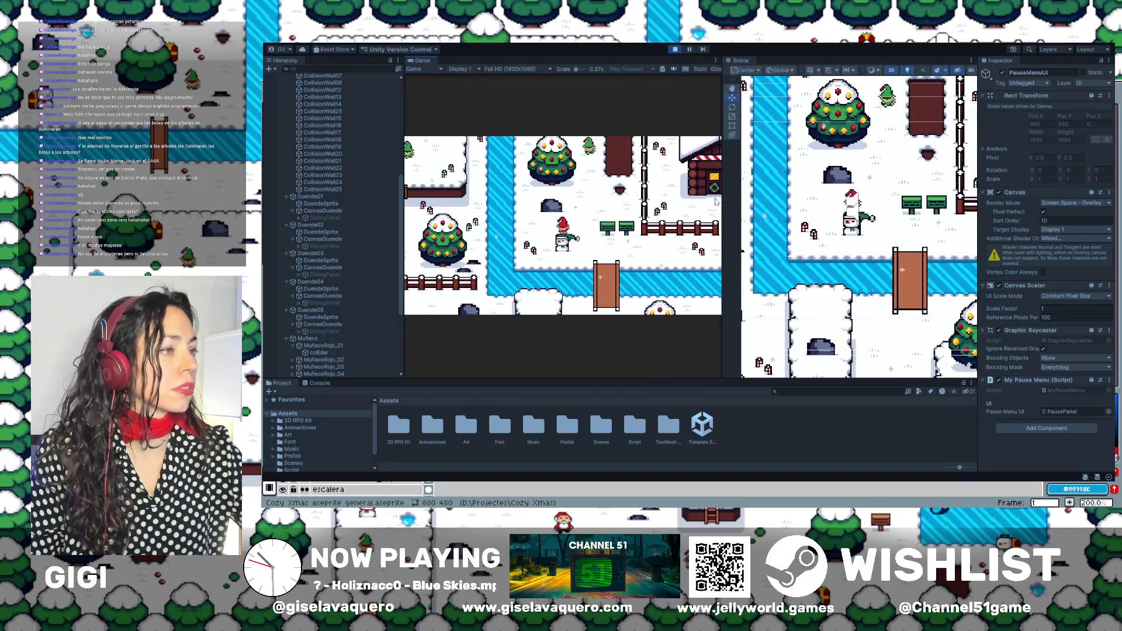
pyautogui.moveTo(723, 195); pyautogui.dragTo(934, 195)
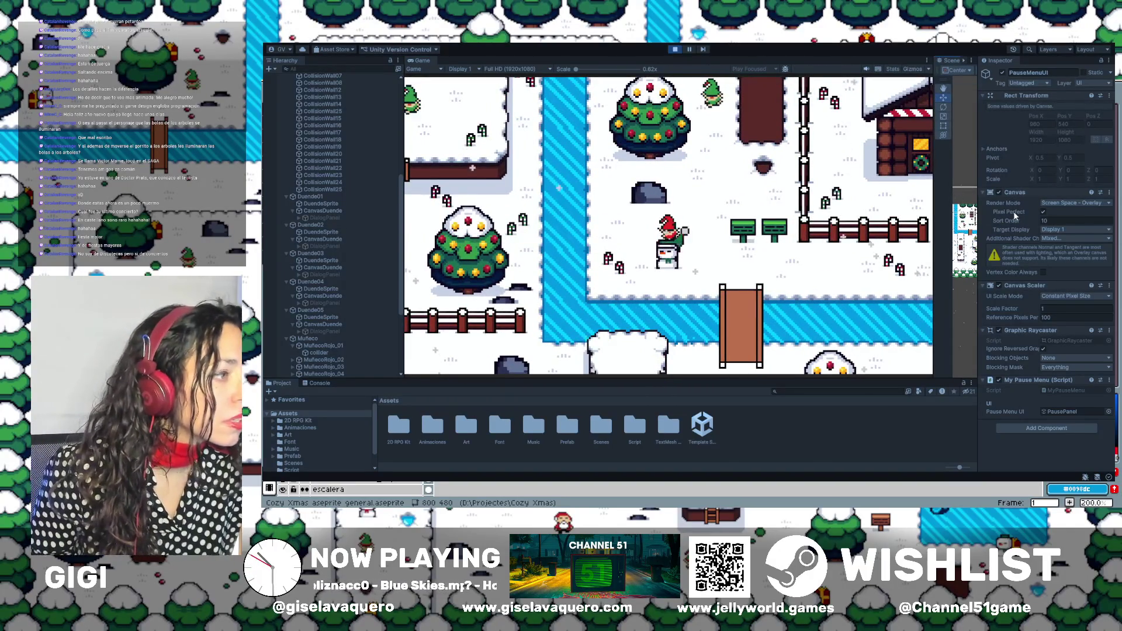
# Walk through the brown doorway up to the elf to trigger its line, then back down.
pyautogui.press('Left')
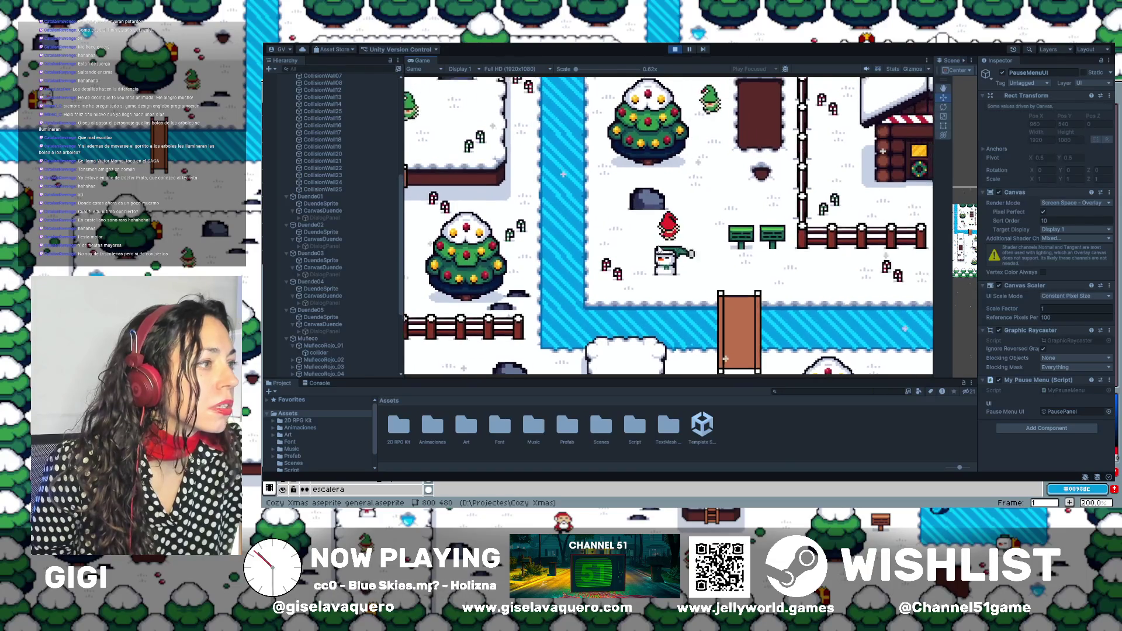
pyautogui.press('Right')
pyautogui.press('Left')
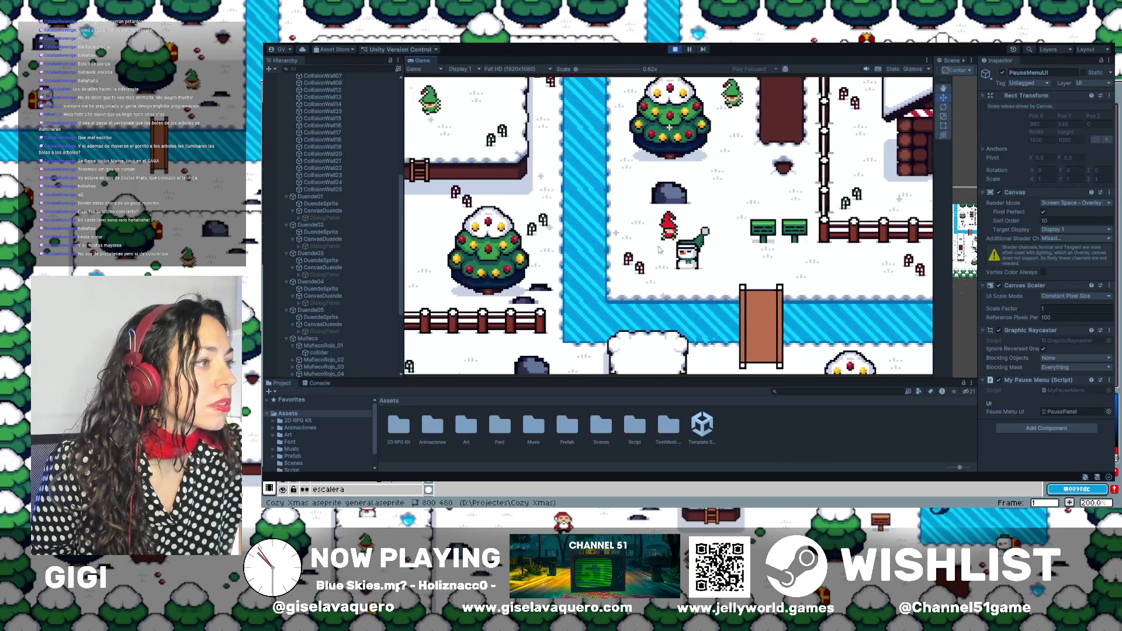
pyautogui.press('Right')
pyautogui.press('Up')
pyautogui.press('Right')
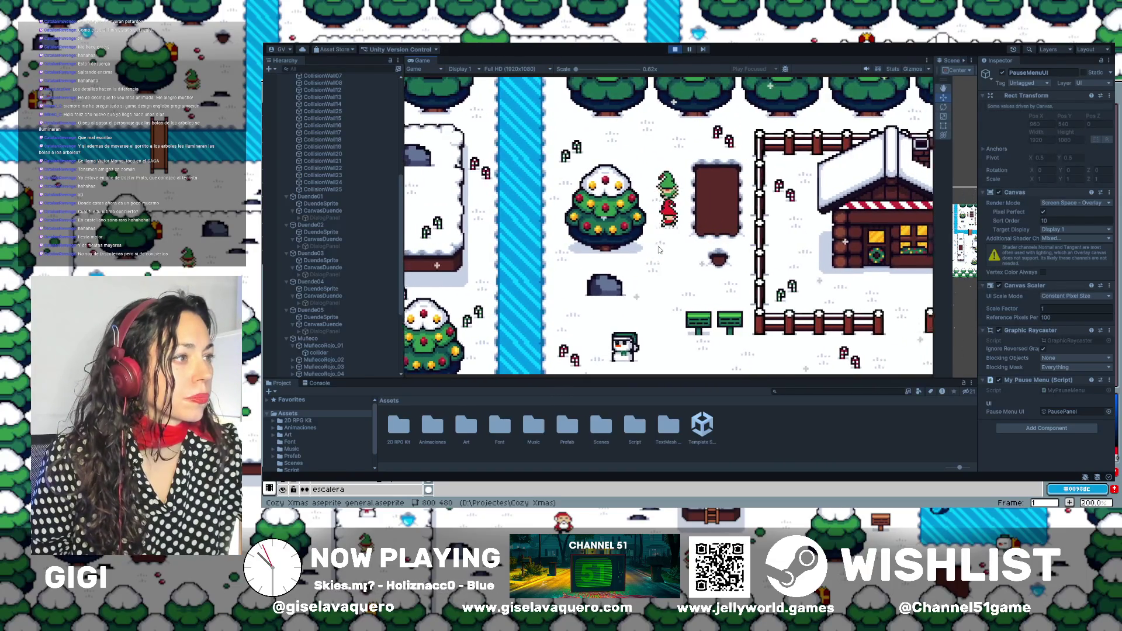
pyautogui.press('Up')
pyautogui.press('Left')
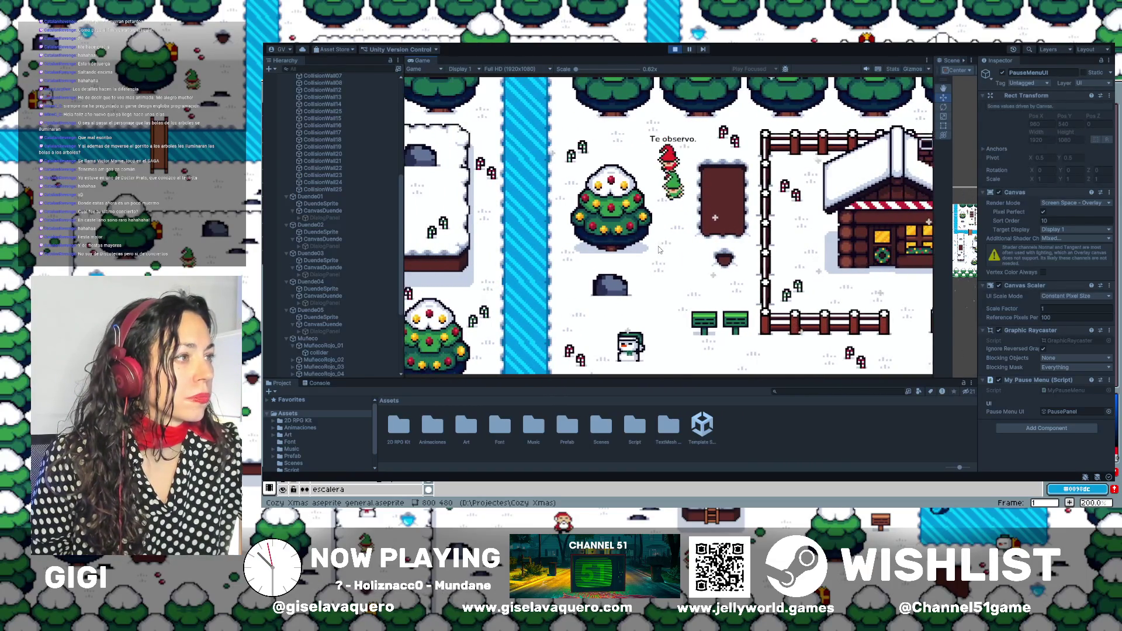
pyautogui.press('Down')
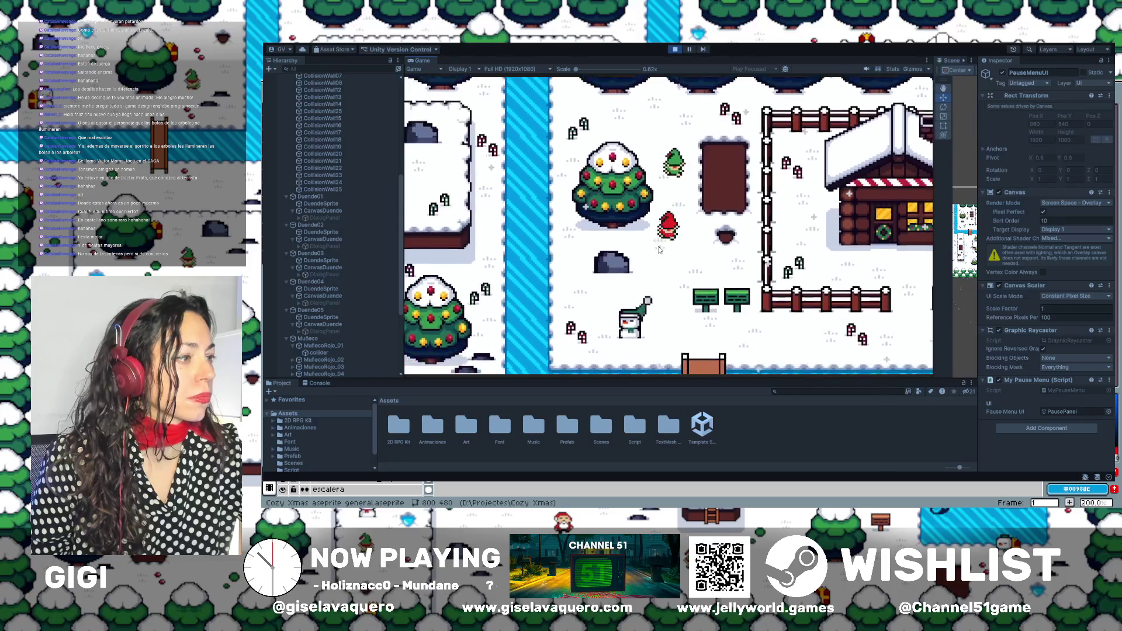
pyautogui.press('Down')
pyautogui.press('Right')
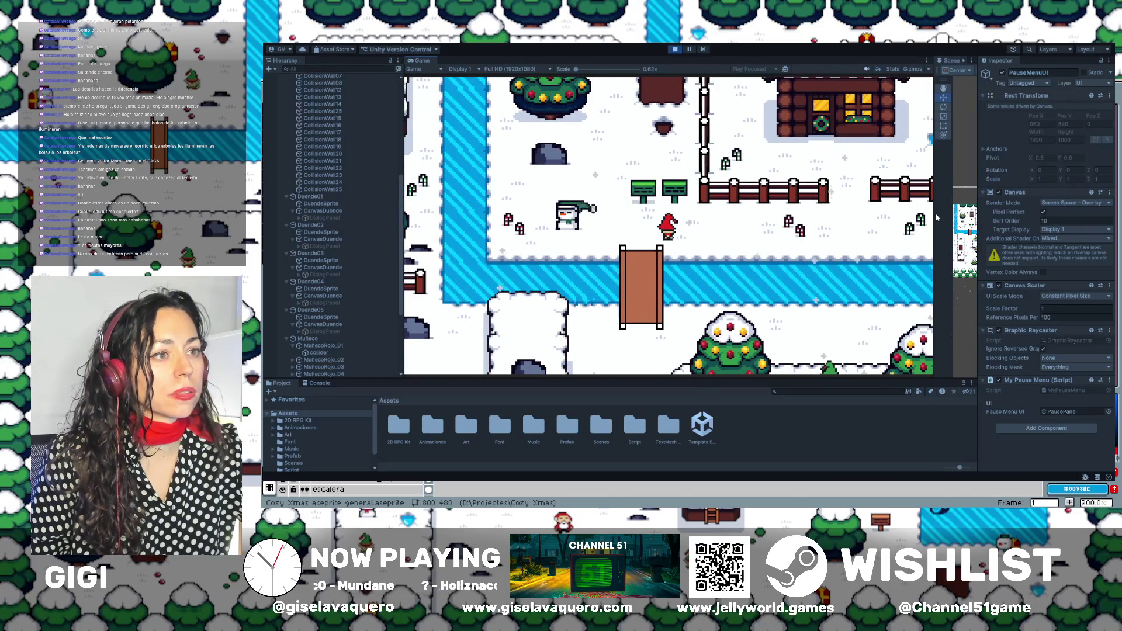
# Widen the Scene view beside the game and inspect the Canvas object's settings.
pyautogui.moveTo(933, 214); pyautogui.dragTo(713, 218)
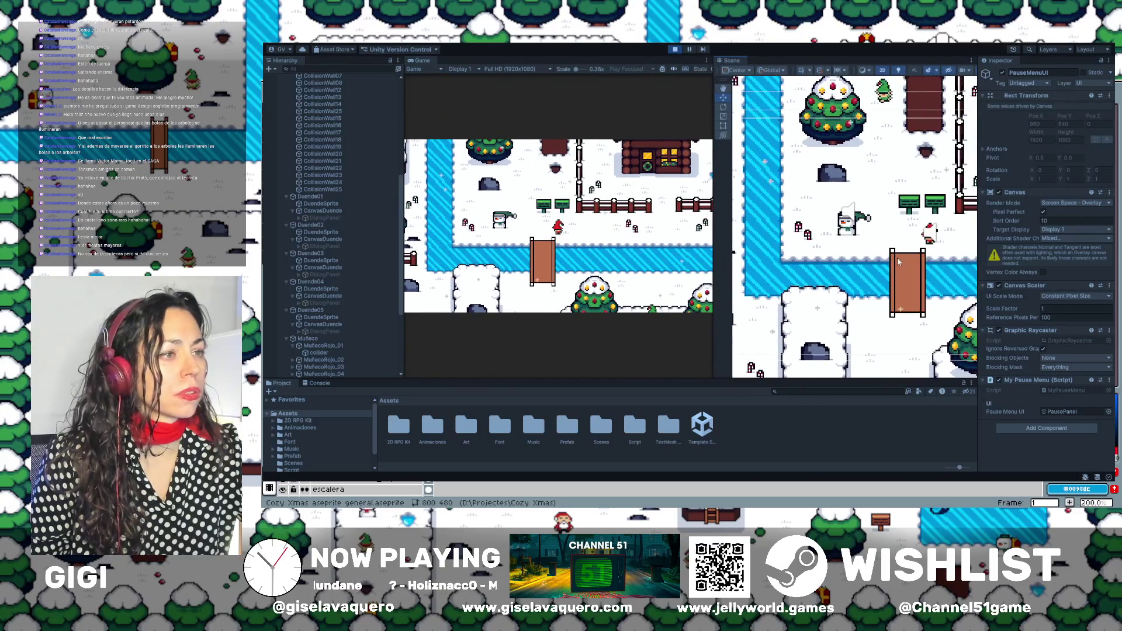
pyautogui.scroll(-2, 894, 265)
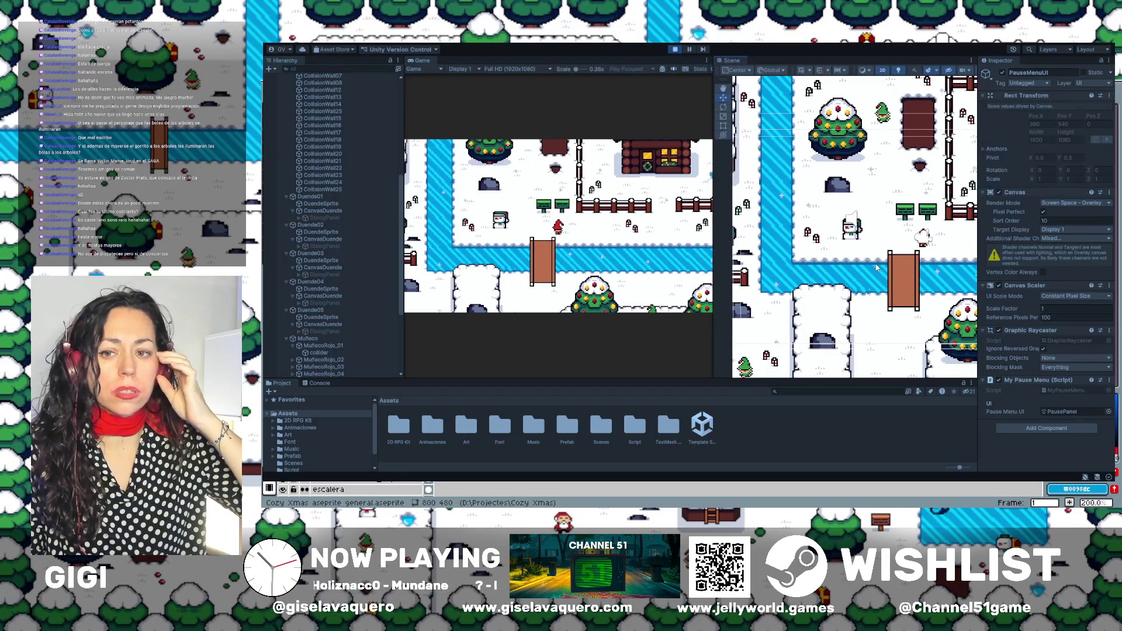
pyautogui.click(884, 256)
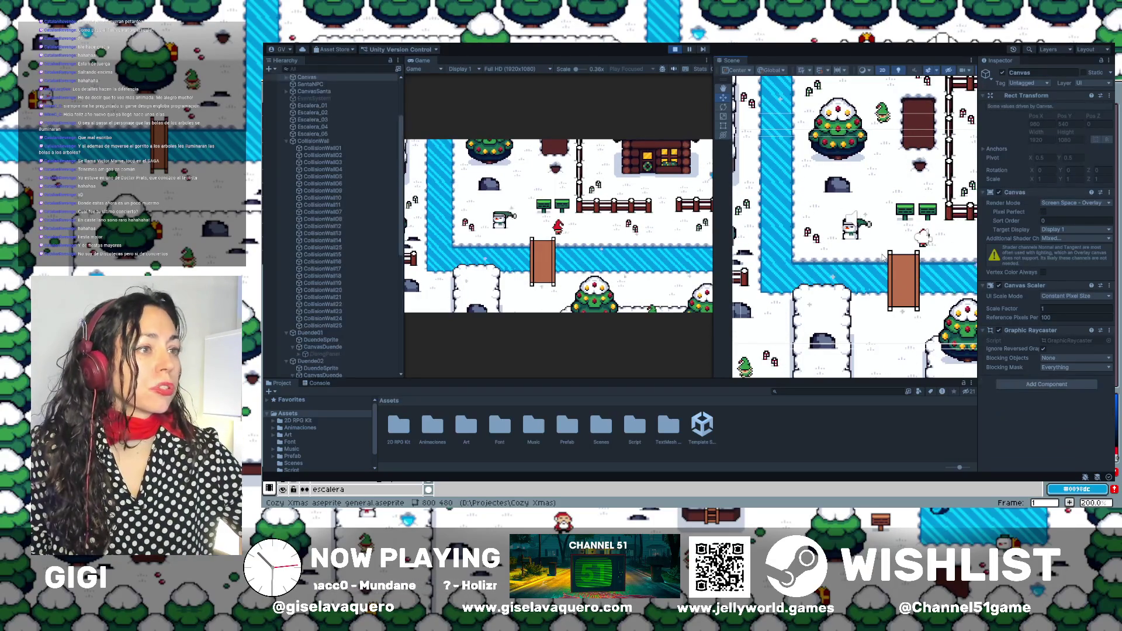
# Walk Santa through the fence gap, across the bridge toward the frozen lake, then stop.
pyautogui.press('Right')
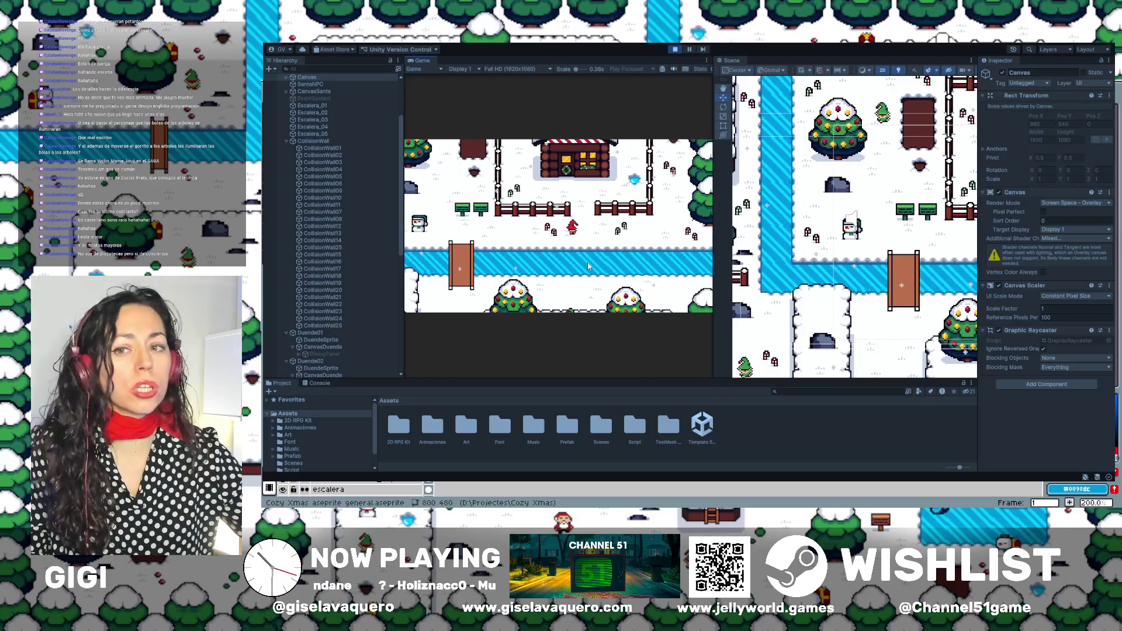
pyautogui.press('Up')
pyautogui.press('Left')
pyautogui.press('Right')
pyautogui.press('Down')
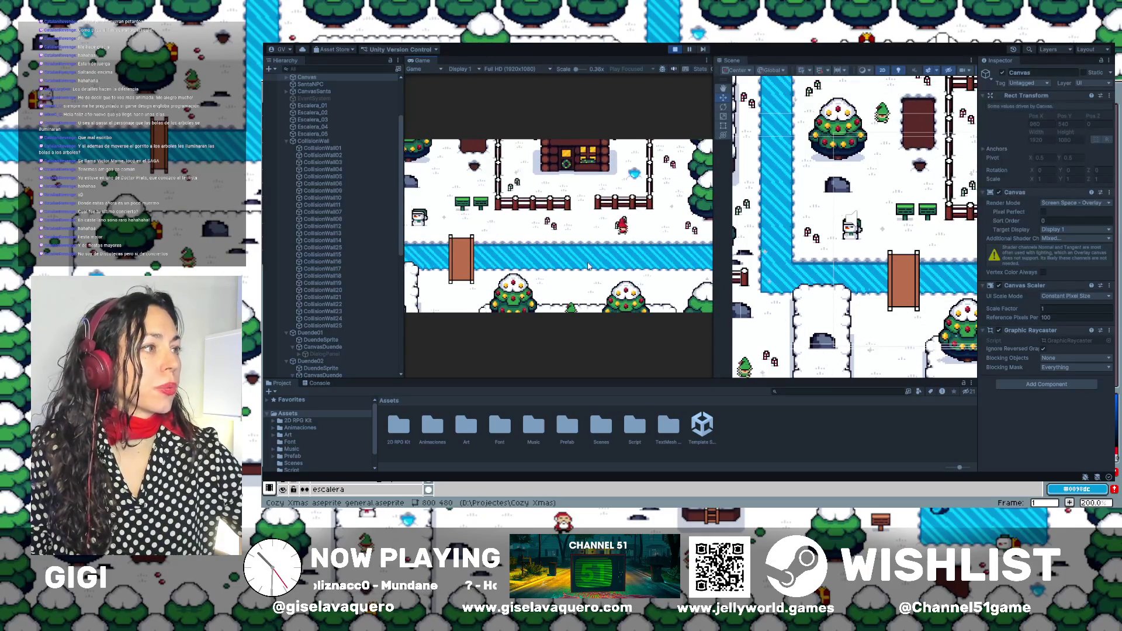
pyautogui.press('Left')
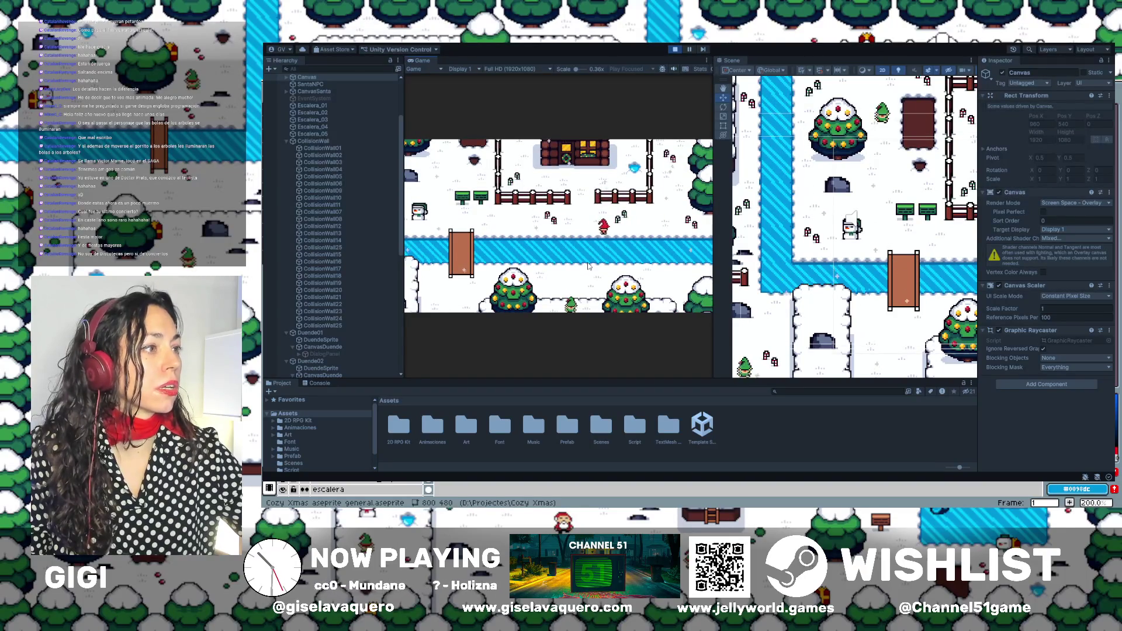
pyautogui.press('Left')
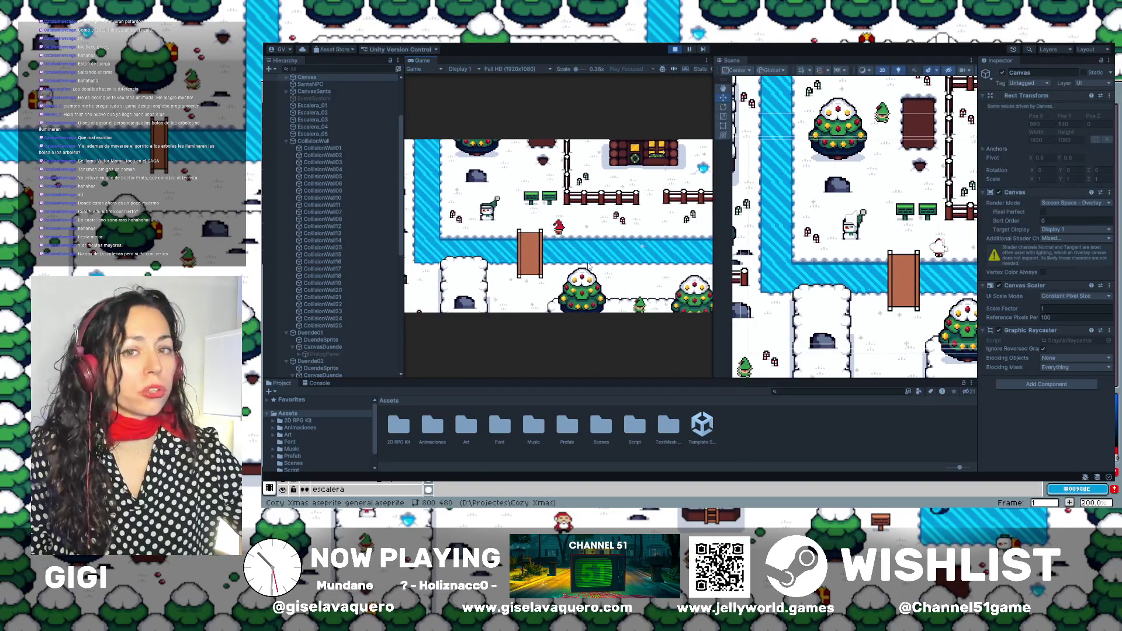
pyautogui.press('Left')
pyautogui.press('Down')
pyautogui.press('Down')
pyautogui.press('Right')
pyautogui.press('Left')
pyautogui.press('Down')
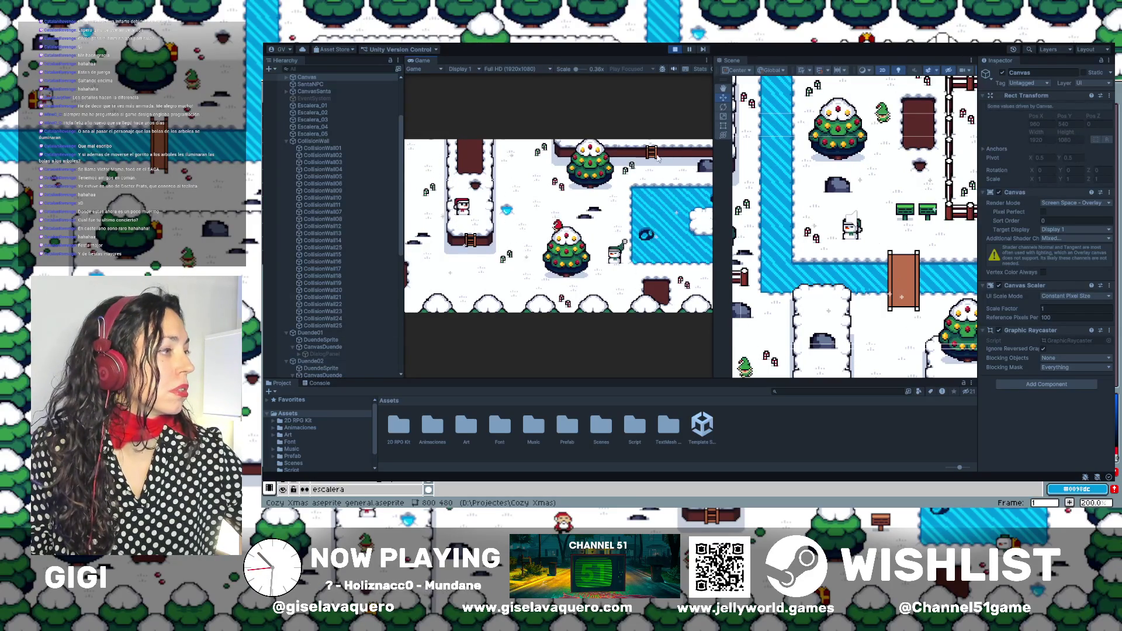
pyautogui.click(675, 50)
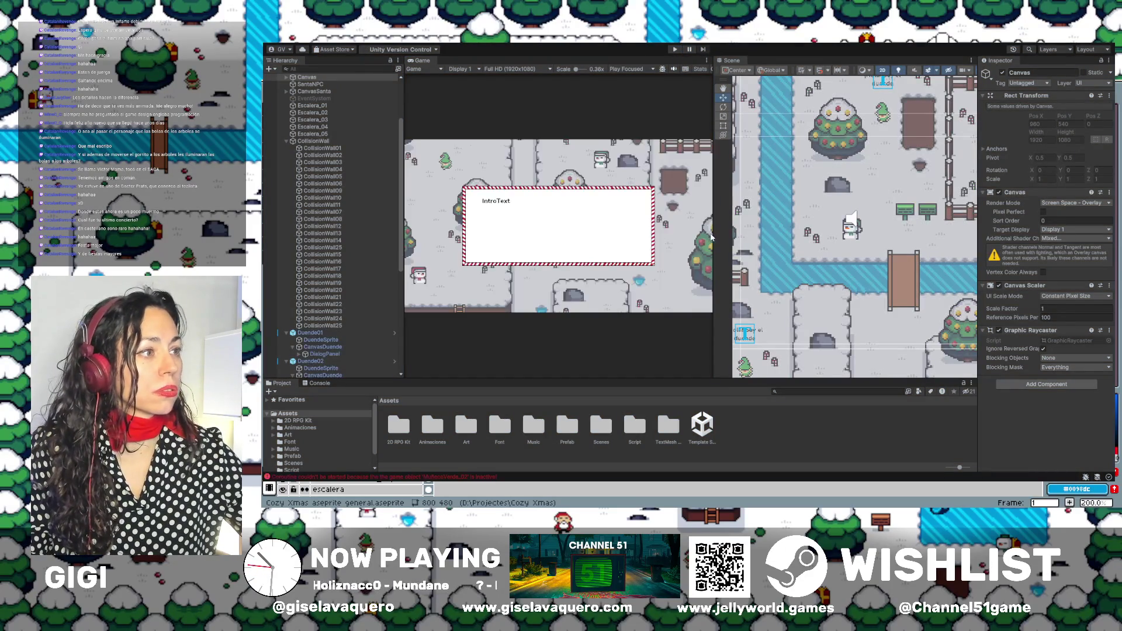
# Widen and pan the Scene view, then select Duende05's DialogPanel.
pyautogui.moveTo(713, 233); pyautogui.dragTo(584, 233)
pyautogui.moveTo(934, 292)
pyautogui.mouseDown()
pyautogui.moveTo(876, 222)
pyautogui.moveTo(756, 23)
pyautogui.mouseUp()
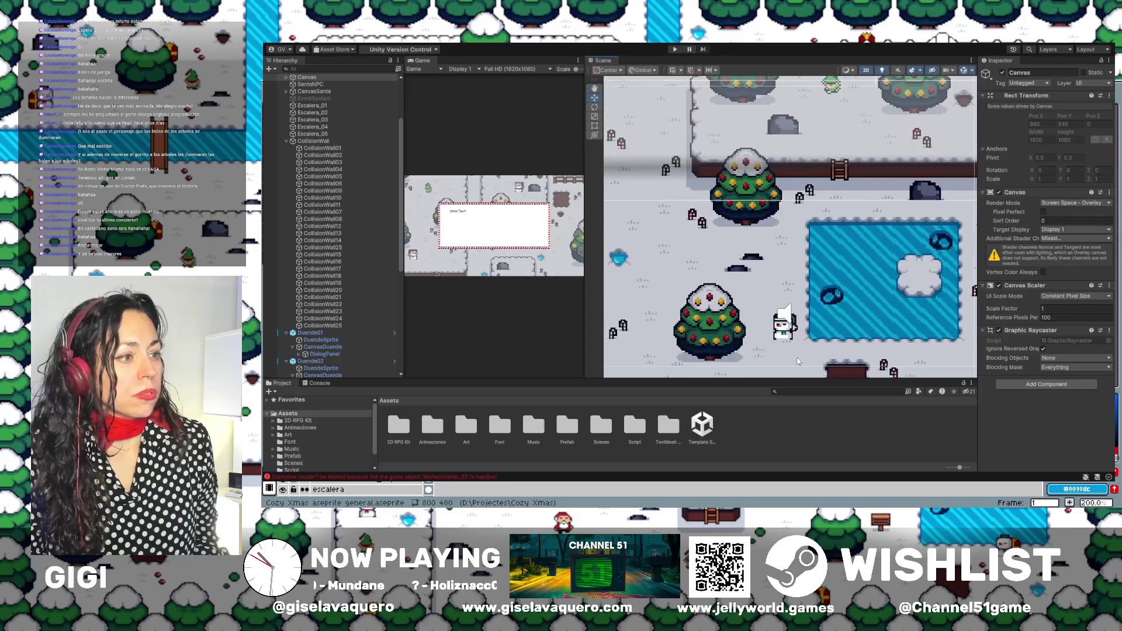
pyautogui.click(781, 330)
pyautogui.click(783, 330)
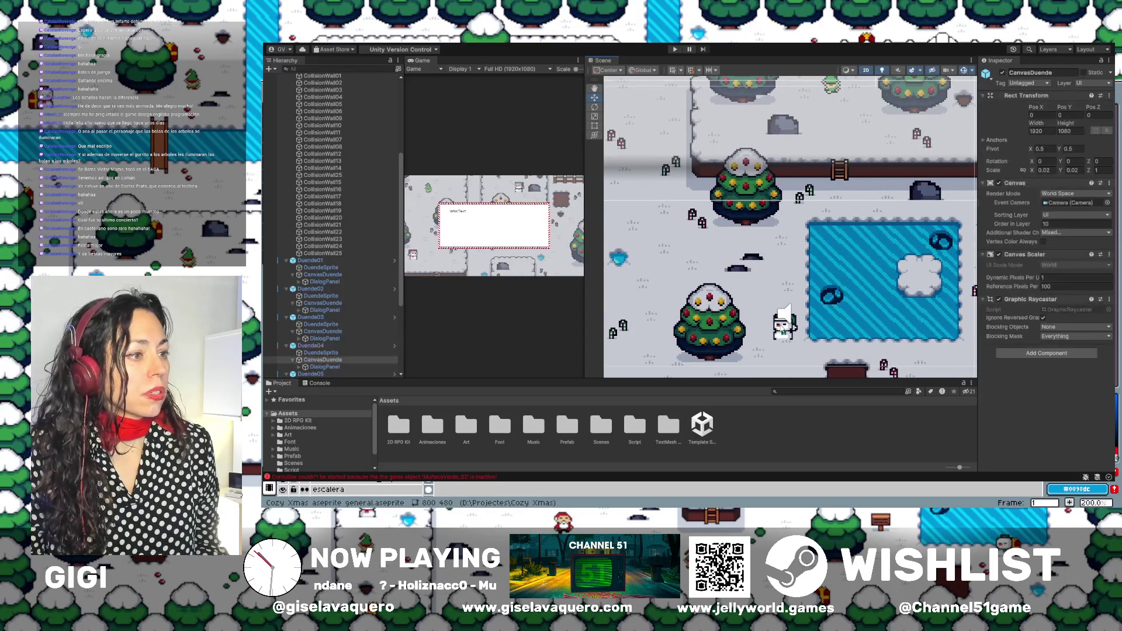
pyautogui.click(622, 319)
# Open the inactive-MuñecoVerde_02 coroutine error in the Console, read it, then select MuñecoVerde_01.
pyautogui.click(293, 477)
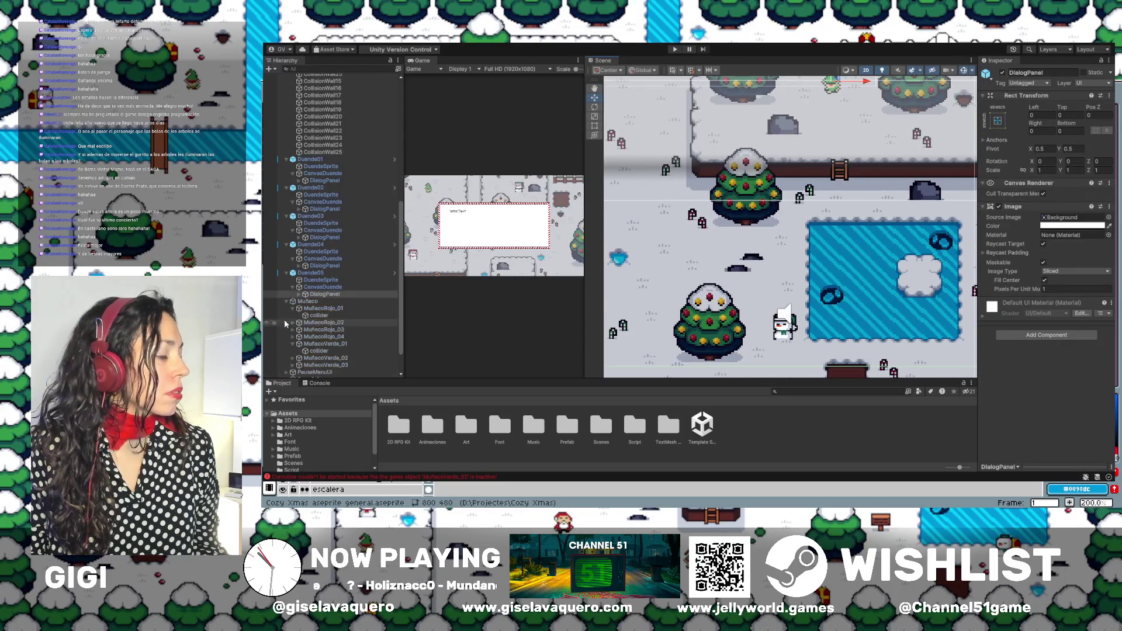
pyautogui.click(293, 477)
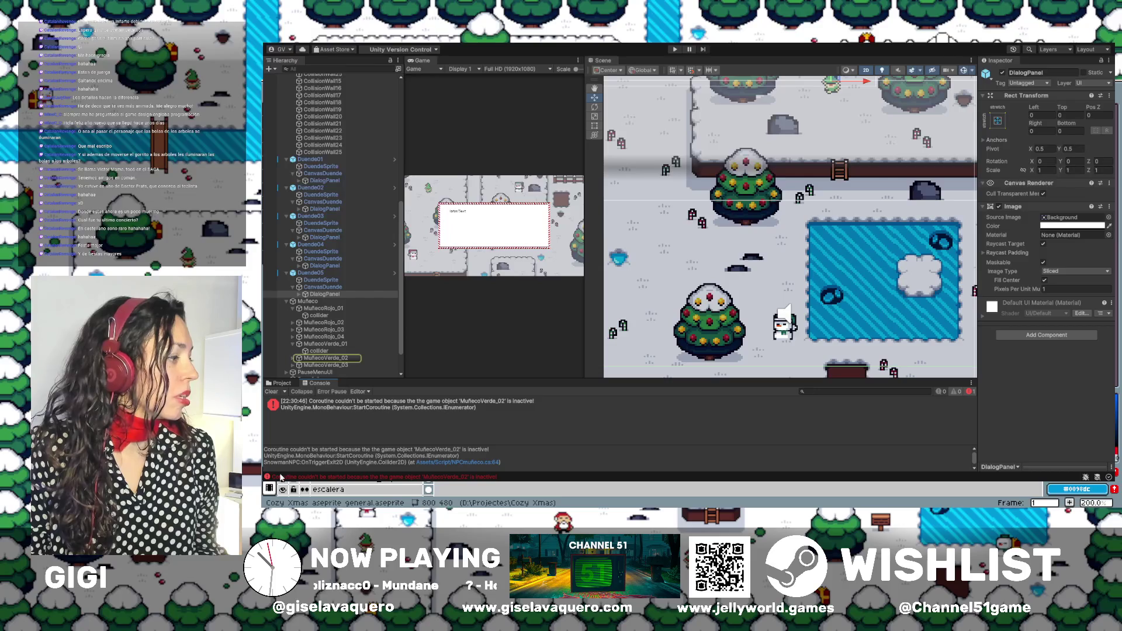
pyautogui.click(319, 410)
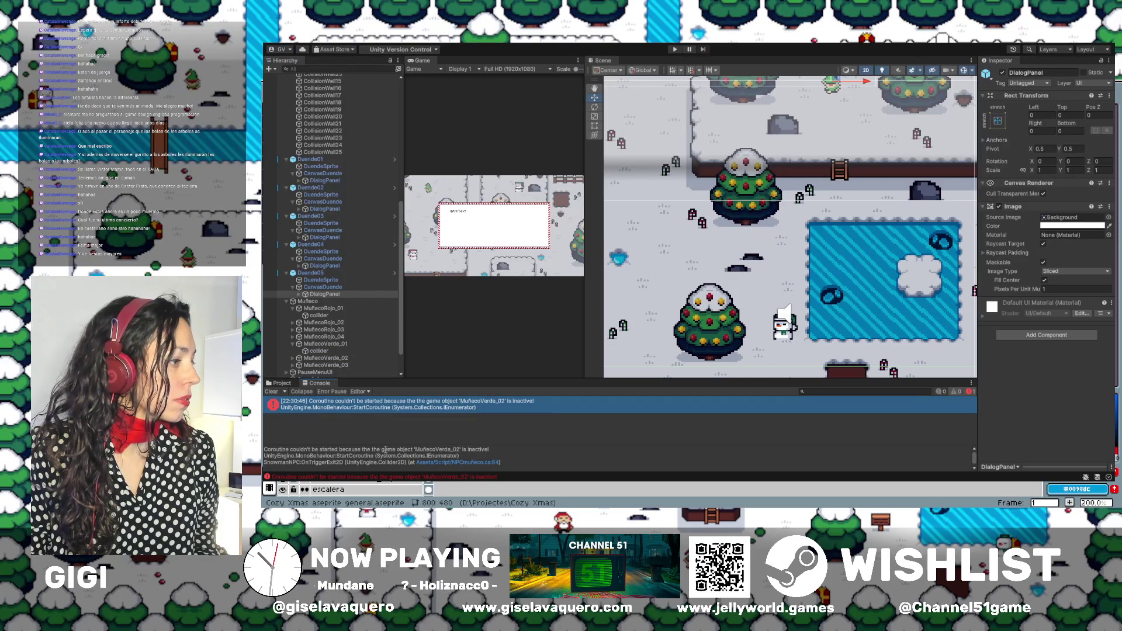
pyautogui.moveTo(334, 450); pyautogui.dragTo(472, 450)
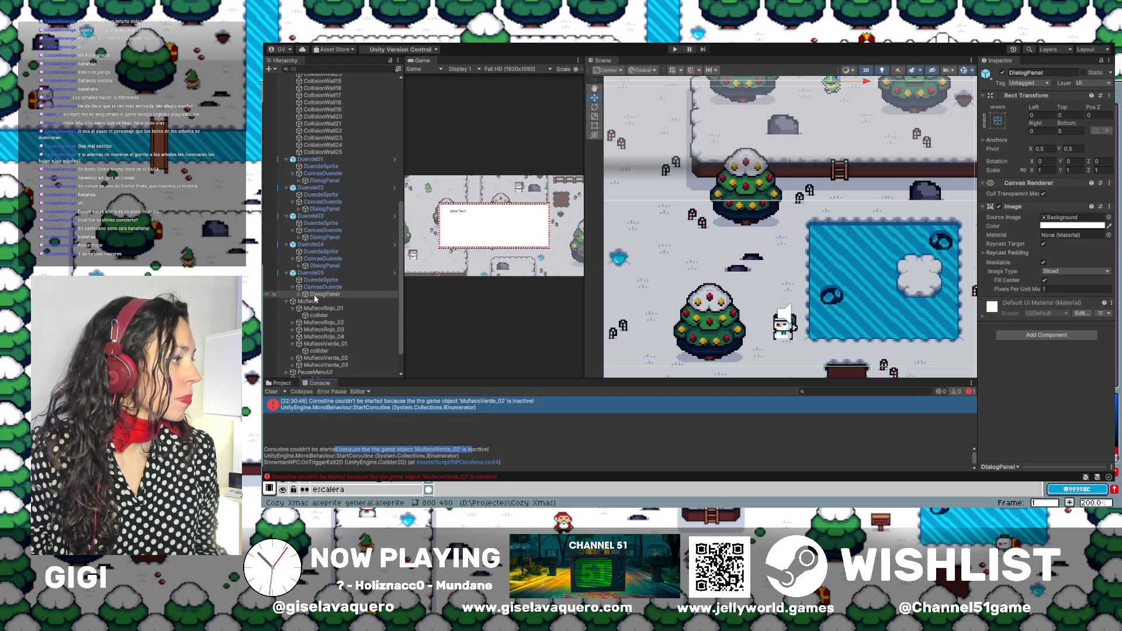
pyautogui.click(412, 445)
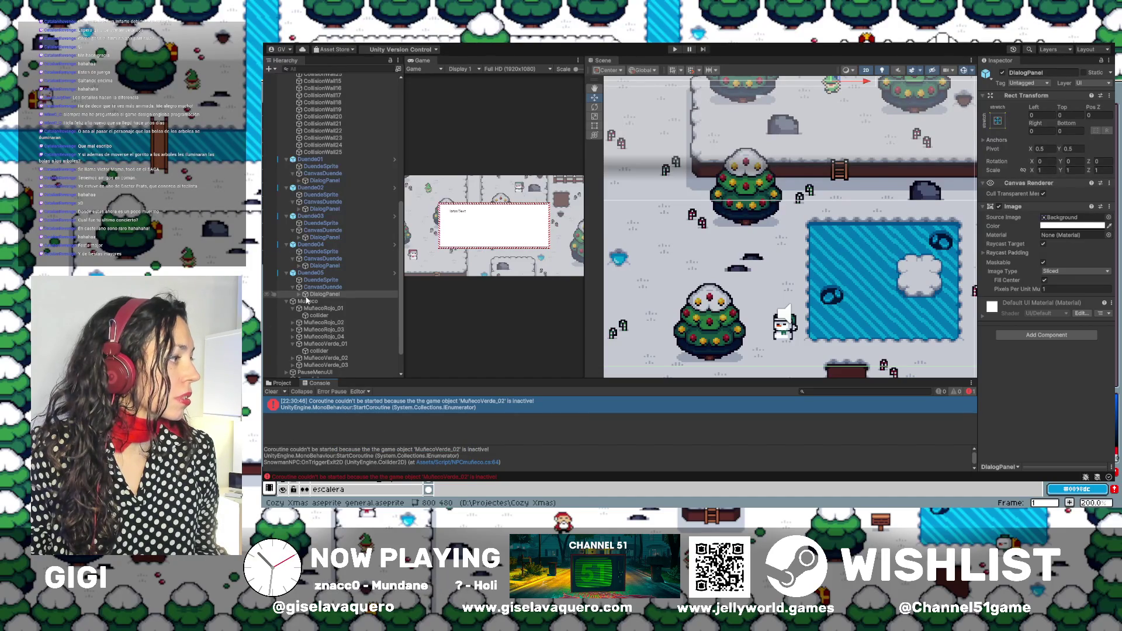
pyautogui.click(322, 344)
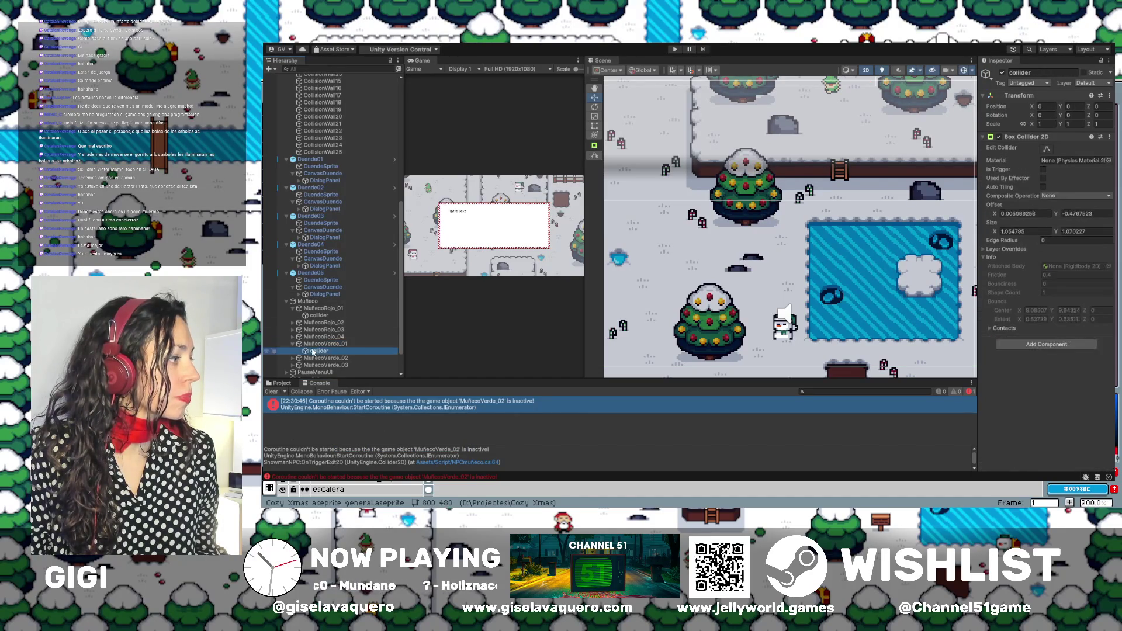
pyautogui.click(272, 392)
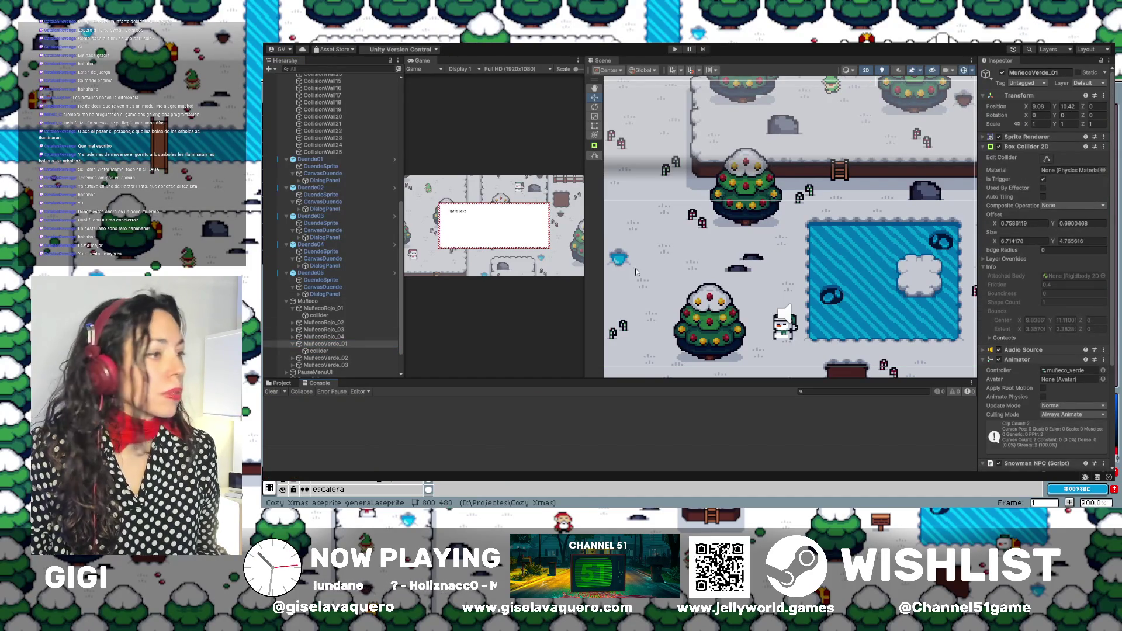
pyautogui.click(781, 291)
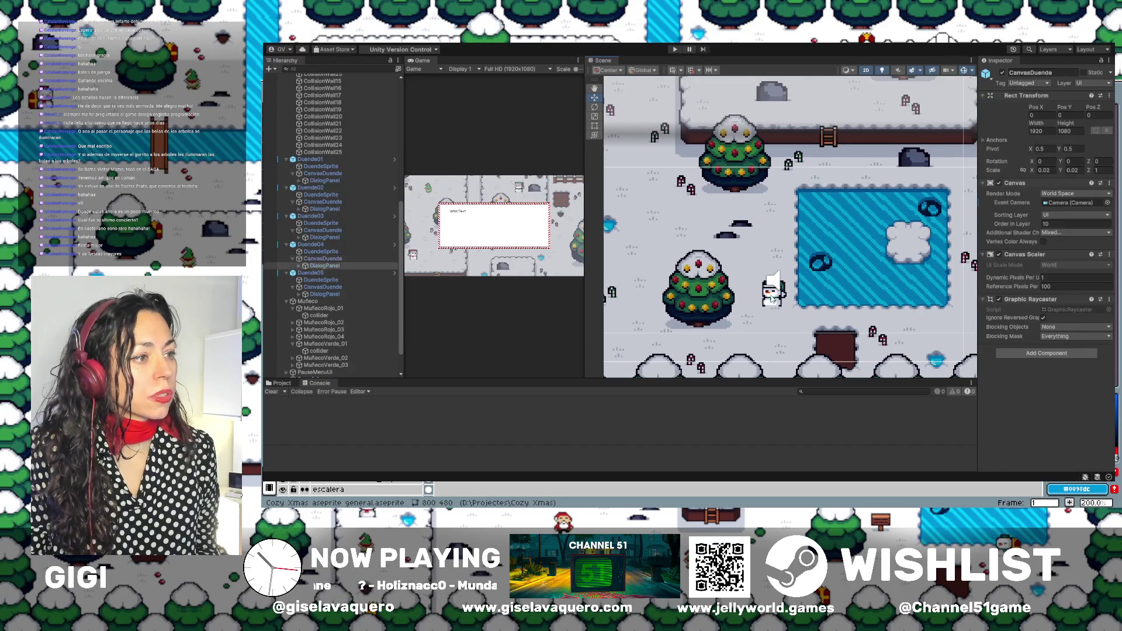
pyautogui.click(772, 298)
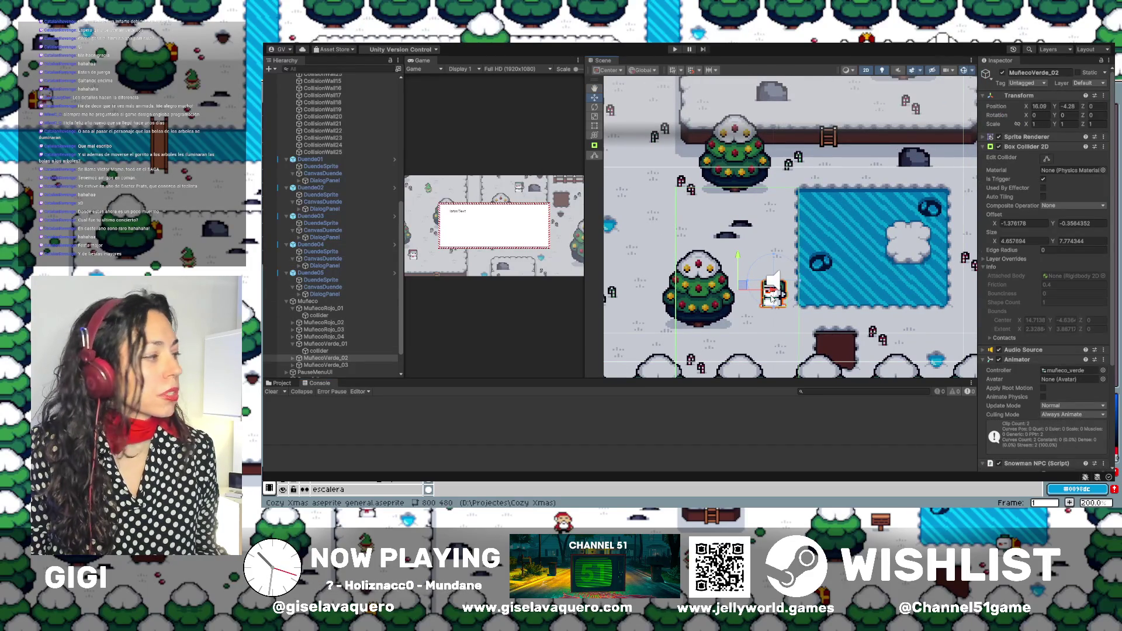
pyautogui.click(293, 358)
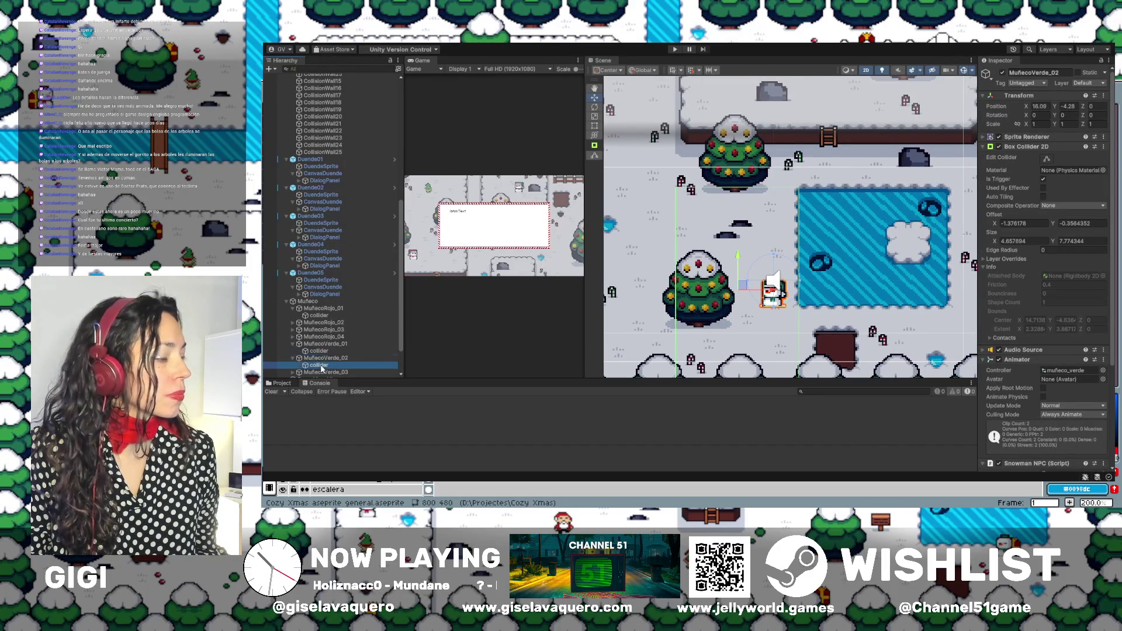
pyautogui.doubleClick(320, 365)
pyautogui.click(1046, 149)
pyautogui.scroll(-2, 730, 174)
pyautogui.moveTo(775, 133); pyautogui.dragTo(775, 112)
pyautogui.moveTo(701, 208); pyautogui.dragTo(676, 204)
pyautogui.moveTo(853, 207); pyautogui.dragTo(862, 205)
pyautogui.moveTo(767, 303); pyautogui.dragTo(768, 312)
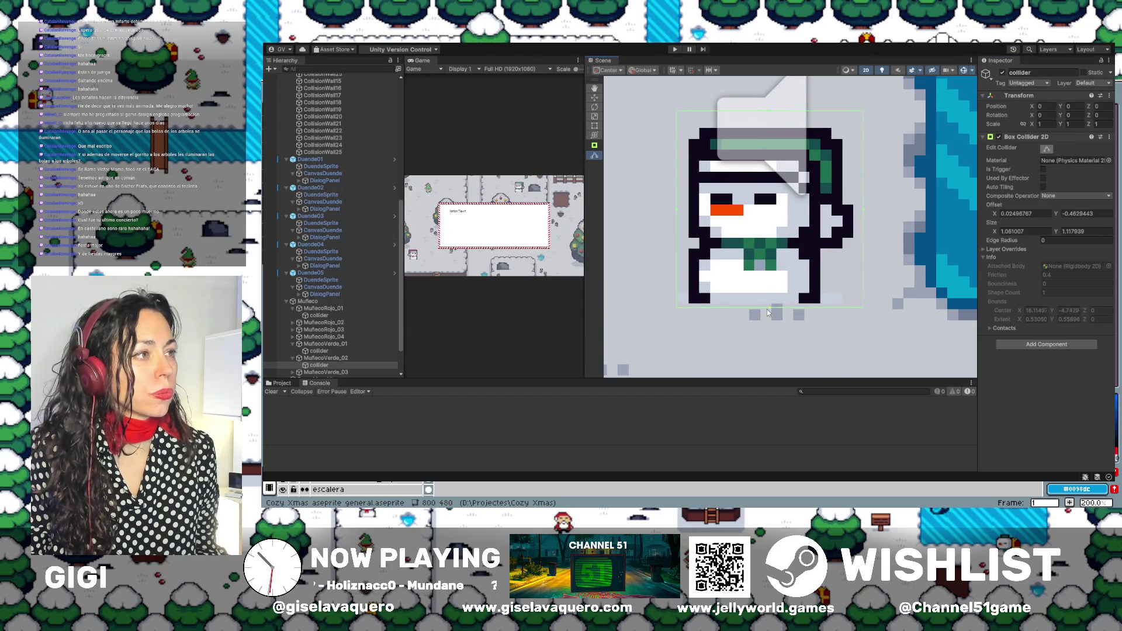
pyautogui.click(336, 359)
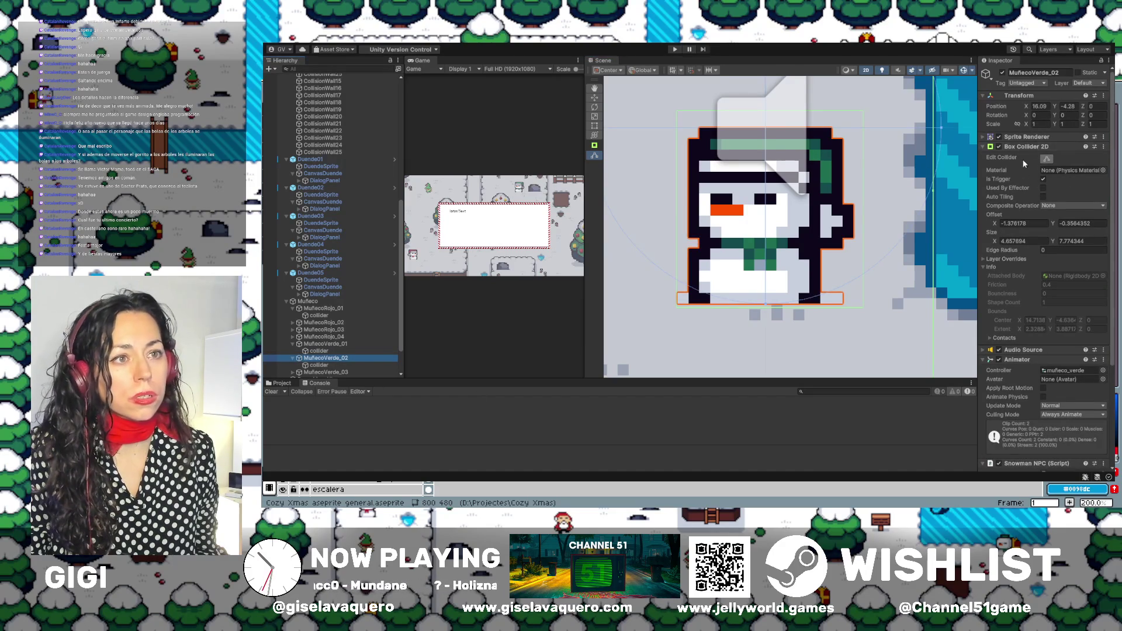
pyautogui.scroll(-5, 1003, 242)
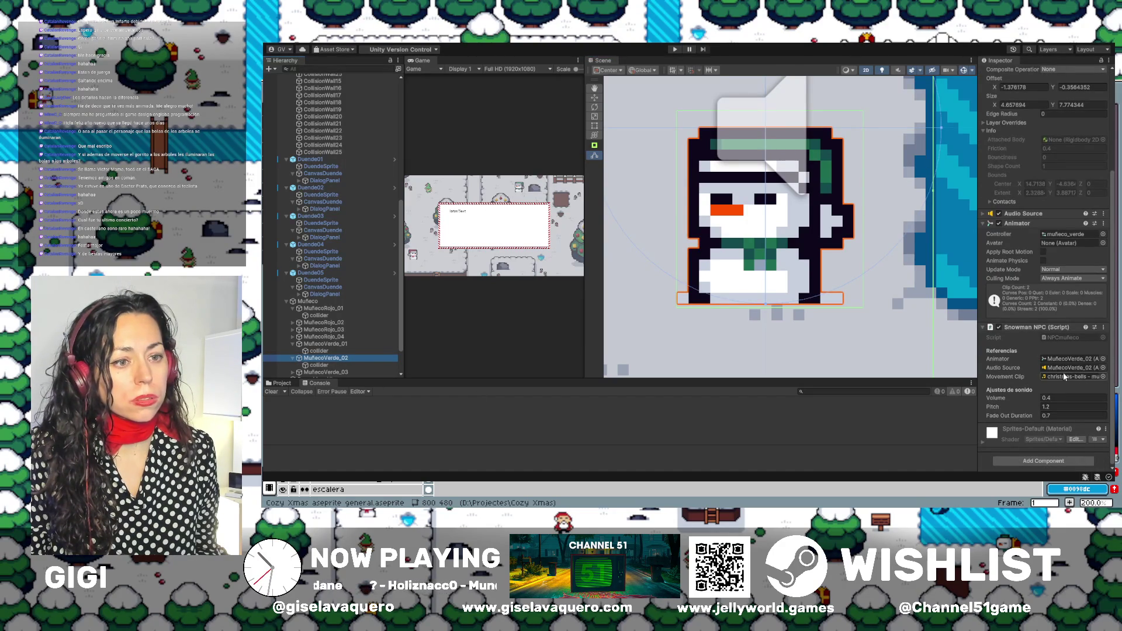
pyautogui.scroll(3, 1058, 327)
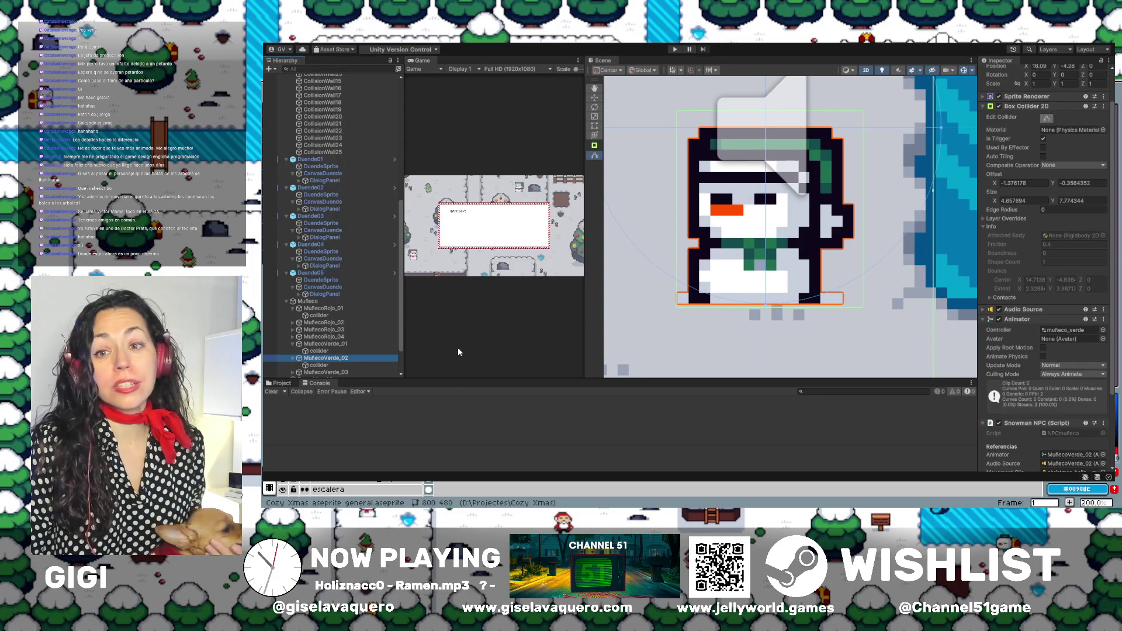
# Enlarge the hierarchy area, widen the game preview, and pan the Scene view up to the elf's greeting.
pyautogui.moveTo(457, 381); pyautogui.dragTo(450, 413)
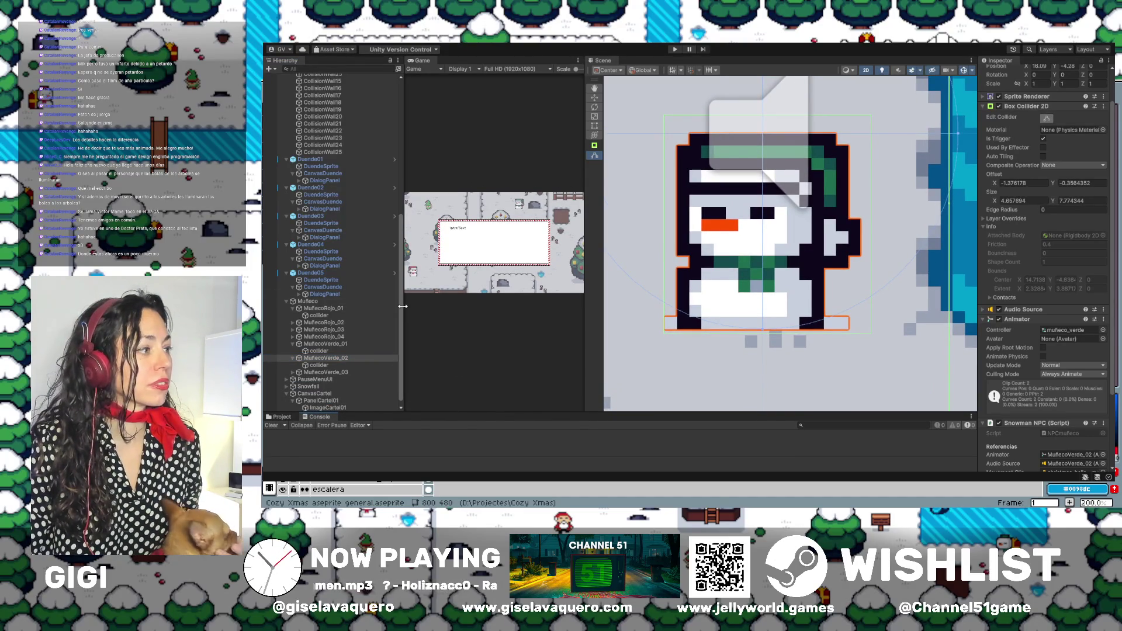
pyautogui.moveTo(585, 314); pyautogui.dragTo(693, 315)
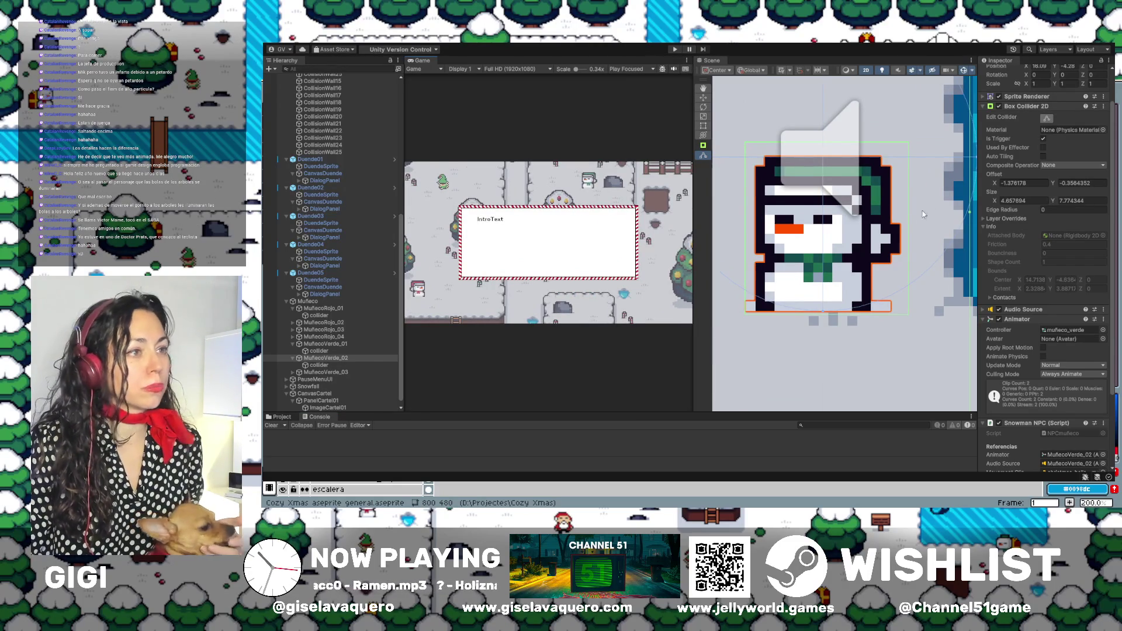
pyautogui.scroll(-5, 829, 286)
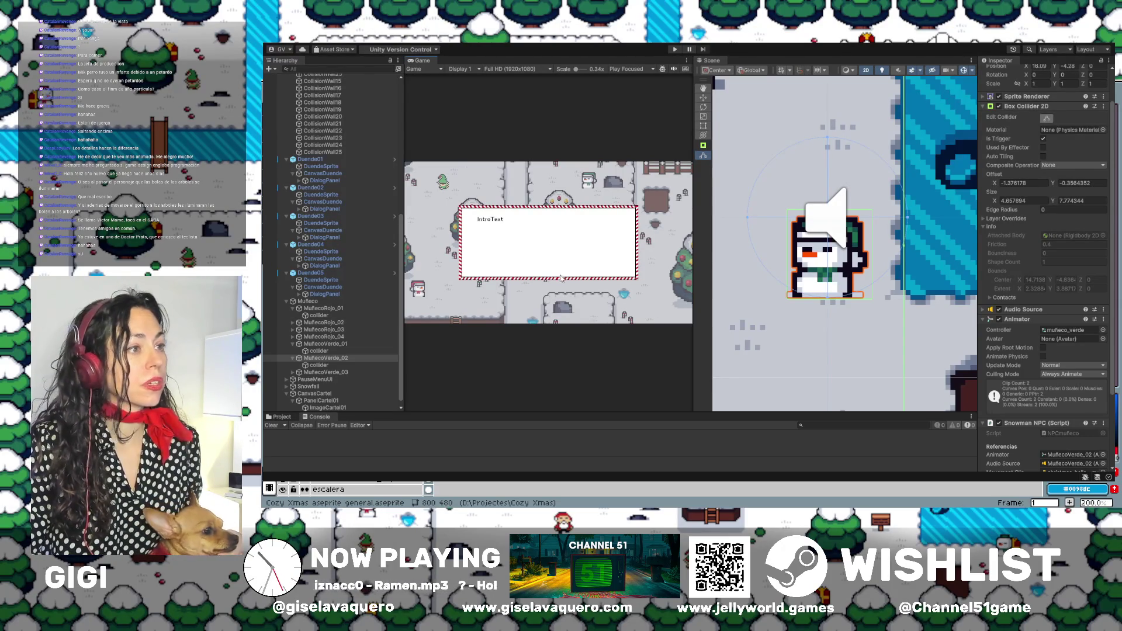
pyautogui.moveTo(843, 283)
pyautogui.mouseDown()
pyautogui.moveTo(802, 324)
pyautogui.moveTo(809, 342)
pyautogui.mouseUp()
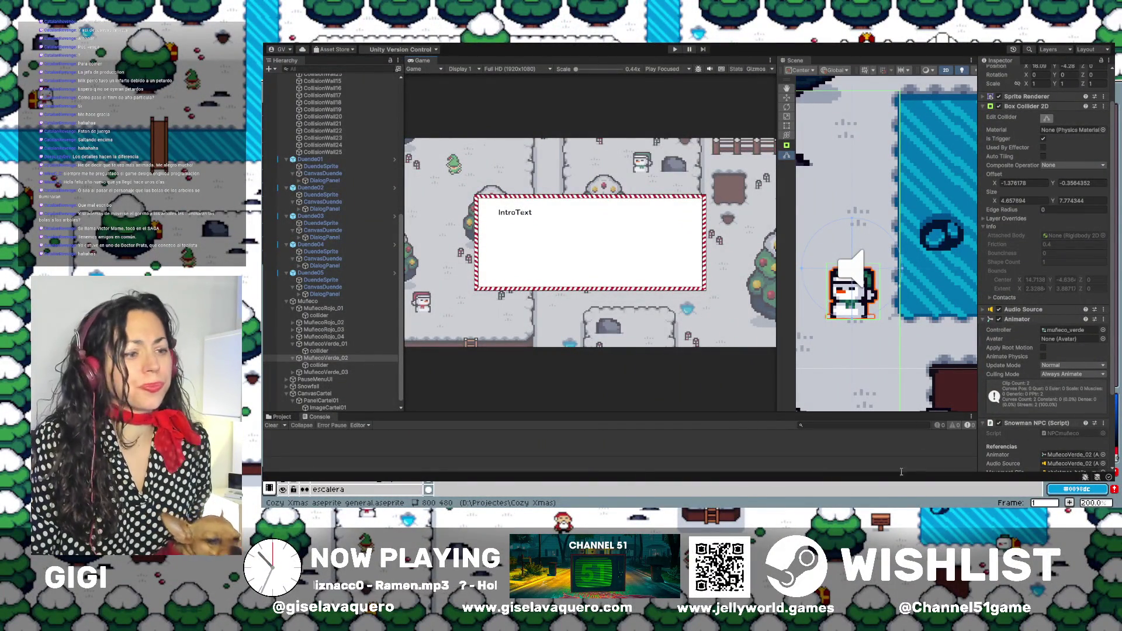
pyautogui.scroll(-1, 794, 231)
pyautogui.moveTo(882, 270); pyautogui.dragTo(827, 344)
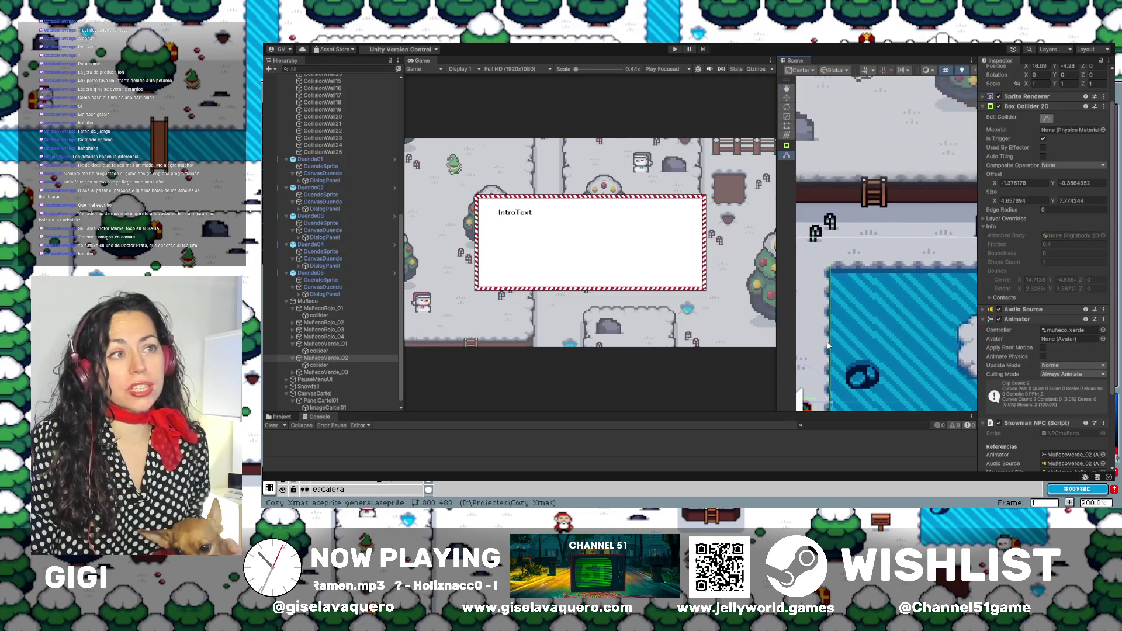
pyautogui.moveTo(861, 181); pyautogui.dragTo(861, 303)
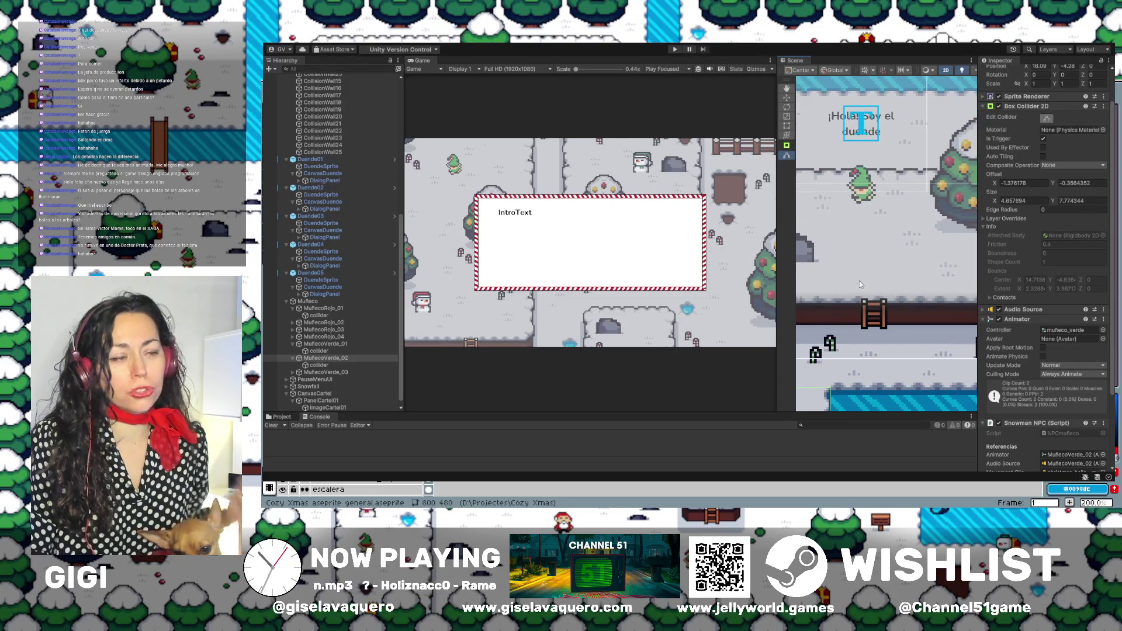
# Start Play mode with Ctrl+P, pass the intro dialog, and walk down, right and up.
pyautogui.hotkey('ctrl', 'p')
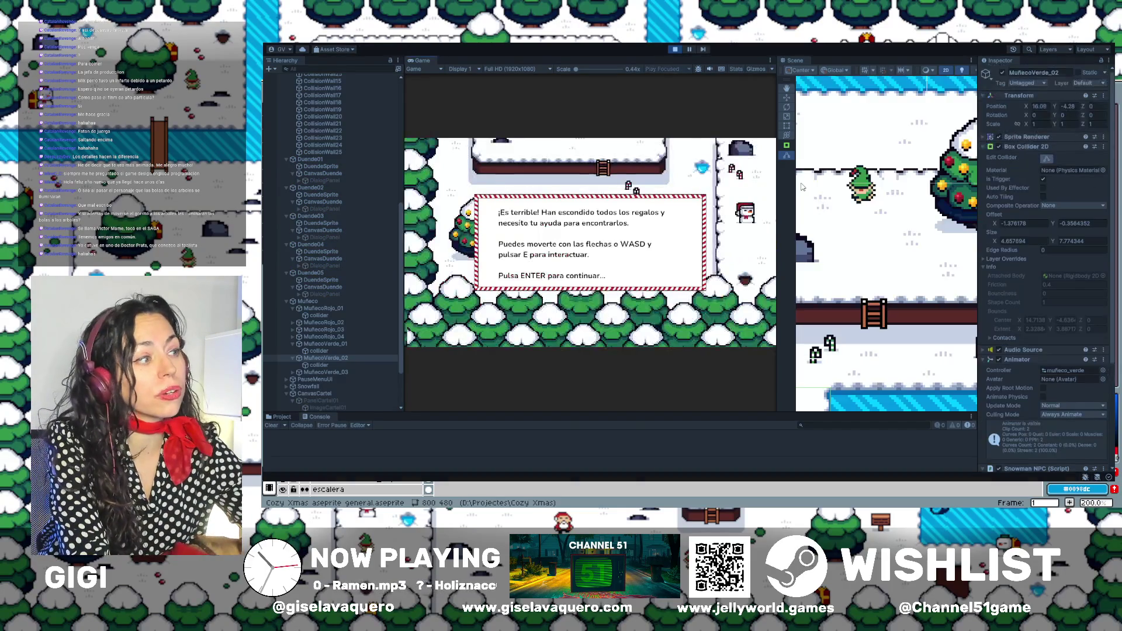
pyautogui.press('Return')
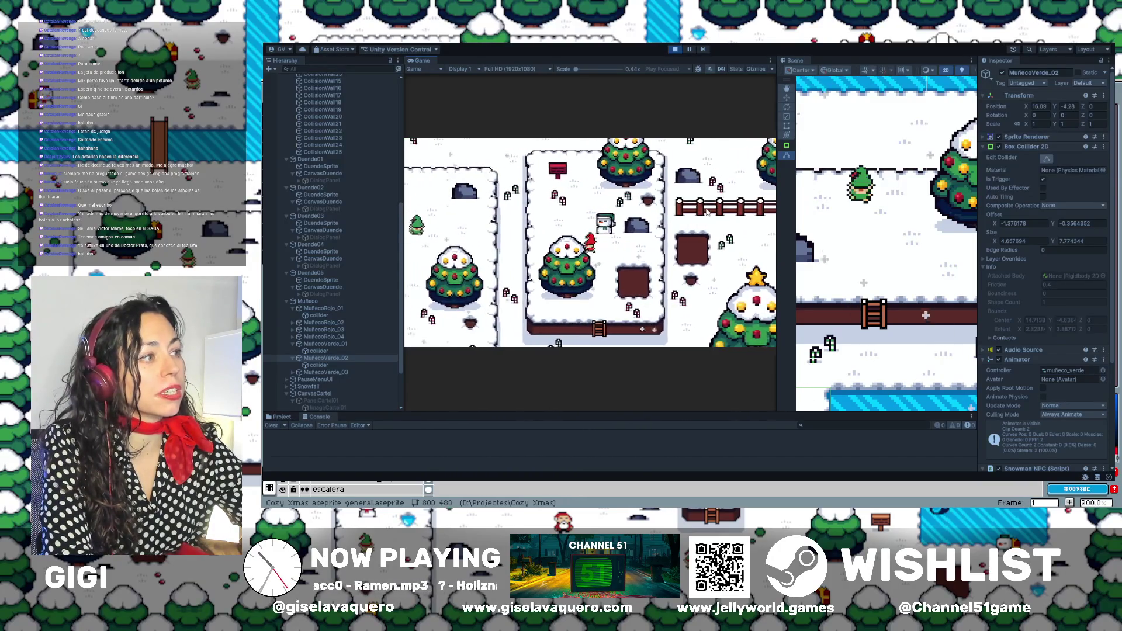
pyautogui.press('Down')
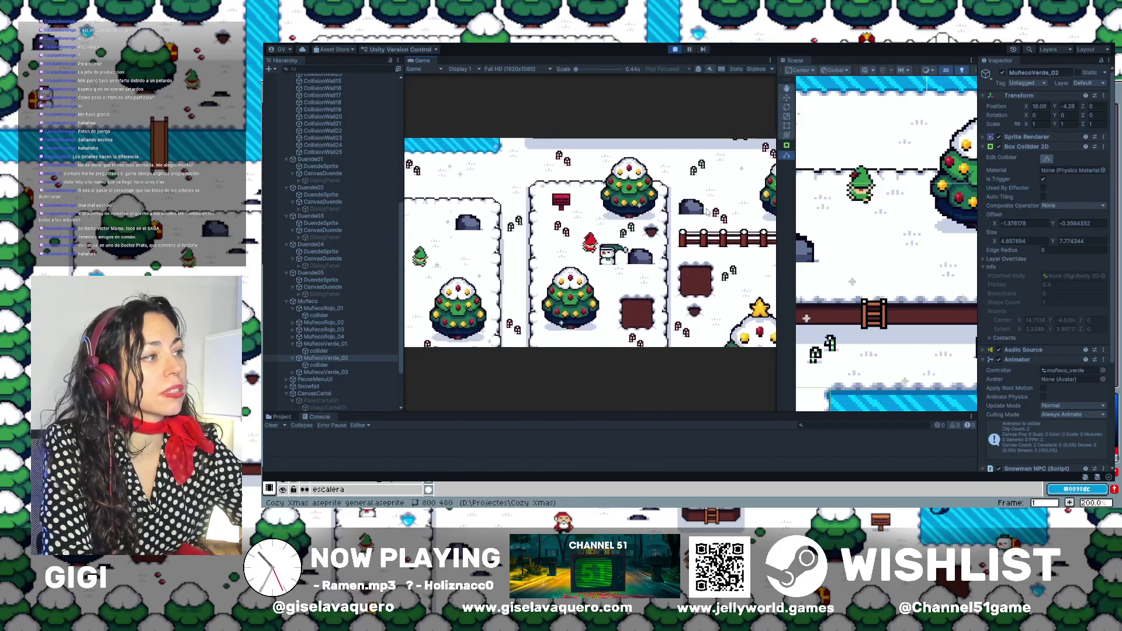
pyautogui.press('Down')
pyautogui.press('Right')
pyautogui.press('Up')
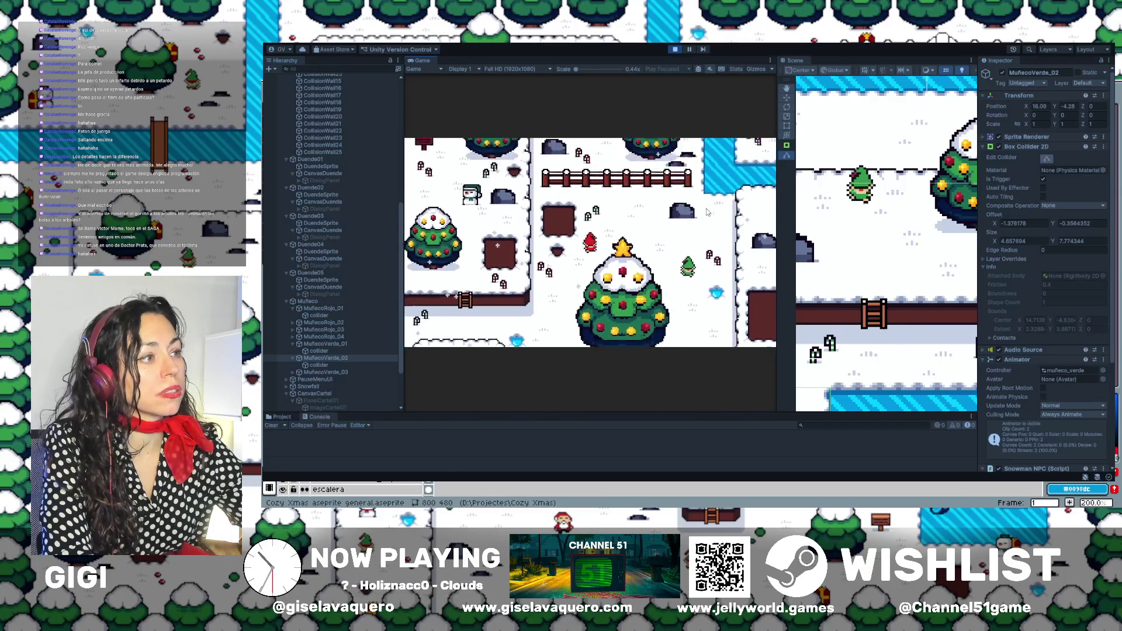
pyautogui.press('Right')
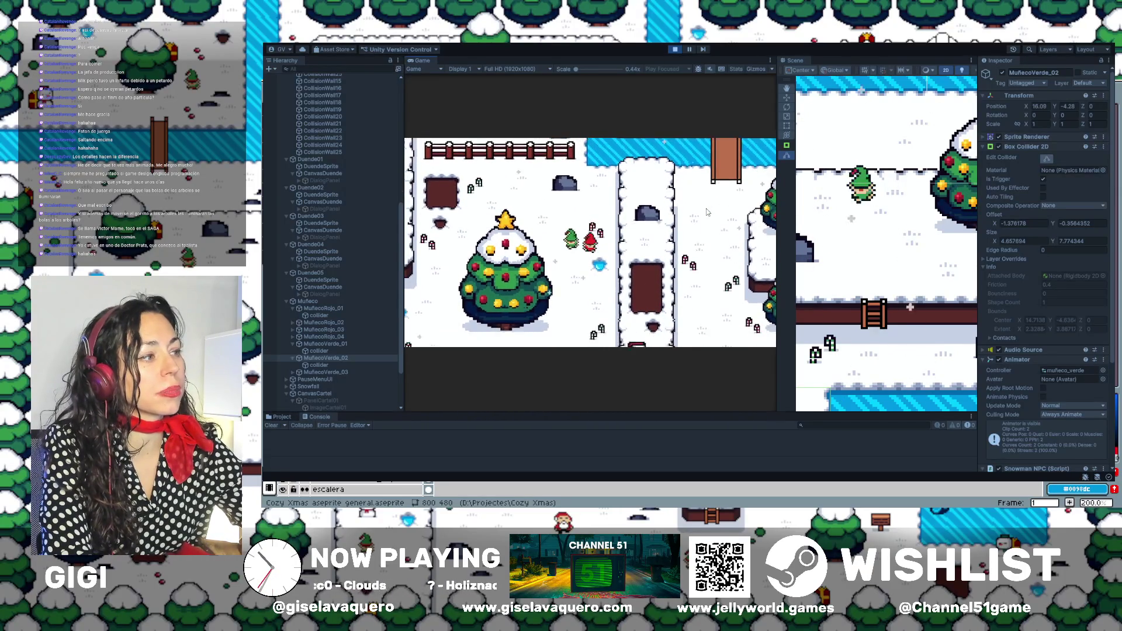
# Stop the game, nudge Duende04 left to about X 3.81, Y 3.68, and replay.
pyautogui.click(674, 49)
pyautogui.moveTo(777, 216)
pyautogui.mouseDown()
pyautogui.moveTo(692, 216)
pyautogui.moveTo(903, 251)
pyautogui.moveTo(876, 263)
pyautogui.moveTo(905, 270)
pyautogui.moveTo(818, 234)
pyautogui.moveTo(726, 269)
pyautogui.moveTo(796, 272)
pyautogui.moveTo(774, 312)
pyautogui.moveTo(737, 327)
pyautogui.moveTo(796, 298)
pyautogui.mouseUp()
pyautogui.click(828, 215)
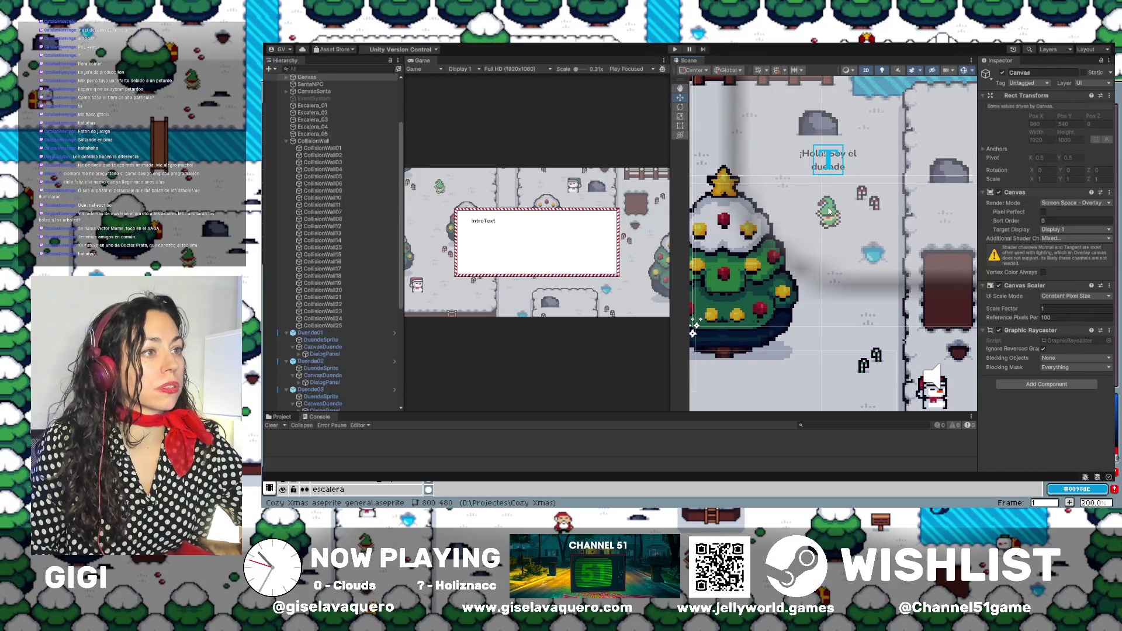
pyautogui.click(828, 211)
pyautogui.click(310, 394)
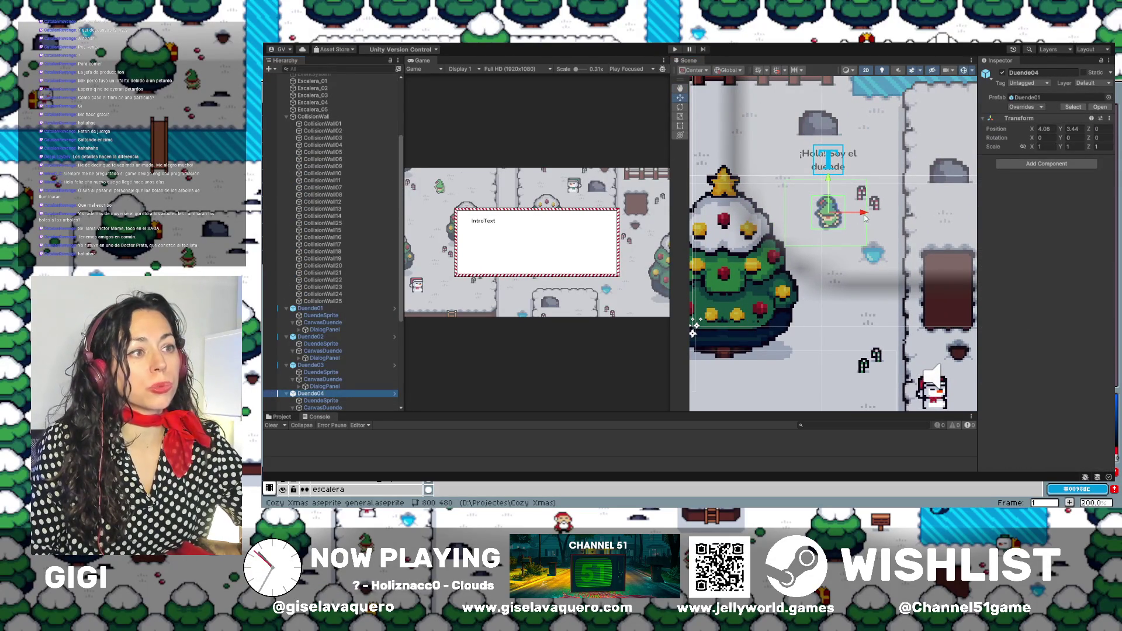
pyautogui.moveTo(864, 216)
pyautogui.mouseDown()
pyautogui.moveTo(821, 180)
pyautogui.moveTo(856, 207)
pyautogui.mouseUp()
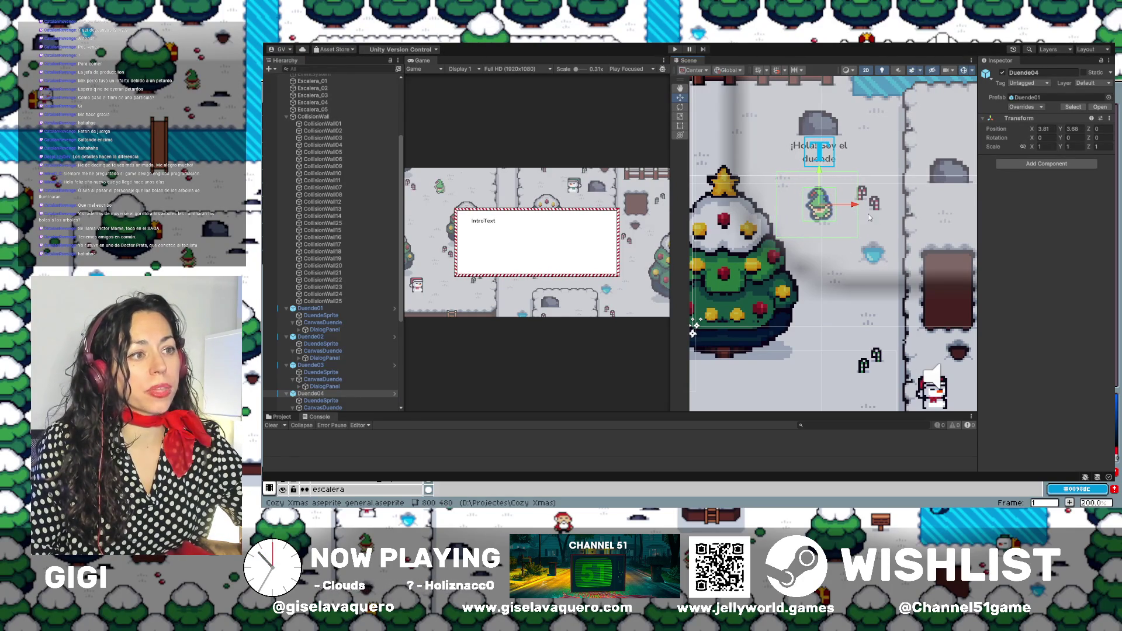
pyautogui.click(676, 50)
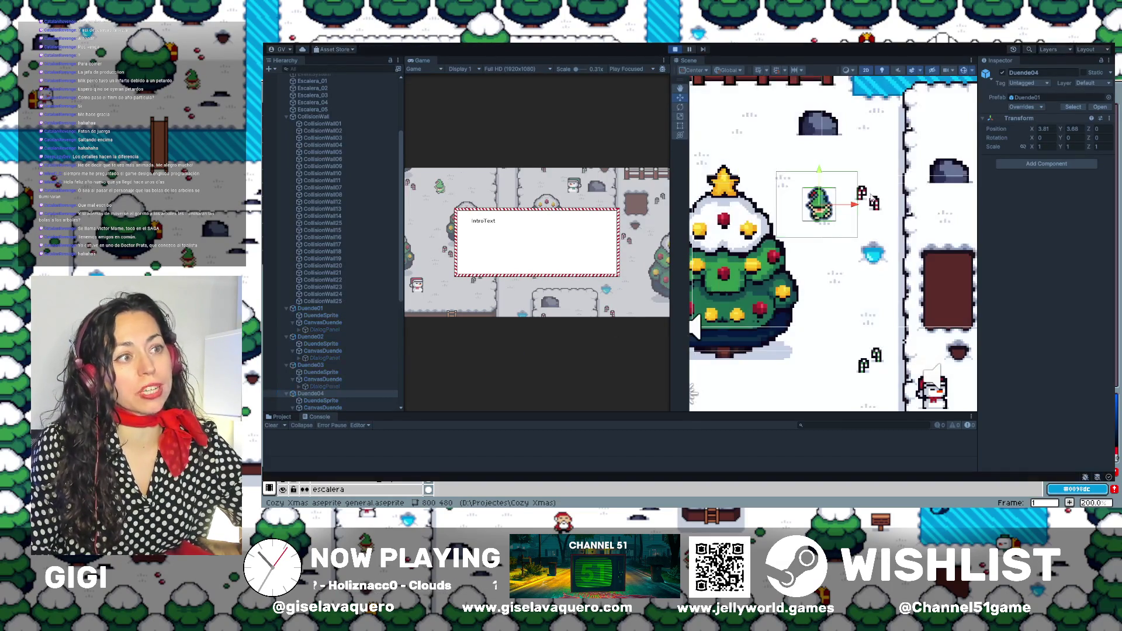
# Dismiss the intro dialog and walk the player right toward the big decorated tree.
pyautogui.press('Return')
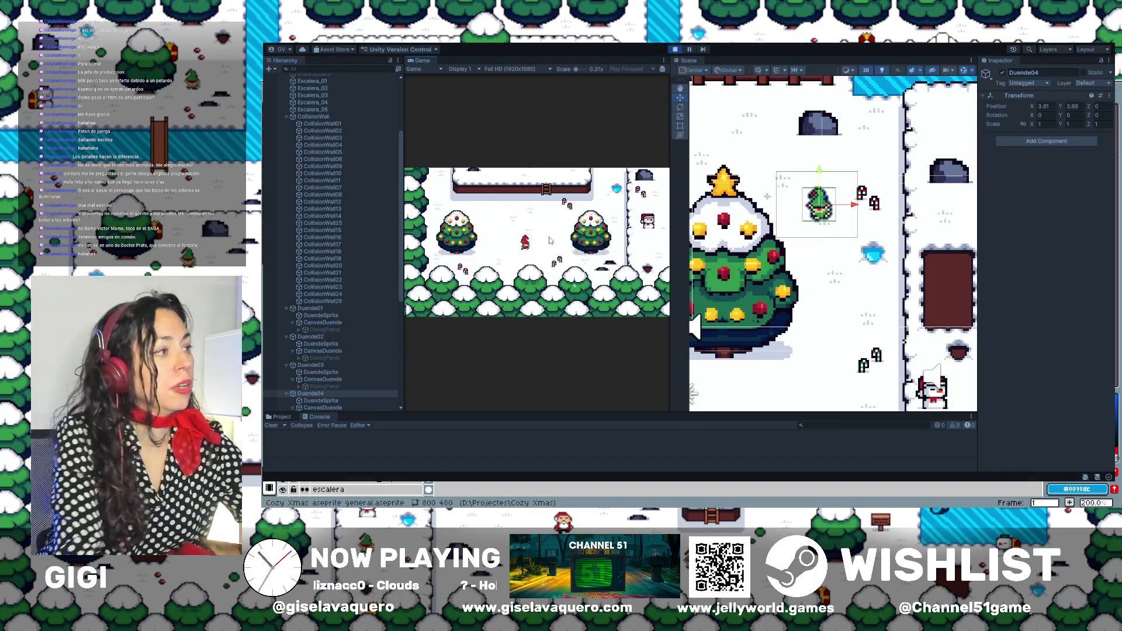
pyautogui.press('w')
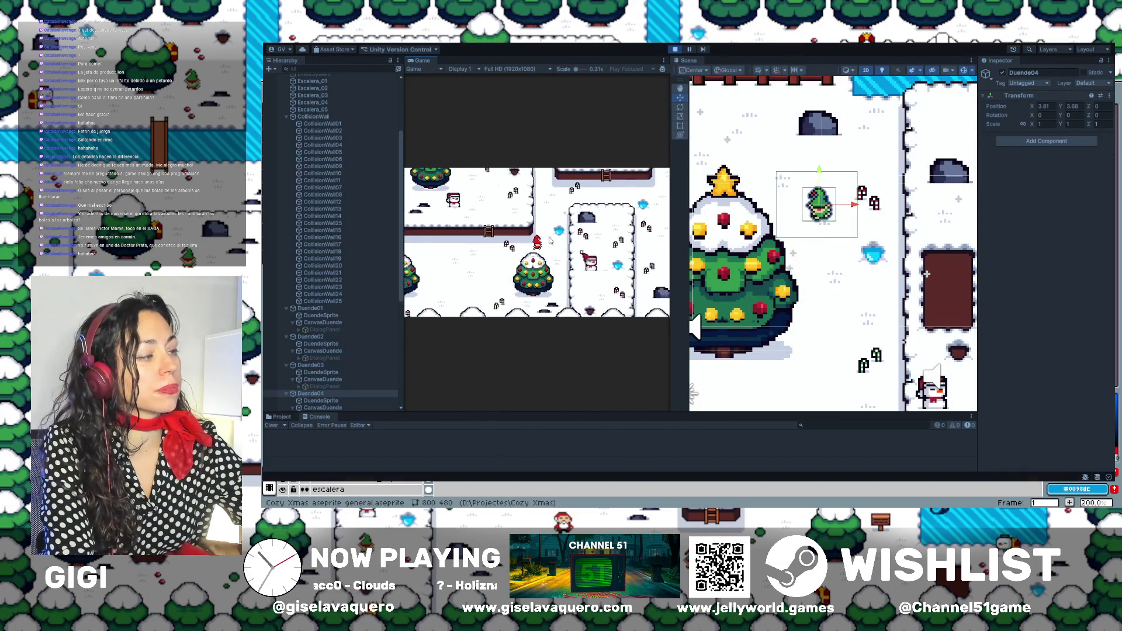
pyautogui.press('d')
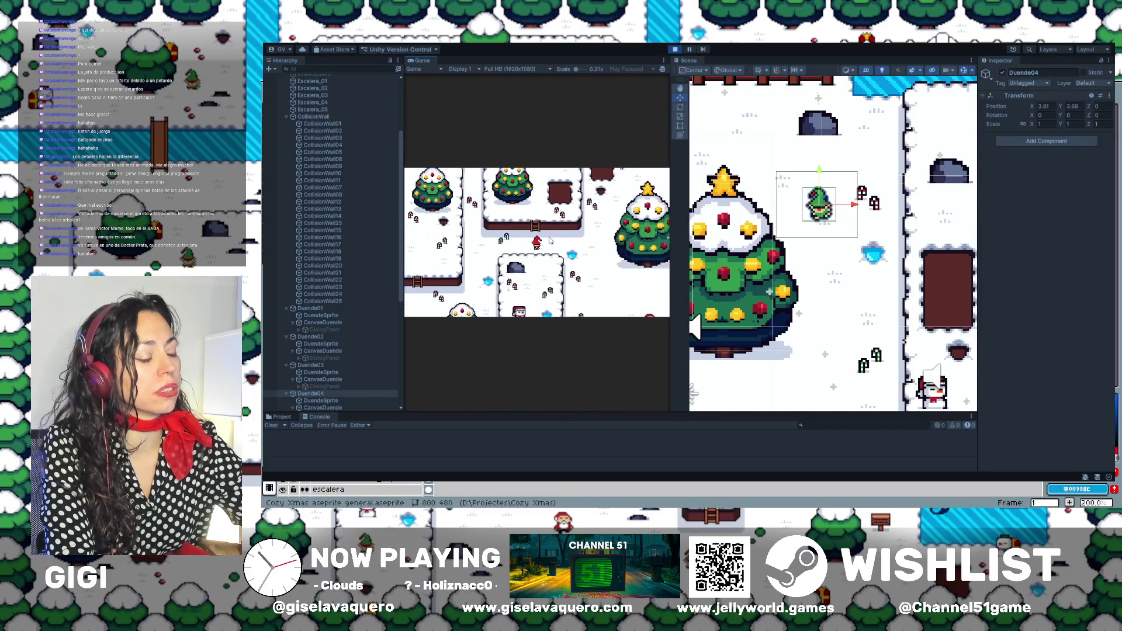
pyautogui.press('d')
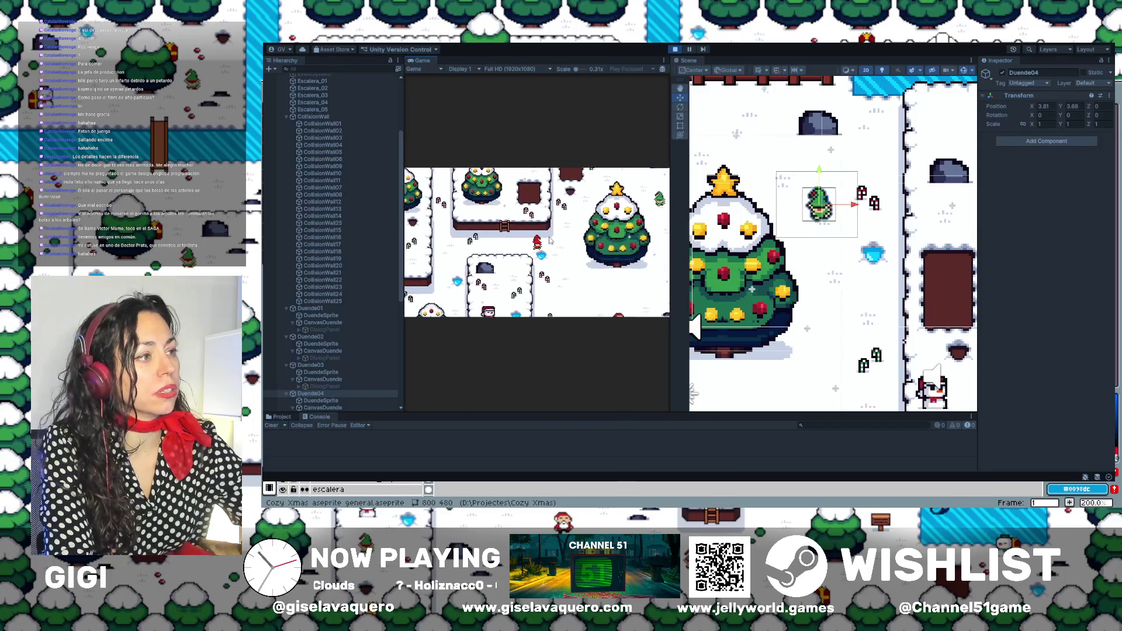
pyautogui.press('d')
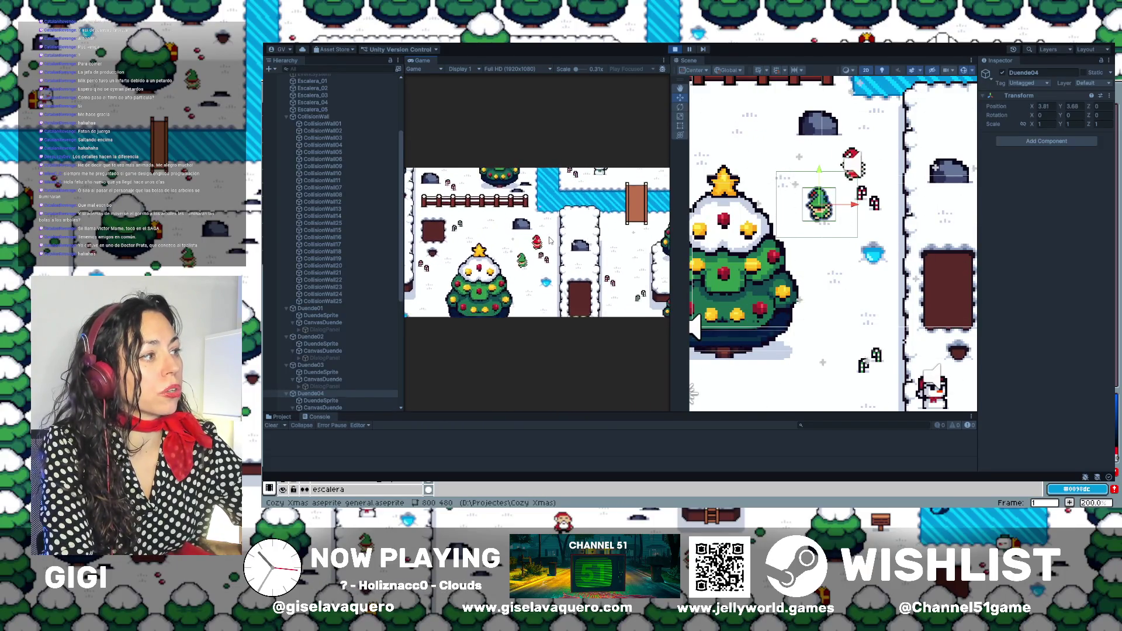
pyautogui.press('a')
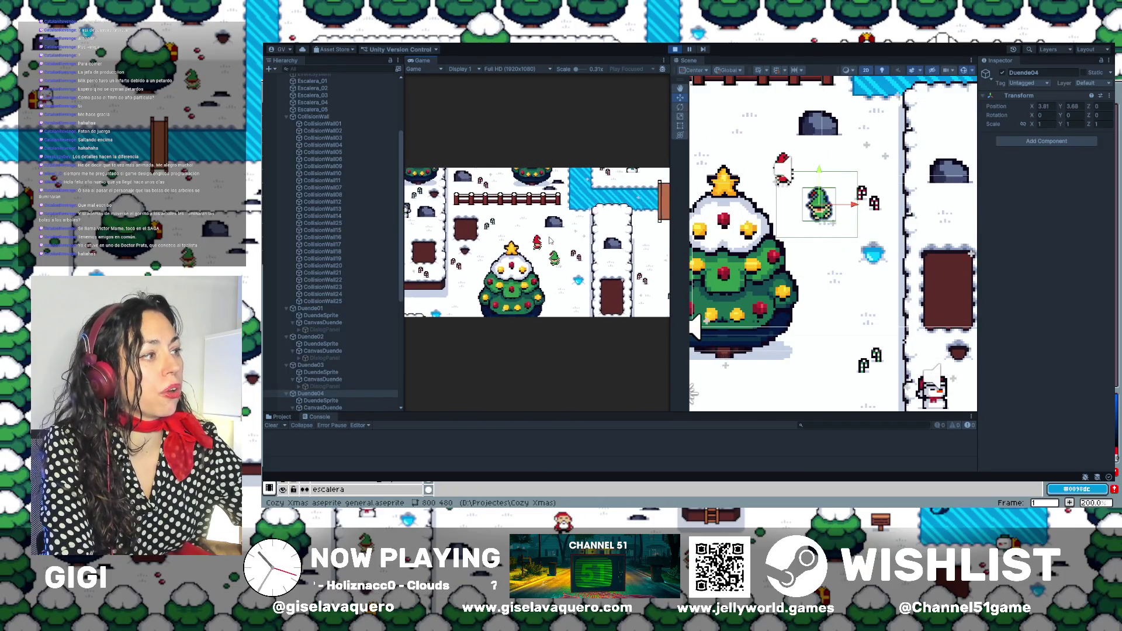
pyautogui.press('d')
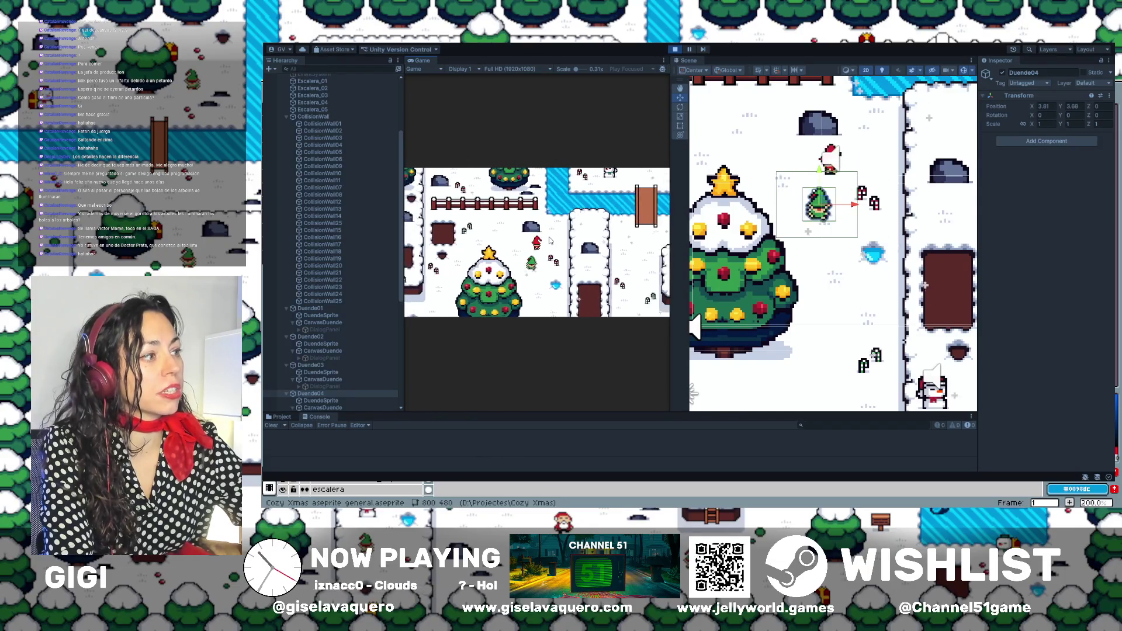
pyautogui.press('s')
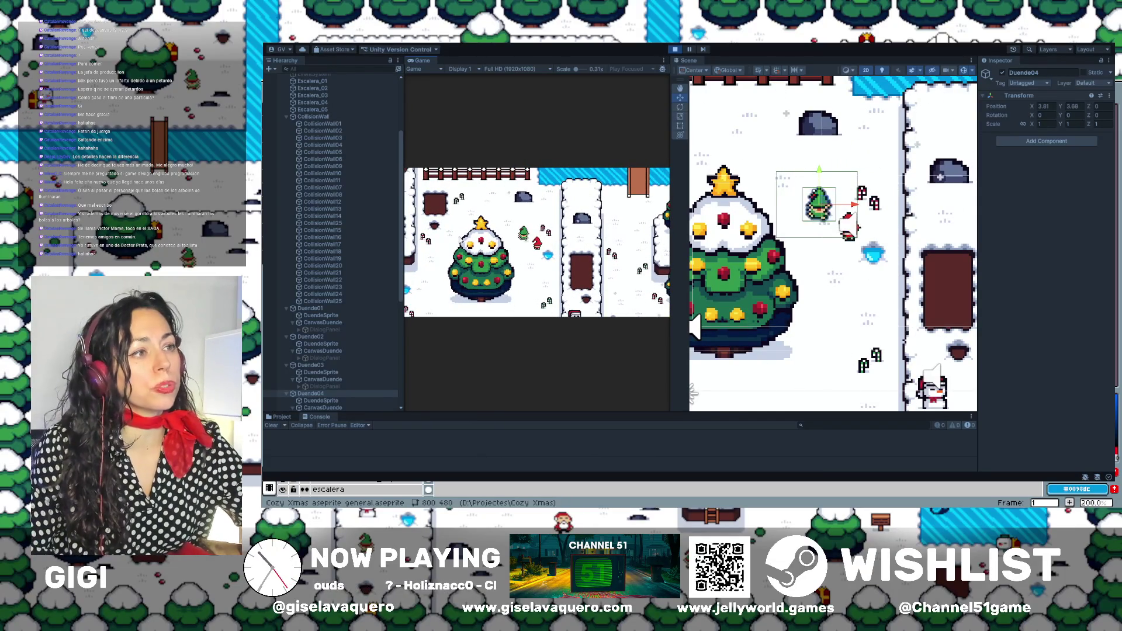
# Nudge Duende04 slightly higher, then walk the player up toward the elf and past the tree.
pyautogui.moveTo(820, 169)
pyautogui.mouseDown()
pyautogui.moveTo(807, 165)
pyautogui.moveTo(820, 164)
pyautogui.mouseUp()
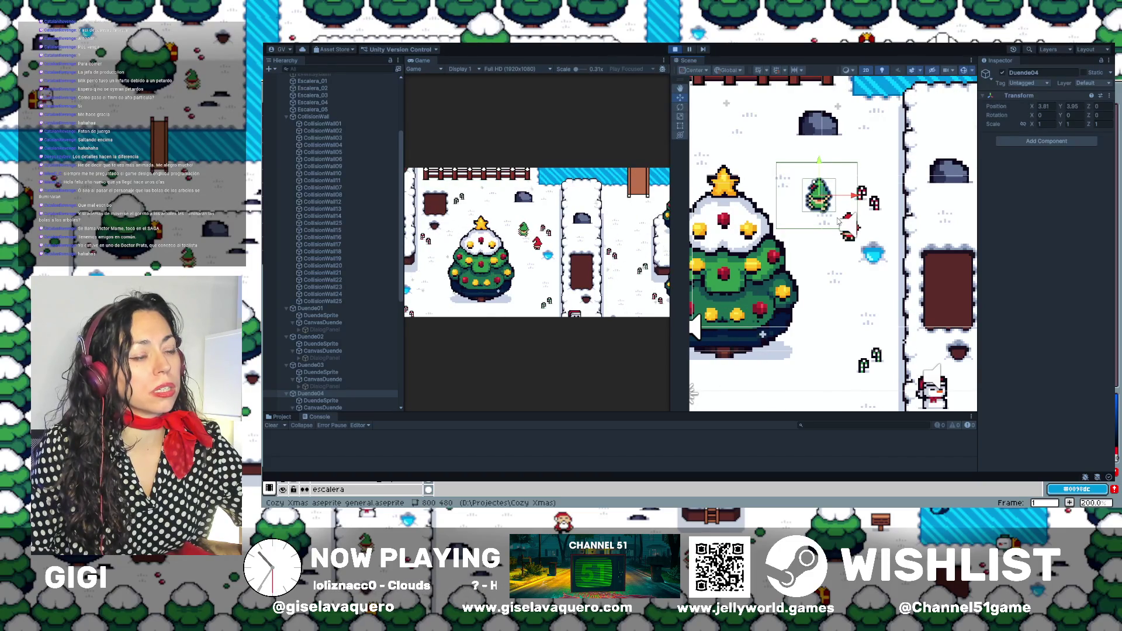
pyautogui.moveTo(819, 161); pyautogui.dragTo(820, 164)
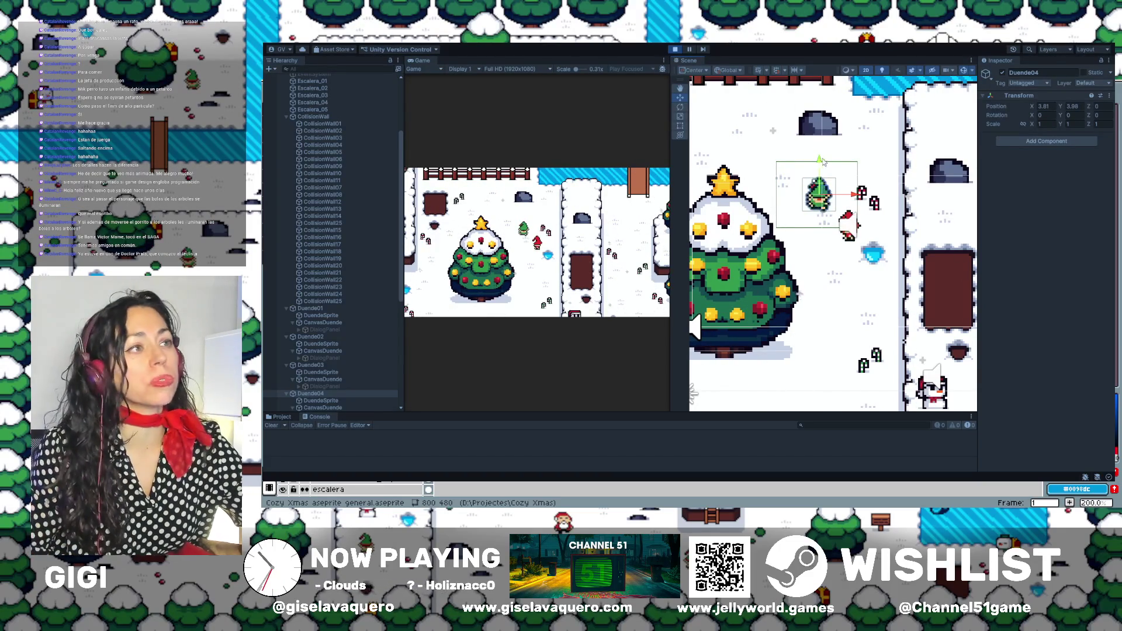
pyautogui.click(581, 371)
pyautogui.press('Left')
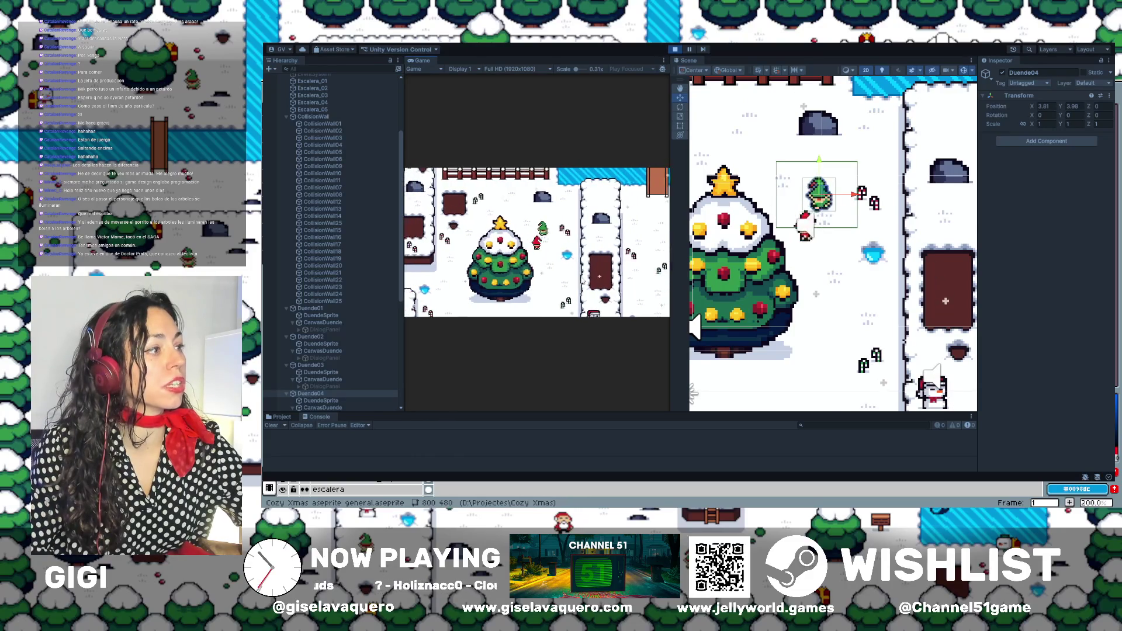
pyautogui.press('Up')
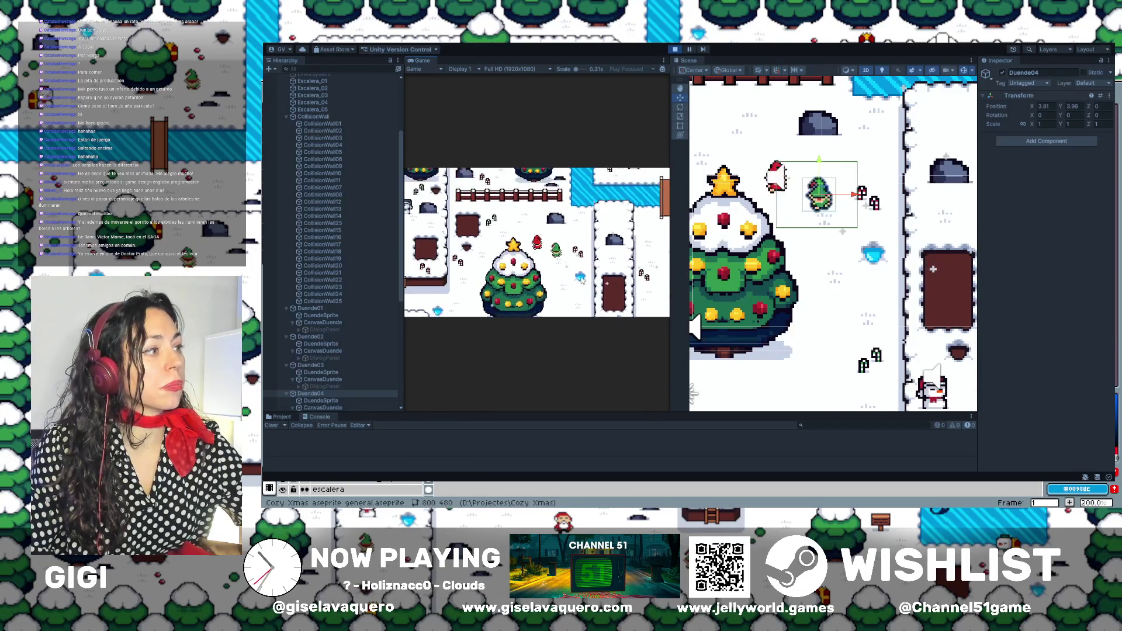
pyautogui.press('Right')
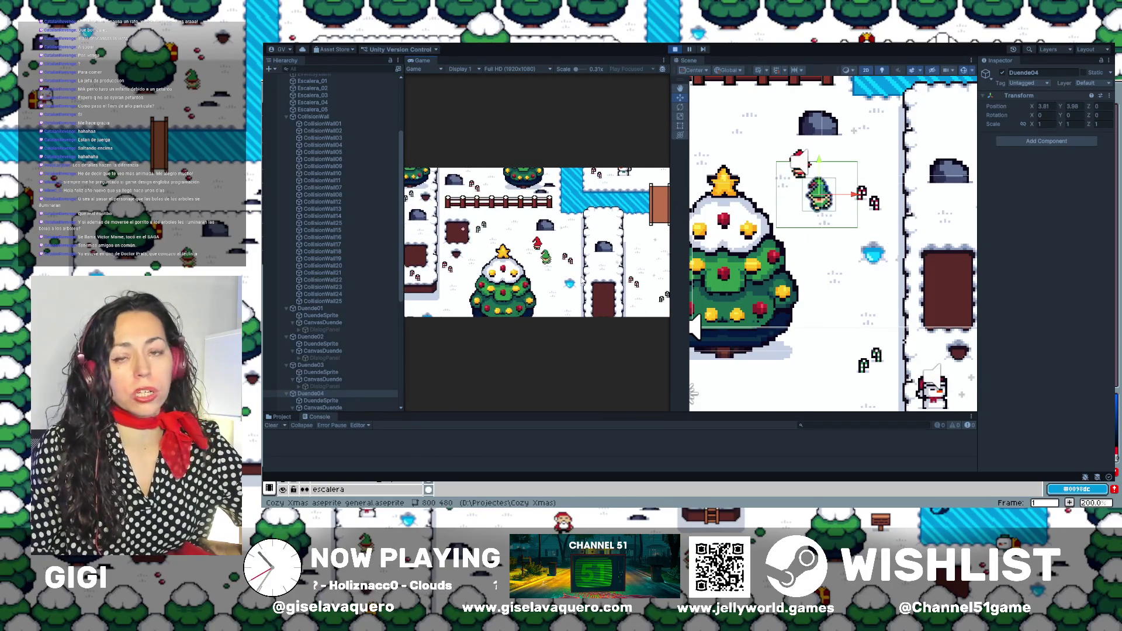
pyautogui.press('Up')
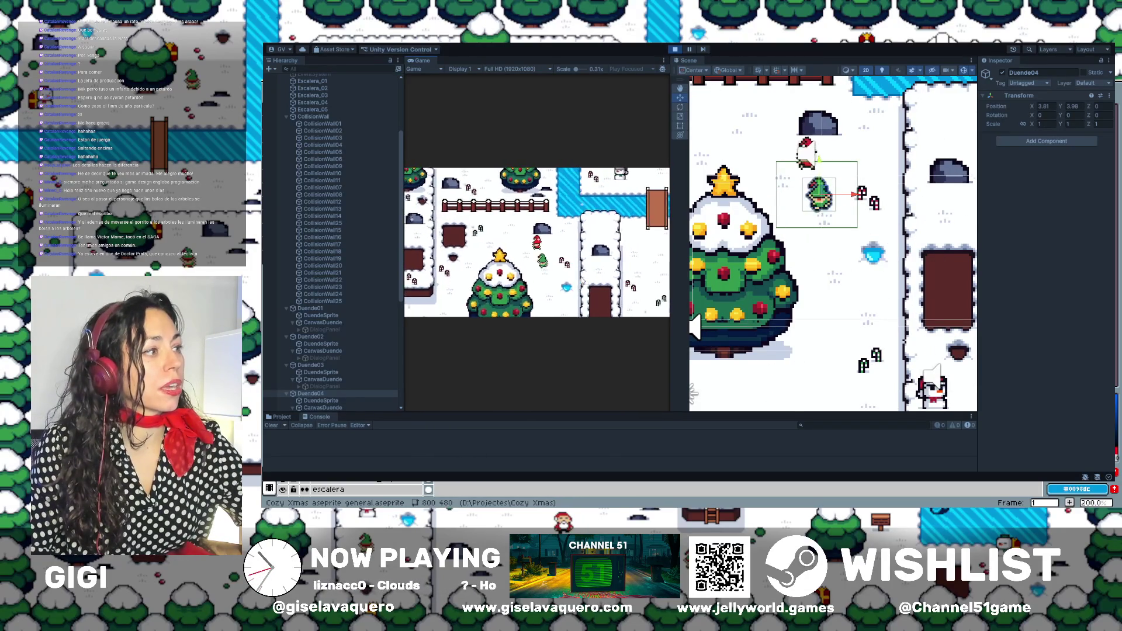
pyautogui.press('Down')
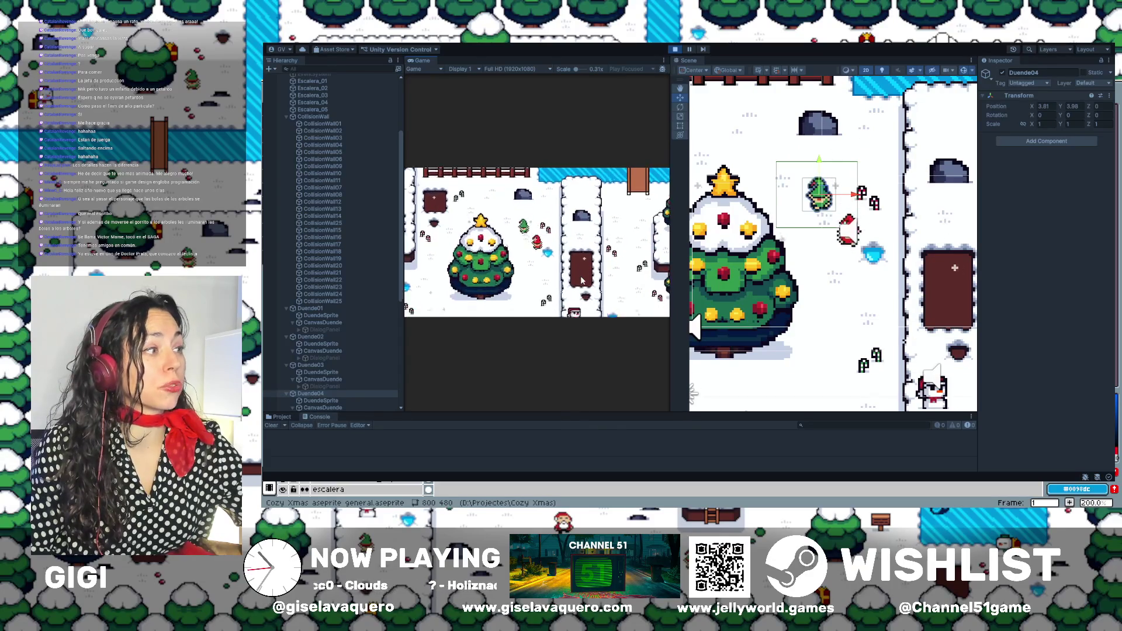
# Keep walking the player left, up, right and down around the tree to test collisions.
pyautogui.press('Left')
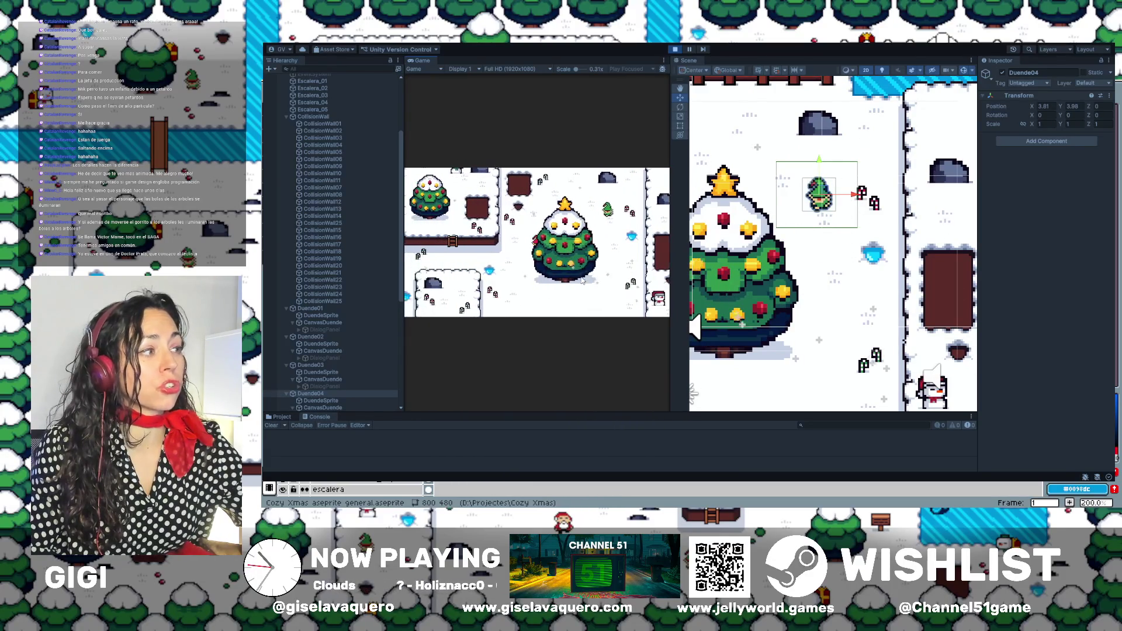
pyautogui.press('Left')
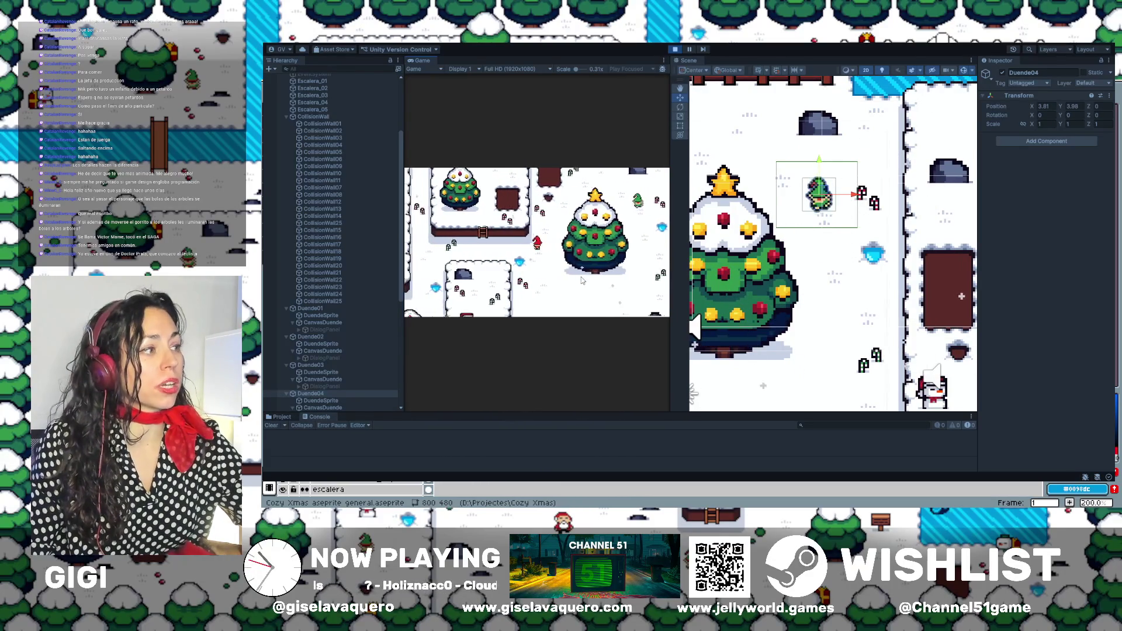
pyautogui.press('Left')
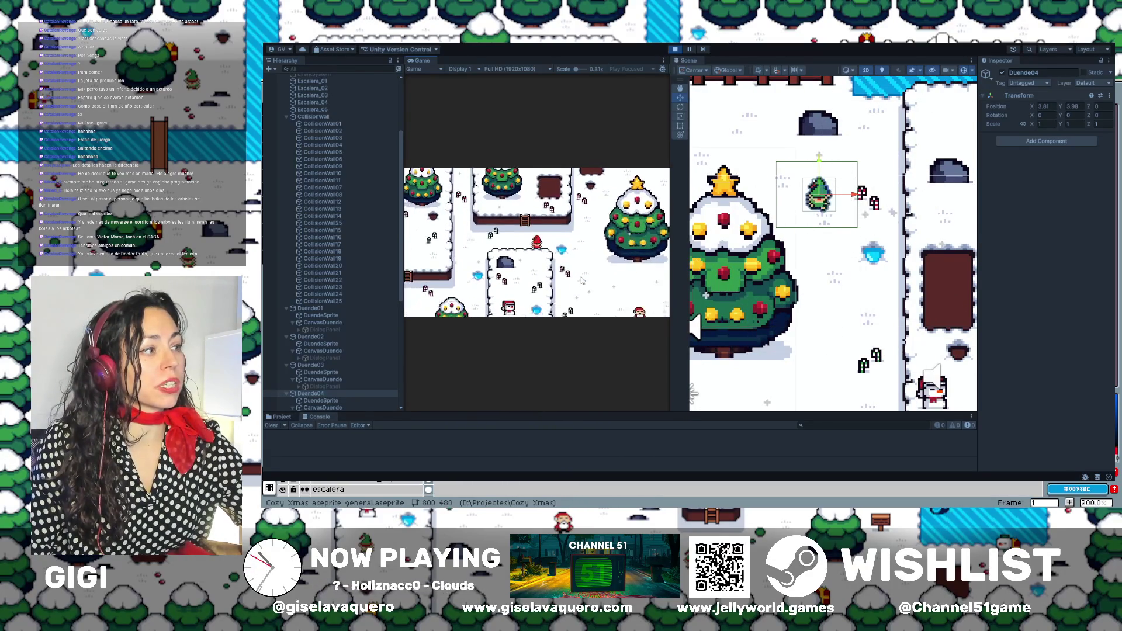
pyautogui.press('Left')
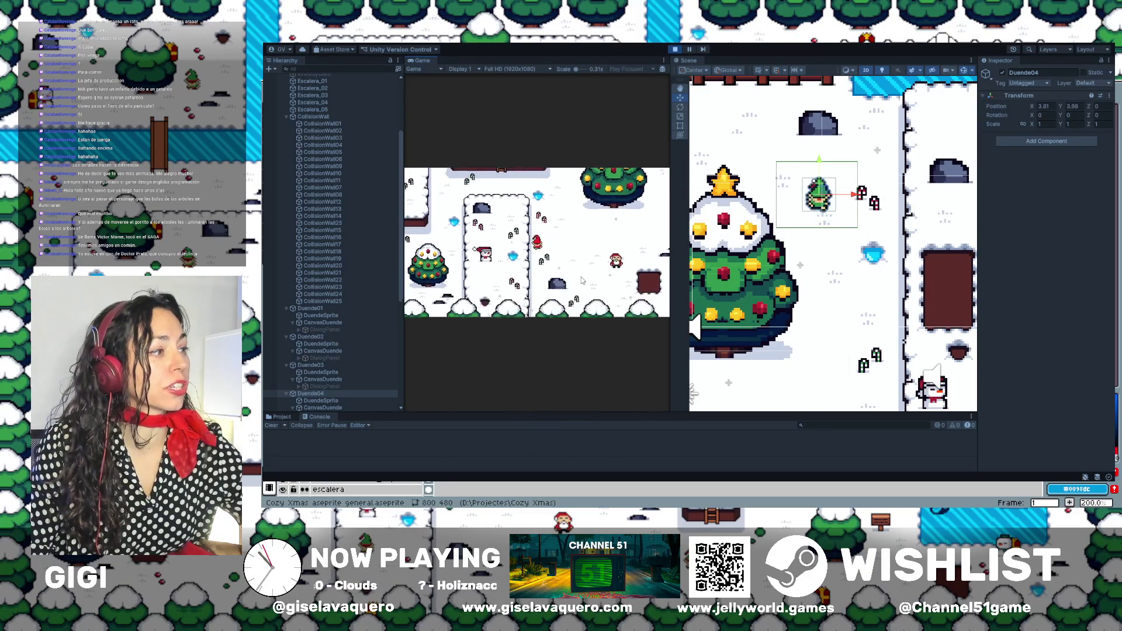
pyautogui.press('Up')
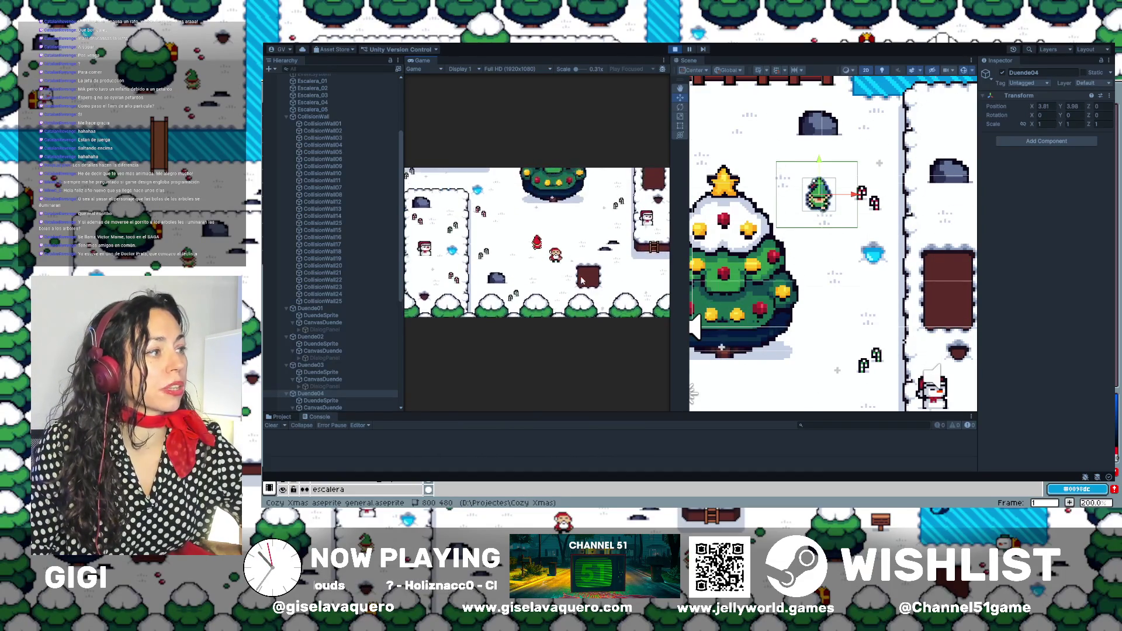
pyautogui.press('Right')
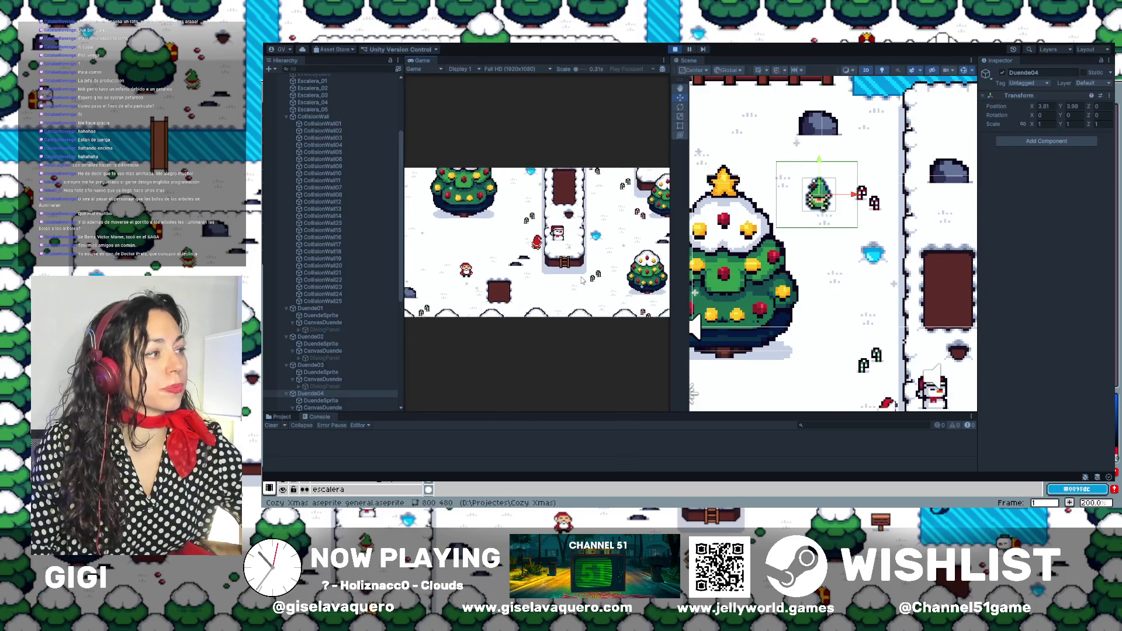
pyautogui.press('Left')
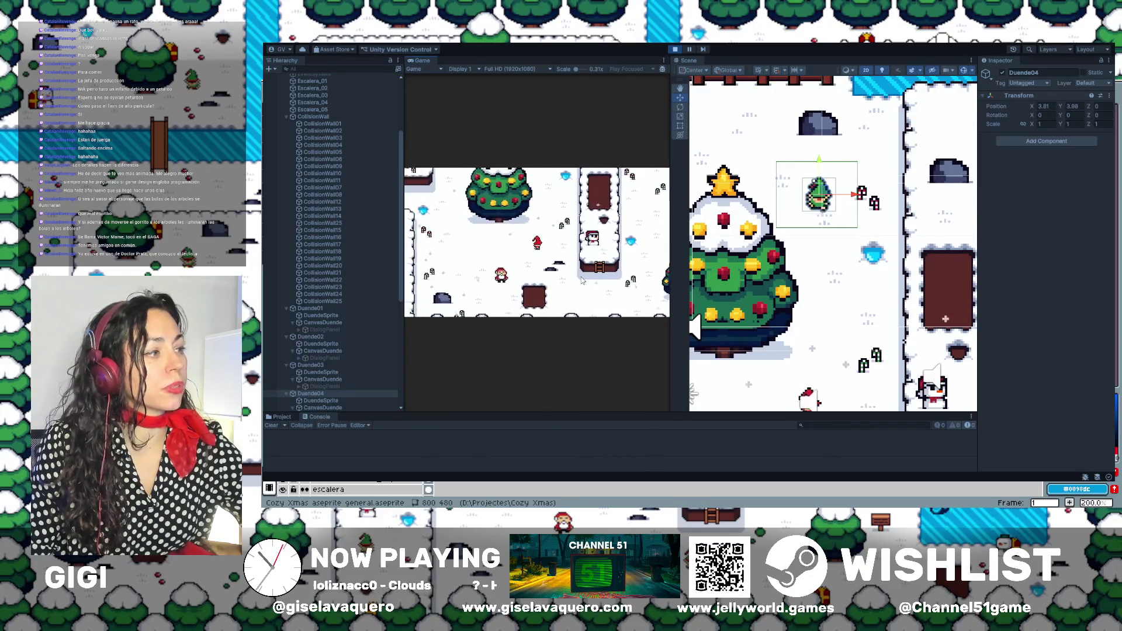
pyautogui.press('Right')
pyautogui.press('Down')
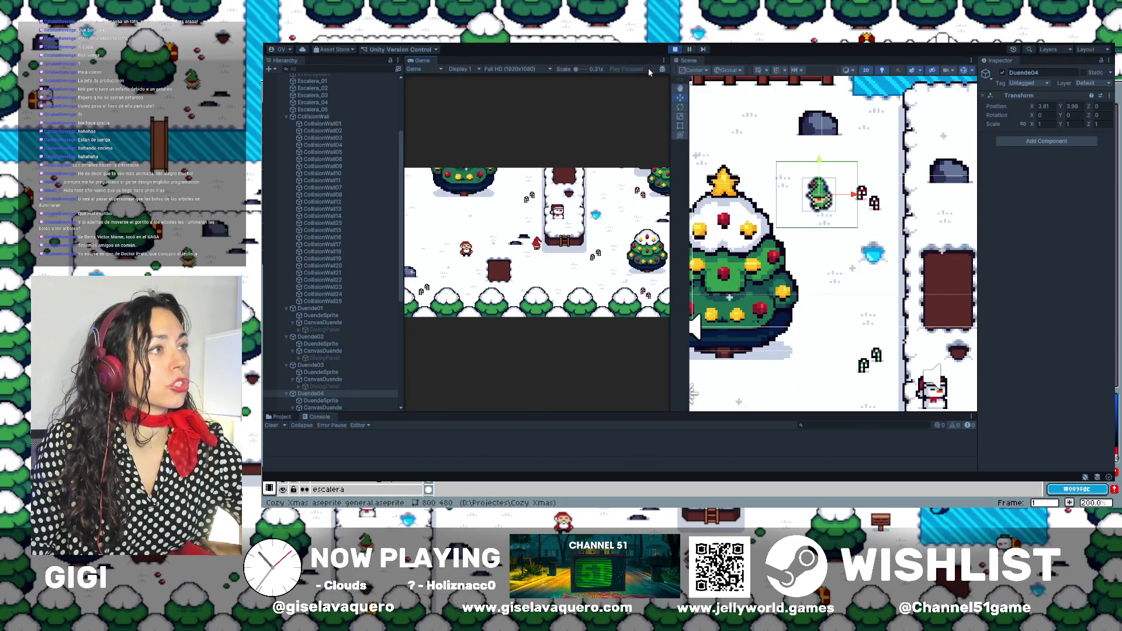
# Stop the playtest with Ctrl+P and select the elf's dialog canvas.
pyautogui.hotkey('ctrl', 'p')
pyautogui.scroll(-5, 900, 278)
pyautogui.click(861, 337)
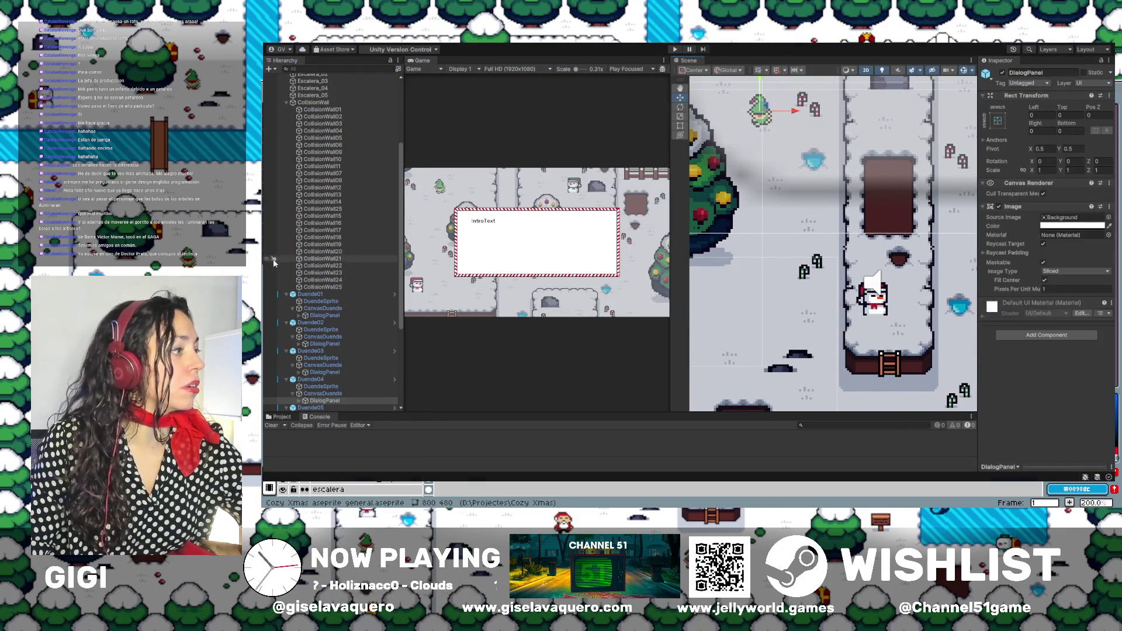
# Select and frame the colliders of CollisionWall19, 21, 23 and 24 in the Scene view.
pyautogui.click(338, 280)
pyautogui.click(338, 266)
pyautogui.click(338, 258)
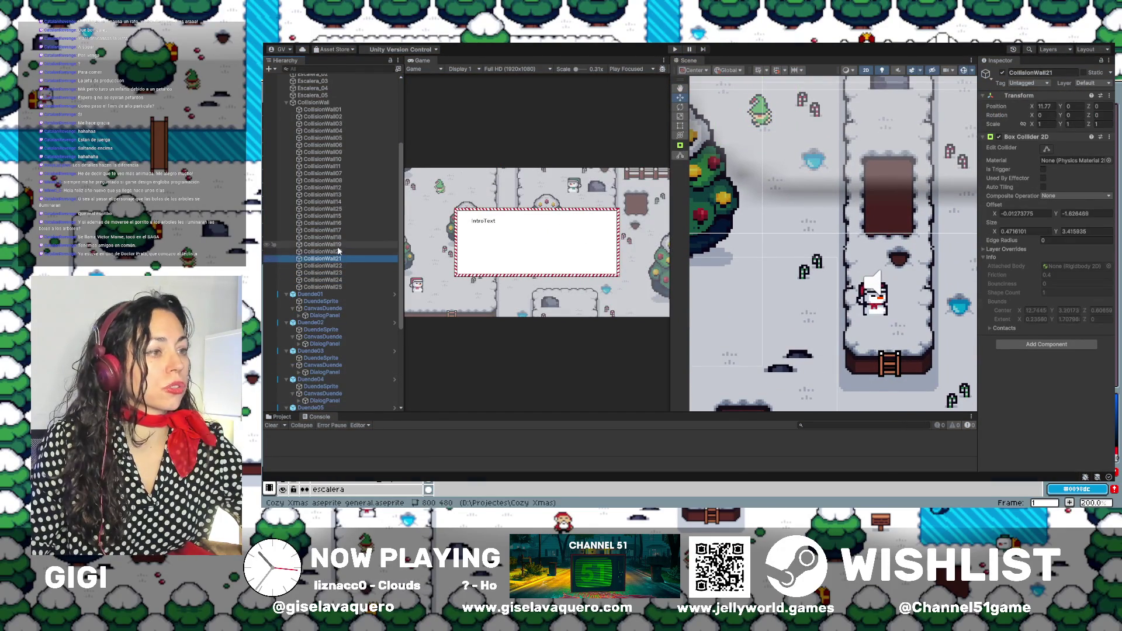
pyautogui.doubleClick(339, 244)
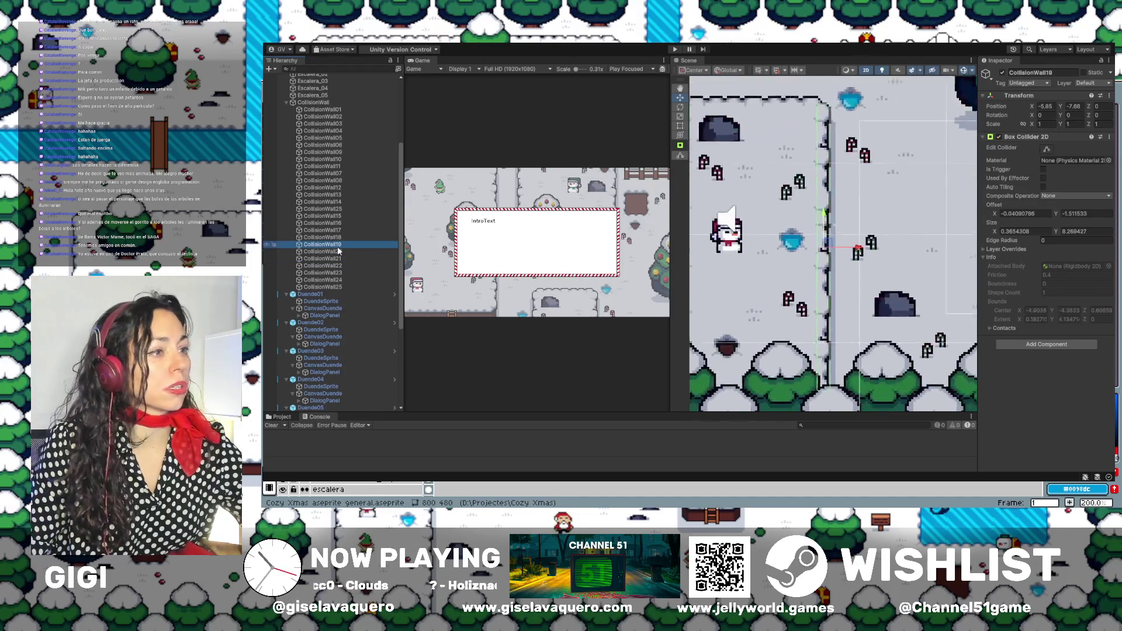
pyautogui.doubleClick(330, 259)
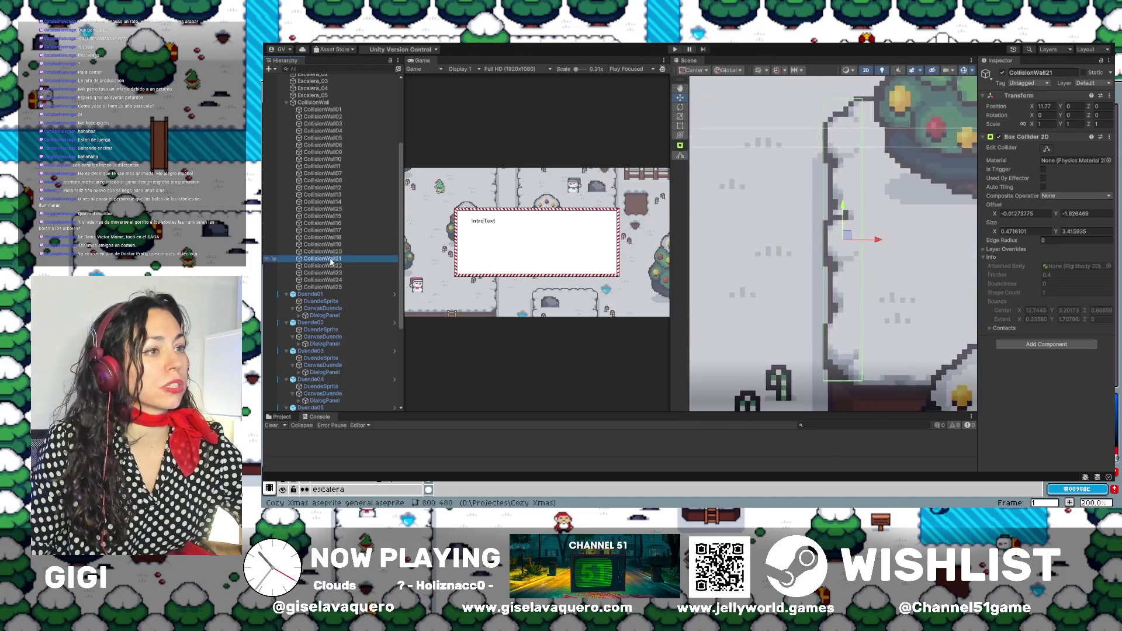
pyautogui.doubleClick(316, 266)
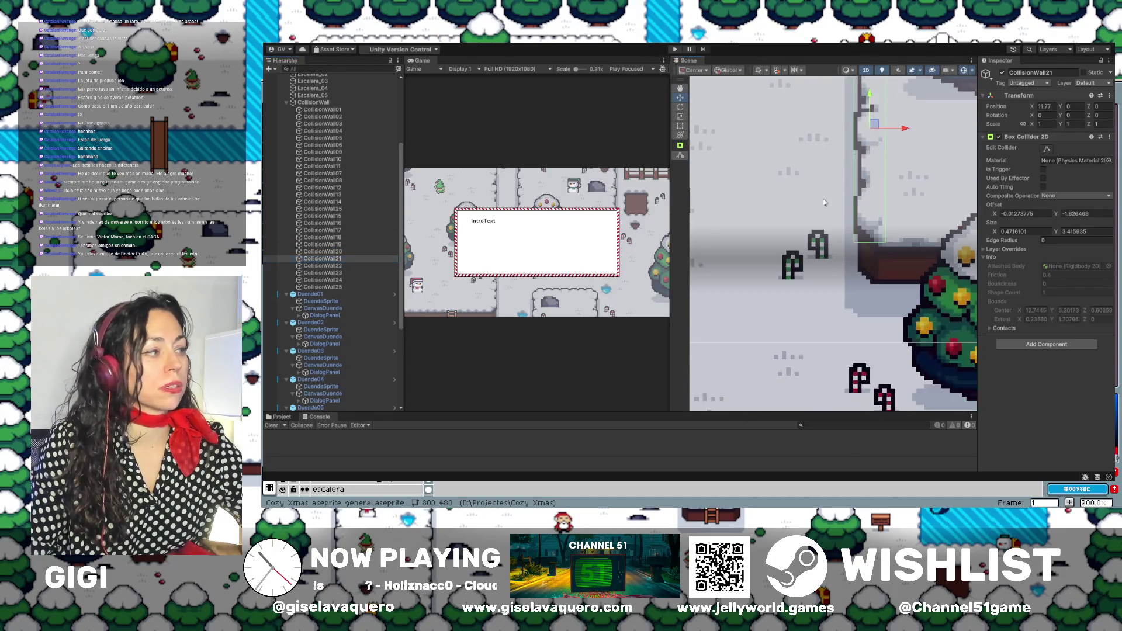
pyautogui.doubleClick(313, 273)
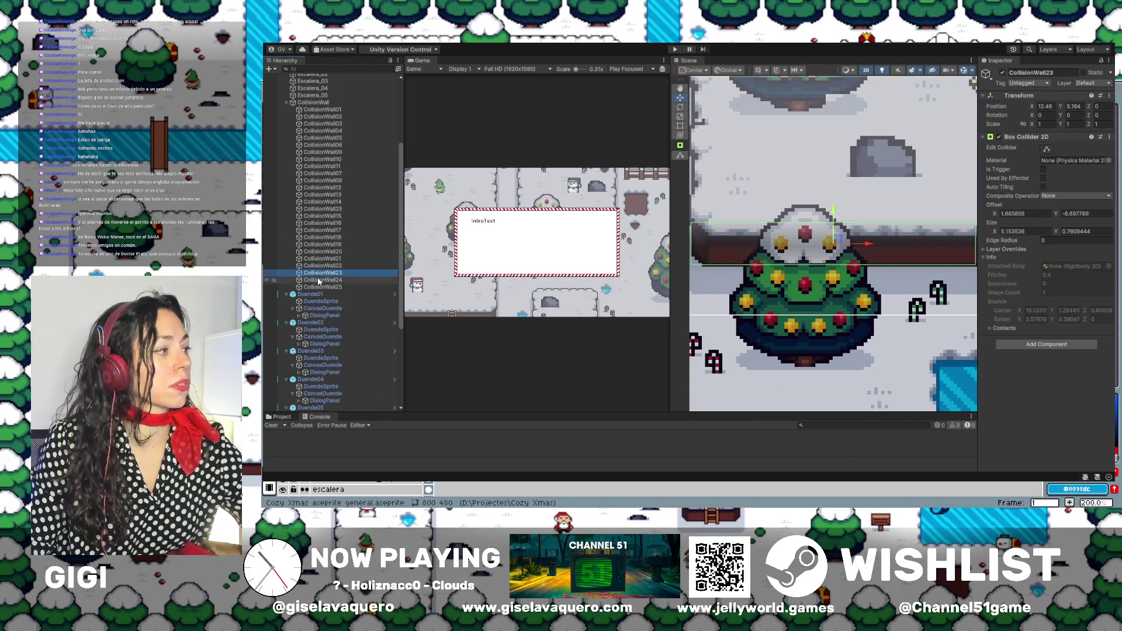
pyautogui.doubleClick(318, 280)
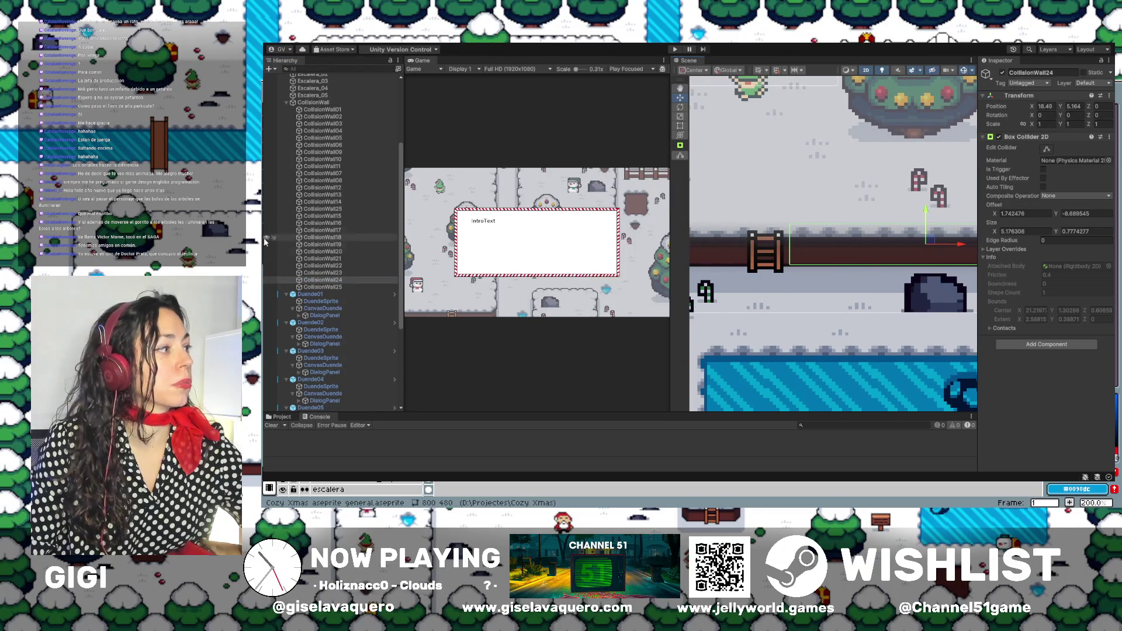
# Frame CollisionWall17, 18 and 19, panning toward the decorated tree, and end on CollisionWall20.
pyautogui.doubleClick(343, 230)
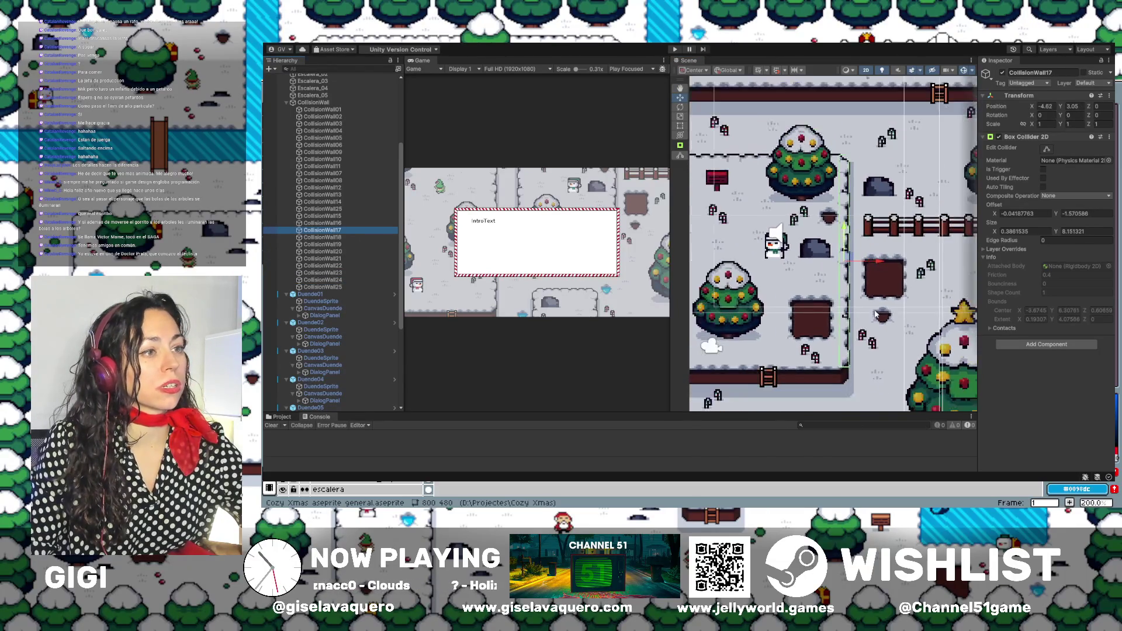
pyautogui.moveTo(869, 301); pyautogui.dragTo(719, 195)
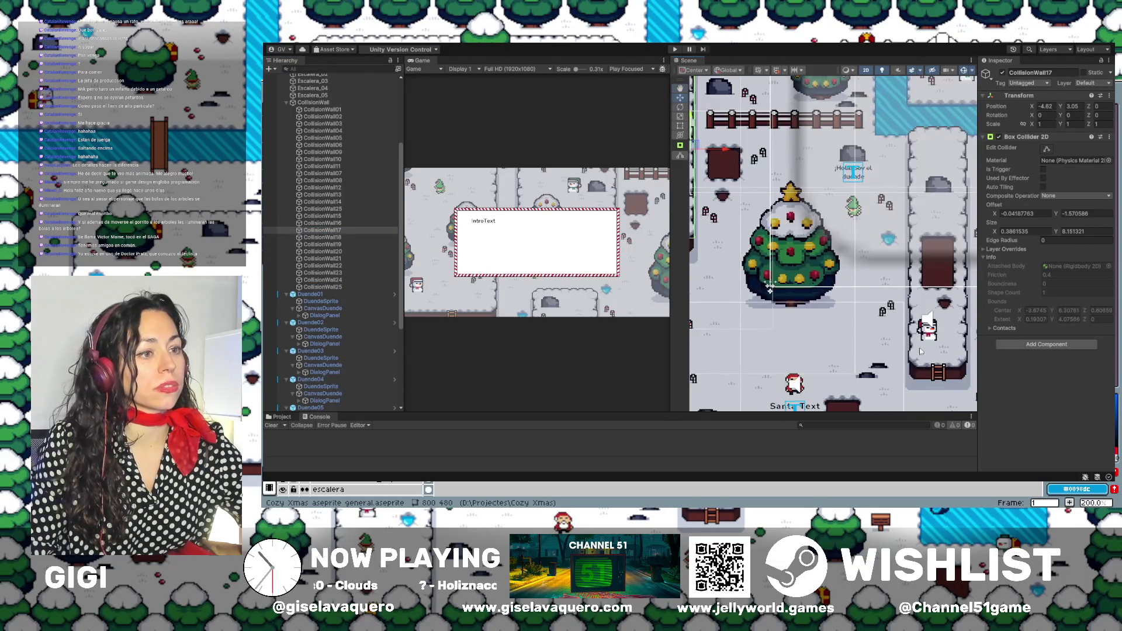
pyautogui.doubleClick(334, 238)
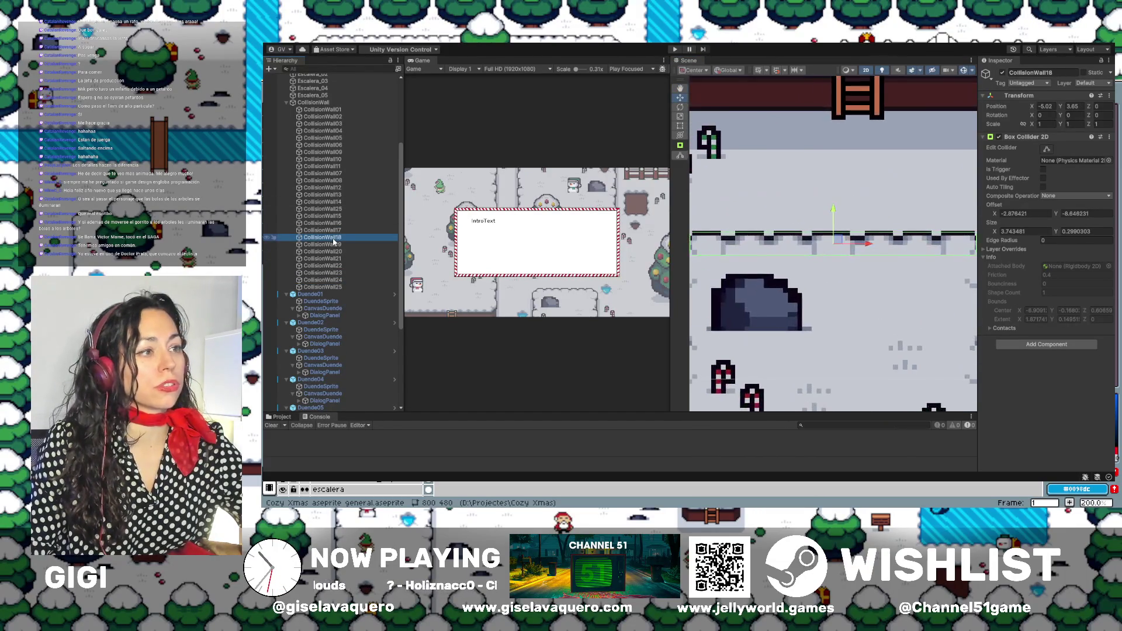
pyautogui.doubleClick(337, 247)
pyautogui.moveTo(701, 293); pyautogui.dragTo(878, 286)
pyautogui.doubleClick(336, 252)
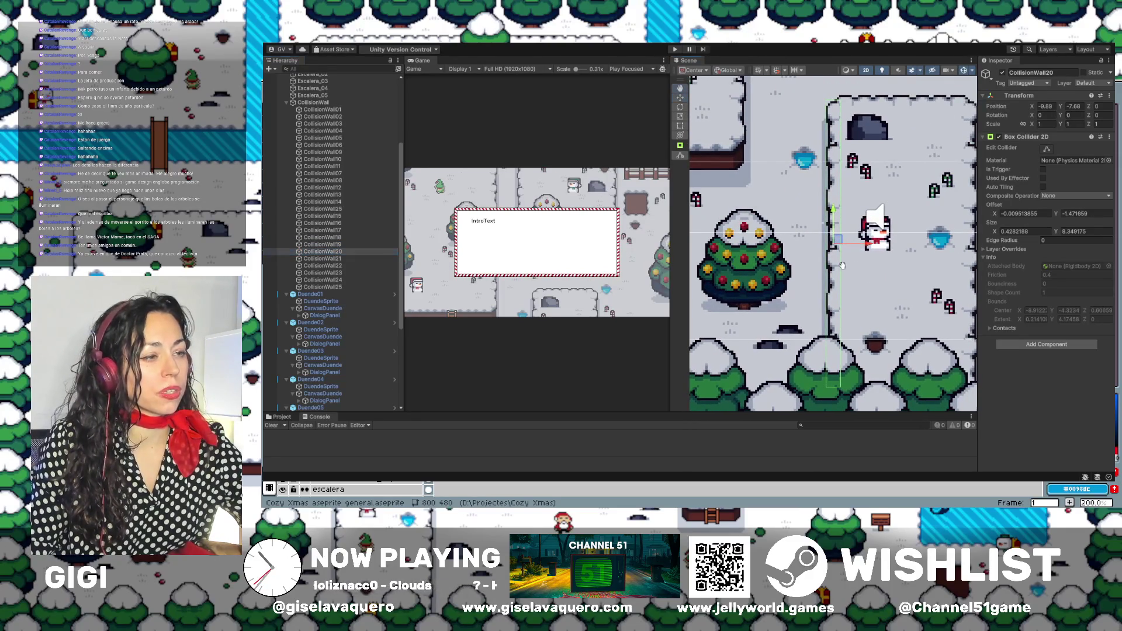
# Pan to the tree and snowman, then nudge CollisionWall20 slightly right and back left along X.
pyautogui.moveTo(843, 269); pyautogui.dragTo(900, 278)
pyautogui.moveTo(885, 335)
pyautogui.mouseDown()
pyautogui.moveTo(853, 252)
pyautogui.moveTo(845, 282)
pyautogui.mouseUp()
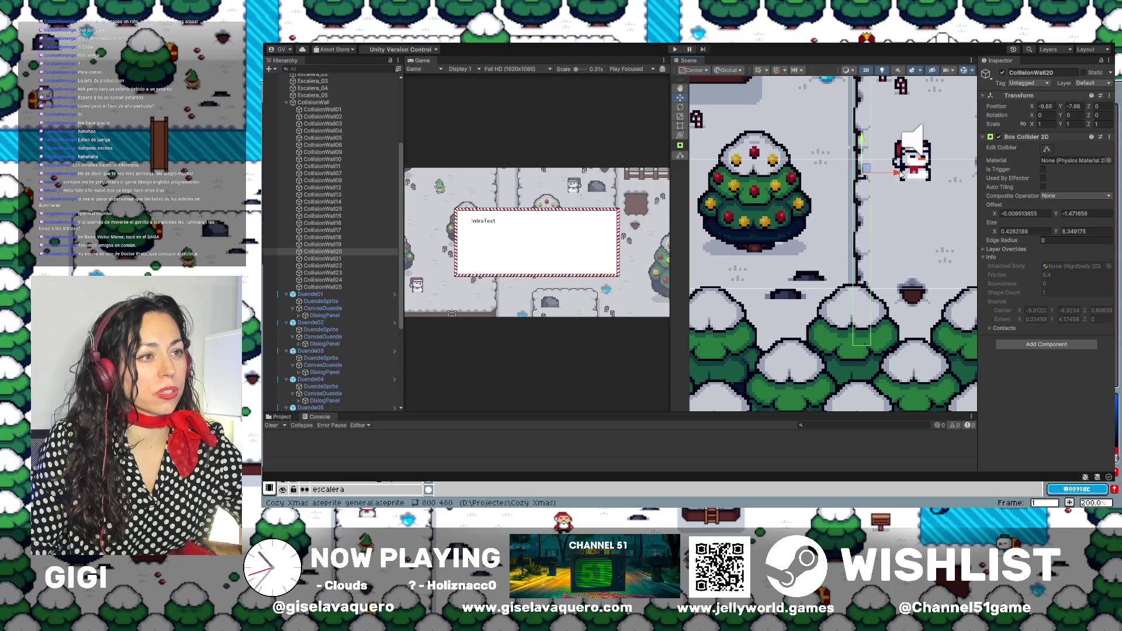
pyautogui.moveTo(898, 175); pyautogui.dragTo(900, 177)
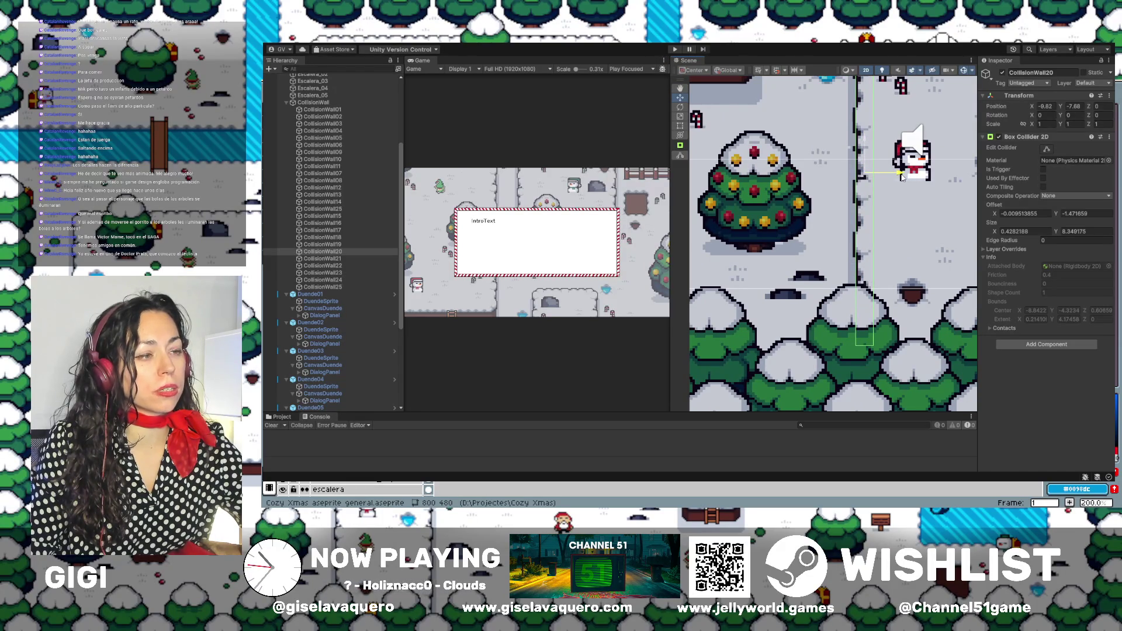
pyautogui.moveTo(901, 177); pyautogui.dragTo(901, 177)
pyautogui.scroll(-6, 797, 286)
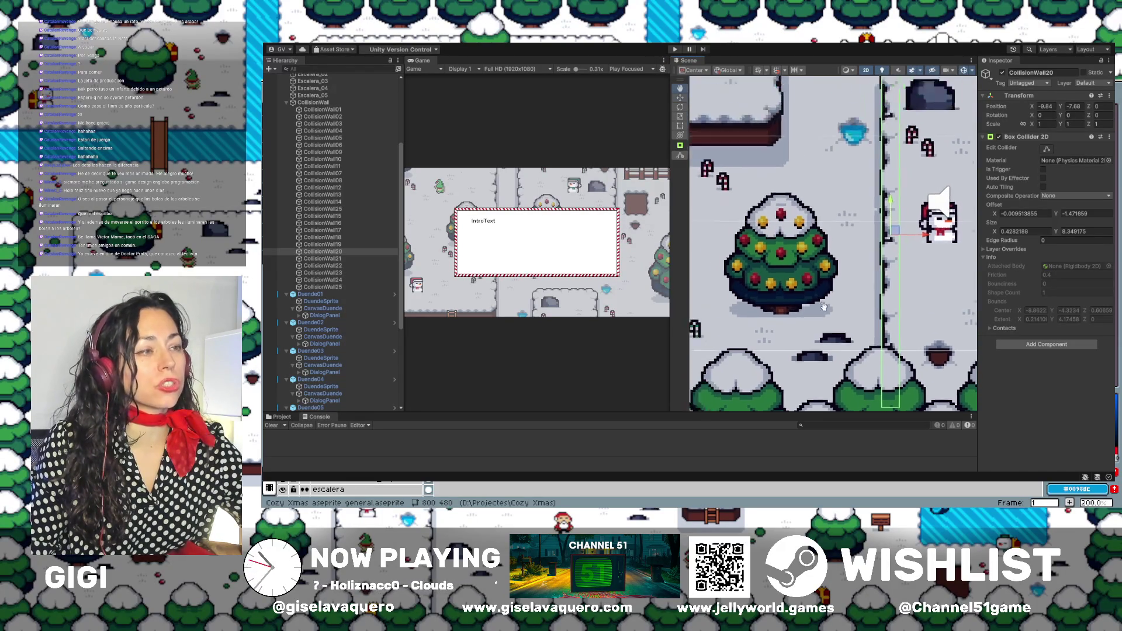
pyautogui.moveTo(907, 315)
pyautogui.mouseDown()
pyautogui.moveTo(877, 292)
pyautogui.moveTo(836, 190)
pyautogui.moveTo(759, 175)
pyautogui.moveTo(826, 250)
pyautogui.moveTo(756, 261)
pyautogui.mouseUp()
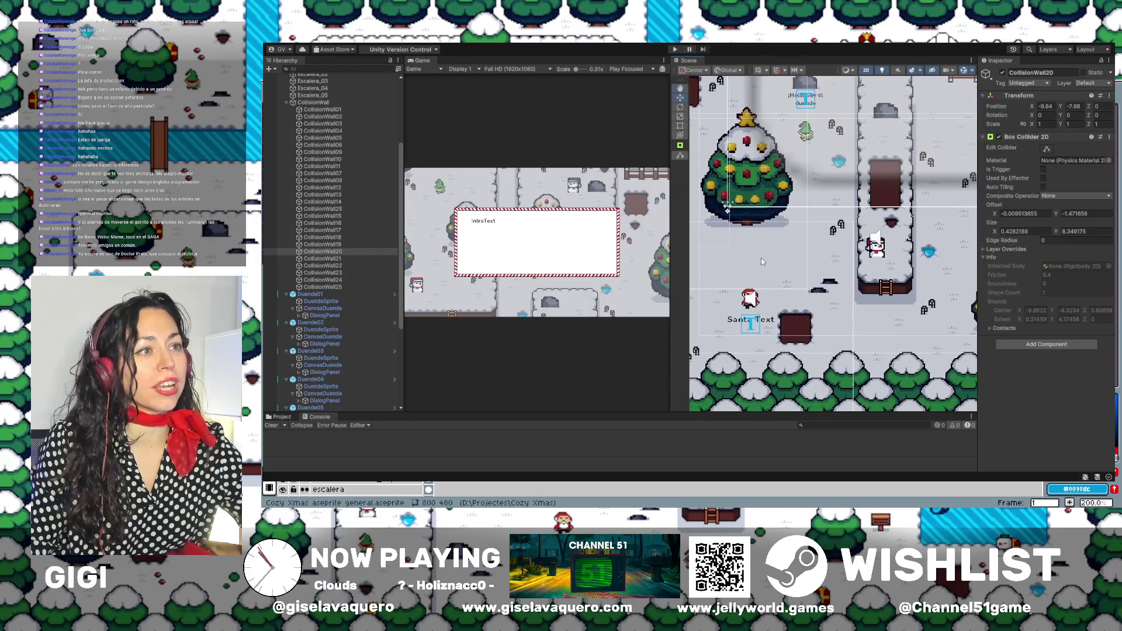
pyautogui.click(339, 260)
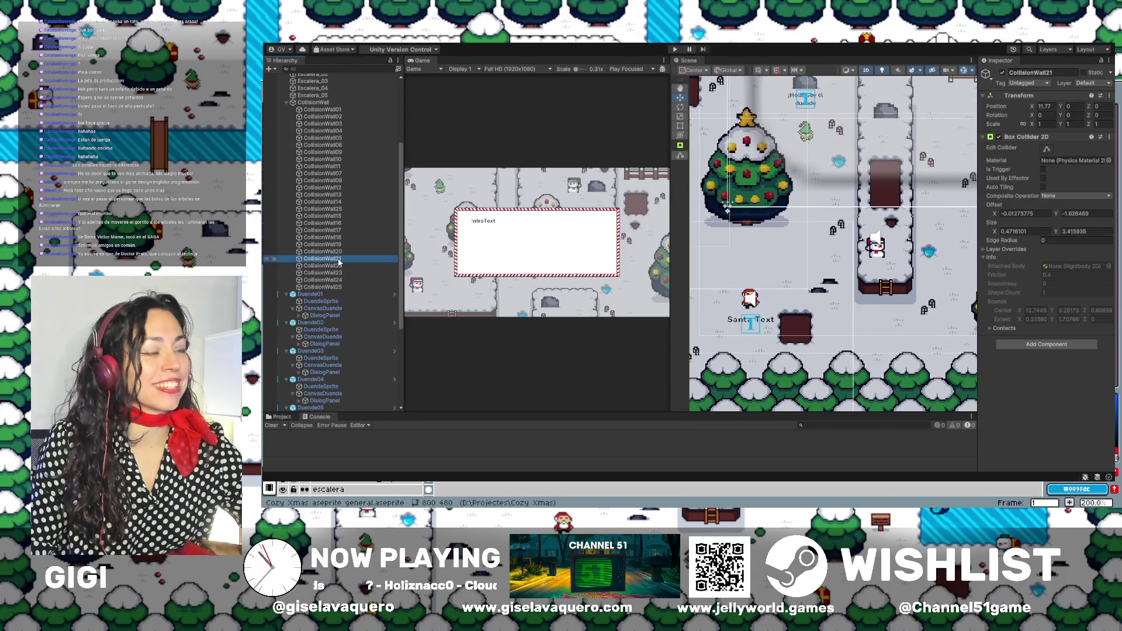
# Frame CollisionWall24 and CollisionWall21, then step back up to reframe CollisionWall20.
pyautogui.click(338, 266)
pyautogui.click(337, 272)
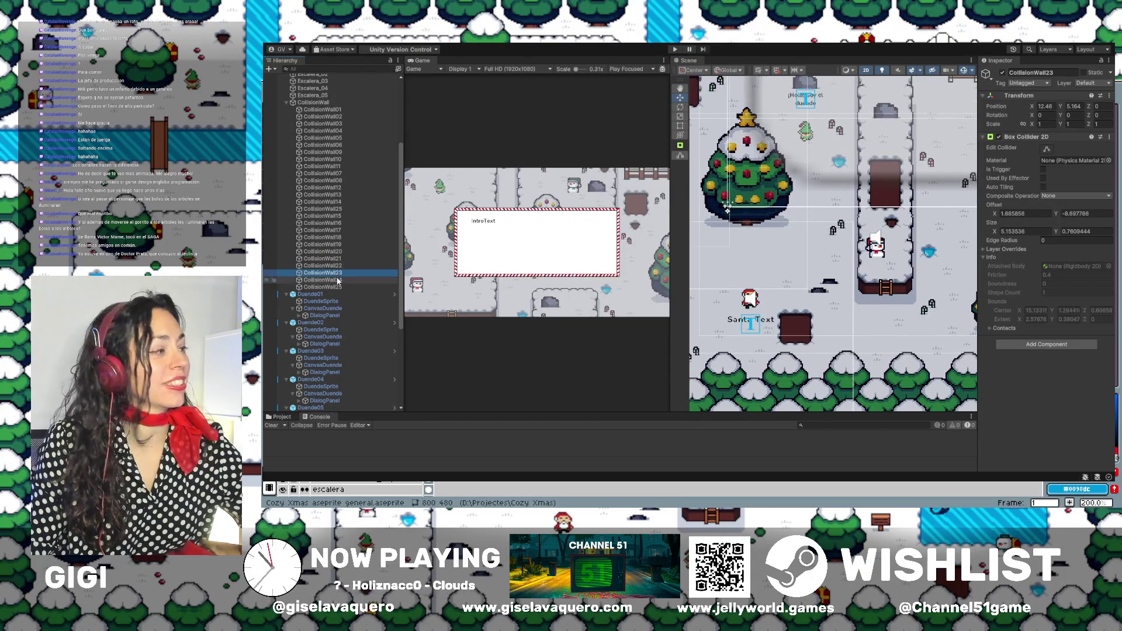
pyautogui.click(337, 280)
pyautogui.doubleClick(337, 282)
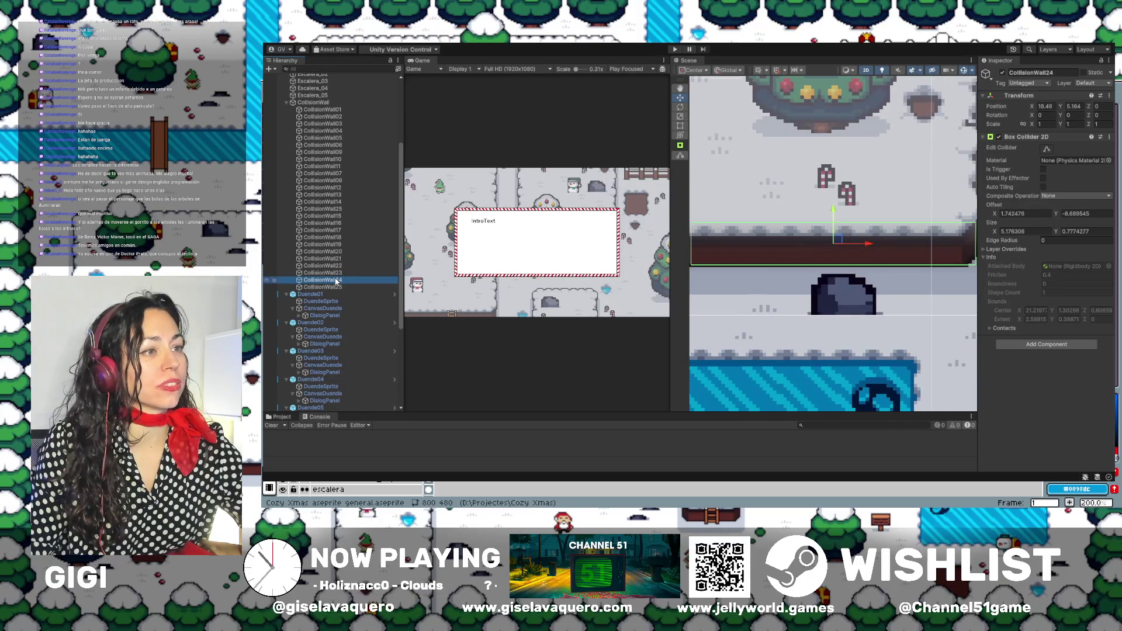
pyautogui.doubleClick(337, 258)
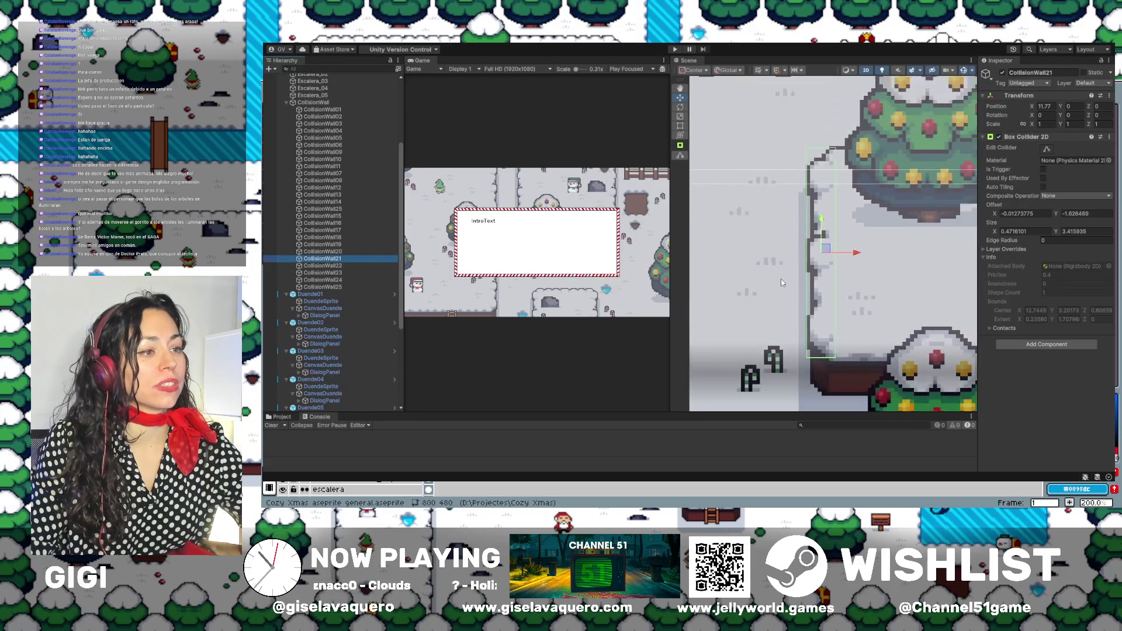
pyautogui.press('Up')
pyautogui.press('f')
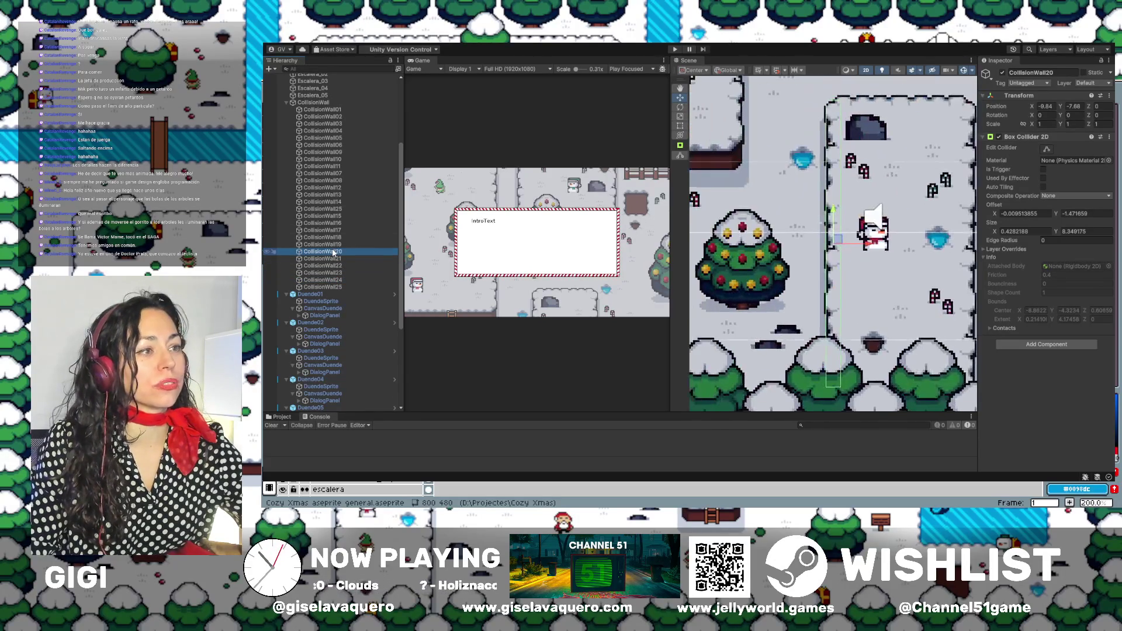
pyautogui.scroll(-8, 729, 282)
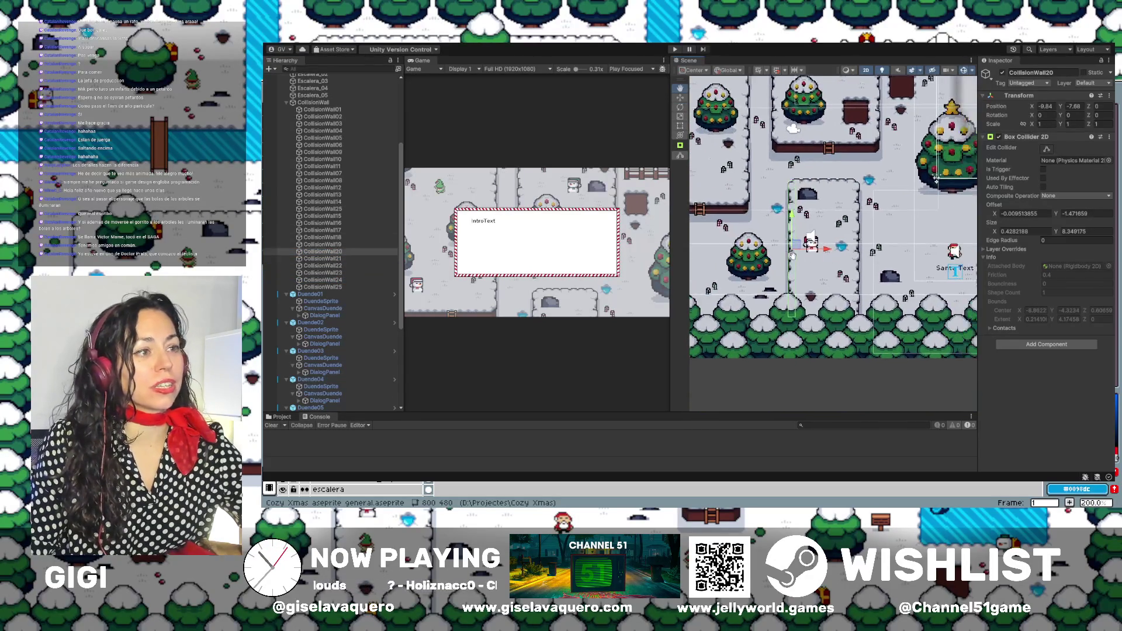
# Frame CollisionWall19 down through CollisionWall13 one by one, ending with a pan around CollisionWall13.
pyautogui.doubleClick(330, 244)
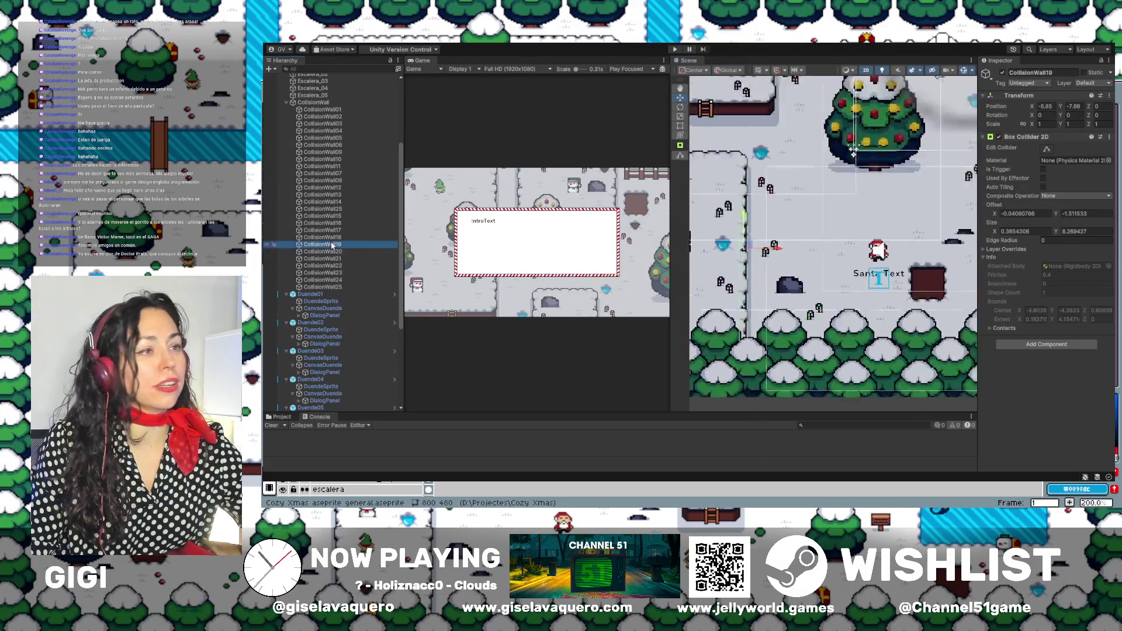
pyautogui.moveTo(808, 234); pyautogui.dragTo(729, 264)
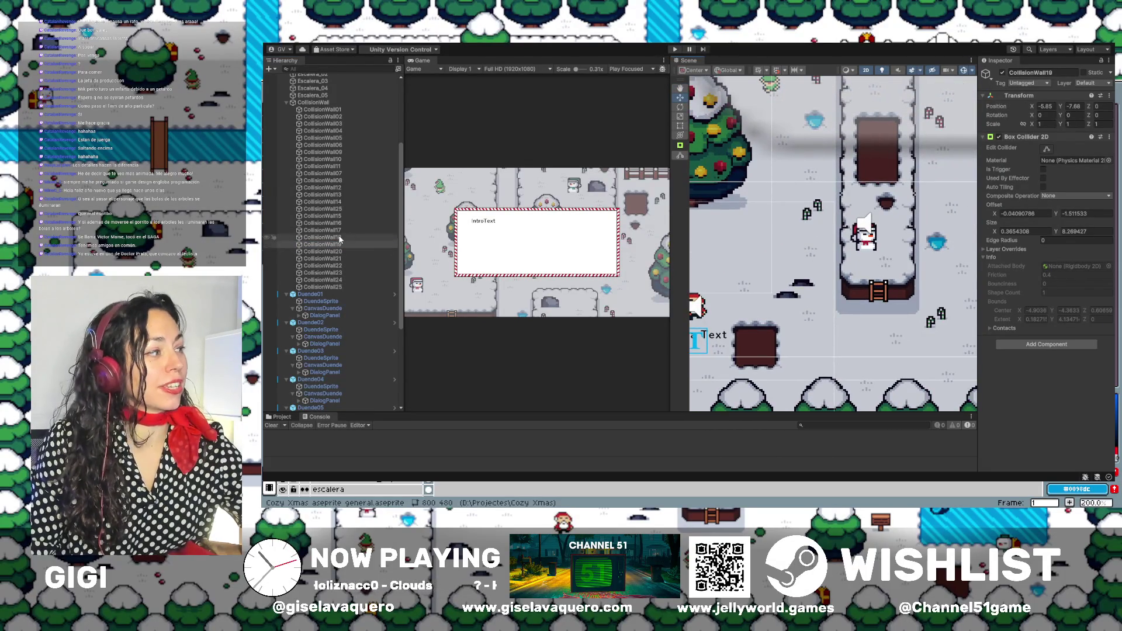
pyautogui.doubleClick(338, 238)
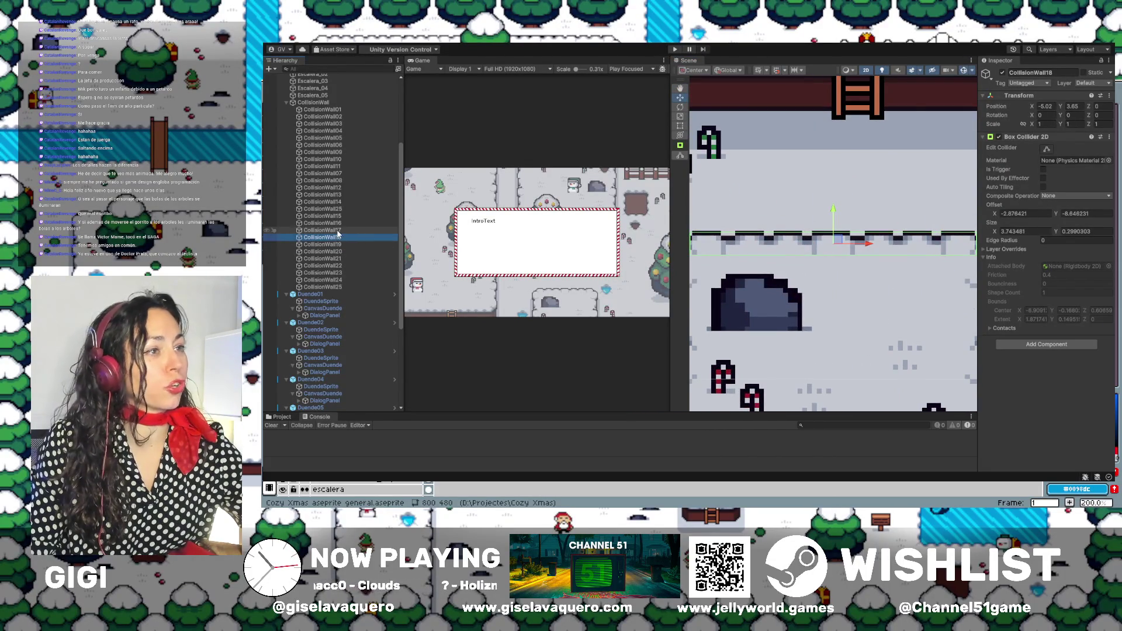
pyautogui.doubleClick(338, 231)
pyautogui.click(336, 225)
pyautogui.doubleClick(337, 224)
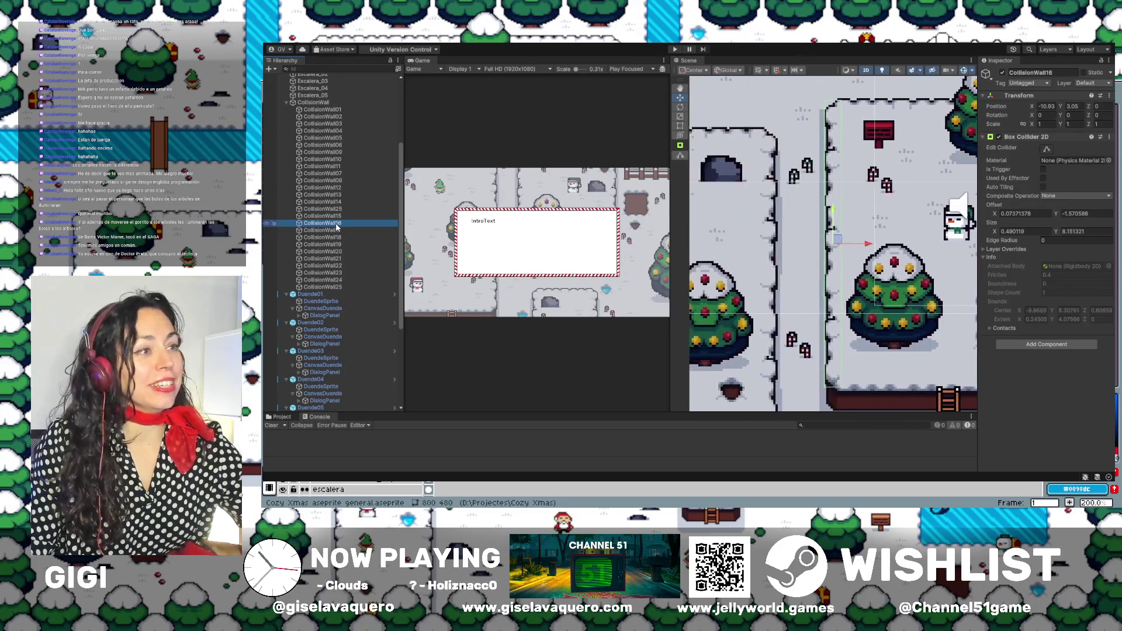
pyautogui.doubleClick(337, 217)
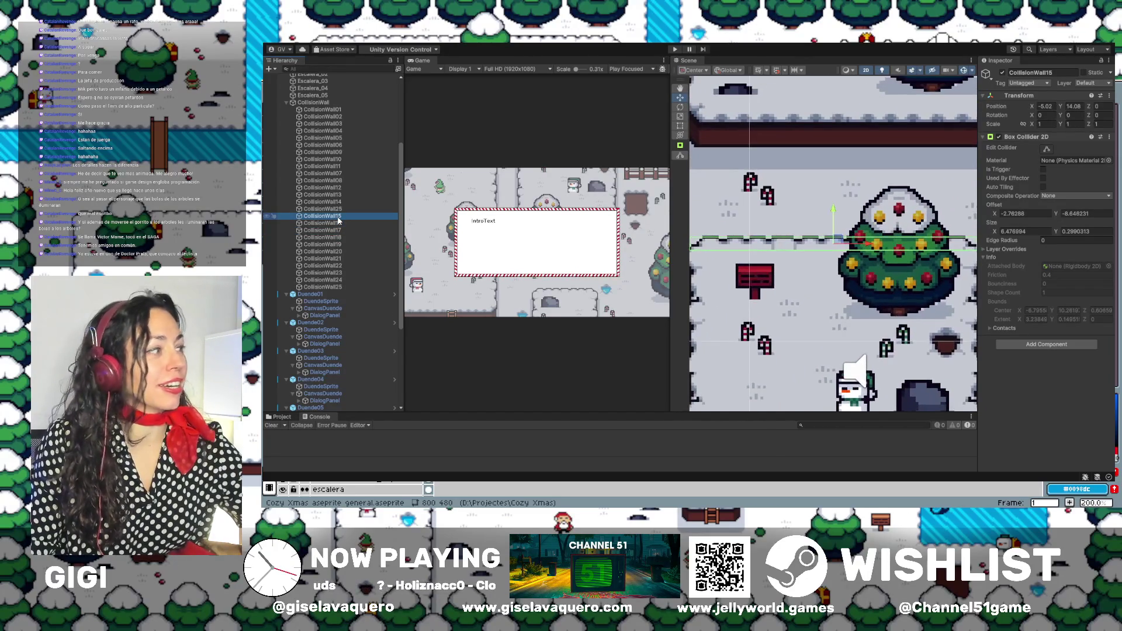
pyautogui.doubleClick(337, 203)
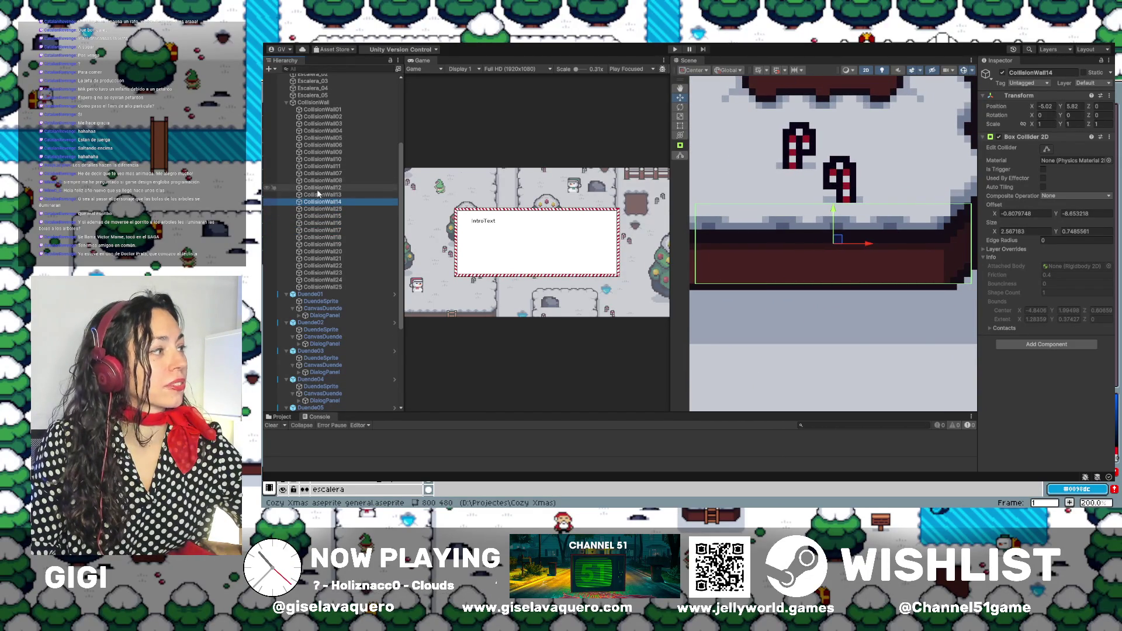
pyautogui.doubleClick(318, 195)
pyautogui.scroll(-3, 740, 223)
pyautogui.moveTo(741, 222)
pyautogui.mouseDown()
pyautogui.moveTo(936, 234)
pyautogui.moveTo(846, 191)
pyautogui.moveTo(830, 161)
pyautogui.mouseUp()
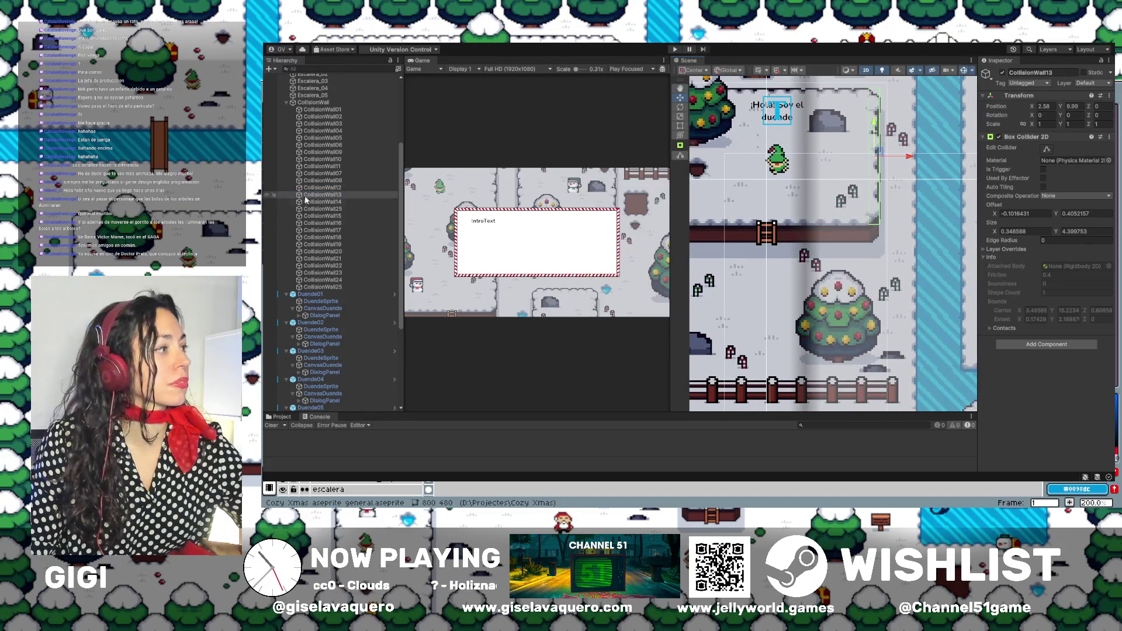
# Frame CollisionWall12, 08, 11, 07, 10, 09 and 05 in turn to check their fit.
pyautogui.doubleClick(319, 188)
pyautogui.doubleClick(321, 180)
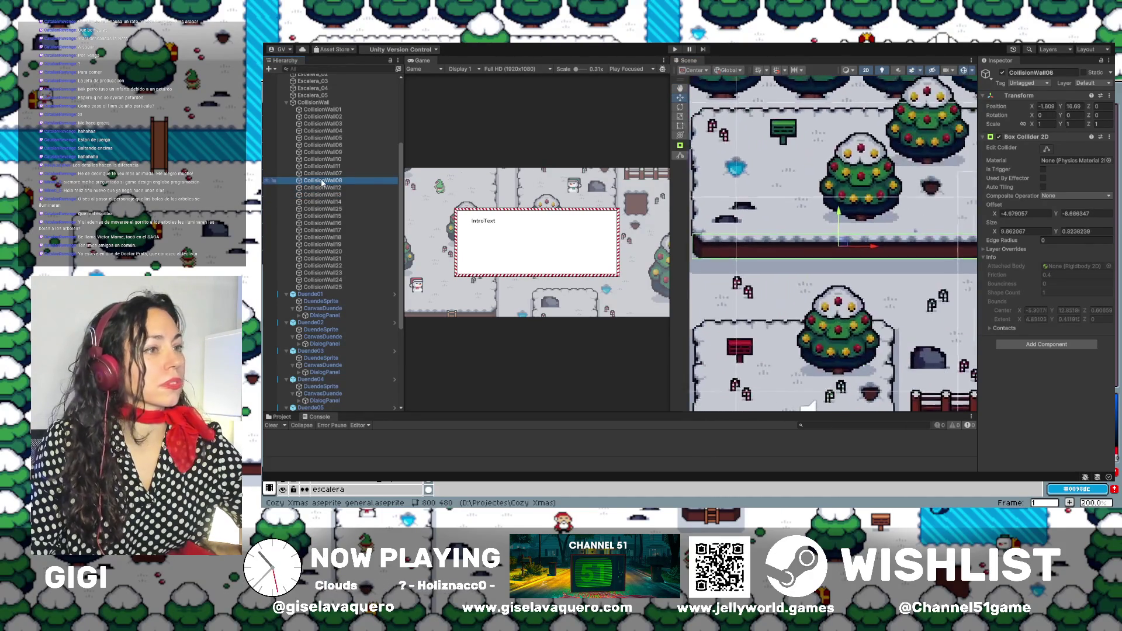
pyautogui.doubleClick(326, 167)
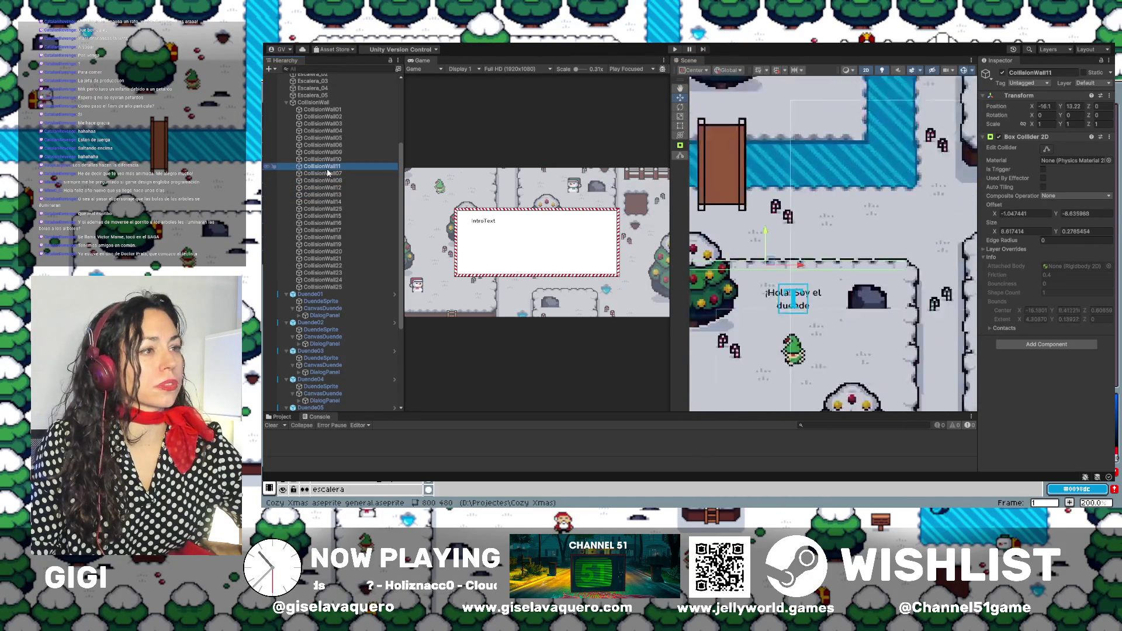
pyautogui.doubleClick(327, 173)
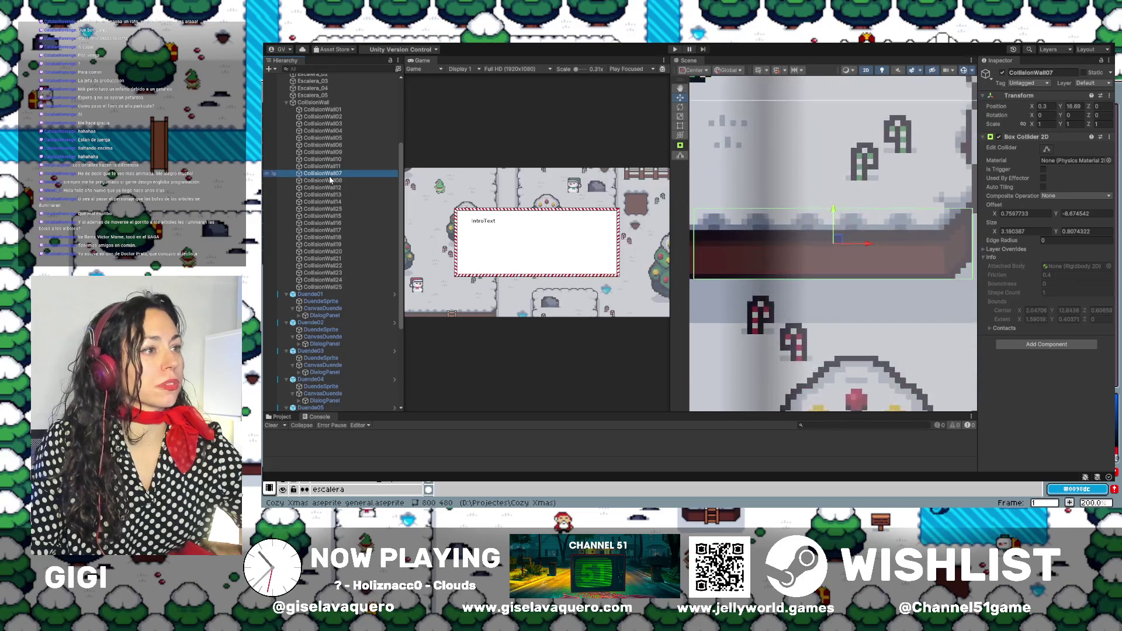
pyautogui.doubleClick(331, 160)
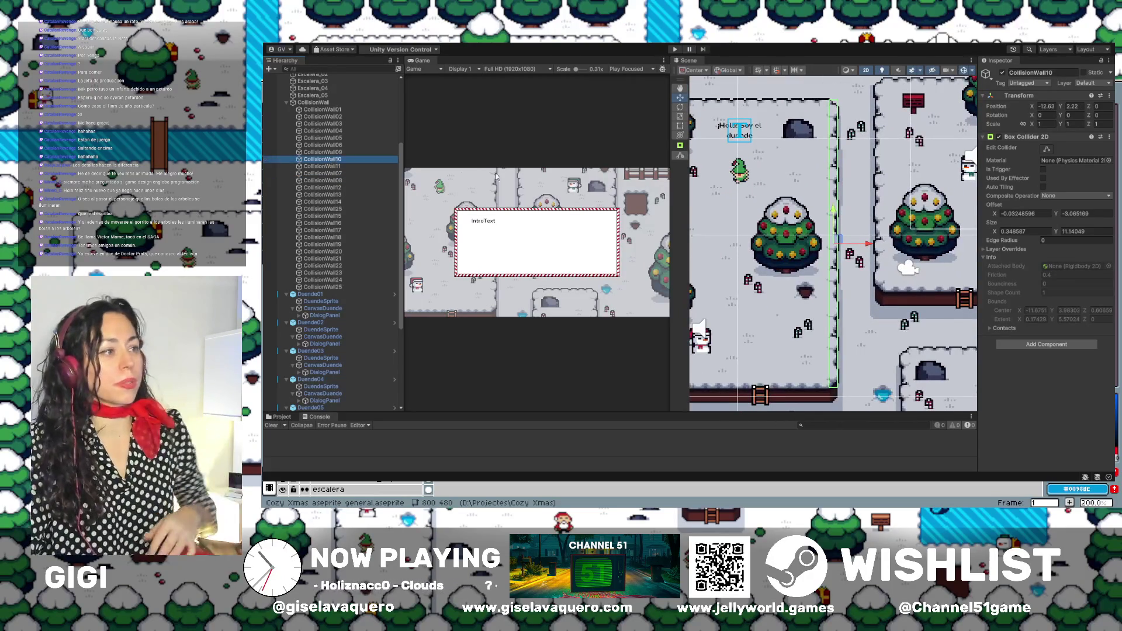
pyautogui.scroll(-3, 901, 233)
pyautogui.scroll(-3, 901, 272)
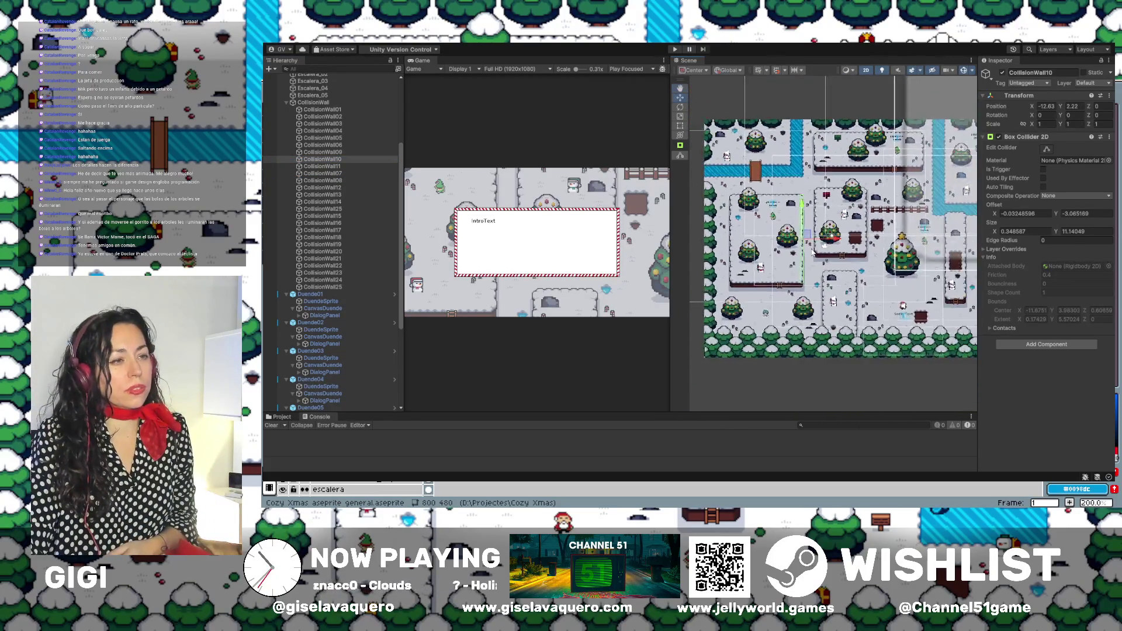
pyautogui.scroll(-1, 816, 254)
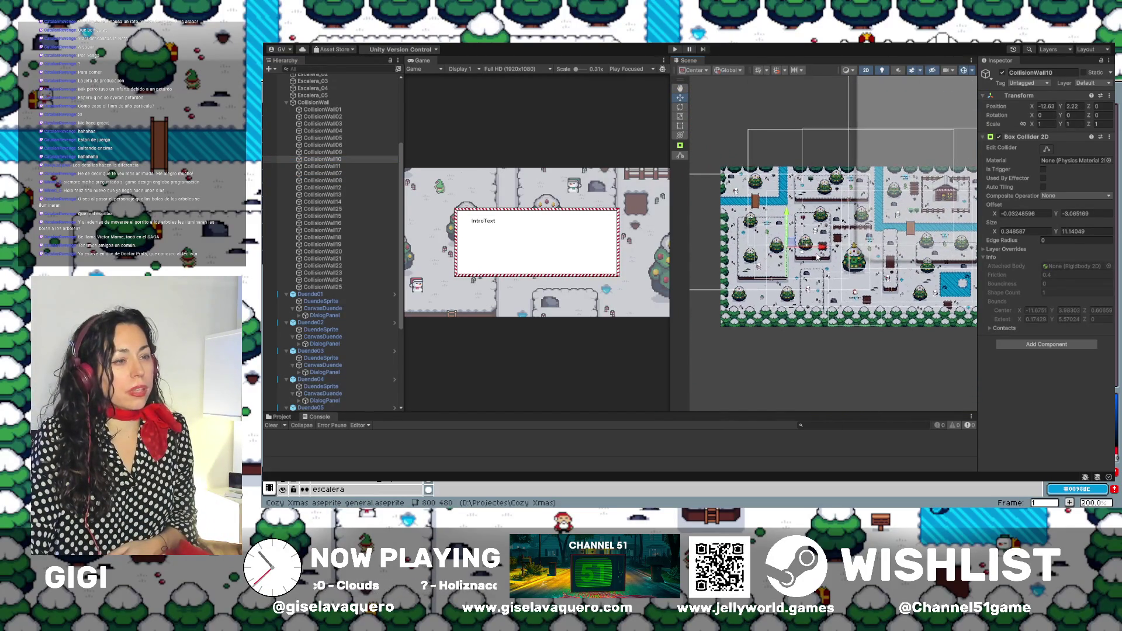
pyautogui.doubleClick(327, 152)
pyautogui.doubleClick(324, 138)
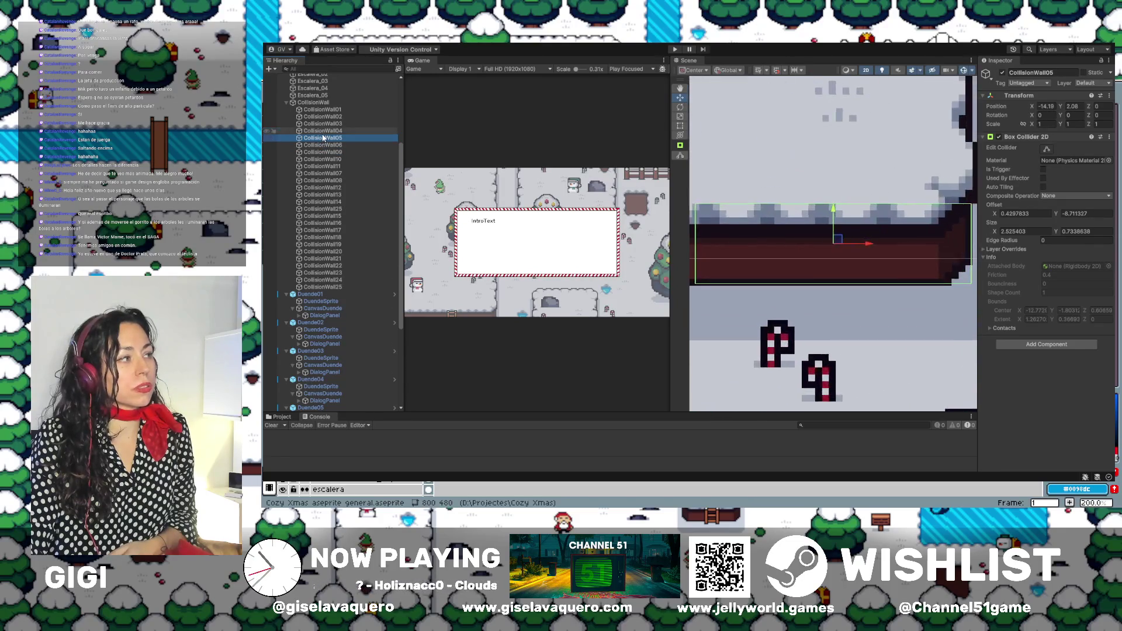
# Frame CollisionWall25 and widen the Scene view at the Game view's expense.
pyautogui.doubleClick(322, 208)
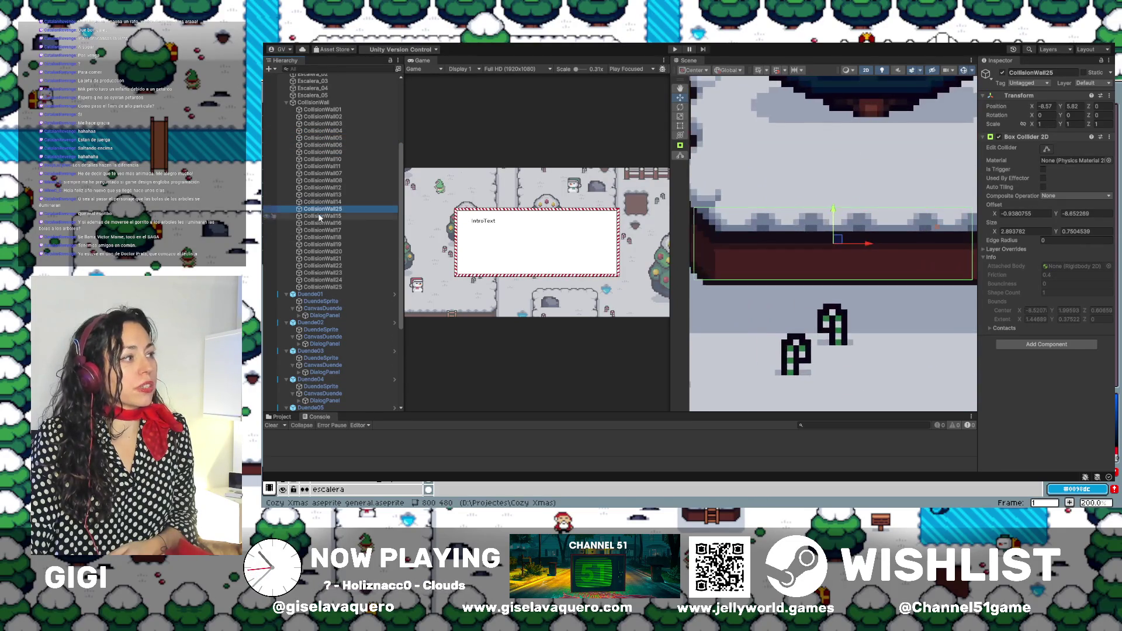
pyautogui.press('f')
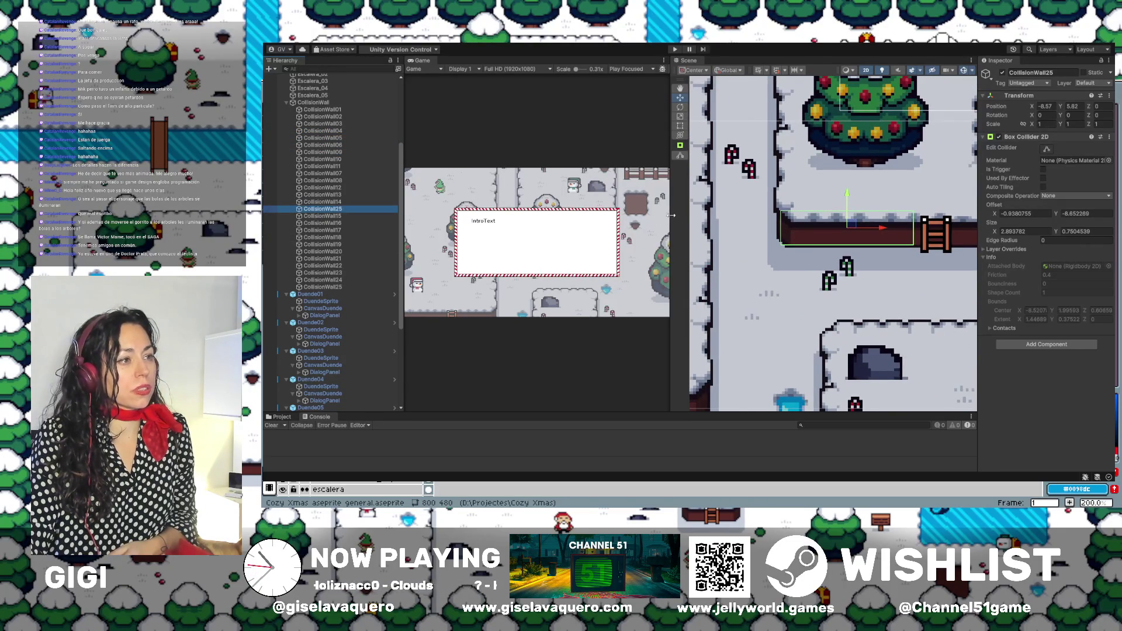
pyautogui.moveTo(670, 219); pyautogui.dragTo(416, 219)
pyautogui.scroll(-3, 752, 233)
pyautogui.scroll(-8, 752, 234)
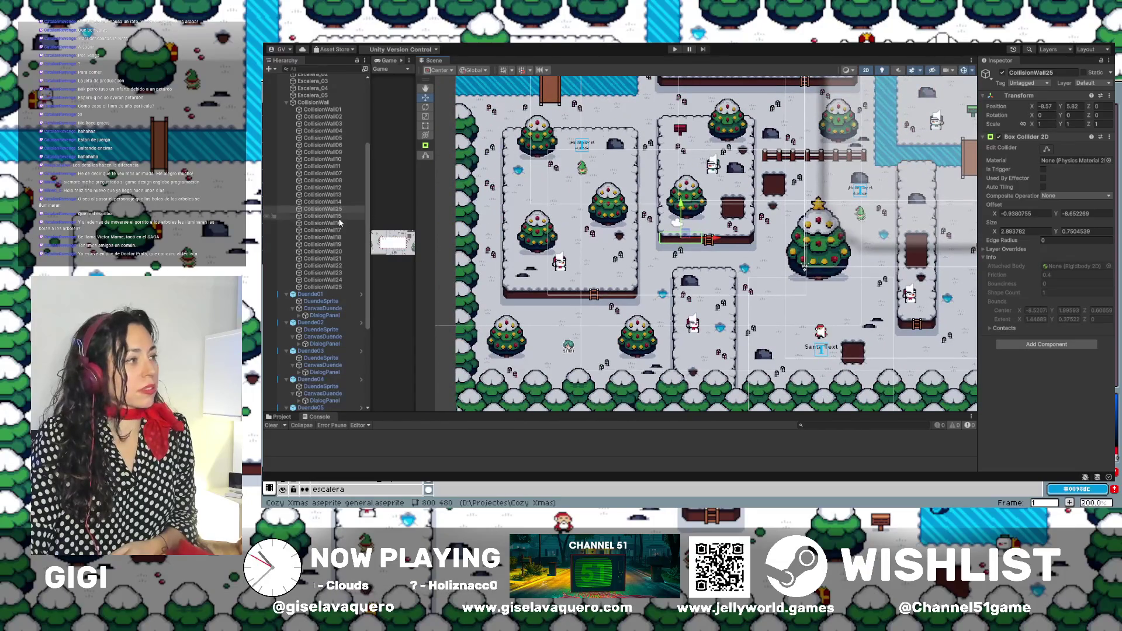
# Frame CollisionWall15 through CollisionWall25 in turn, zooming close on CollisionWall21's edge.
pyautogui.doubleClick(332, 217)
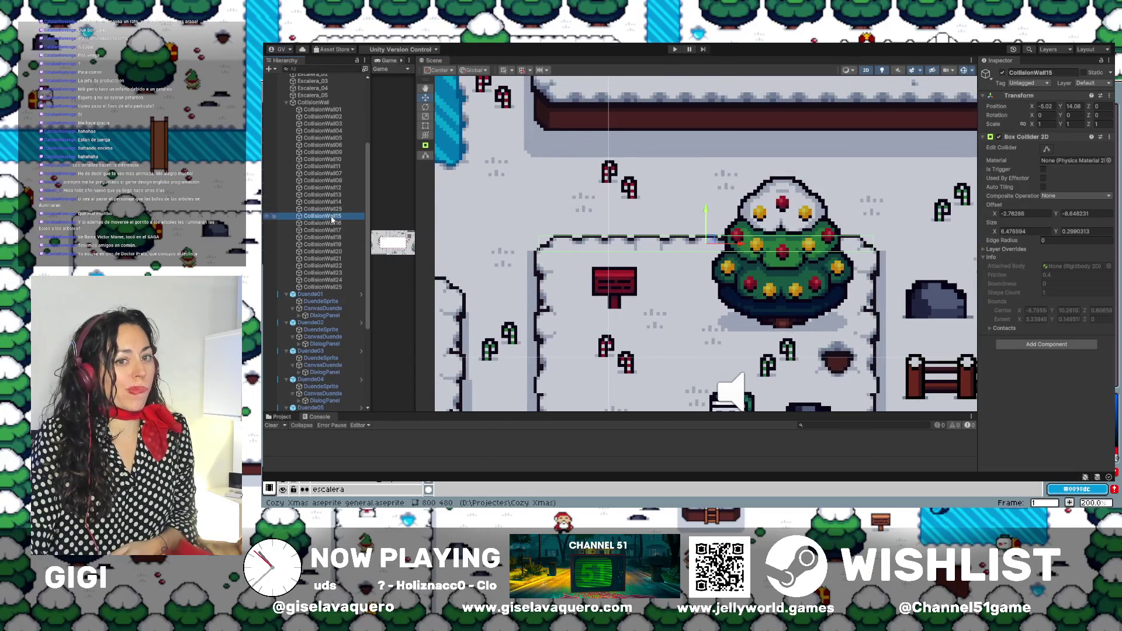
pyautogui.doubleClick(332, 223)
pyautogui.doubleClick(333, 230)
pyautogui.doubleClick(333, 238)
pyautogui.doubleClick(335, 244)
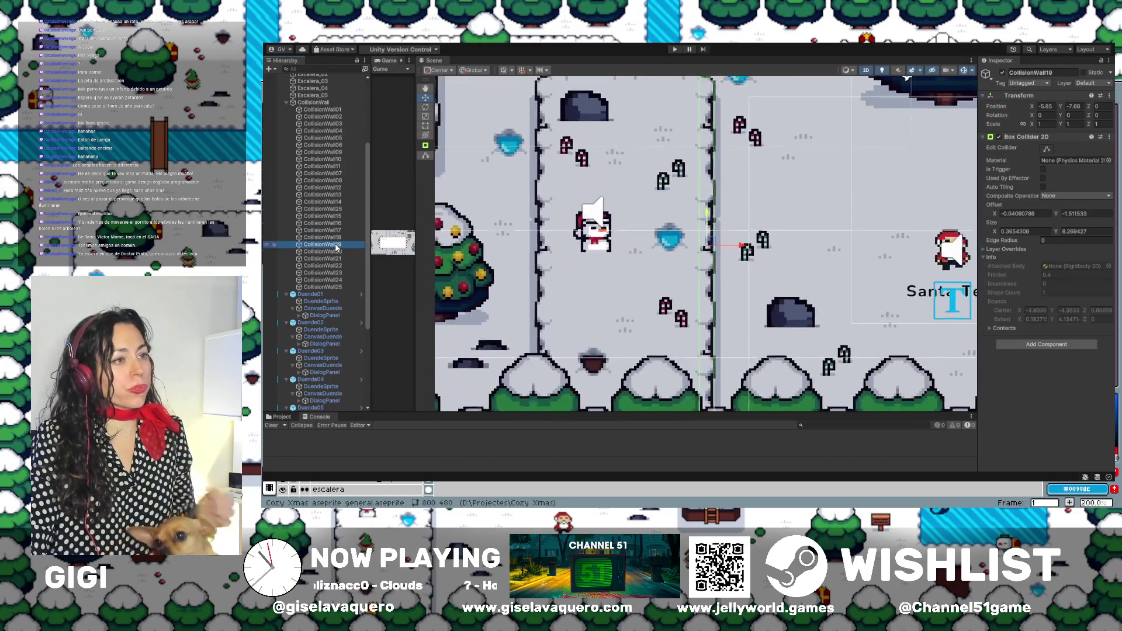
pyautogui.doubleClick(336, 252)
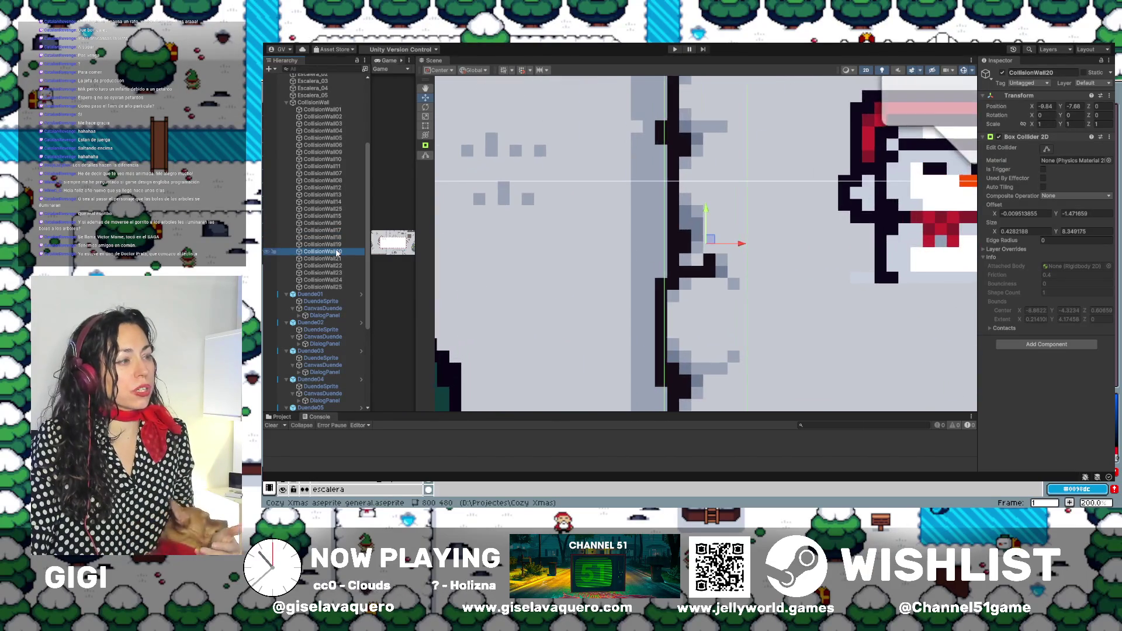
pyautogui.doubleClick(336, 259)
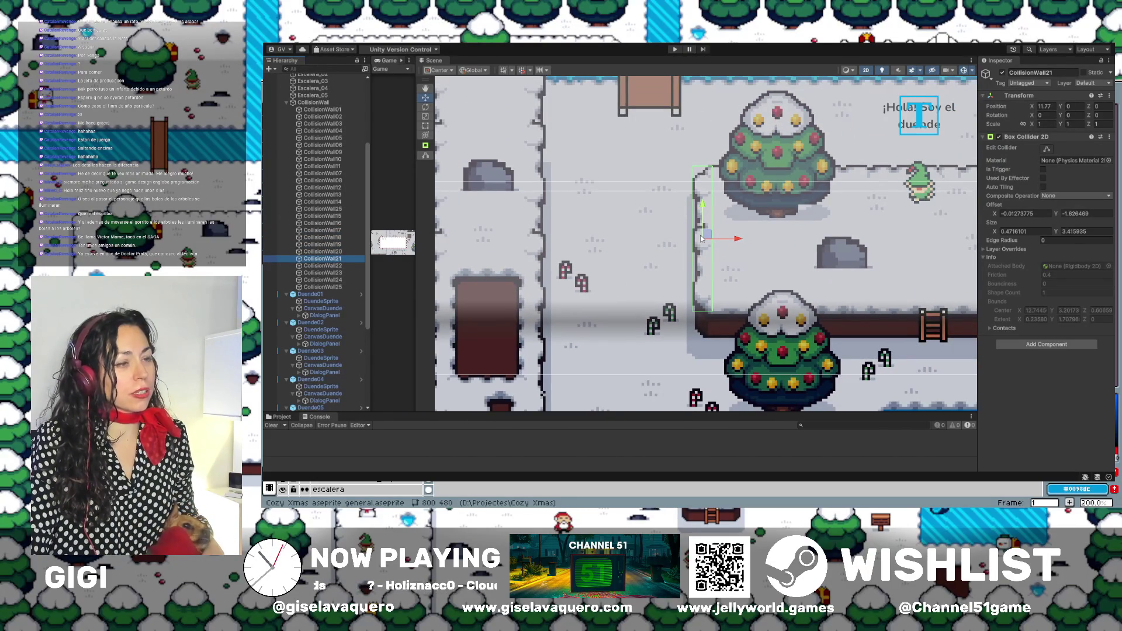
pyautogui.doubleClick(339, 259)
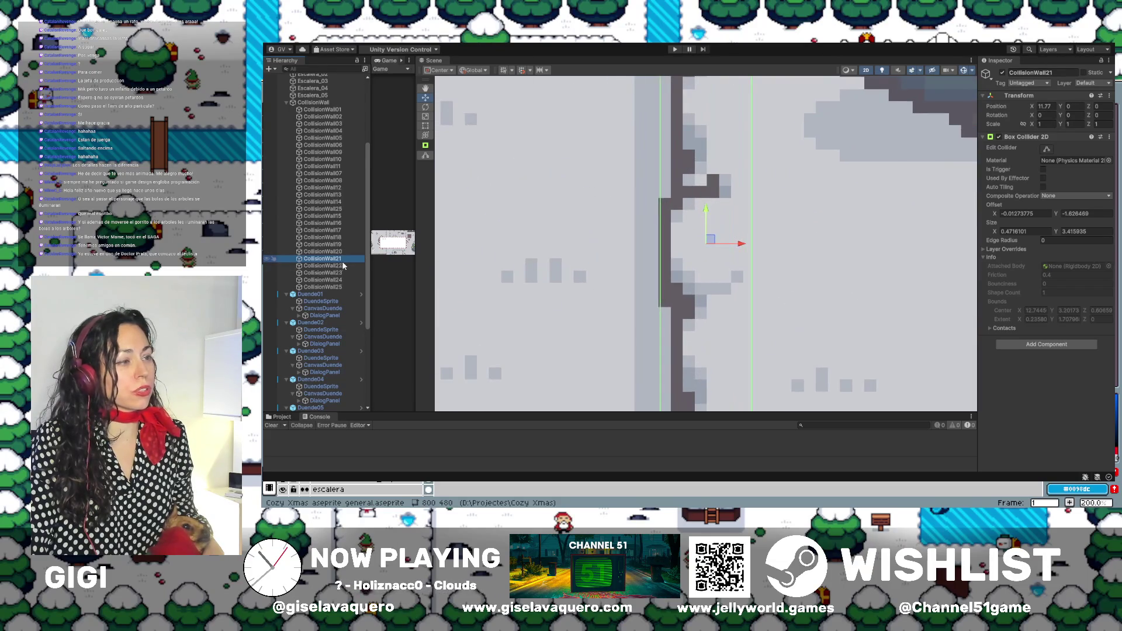
pyautogui.doubleClick(342, 266)
pyautogui.click(342, 273)
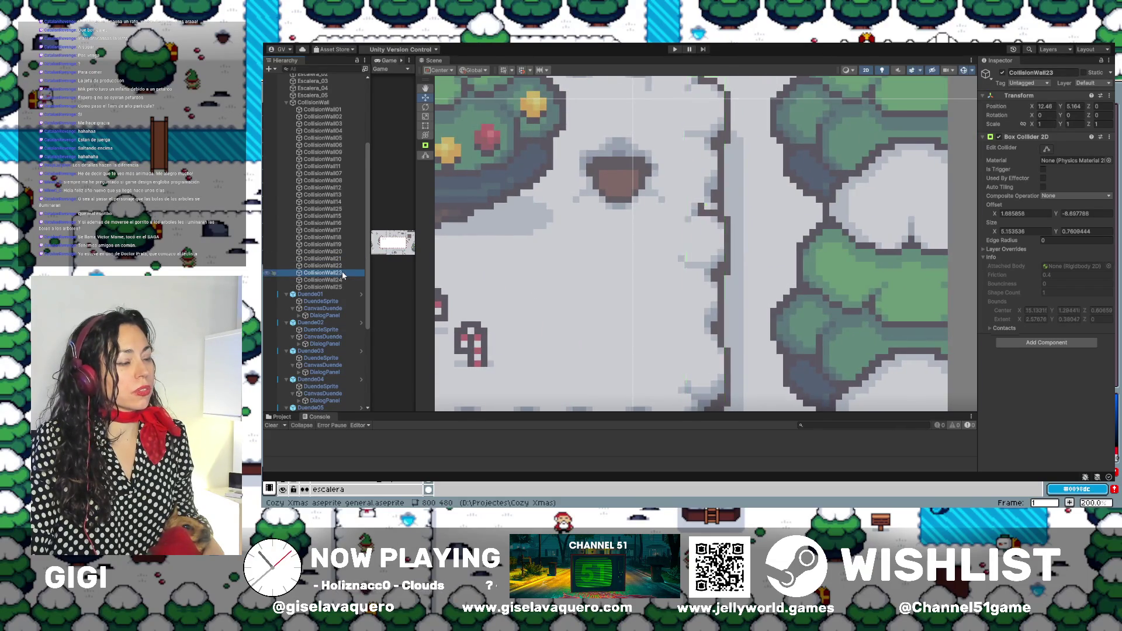
pyautogui.doubleClick(341, 279)
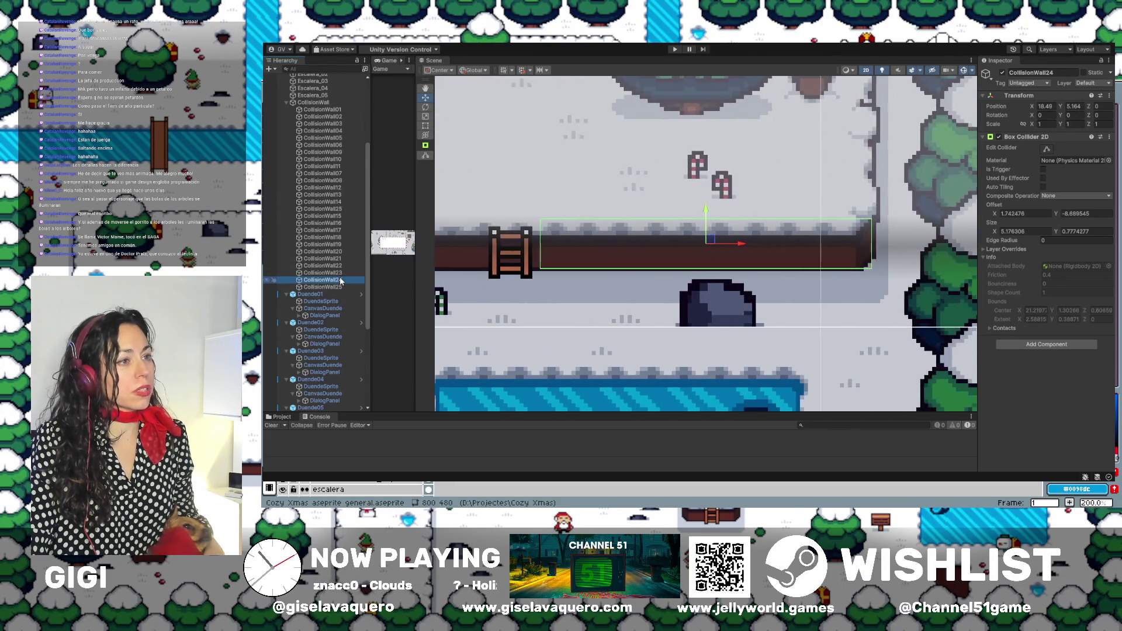
pyautogui.doubleClick(320, 288)
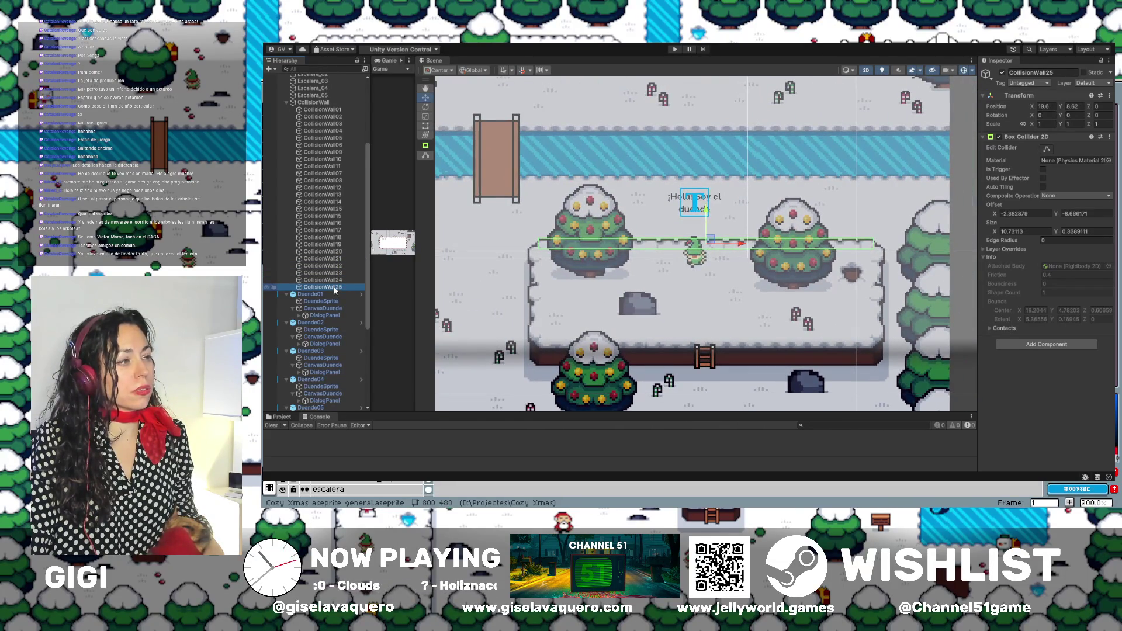
pyautogui.moveTo(512, 256); pyautogui.dragTo(734, 251)
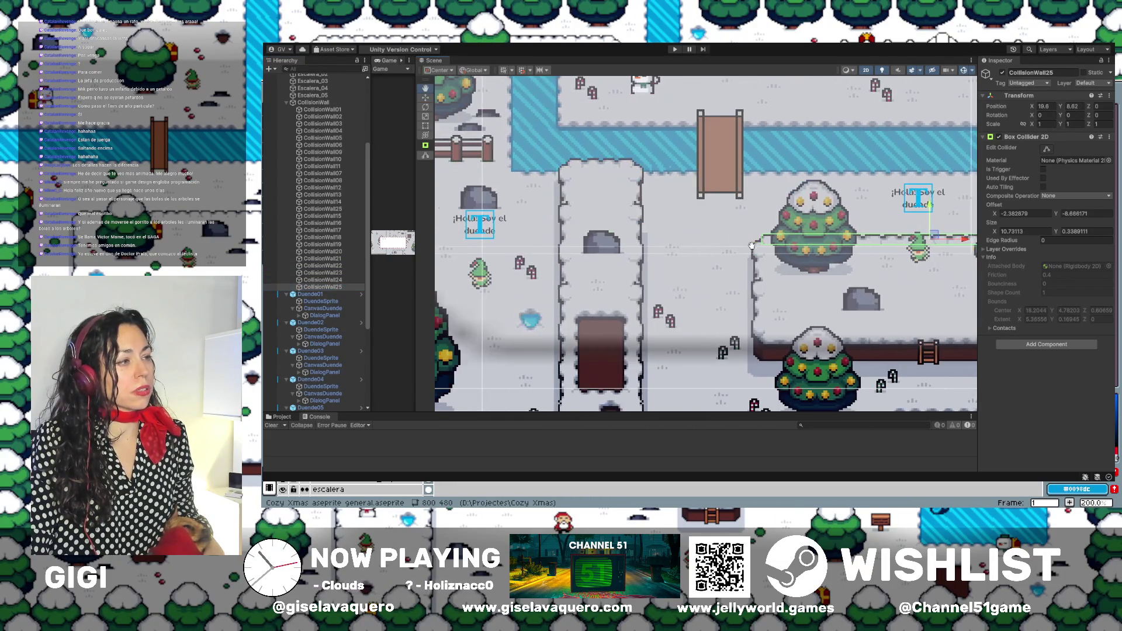
# Recheck CollisionWall10, 11, 07, 08, 12, 13, 14, 15 and 16 in the Scene view.
pyautogui.doubleClick(327, 160)
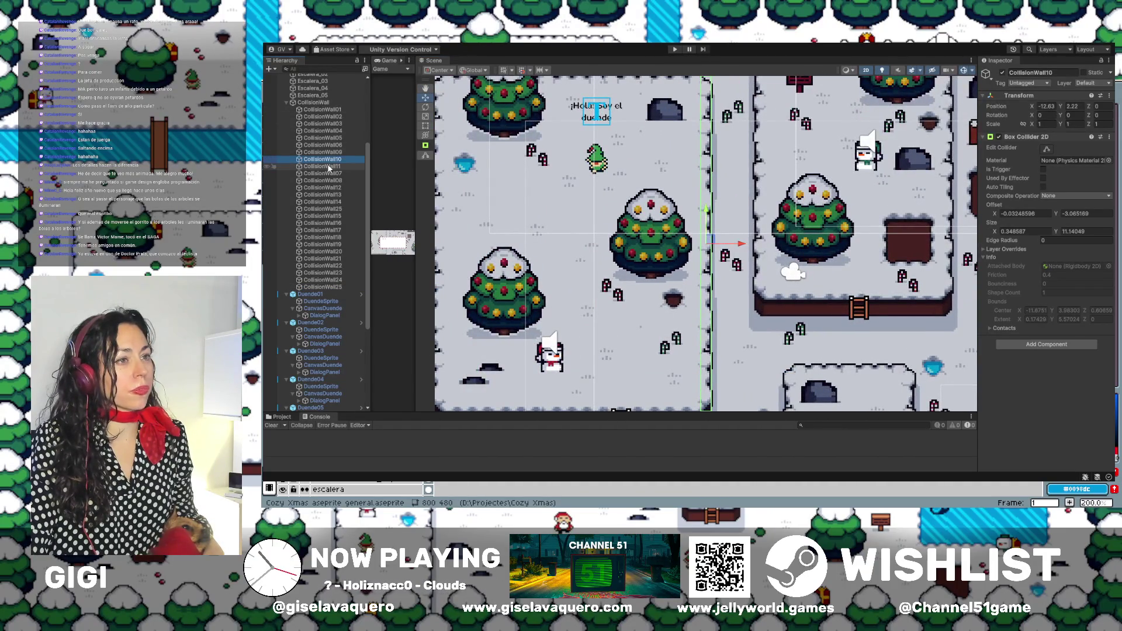
pyautogui.doubleClick(328, 167)
pyautogui.doubleClick(329, 174)
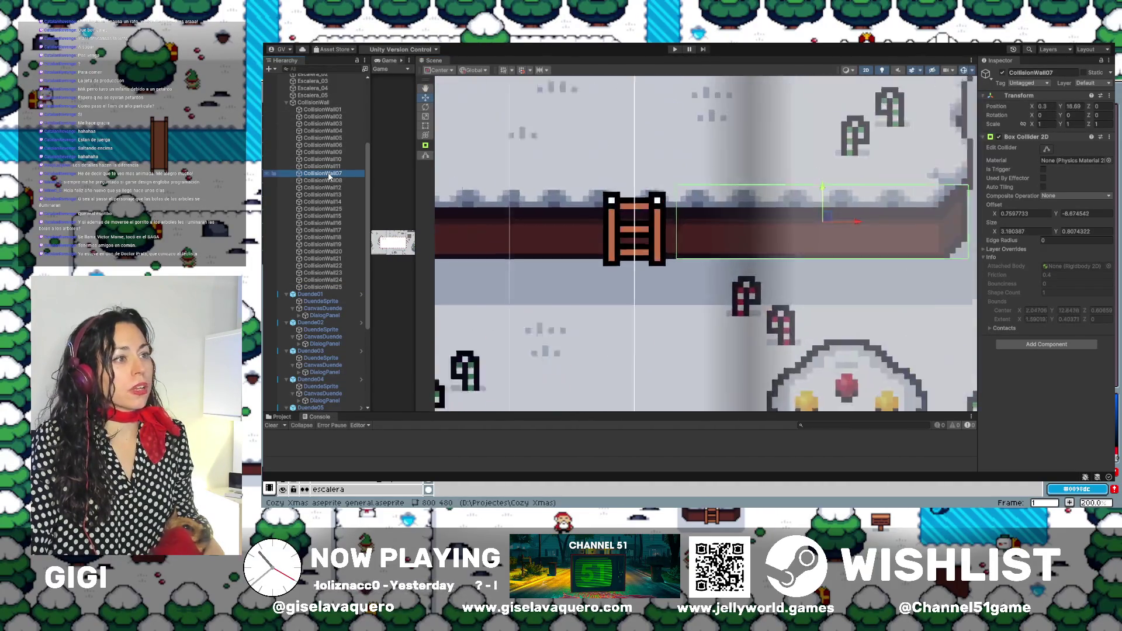
pyautogui.doubleClick(329, 181)
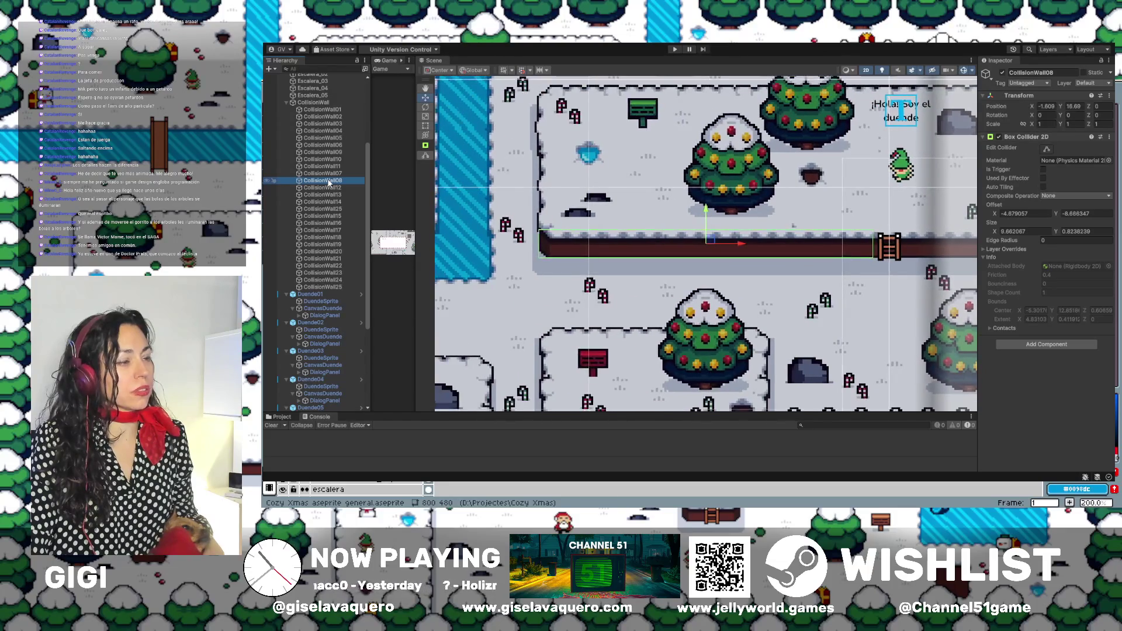
pyautogui.doubleClick(330, 187)
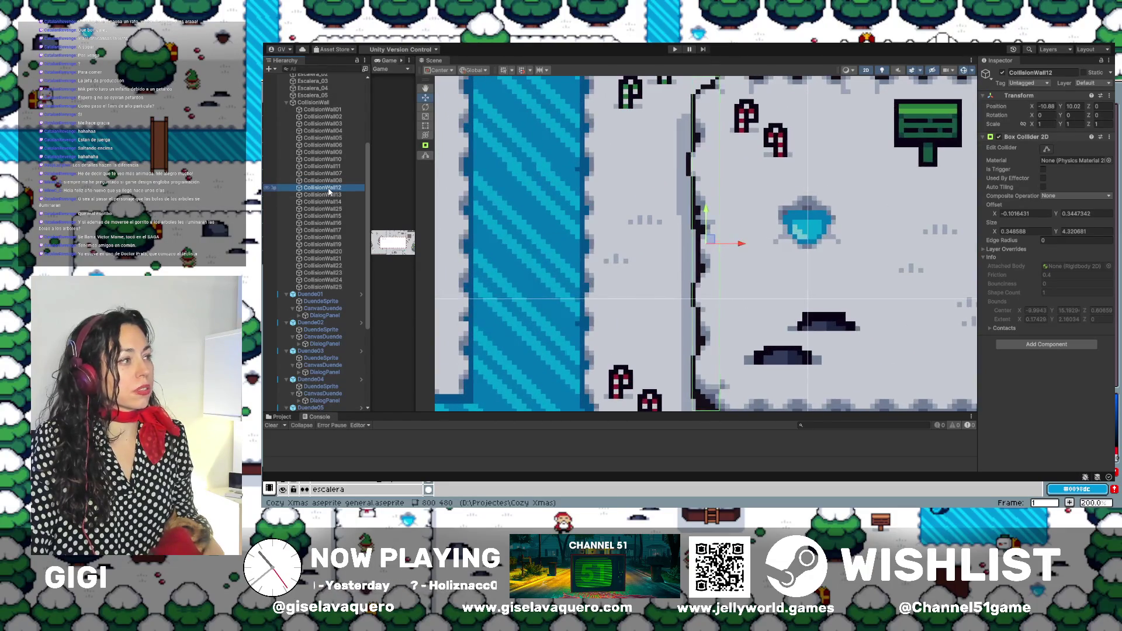
pyautogui.doubleClick(333, 195)
pyautogui.doubleClick(336, 202)
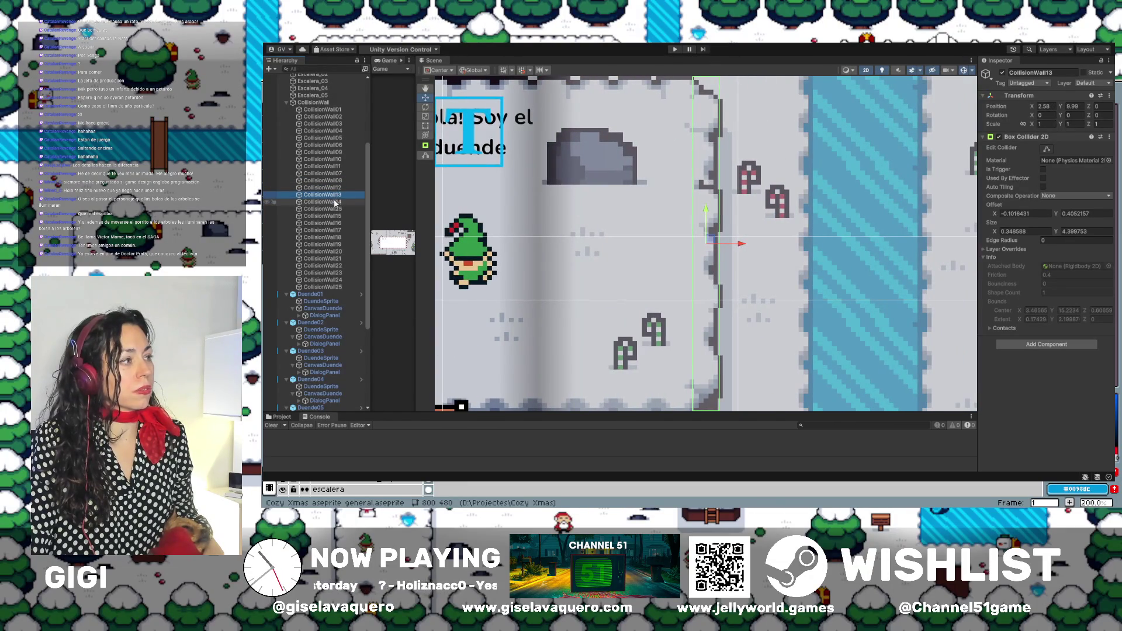
pyautogui.doubleClick(331, 216)
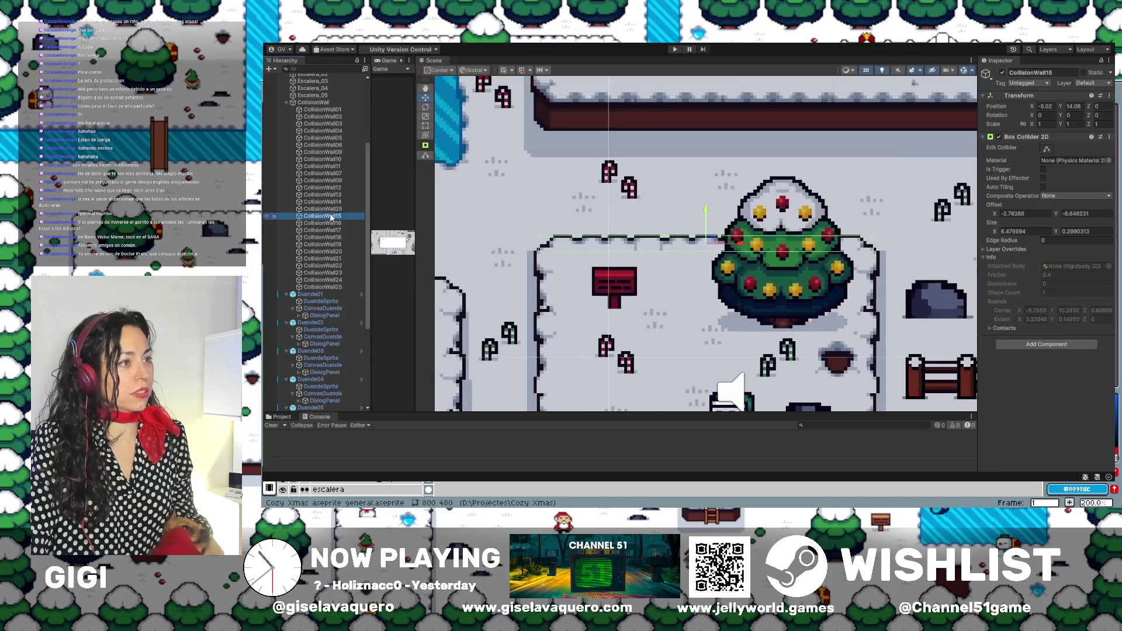
pyautogui.doubleClick(332, 223)
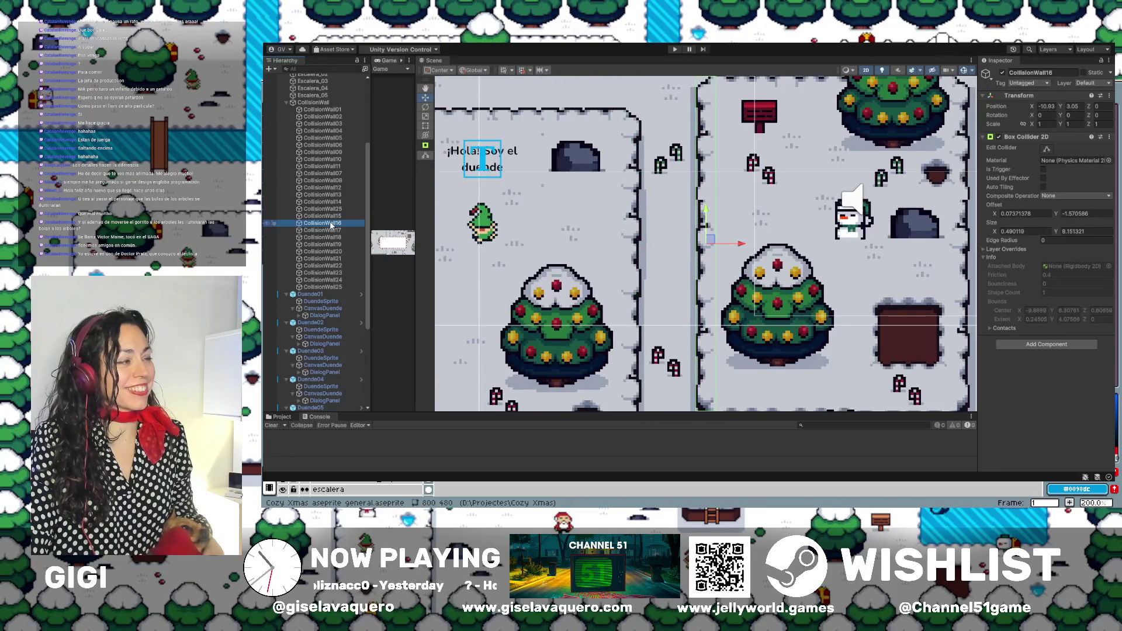
# Frame CollisionWall17, 18, 19 and 20, ending on CollisionWall20's 0.43 by 8.35 collider.
pyautogui.doubleClick(331, 230)
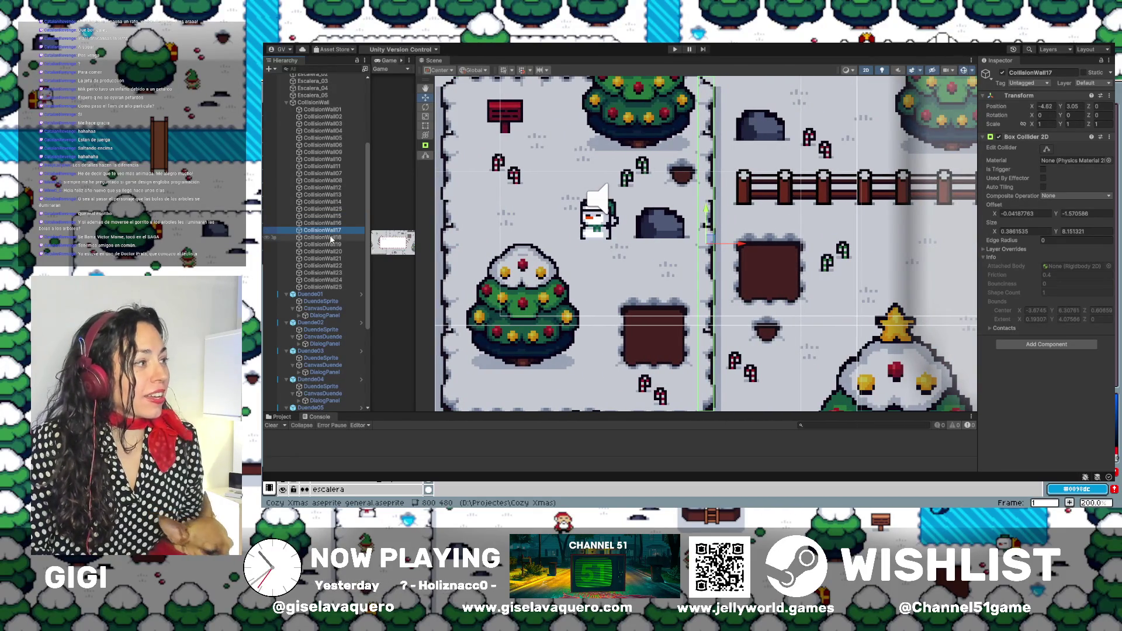
pyautogui.doubleClick(331, 238)
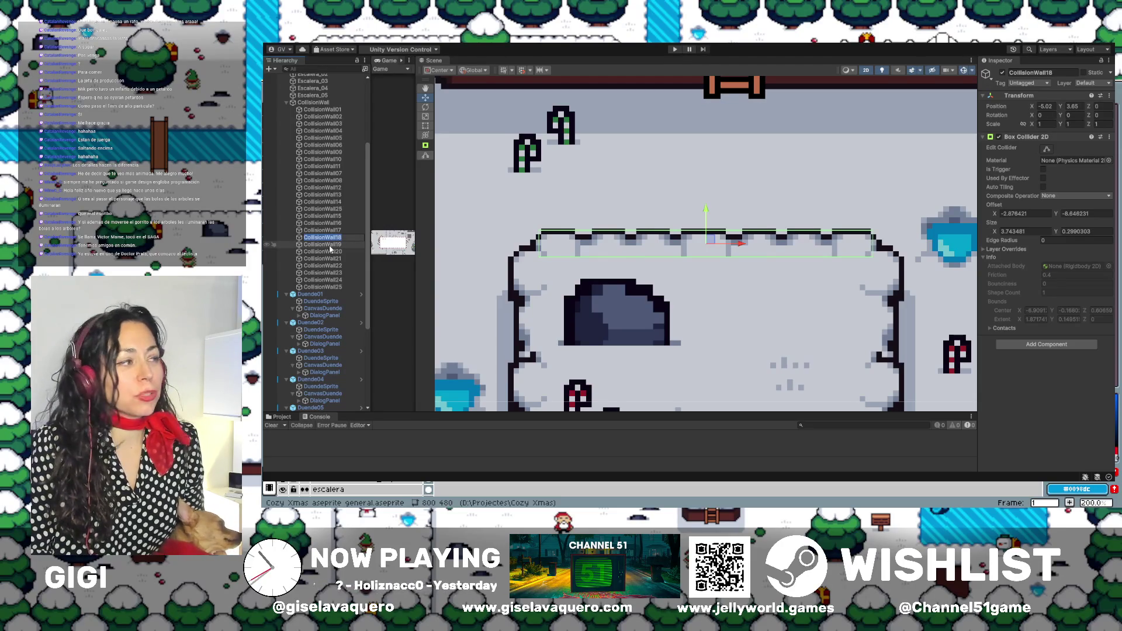
pyautogui.doubleClick(330, 245)
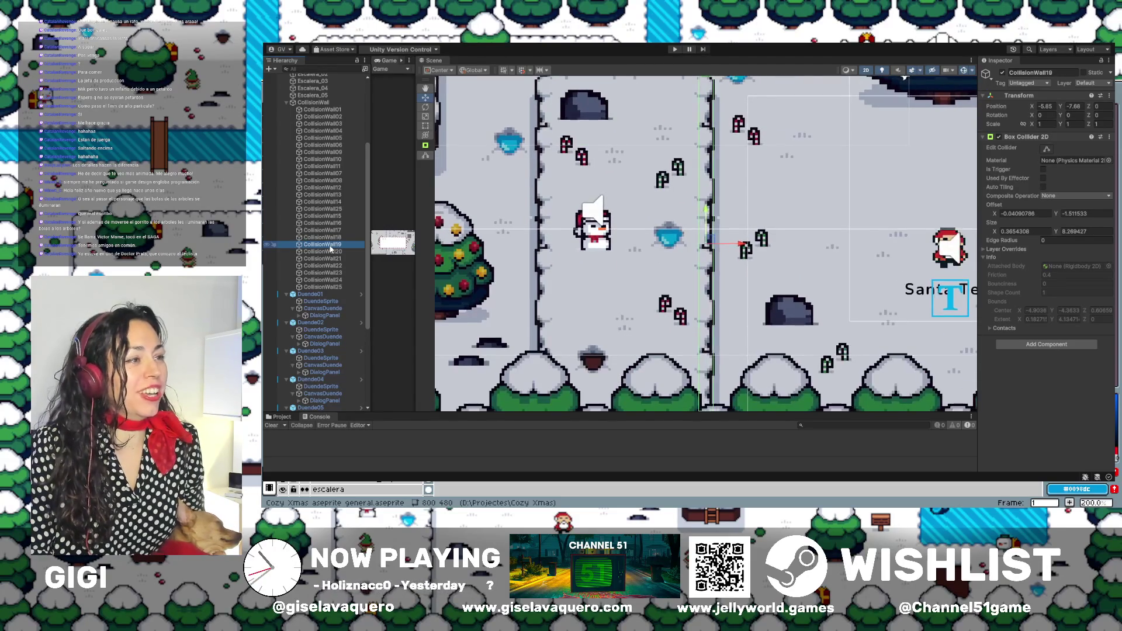
pyautogui.moveTo(609, 185)
pyautogui.mouseDown()
pyautogui.moveTo(720, 189)
pyautogui.moveTo(550, 226)
pyautogui.moveTo(356, 200)
pyautogui.mouseUp()
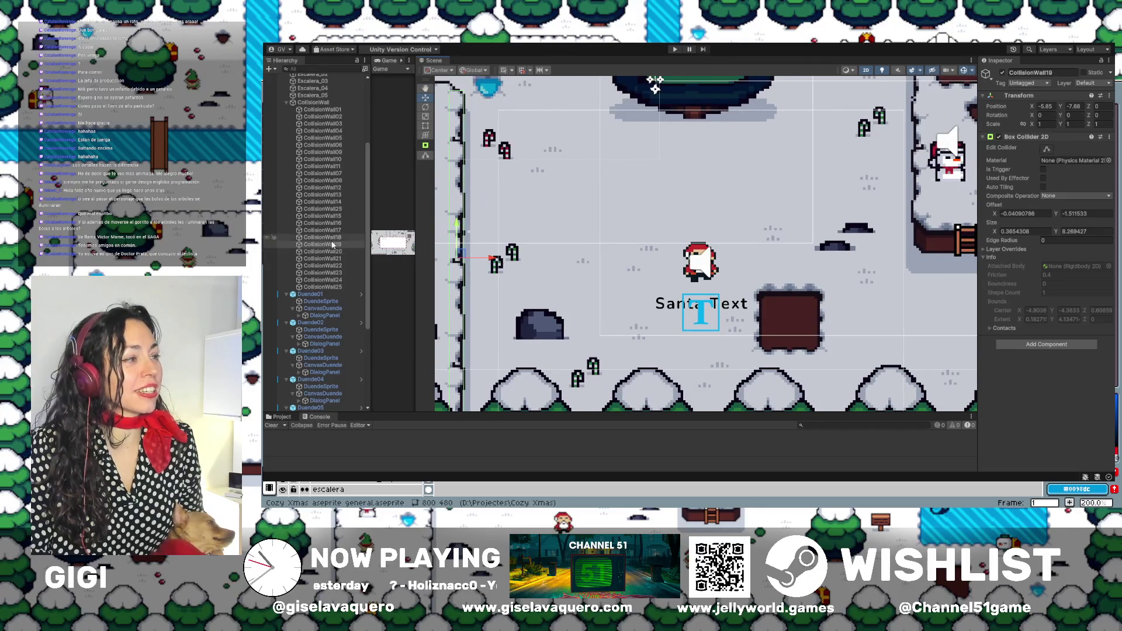
pyautogui.doubleClick(334, 253)
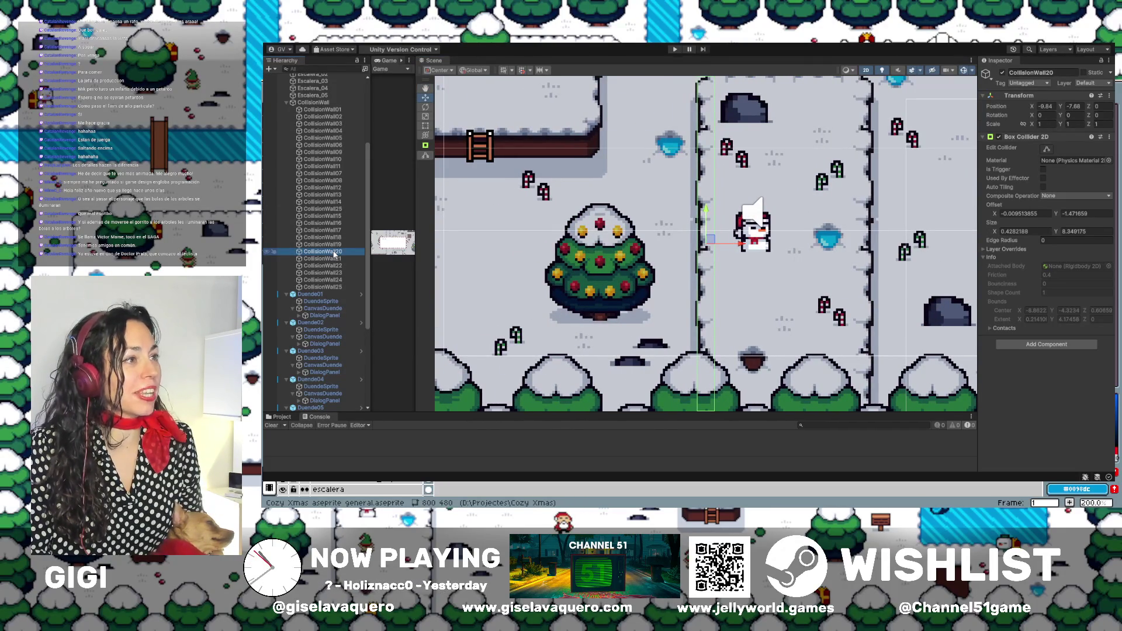
# Frame CollisionWall21 and CollisionWall22 and check their colliders near the elf area.
pyautogui.doubleClick(335, 258)
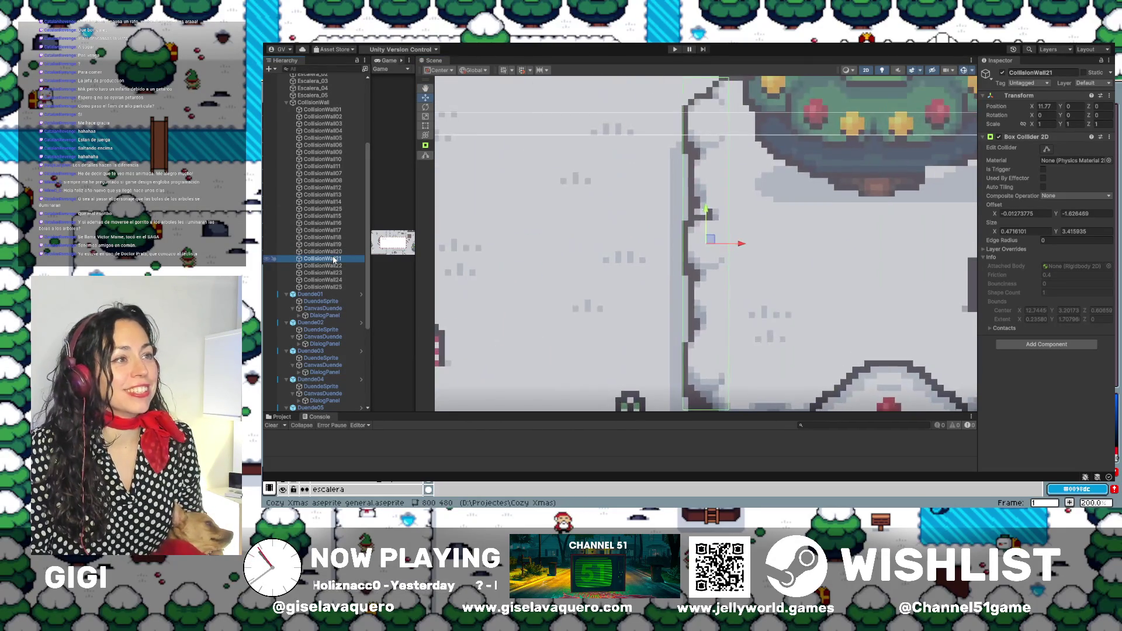
pyautogui.scroll(-3, 619, 216)
pyautogui.scroll(2, 643, 210)
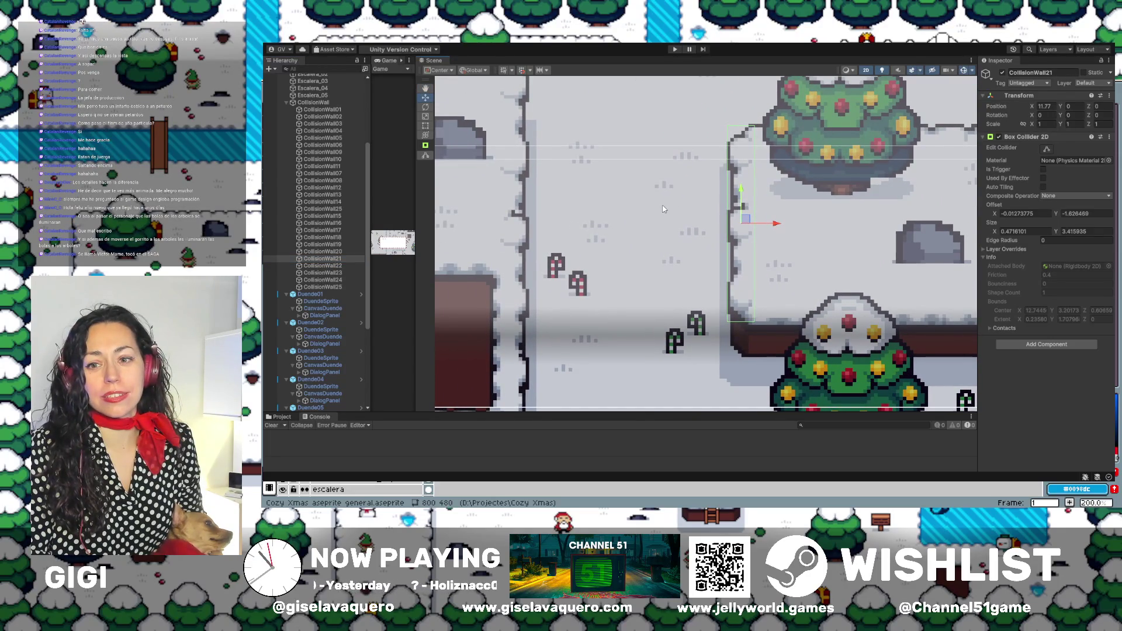
pyautogui.doubleClick(323, 266)
pyautogui.scroll(-8, 643, 222)
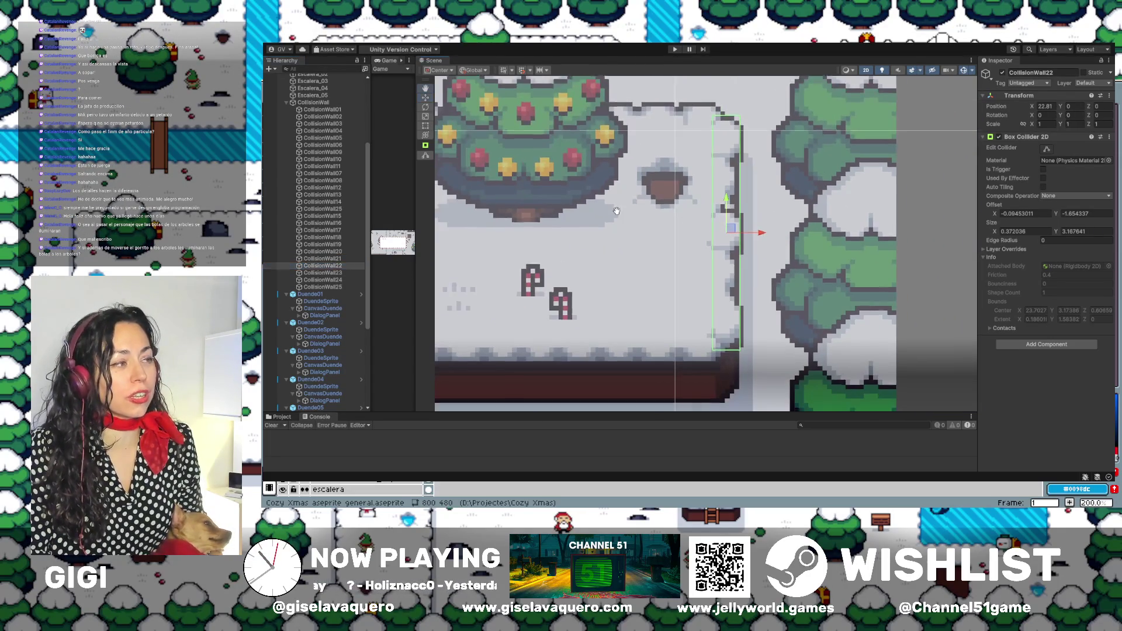
pyautogui.scroll(-10, 607, 222)
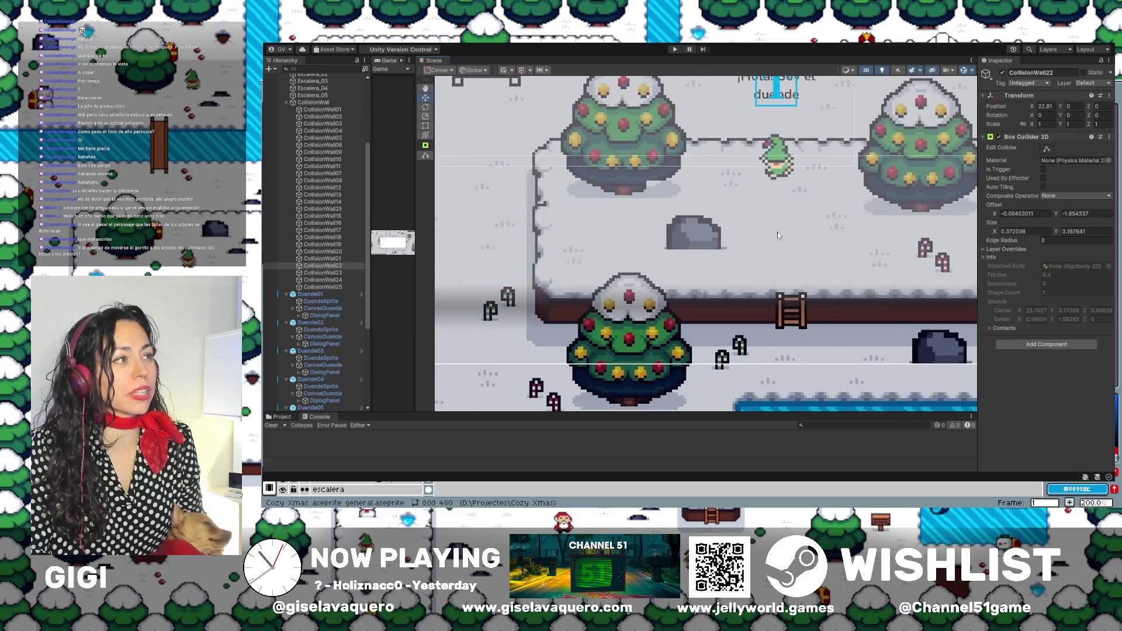
pyautogui.moveTo(626, 234); pyautogui.dragTo(764, 188)
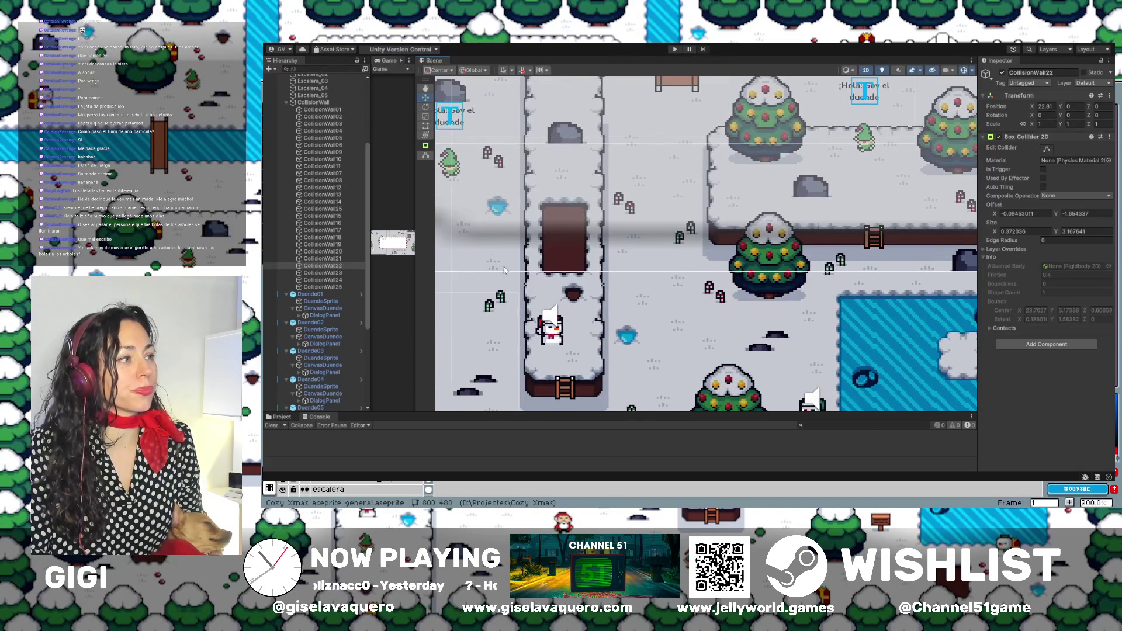
# Select the elf's dialog canvas, then CollisionWall05, and frame CollisionWall13.
pyautogui.click(541, 219)
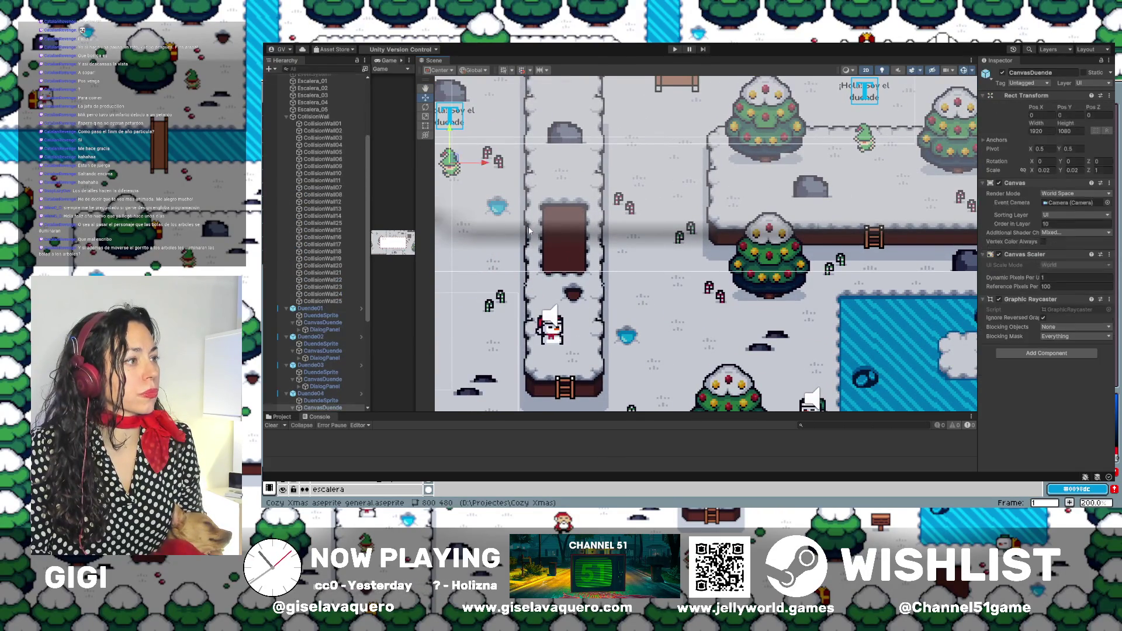
pyautogui.scroll(-2, 327, 175)
pyautogui.click(328, 117)
pyautogui.click(311, 174)
pyautogui.doubleClick(312, 173)
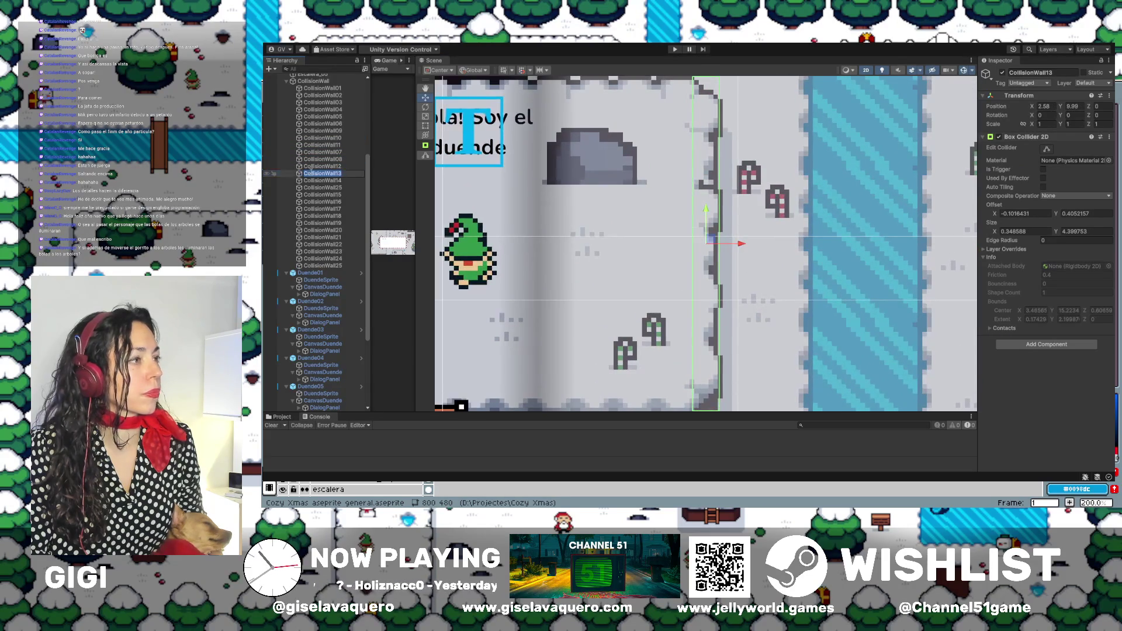
# Select CollisionWall01 through CollisionWall25, frame them all, then select PauseMenuUI.
pyautogui.click(330, 88)
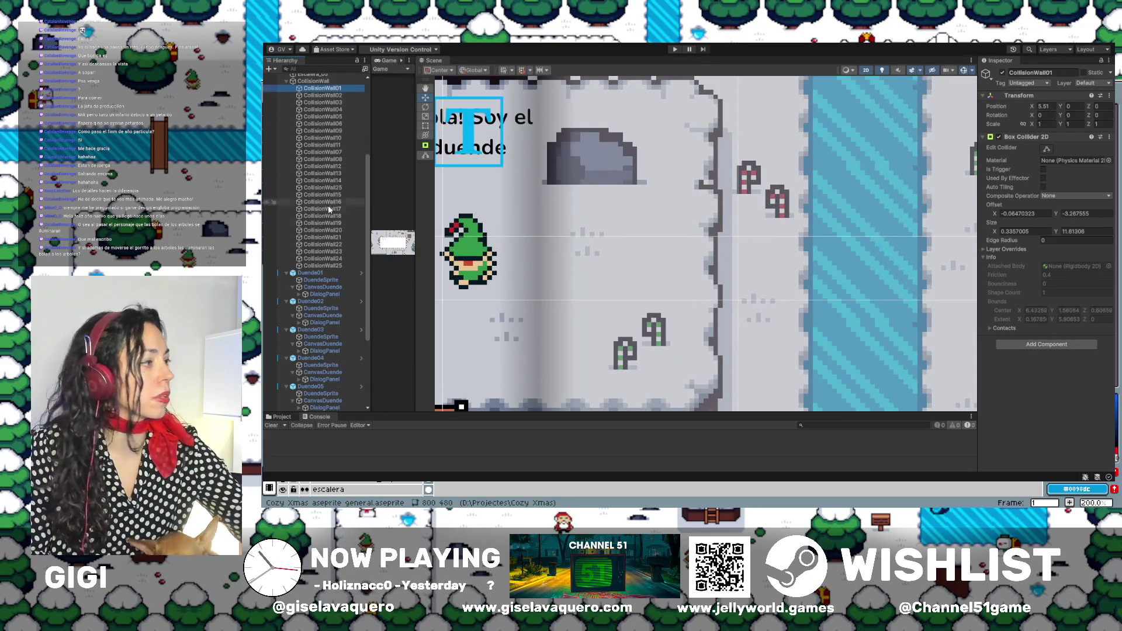
pyautogui.keyDown('shift'); pyautogui.click(330, 259); pyautogui.keyUp('shift')
pyautogui.keyDown('shift'); pyautogui.click(323, 265); pyautogui.keyUp('shift')
pyautogui.press('f')
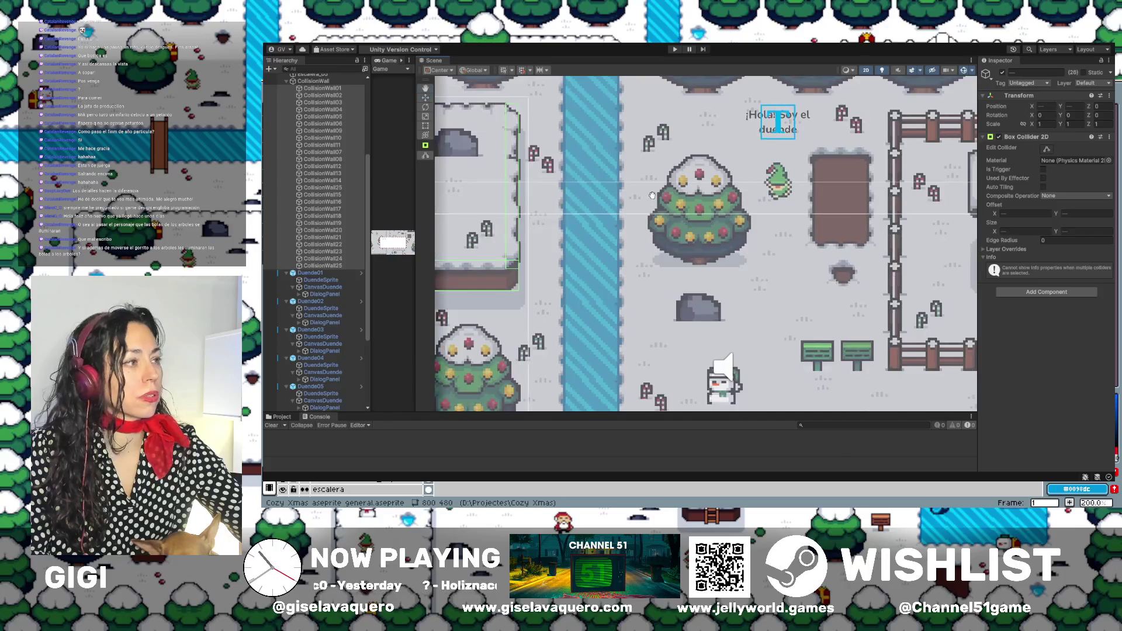
pyautogui.scroll(5, 716, 206)
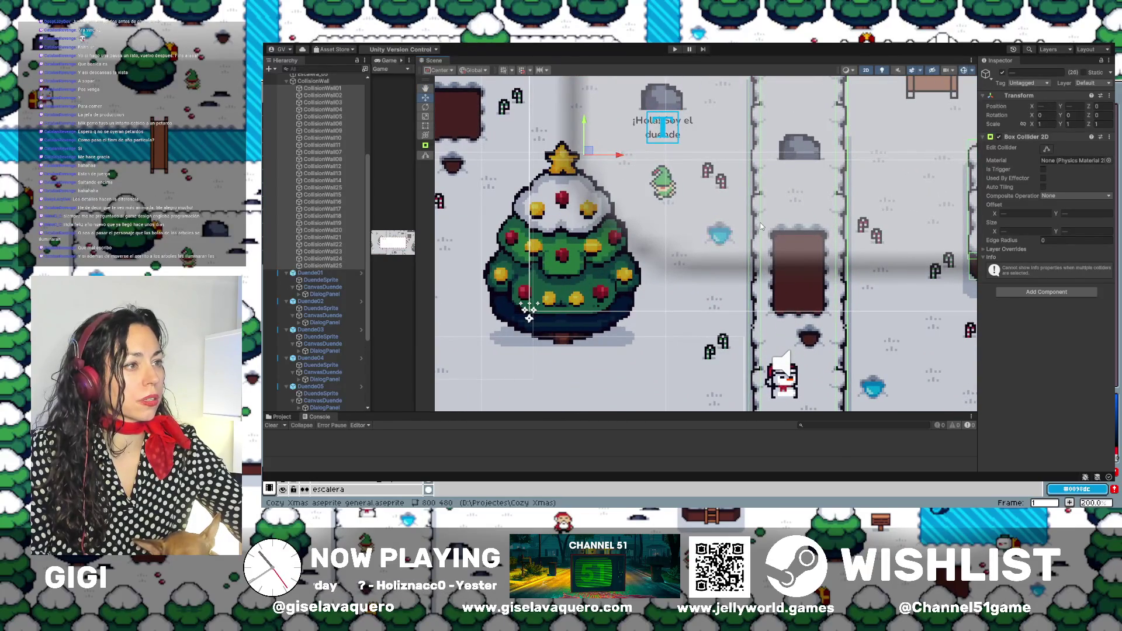
pyautogui.click(761, 226)
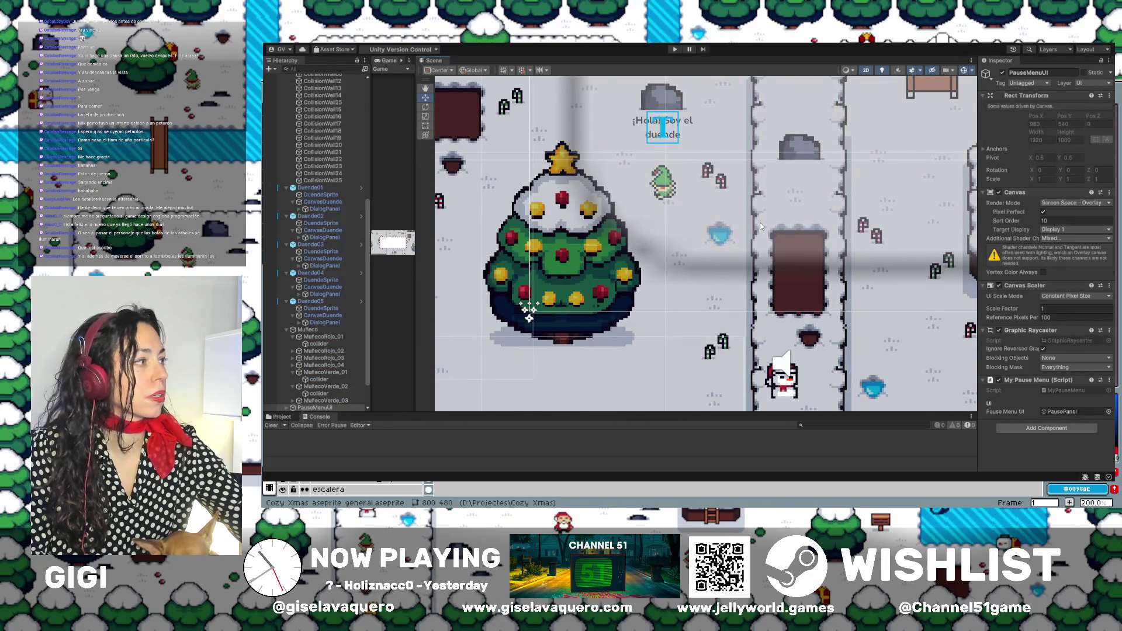
# Frame CollisionWall23, 22, 21 and 20 in the Scene view to check their colliders.
pyautogui.doubleClick(326, 166)
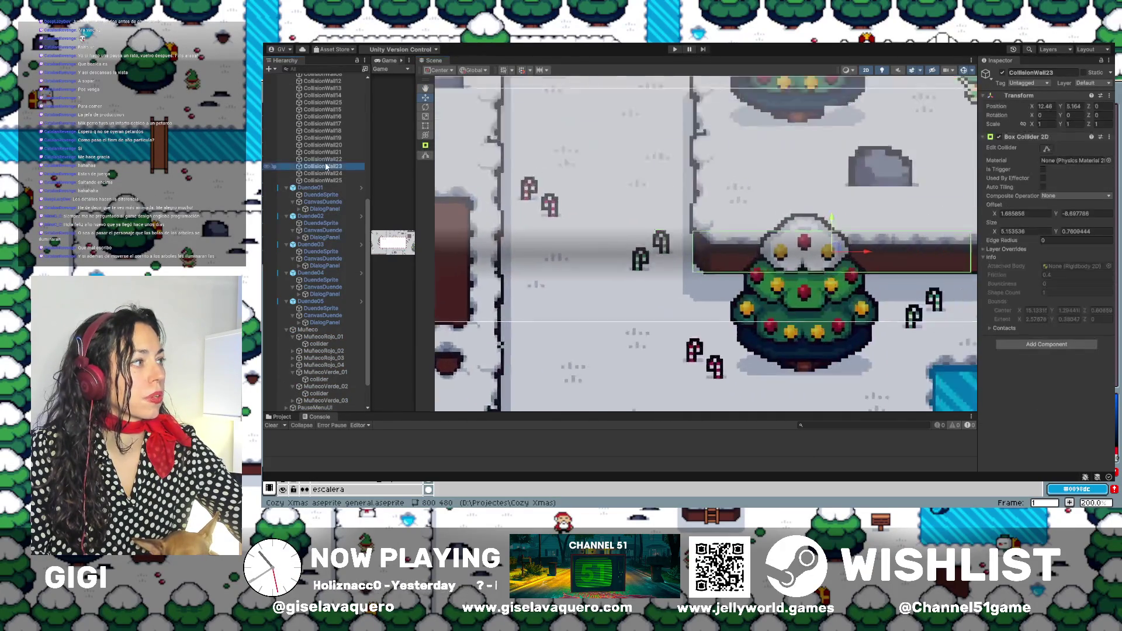
pyautogui.doubleClick(325, 160)
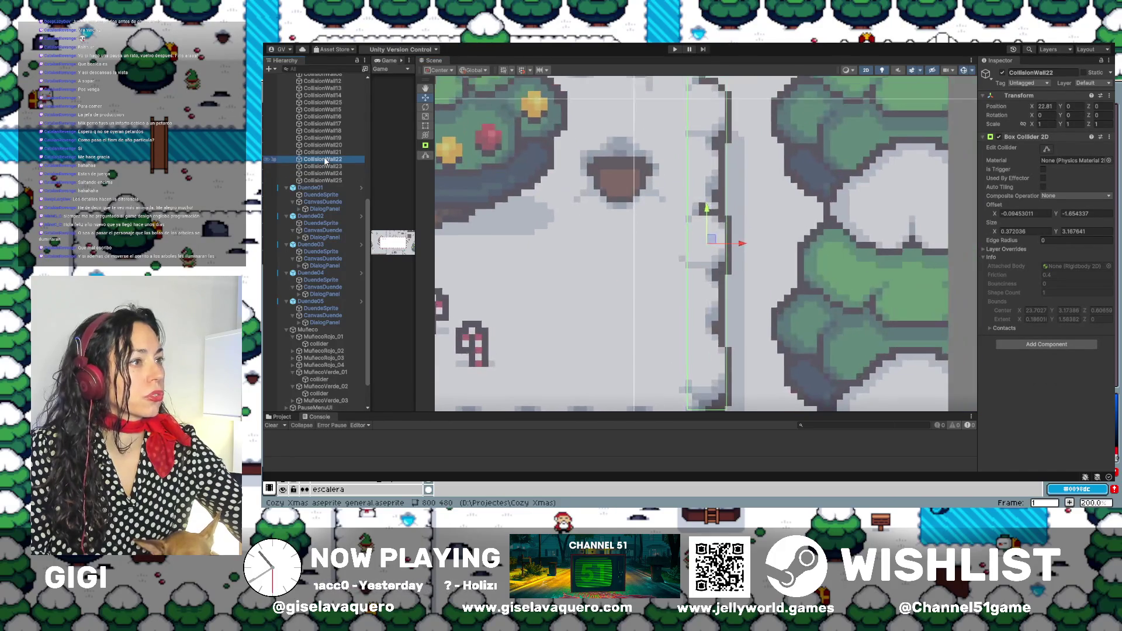
pyautogui.doubleClick(326, 153)
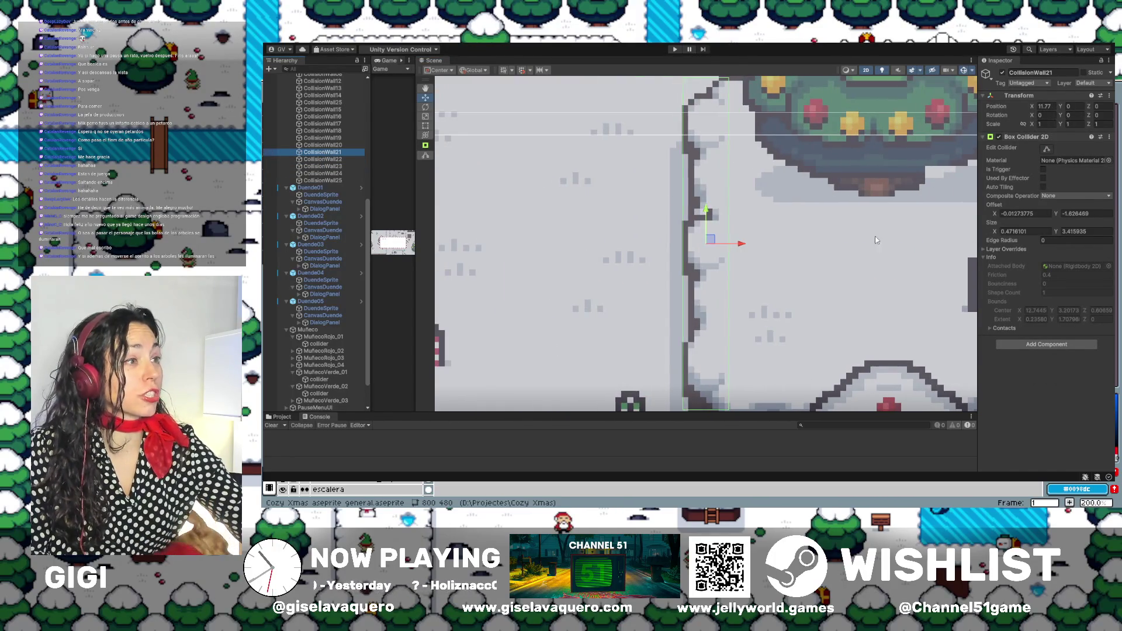
pyautogui.press('Up')
pyautogui.press('f')
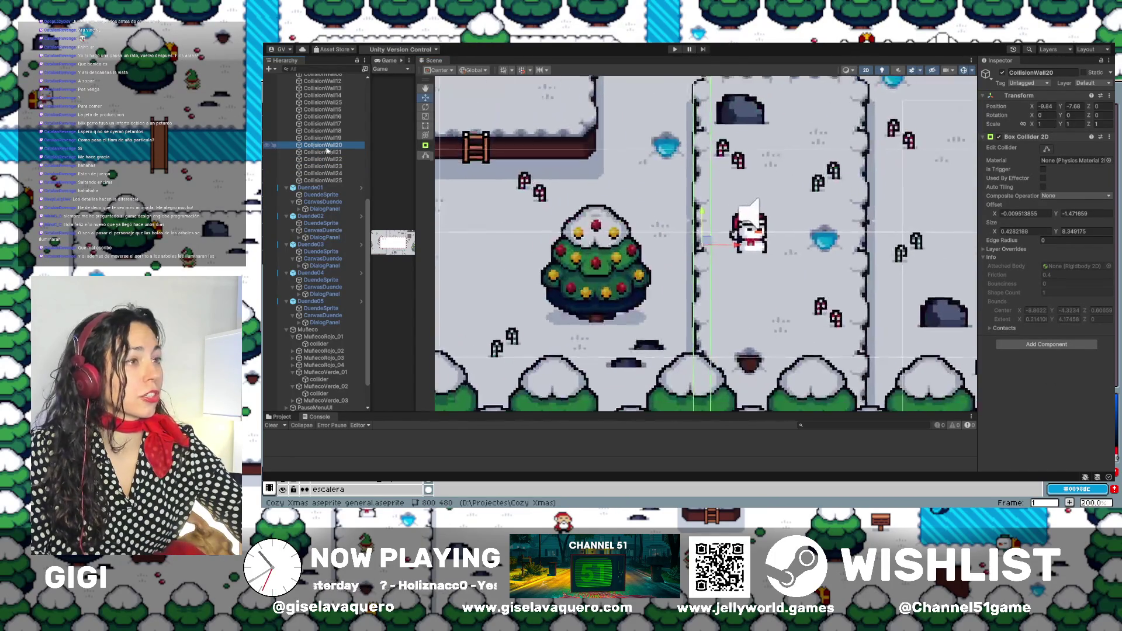
# Frame CollisionWall18, 17 and 16 in the Scene view to check their colliders.
pyautogui.scroll(-3, 792, 179)
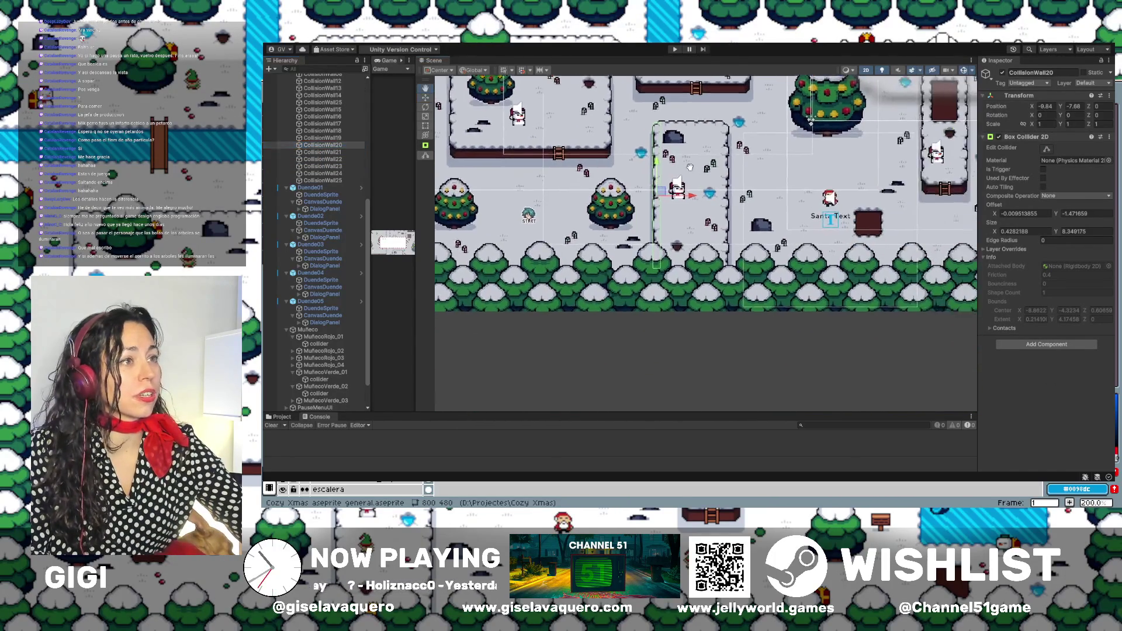
pyautogui.click(322, 132)
pyautogui.press('f')
pyautogui.click(325, 124)
pyautogui.press('f')
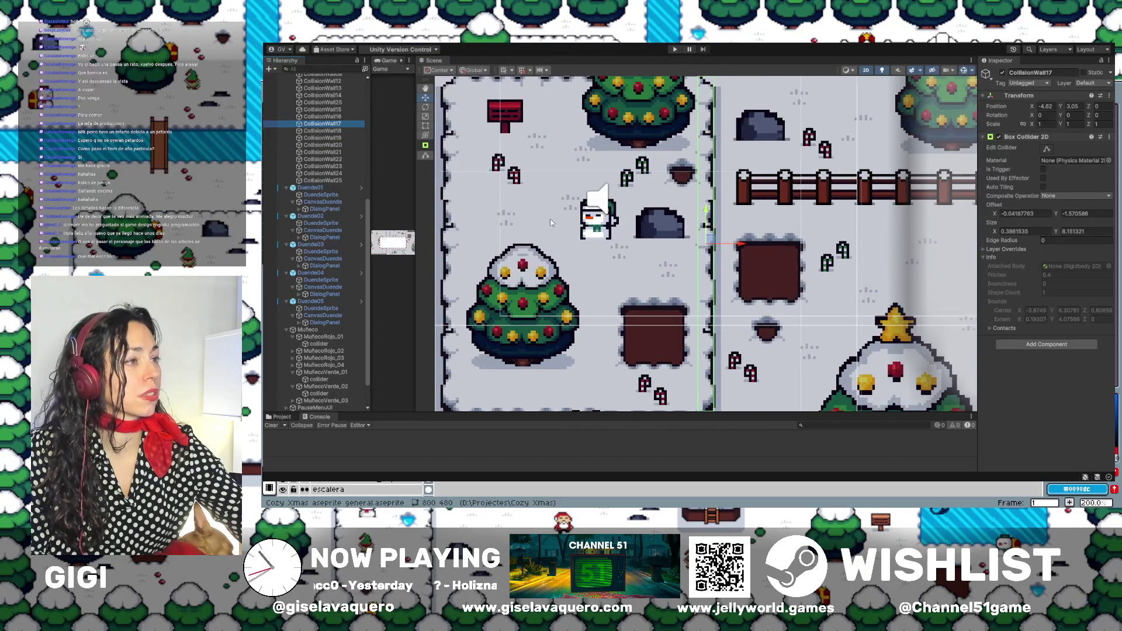
pyautogui.scroll(-3, 563, 223)
pyautogui.click(324, 117)
pyautogui.press('f')
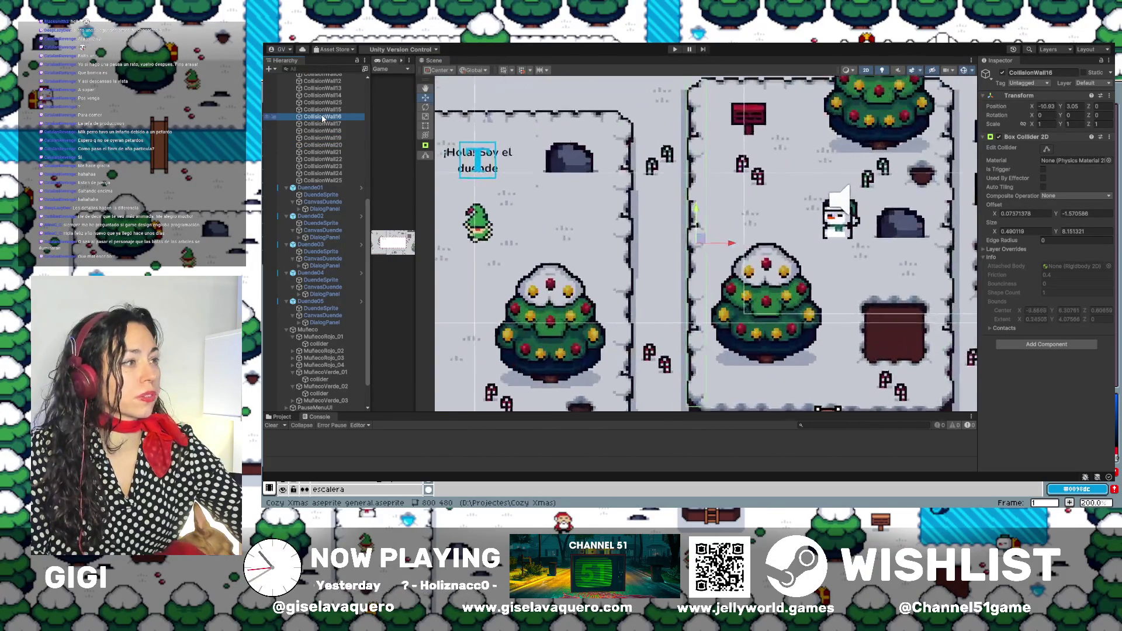
# Frame CollisionWall25, 14 and 13 in the Scene view to check their colliders.
pyautogui.click(326, 103)
pyautogui.press('f')
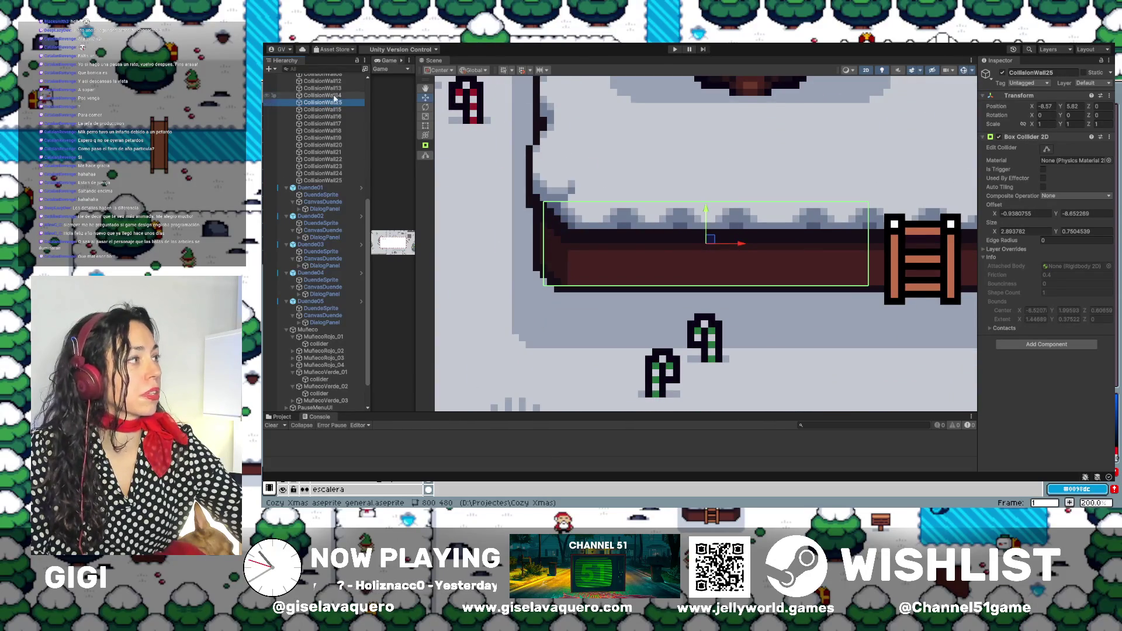
pyautogui.click(336, 96)
pyautogui.press('f')
pyautogui.click(338, 88)
pyautogui.press('f')
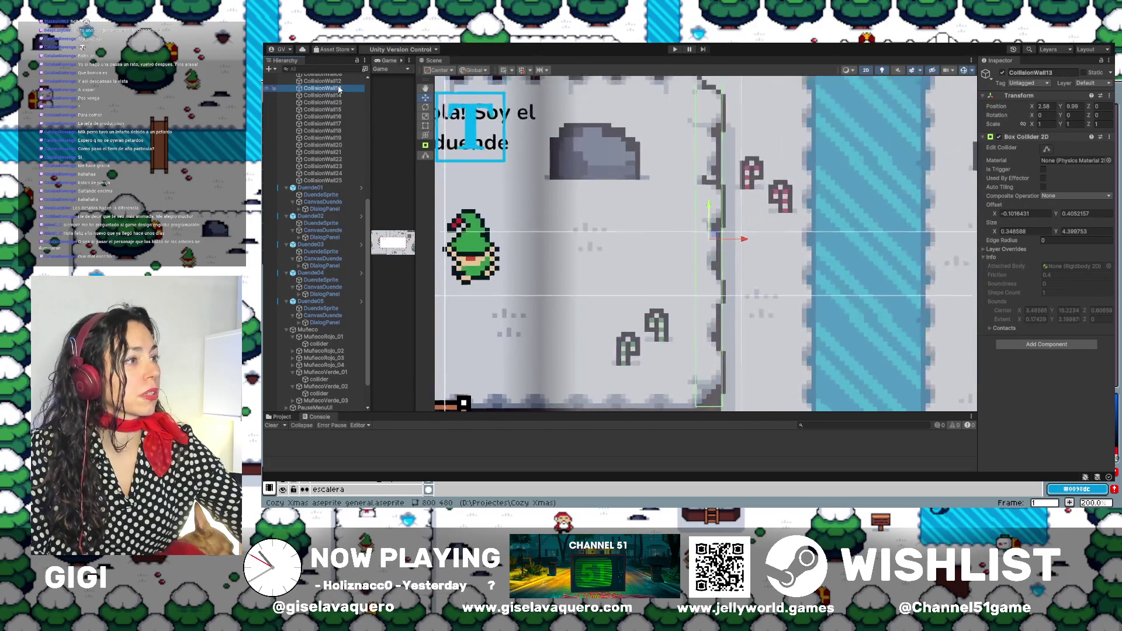
# Frame CollisionWall07 along the ladder wall, then CollisionWall11 and CollisionWall10.
pyautogui.scroll(-2, 682, 282)
pyautogui.scroll(5, 333, 174)
pyautogui.click(331, 173)
pyautogui.press('f')
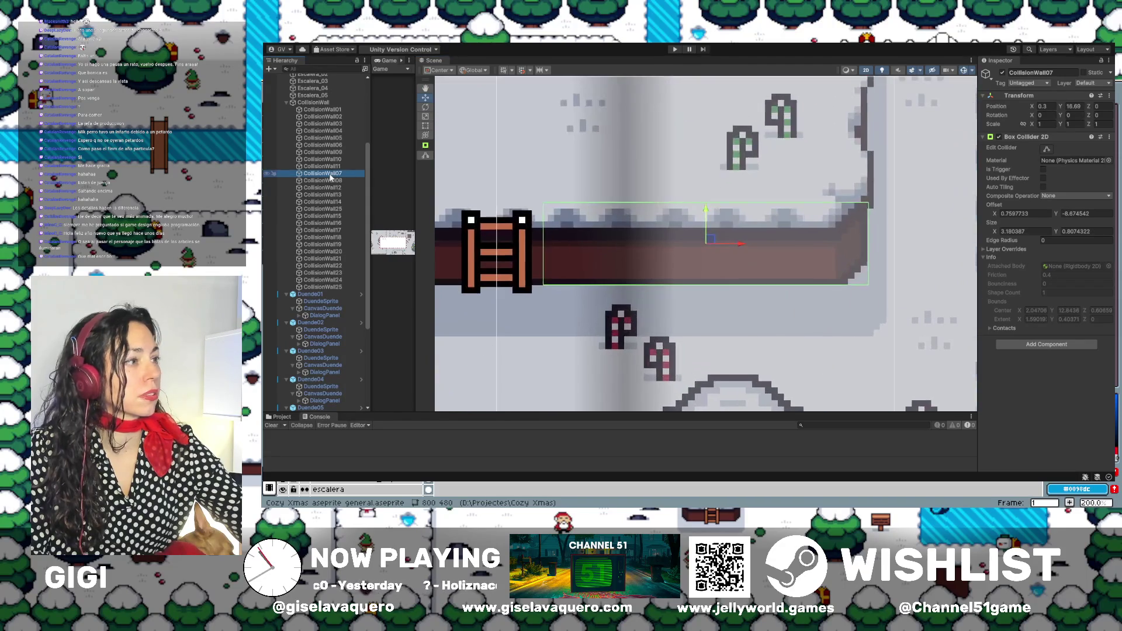
pyautogui.click(331, 167)
pyautogui.press('f')
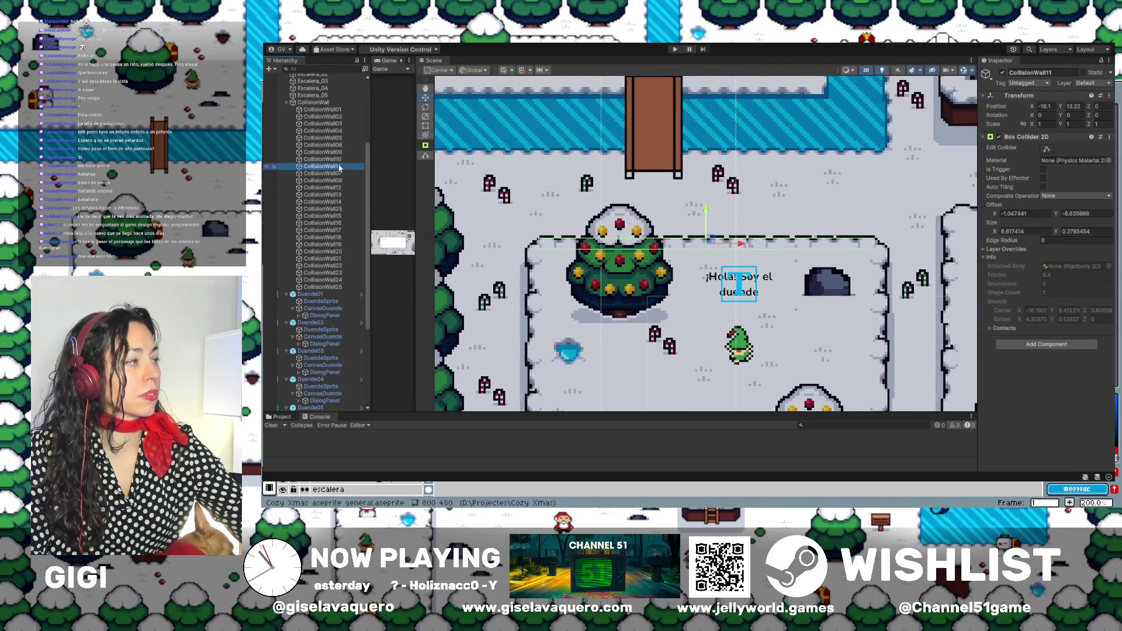
pyautogui.click(325, 160)
pyautogui.press('f')
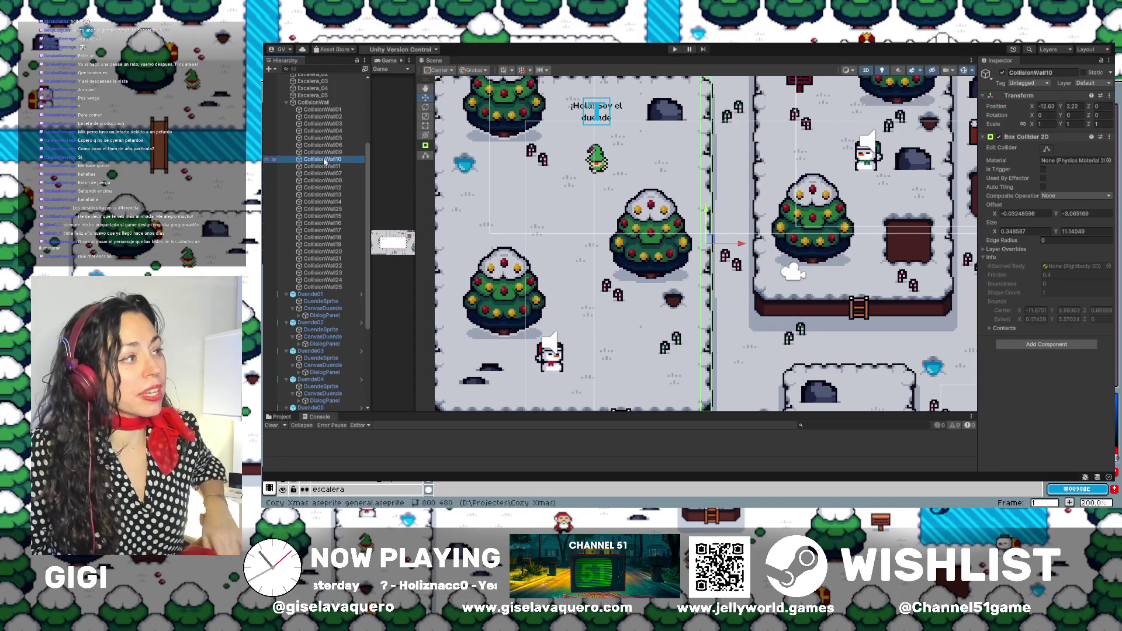
# Examine CollisionWall10's 0.35 × 11.14 collider at X -12.63, Y 2.22 beside the elf's snow edge.
pyautogui.scroll(2, 313, 155)
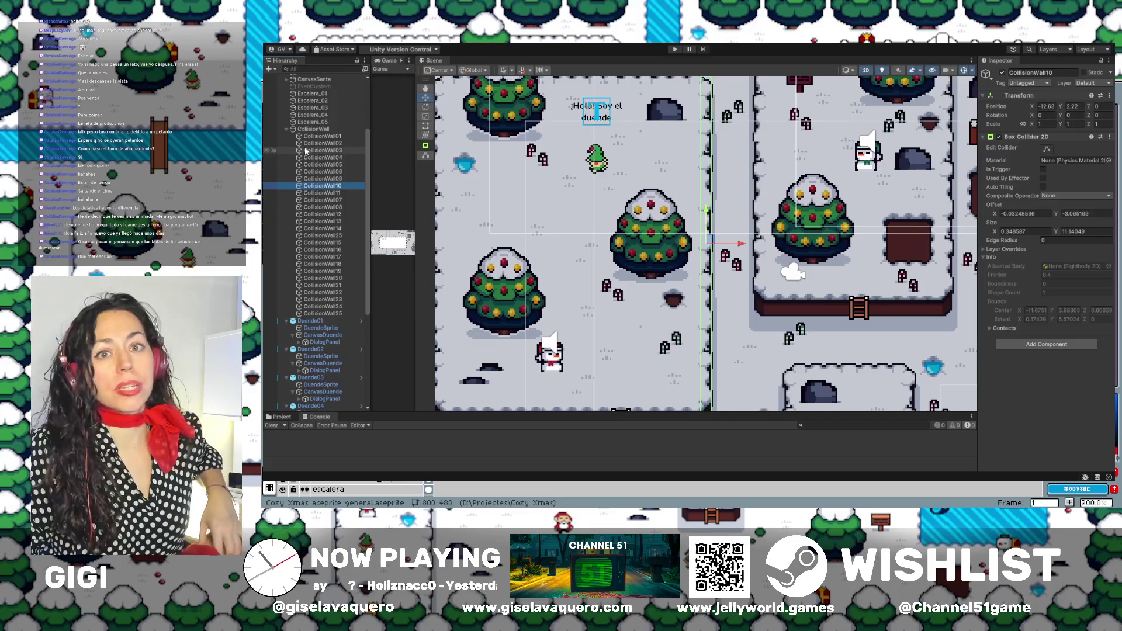
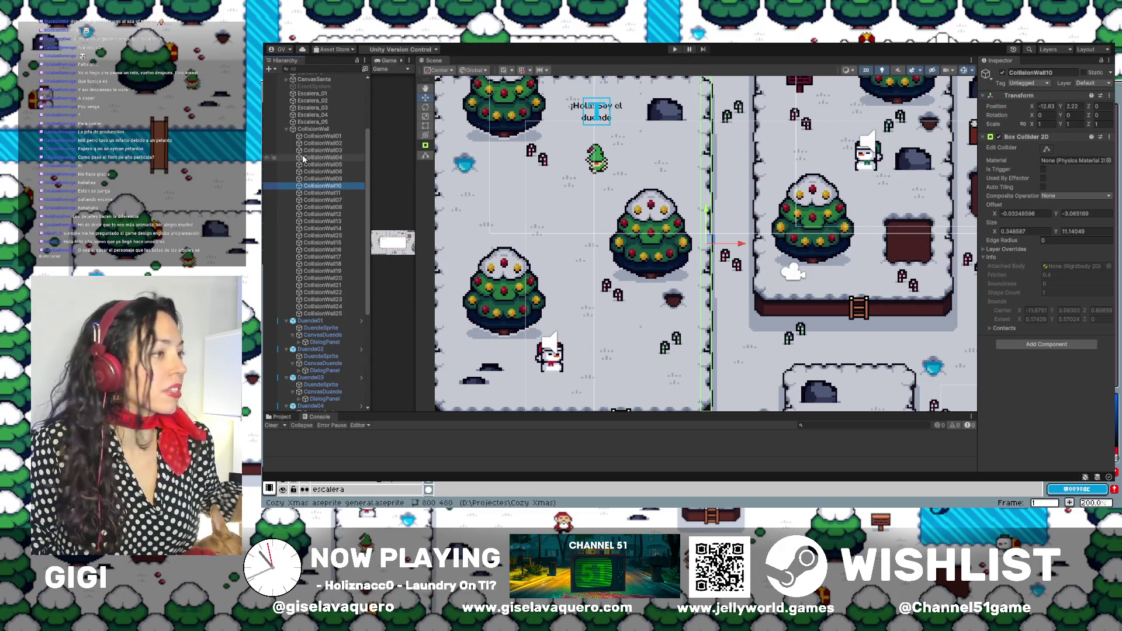
# Center the big star tree in the Scene view and widen the Game view to show the intro text box.
pyautogui.moveTo(866, 201); pyautogui.dragTo(780, 260)
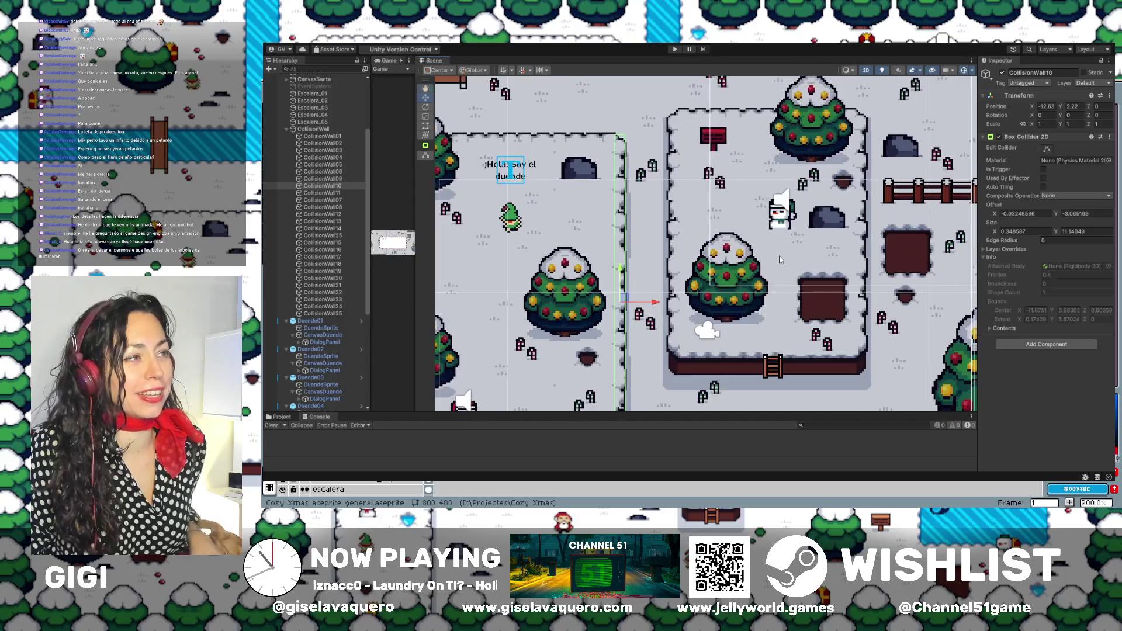
pyautogui.scroll(-3, 593, 196)
pyautogui.scroll(2, 593, 196)
pyautogui.moveTo(905, 302); pyautogui.dragTo(796, 214)
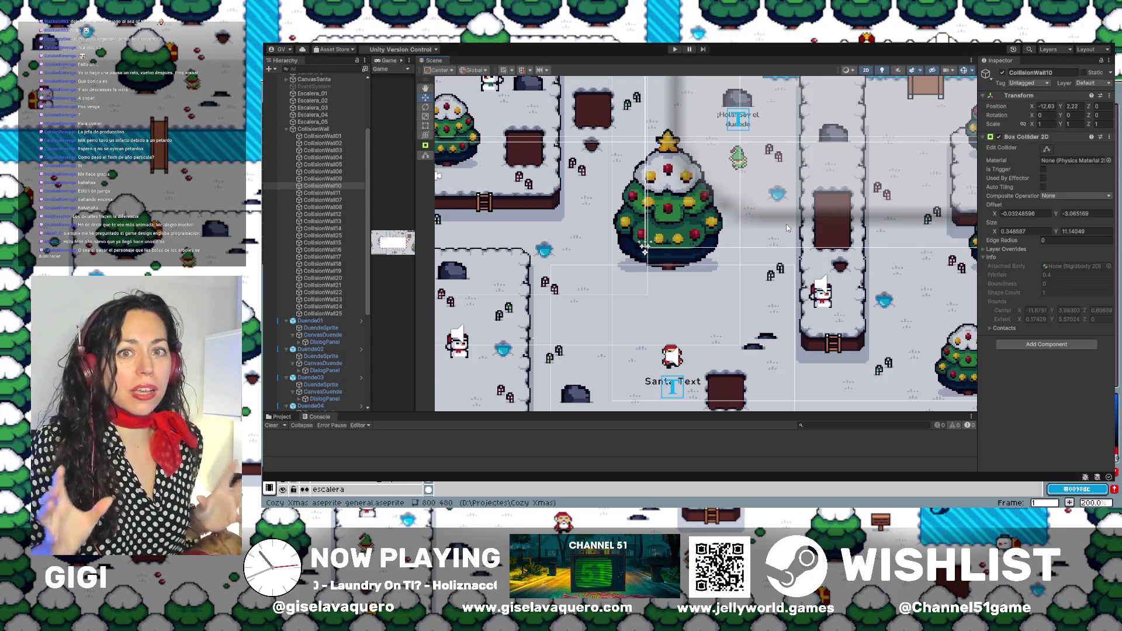
pyautogui.scroll(-1, 866, 277)
pyautogui.moveTo(867, 277); pyautogui.dragTo(666, 331)
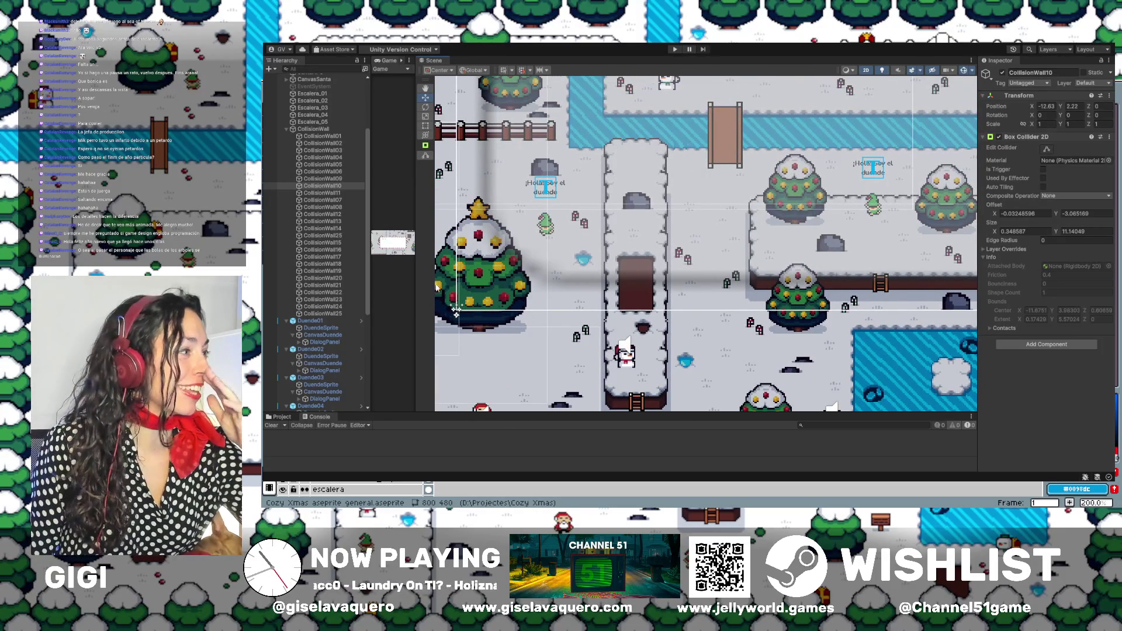
pyautogui.moveTo(416, 270); pyautogui.dragTo(593, 266)
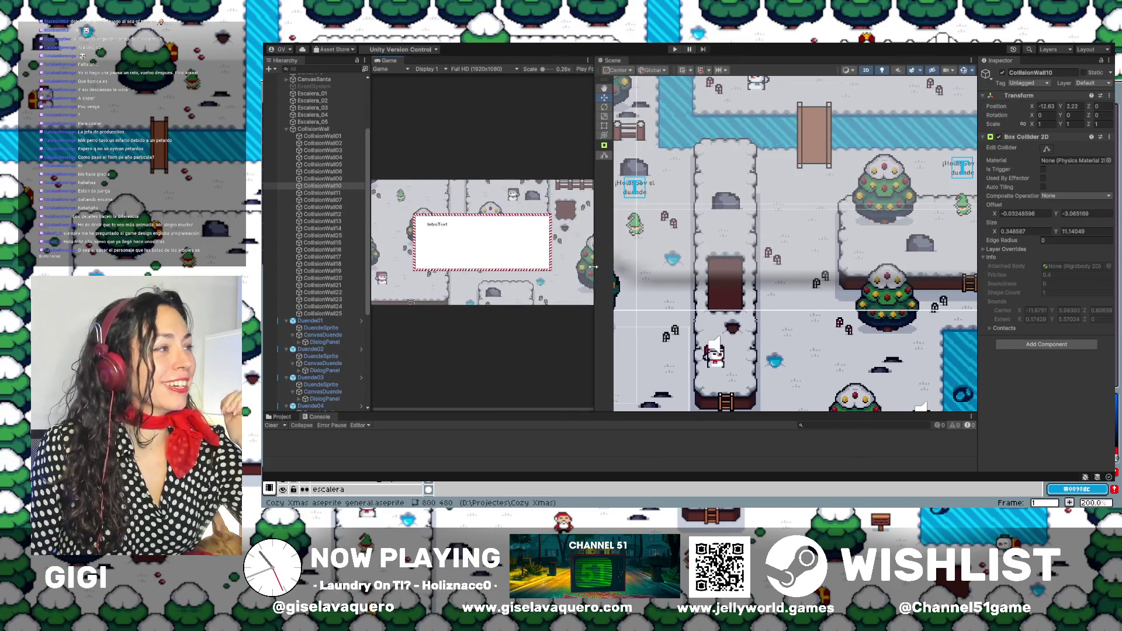
pyautogui.moveTo(867, 226); pyautogui.dragTo(720, 300)
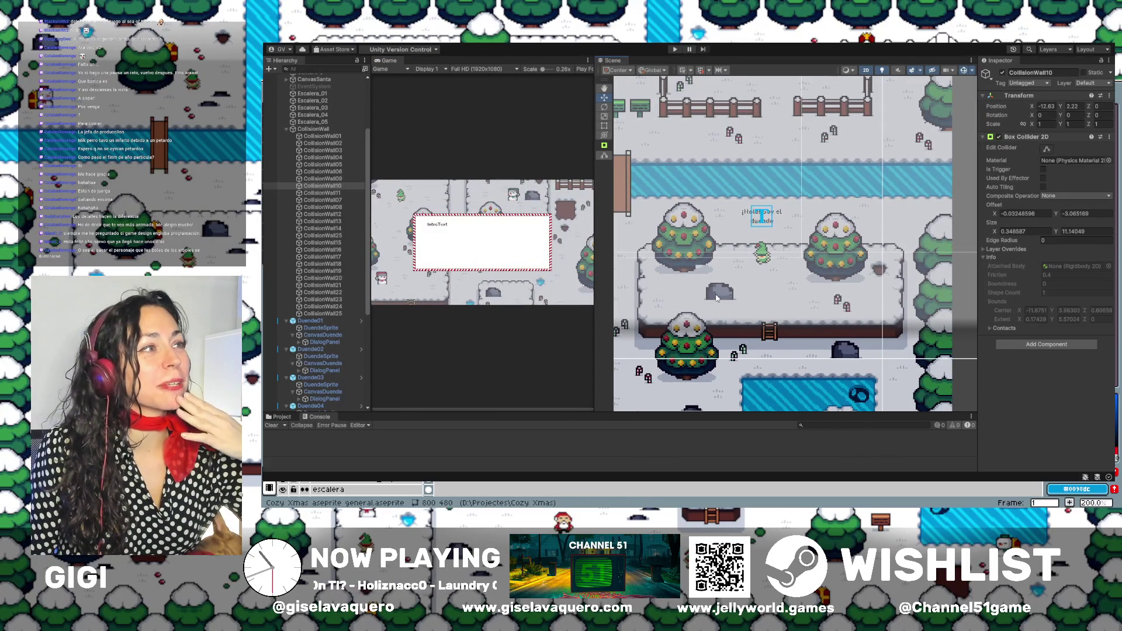
pyautogui.press('f')
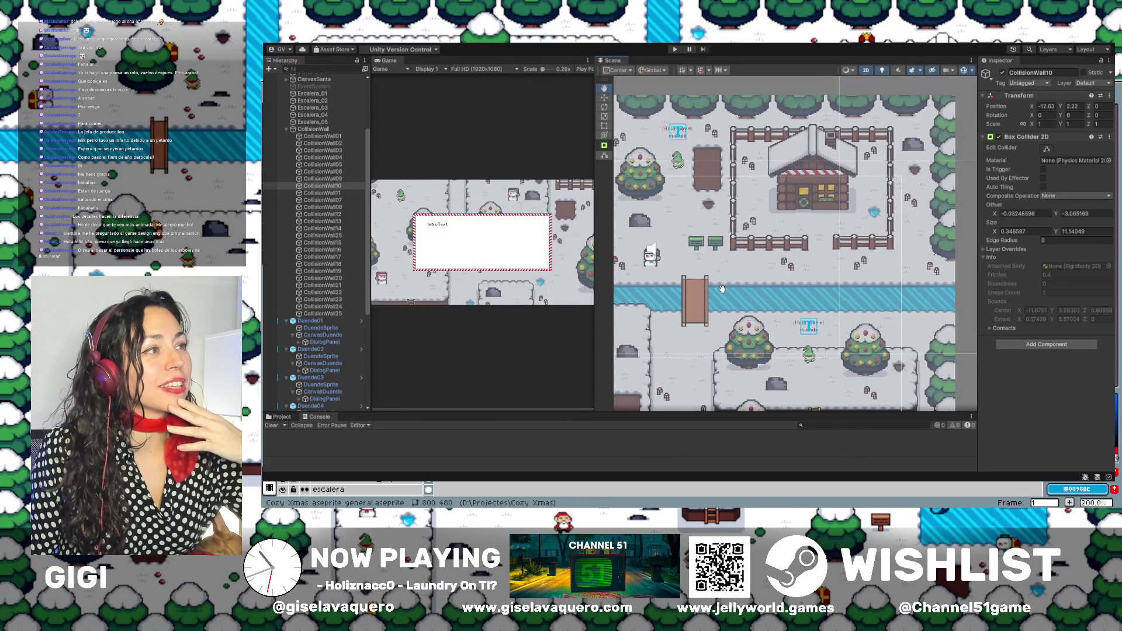
pyautogui.scroll(-5, 760, 281)
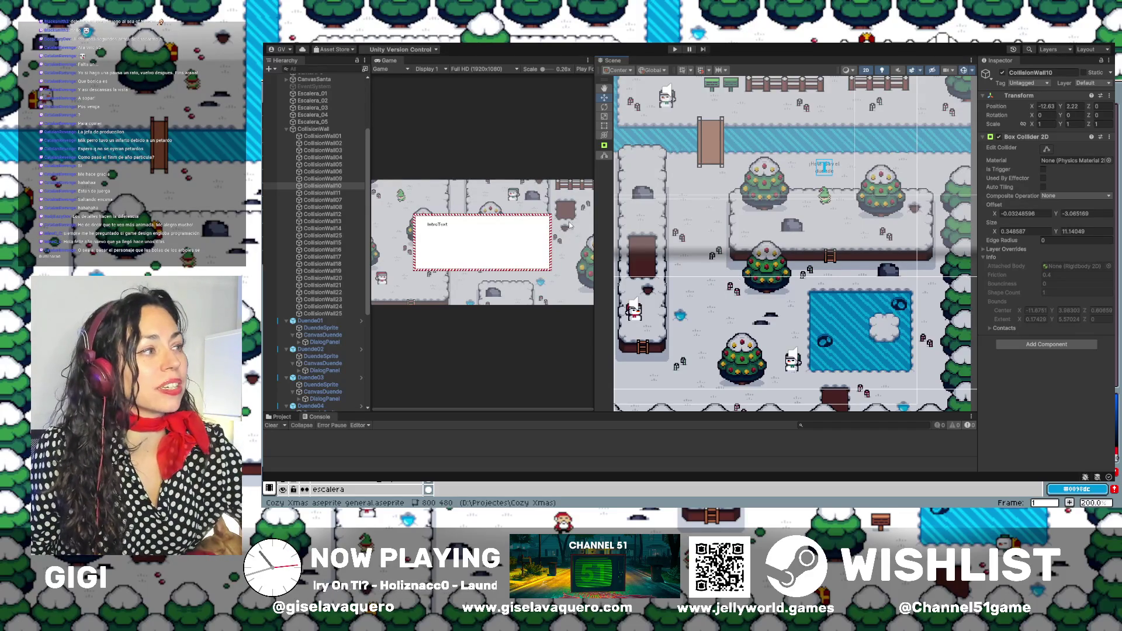
pyautogui.moveTo(593, 221); pyautogui.dragTo(588, 222)
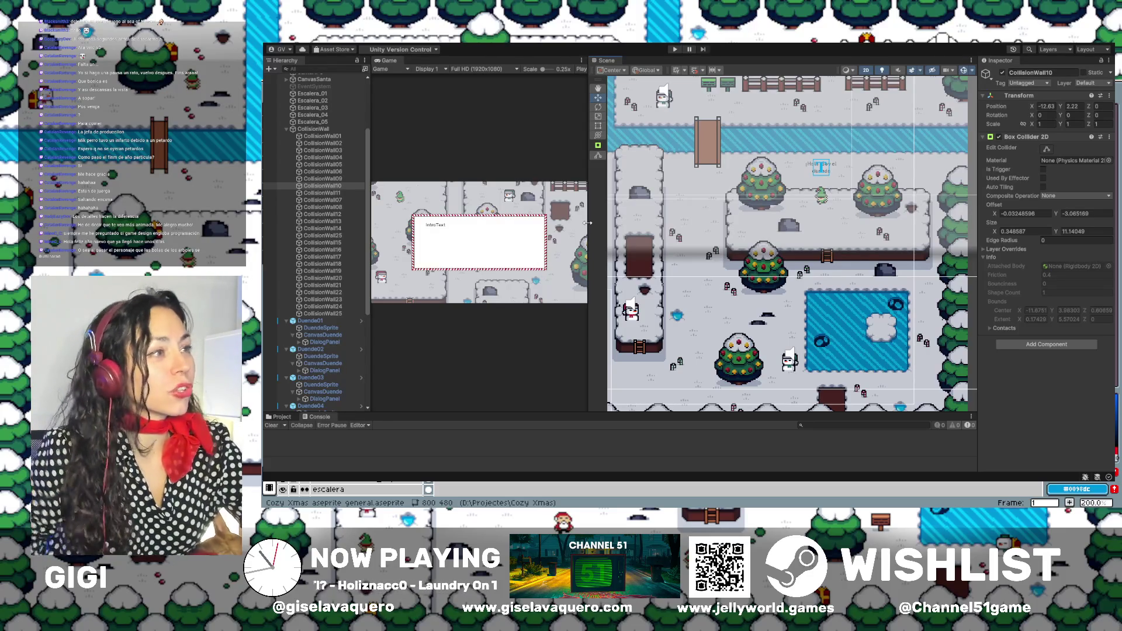
pyautogui.click(701, 318)
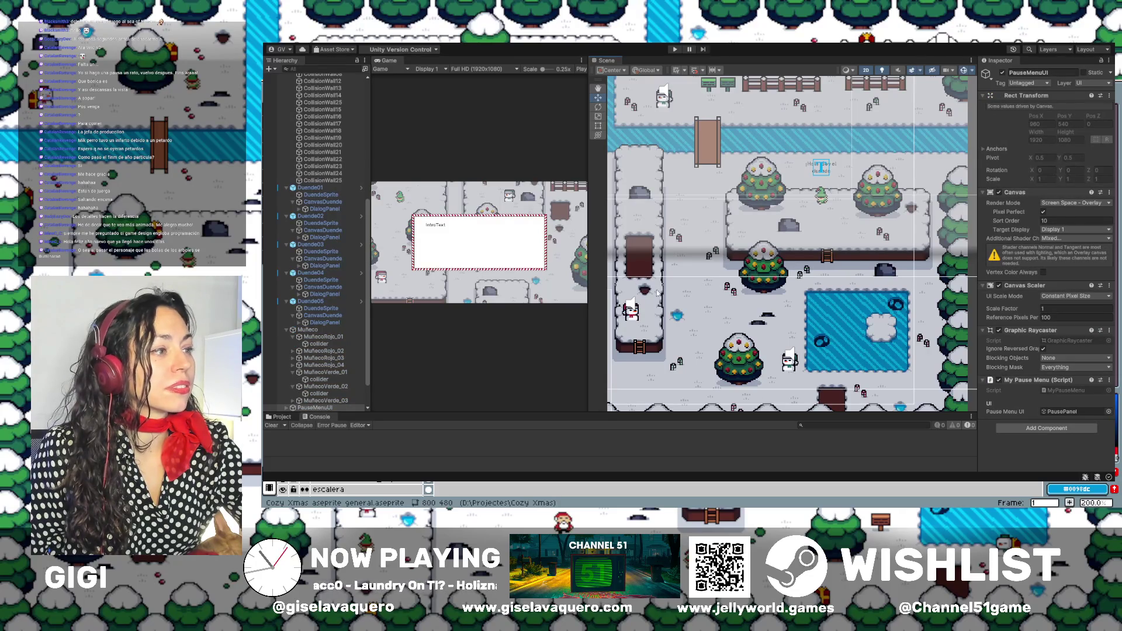
# Pan the Scene view around the star tree, Santa Text, ice pond and huts.
pyautogui.moveTo(652, 289); pyautogui.dragTo(747, 294)
pyautogui.scroll(2, 748, 304)
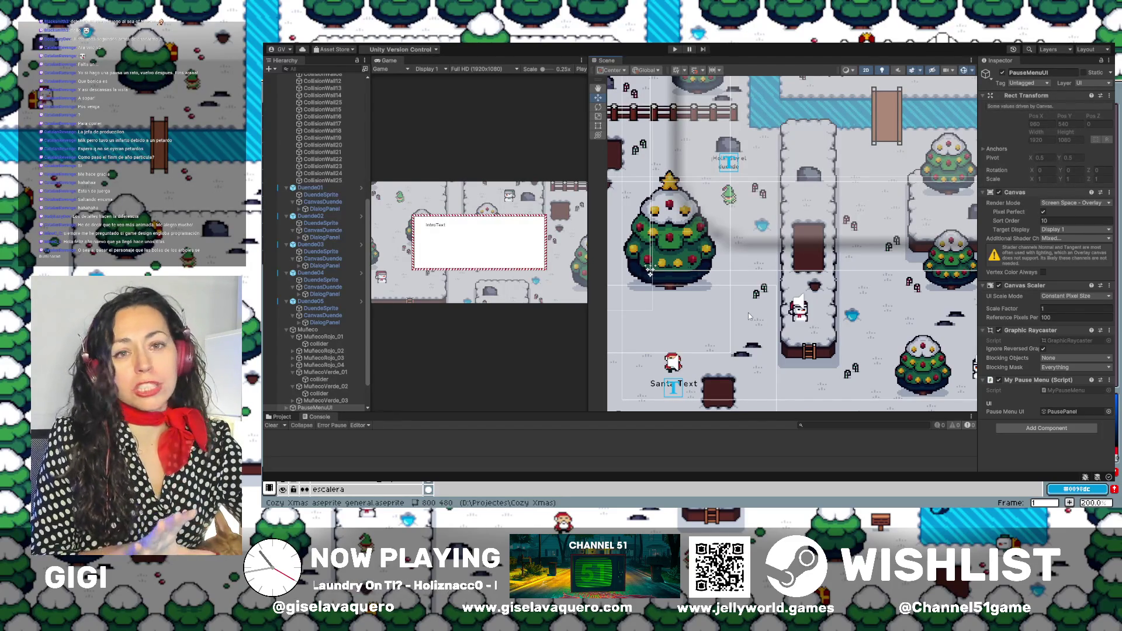
pyautogui.moveTo(738, 250)
pyautogui.mouseDown()
pyautogui.moveTo(754, 295)
pyautogui.moveTo(785, 281)
pyautogui.mouseUp()
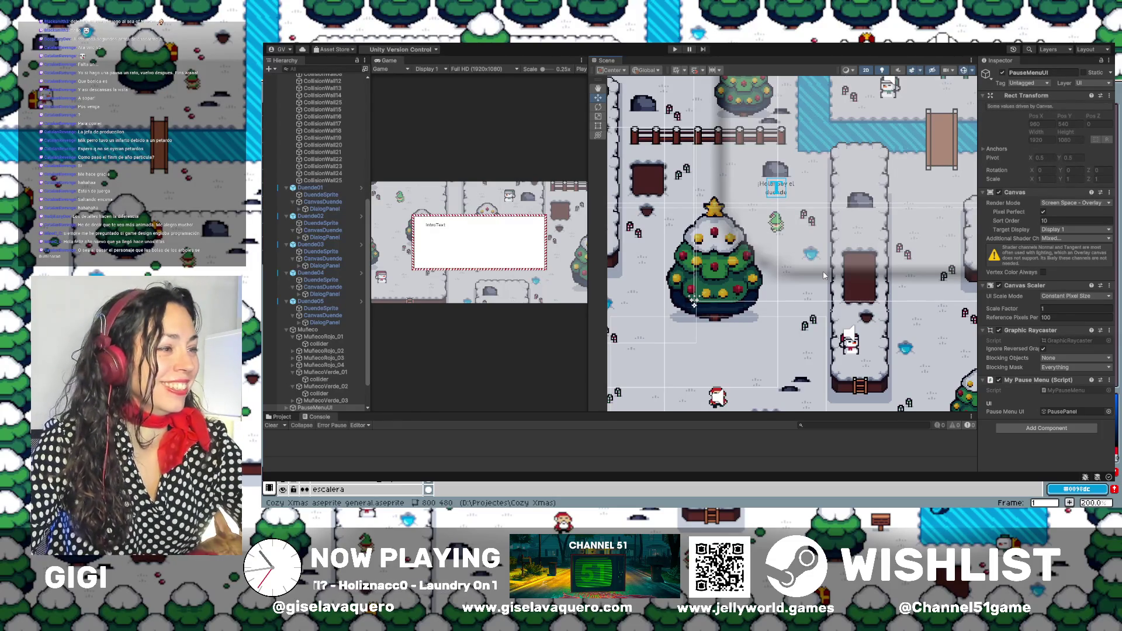
pyautogui.moveTo(824, 274); pyautogui.dragTo(841, 248)
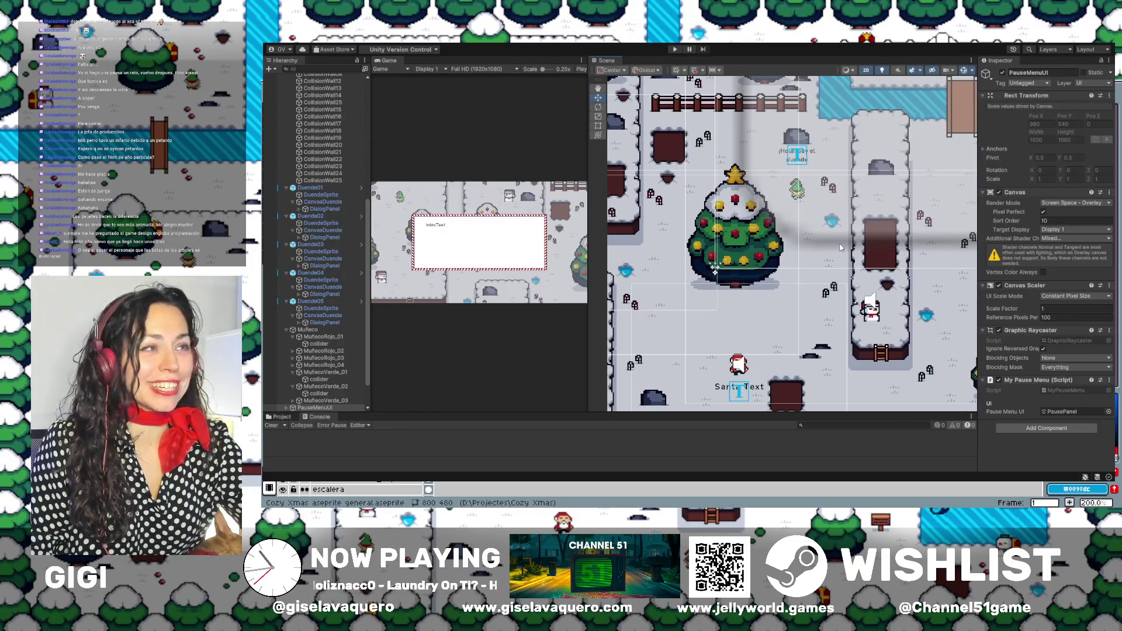
pyautogui.scroll(2, 840, 246)
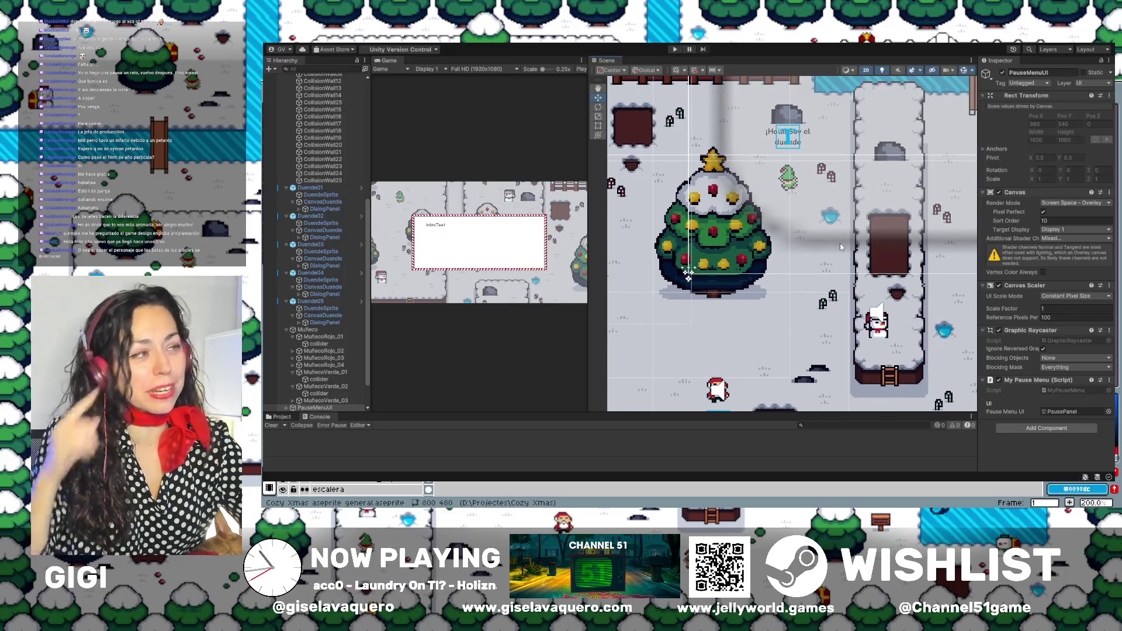
pyautogui.moveTo(839, 243); pyautogui.dragTo(840, 197)
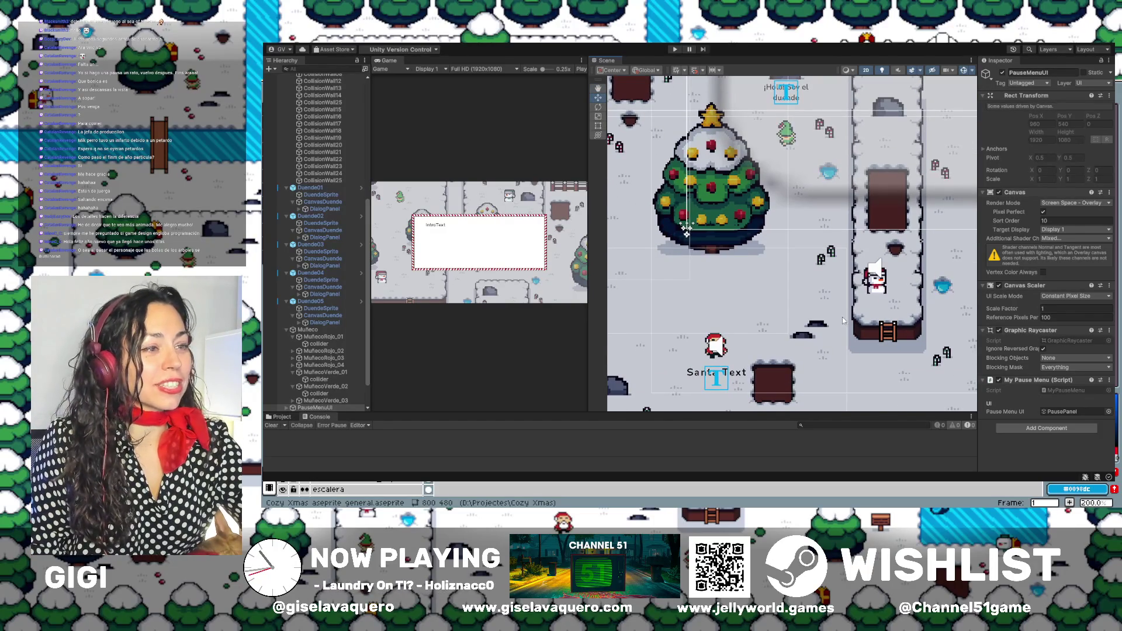
pyautogui.moveTo(844, 327); pyautogui.dragTo(669, 297)
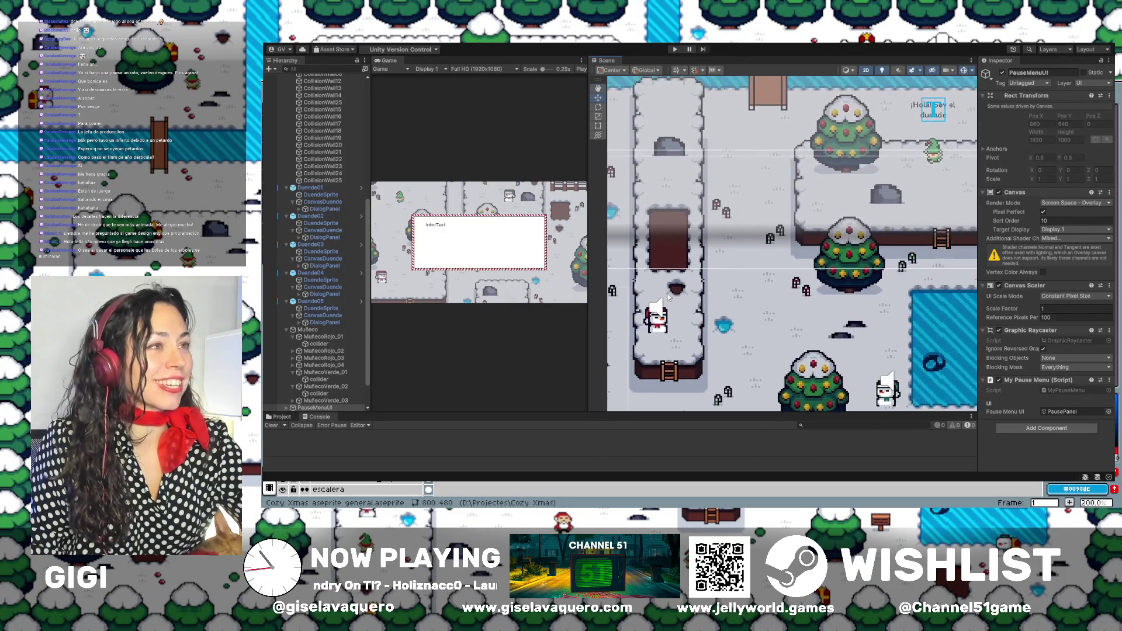
pyautogui.moveTo(834, 253); pyautogui.dragTo(831, 281)
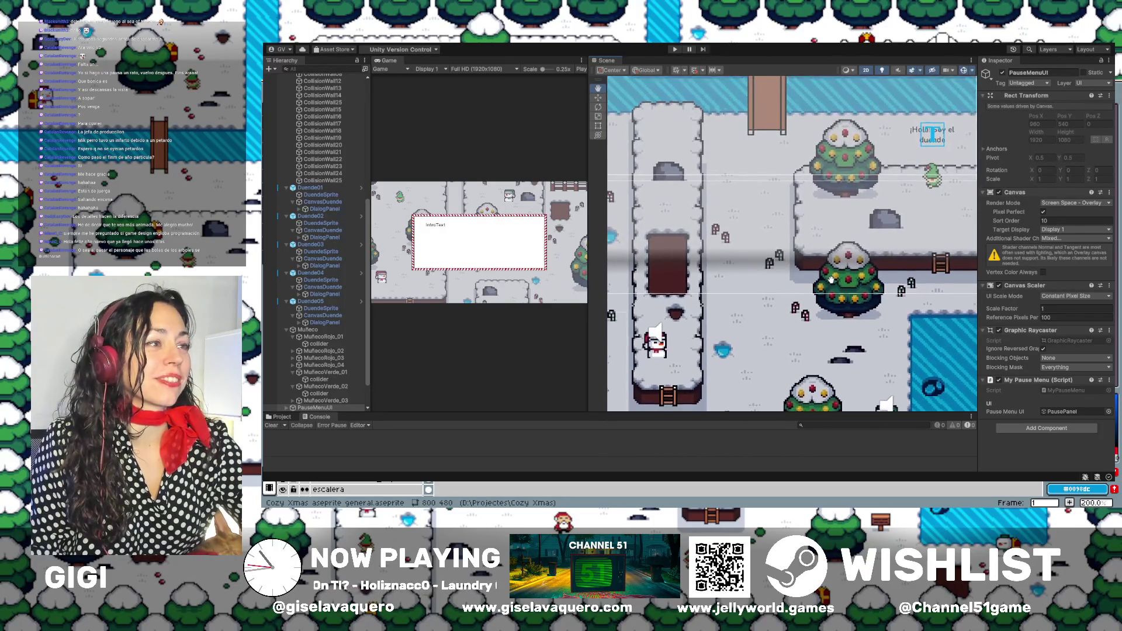
pyautogui.scroll(-5, 893, 270)
pyautogui.scroll(8, 832, 284)
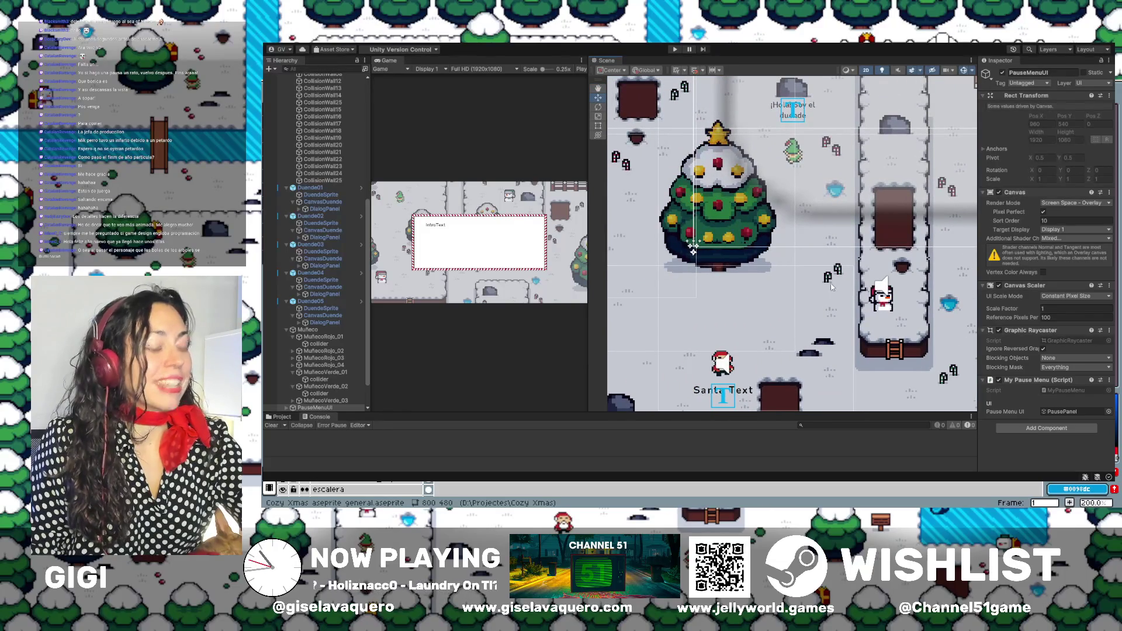
pyautogui.moveTo(698, 278); pyautogui.dragTo(820, 271)
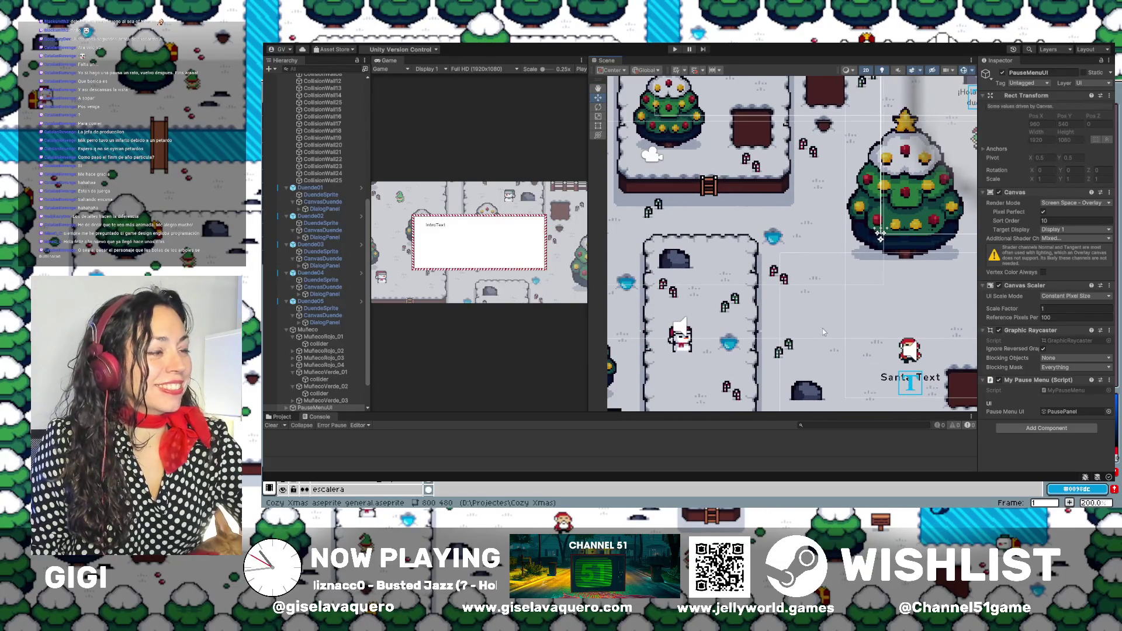
pyautogui.moveTo(827, 329)
pyautogui.mouseDown()
pyautogui.moveTo(765, 254)
pyautogui.moveTo(739, 258)
pyautogui.mouseUp()
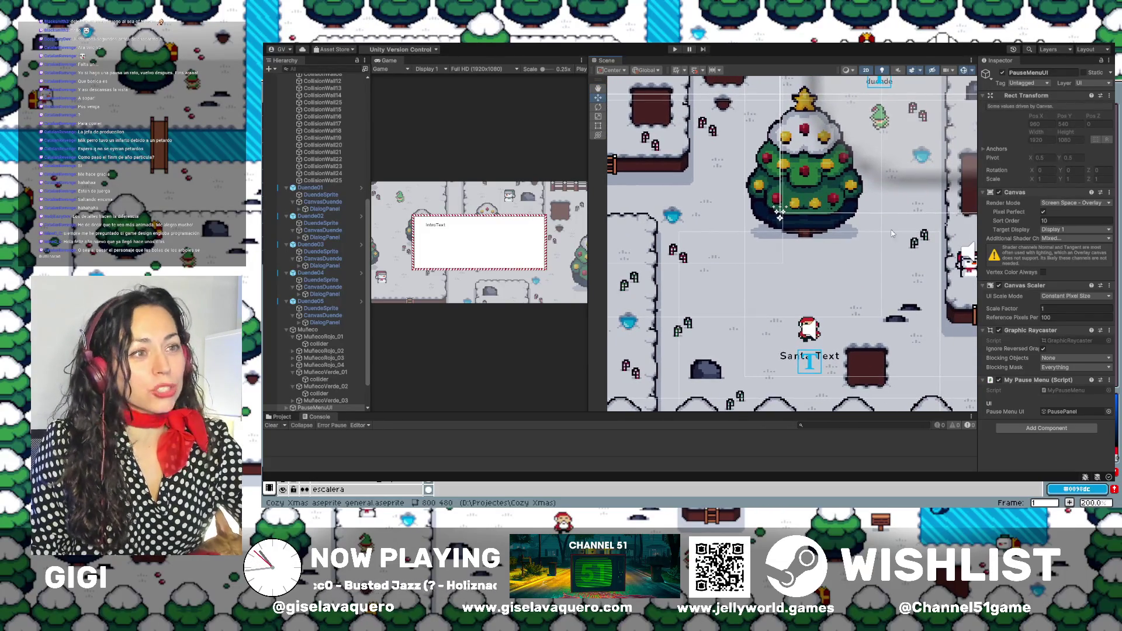
pyautogui.moveTo(892, 233); pyautogui.dragTo(802, 231)
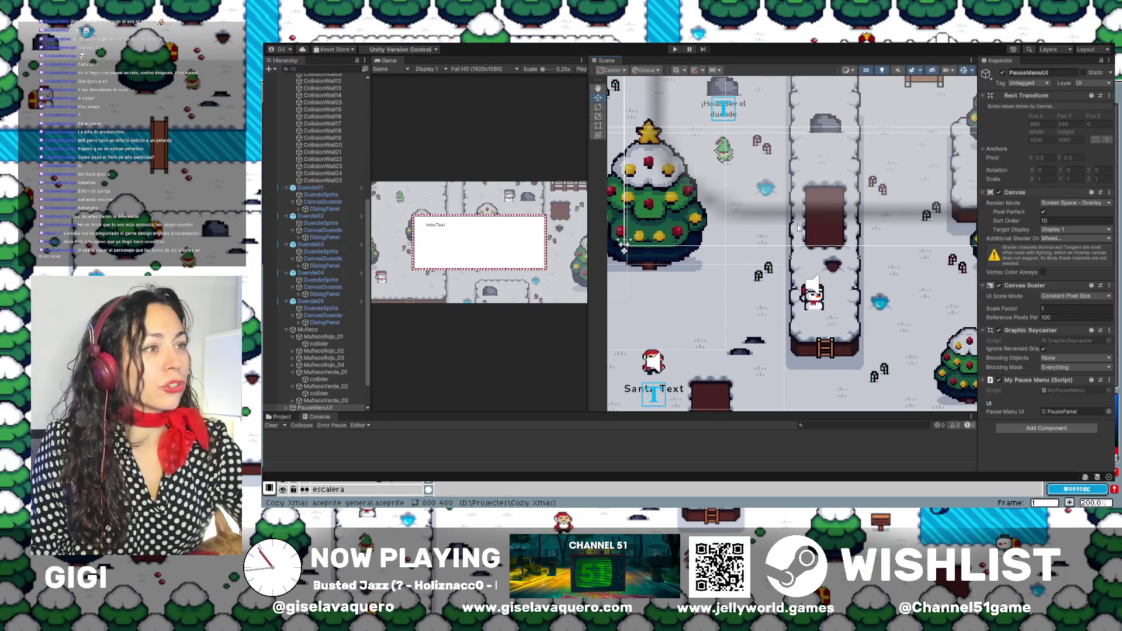
pyautogui.moveTo(901, 274)
pyautogui.mouseDown()
pyautogui.moveTo(836, 257)
pyautogui.moveTo(850, 247)
pyautogui.moveTo(768, 264)
pyautogui.mouseUp()
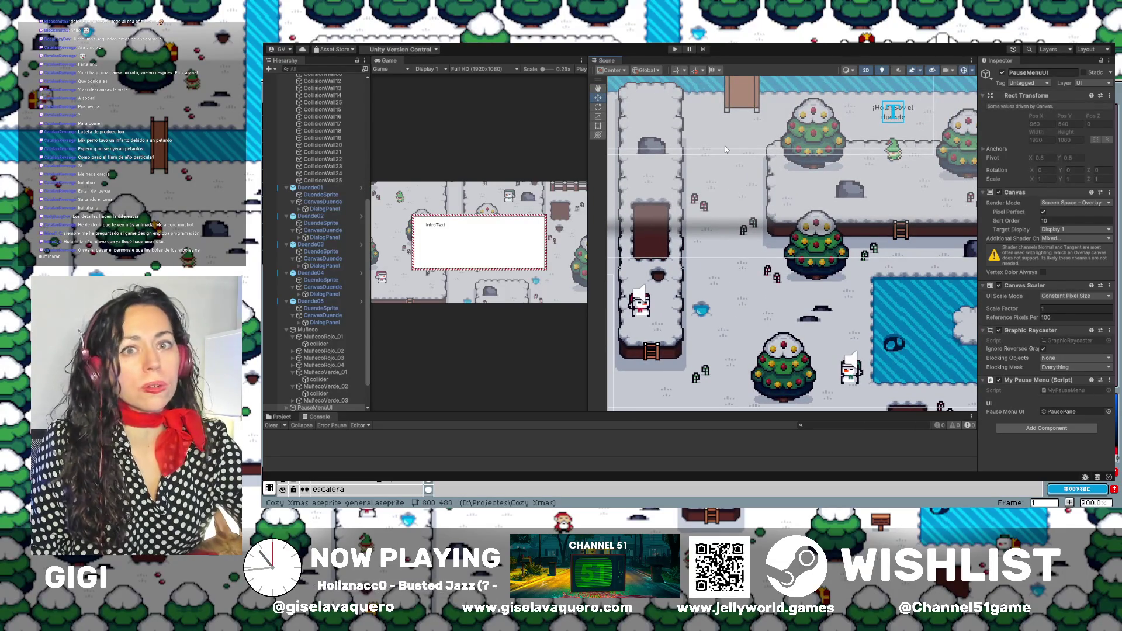
pyautogui.moveTo(724, 175)
pyautogui.mouseDown()
pyautogui.moveTo(740, 162)
pyautogui.moveTo(639, 193)
pyautogui.moveTo(706, 164)
pyautogui.mouseUp()
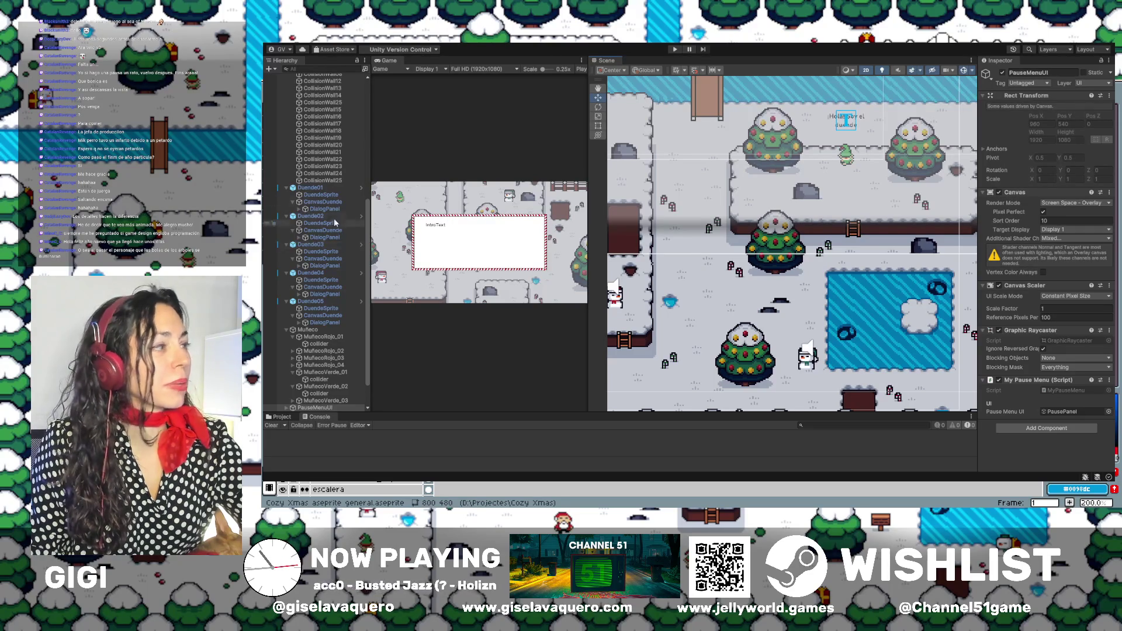
pyautogui.moveTo(746, 236); pyautogui.dragTo(774, 243)
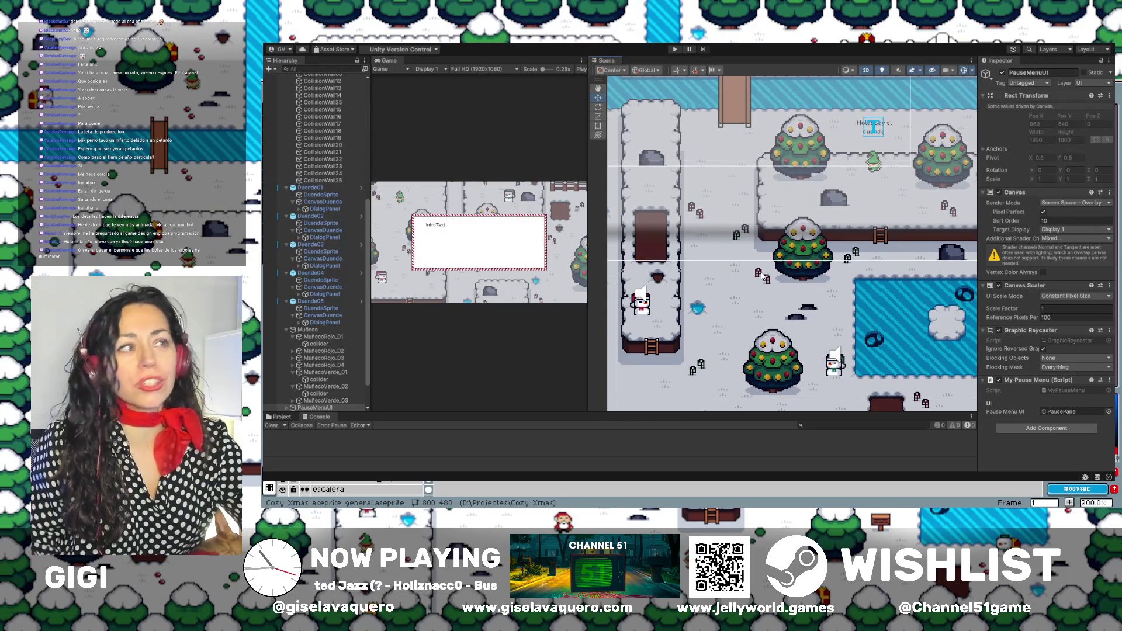
# Select the Duende04 elf to view its settings, then start Play mode.
pyautogui.click(738, 311)
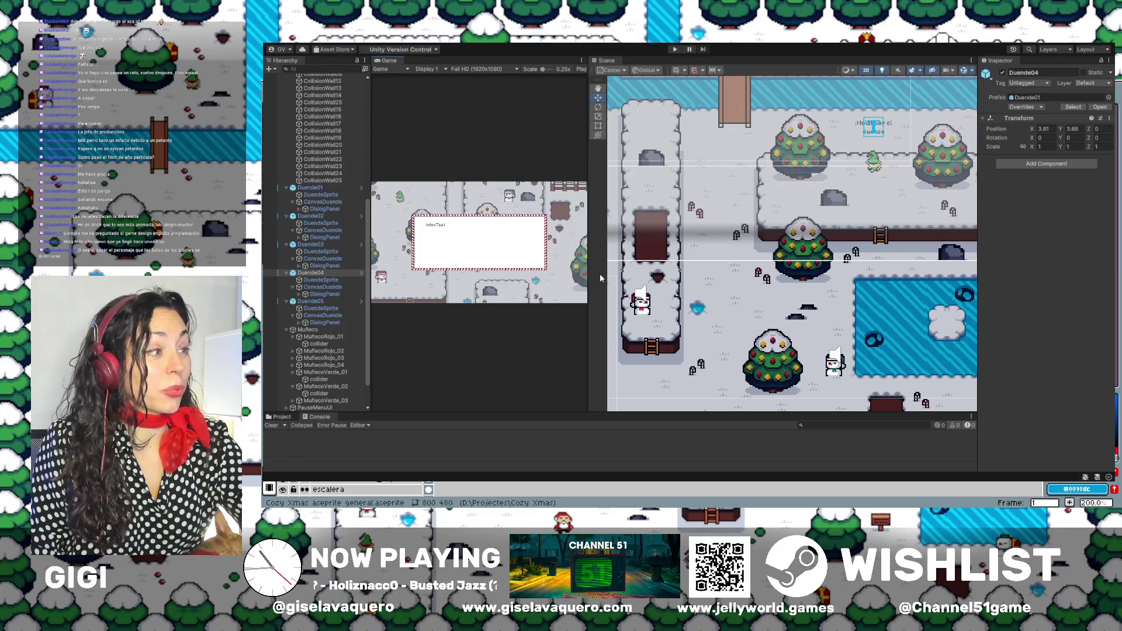
pyautogui.scroll(-2, 601, 278)
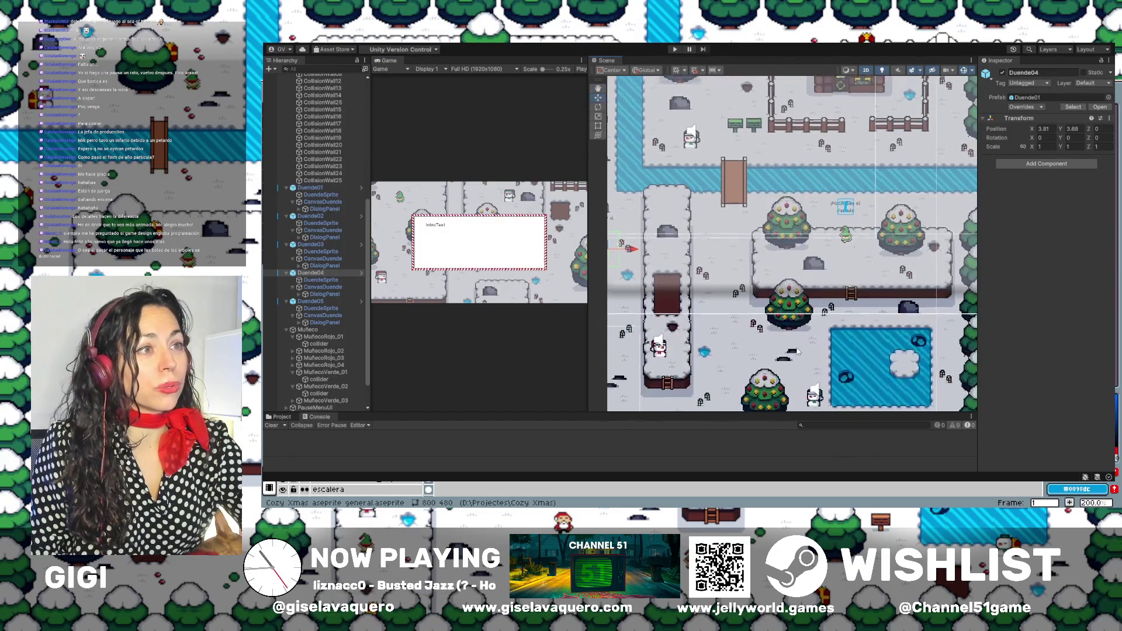
pyautogui.scroll(3, 747, 186)
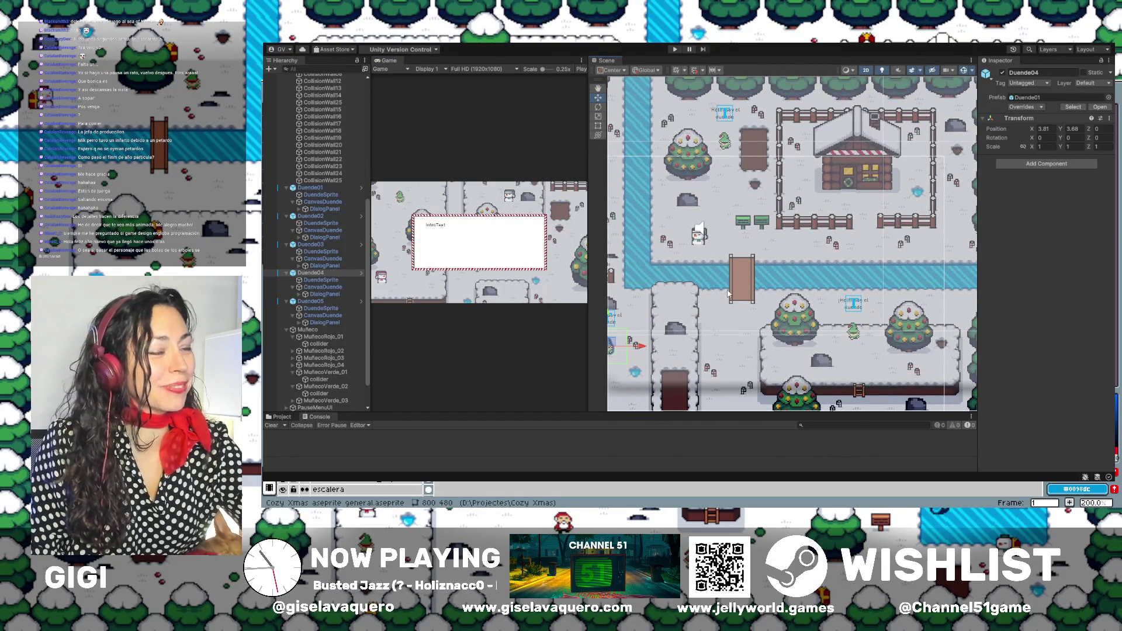
pyautogui.hotkey('ctrl', 'p')
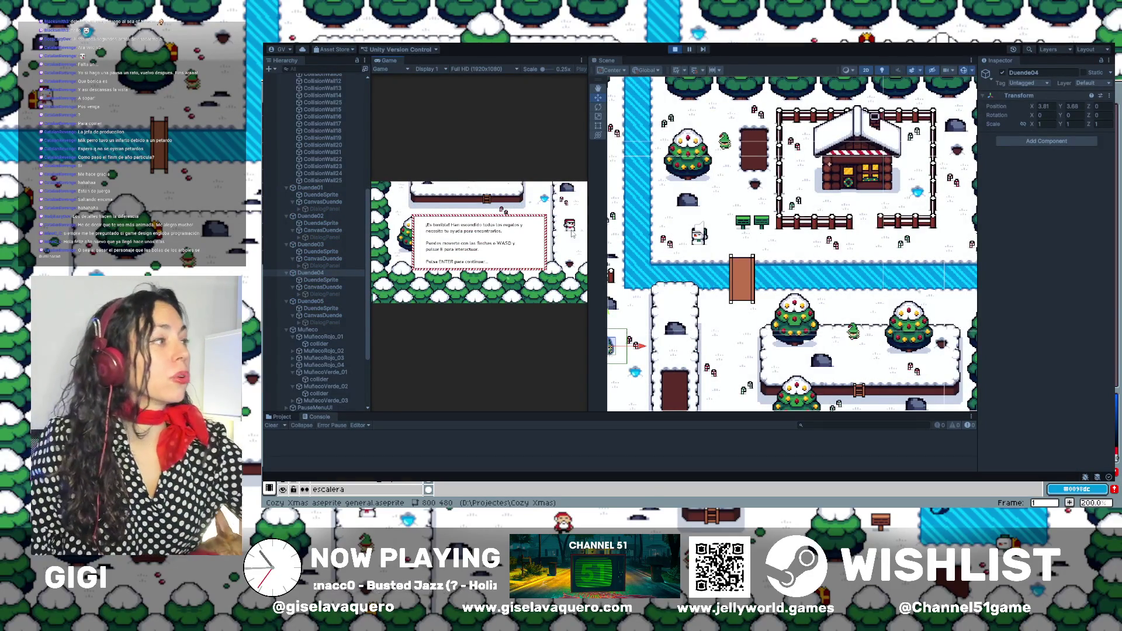
# Dismiss the intro dialog and walk the player up toward the star tree, then back down.
pyautogui.press('Return')
pyautogui.press('w')
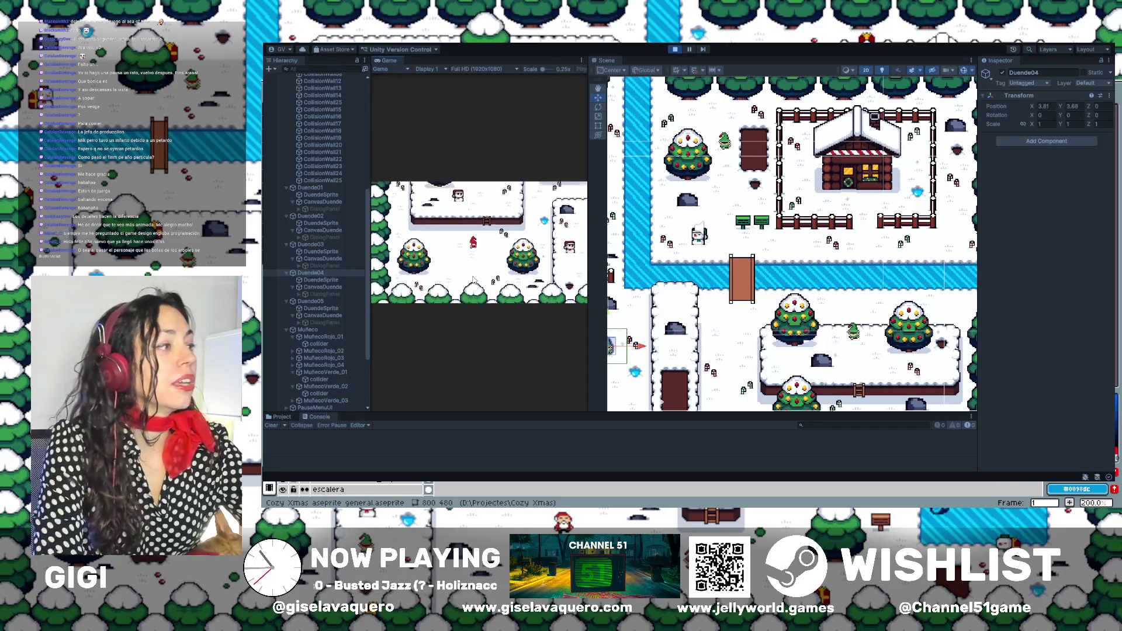
pyautogui.press('w')
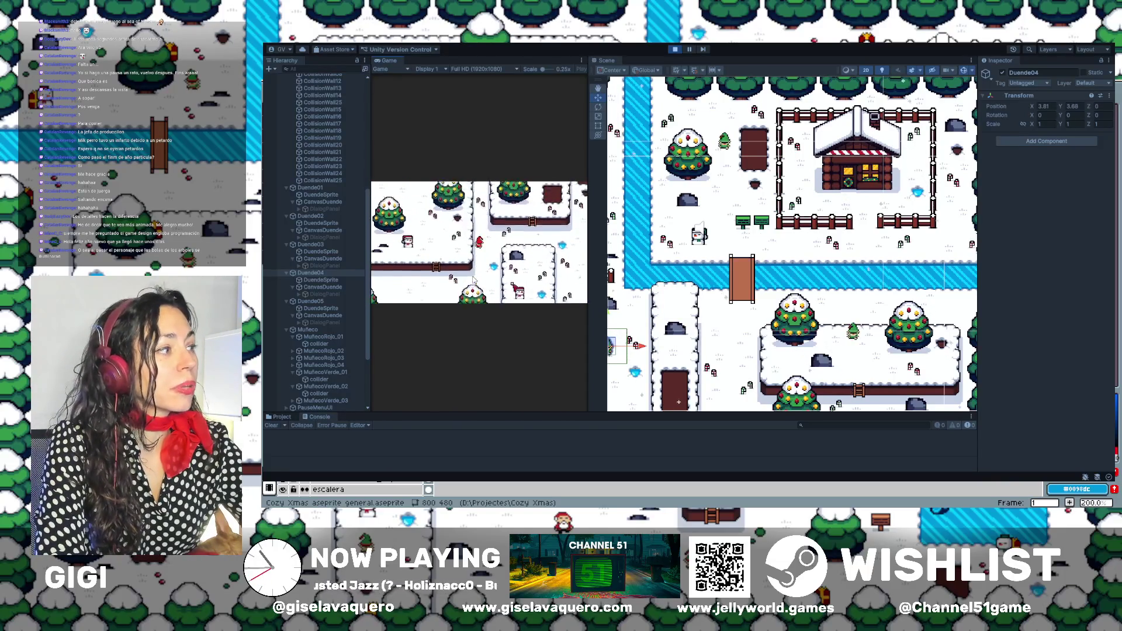
pyautogui.press('w')
pyautogui.press('d')
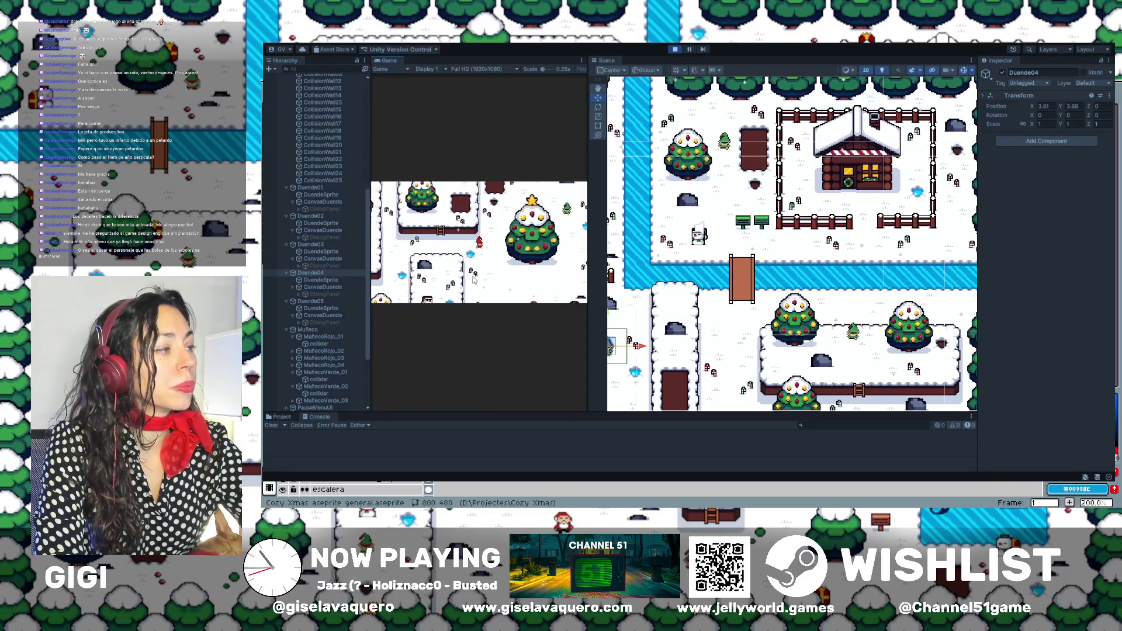
pyautogui.press('d')
pyautogui.press('w')
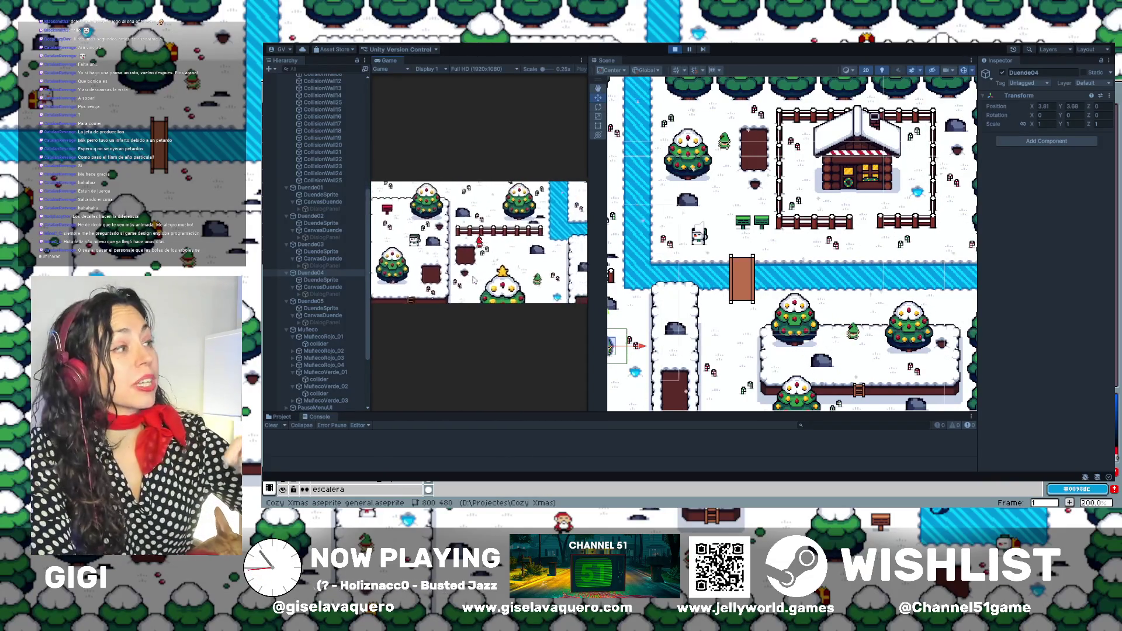
pyautogui.press('d')
pyautogui.press('s')
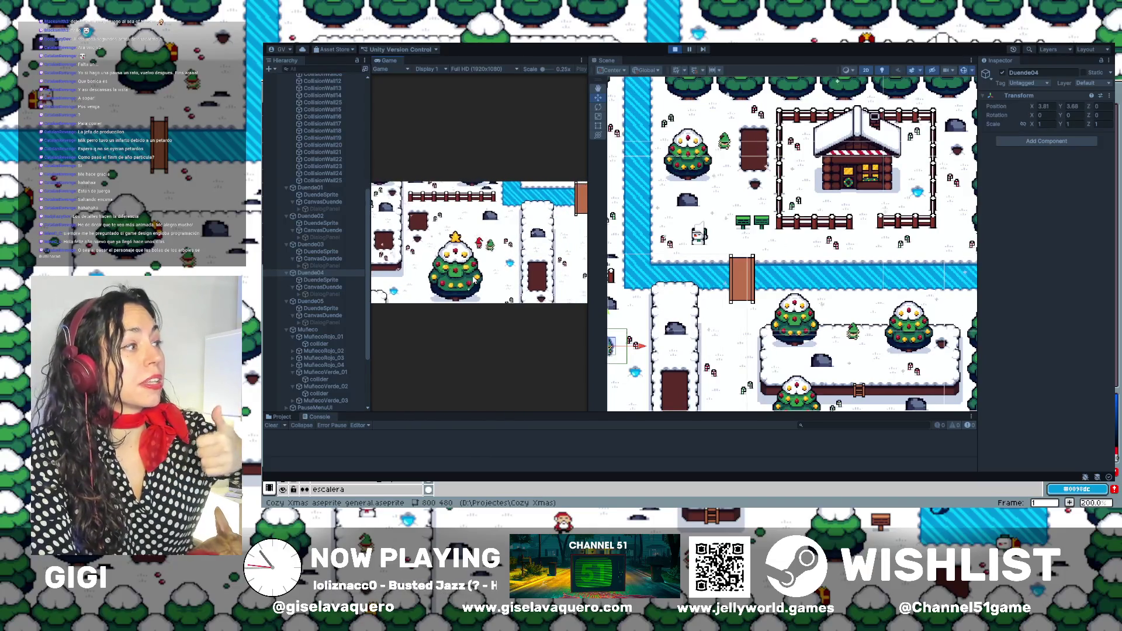
pyautogui.press('s')
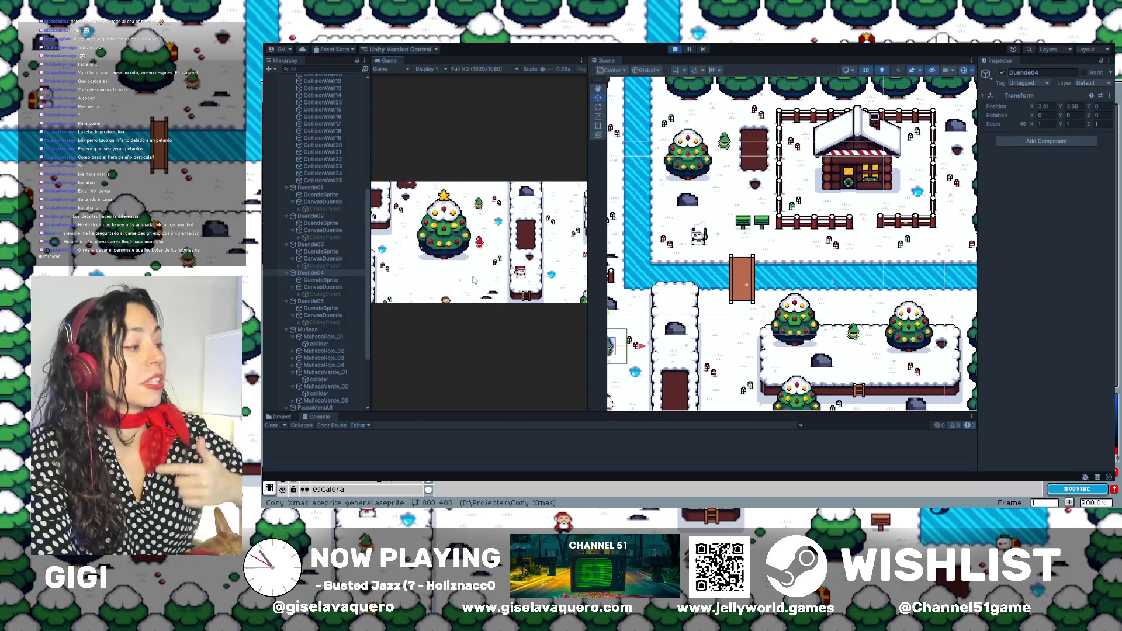
# Open the pause menu, walk the player to the building's ladder, then stop Play mode.
pyautogui.press('Escape')
pyautogui.press('Escape')
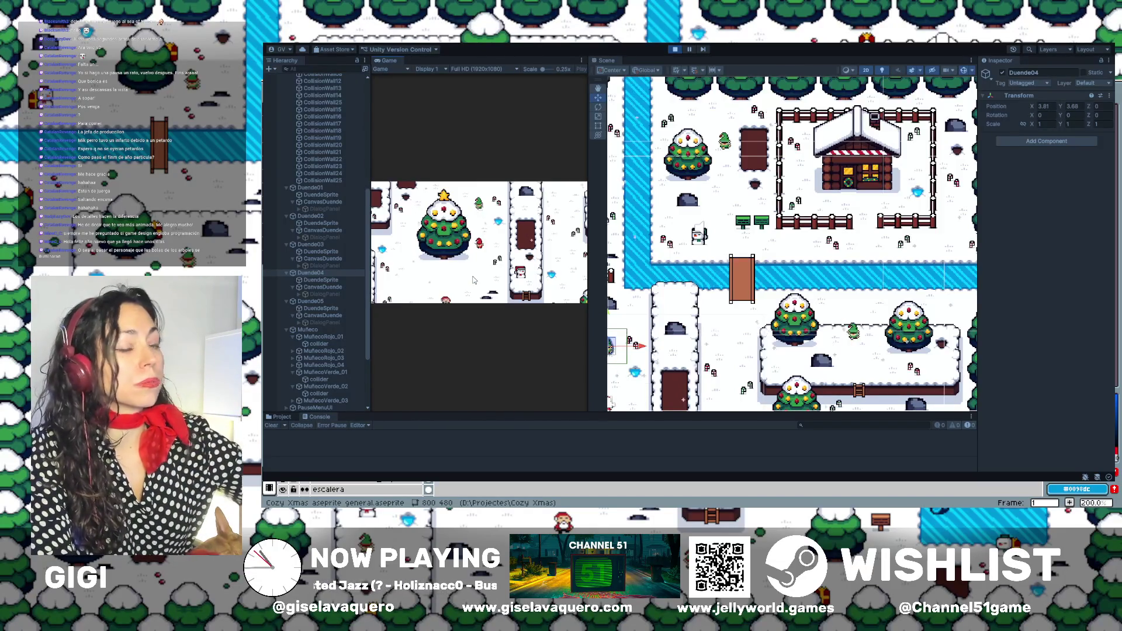
pyautogui.press('s')
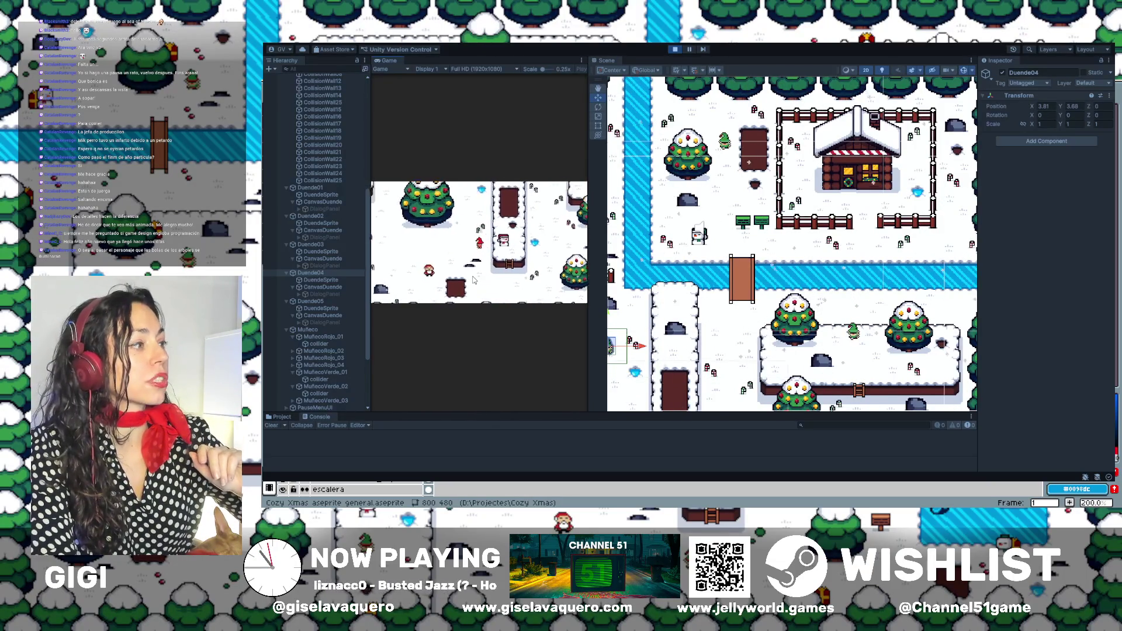
pyautogui.press('s')
pyautogui.press('d')
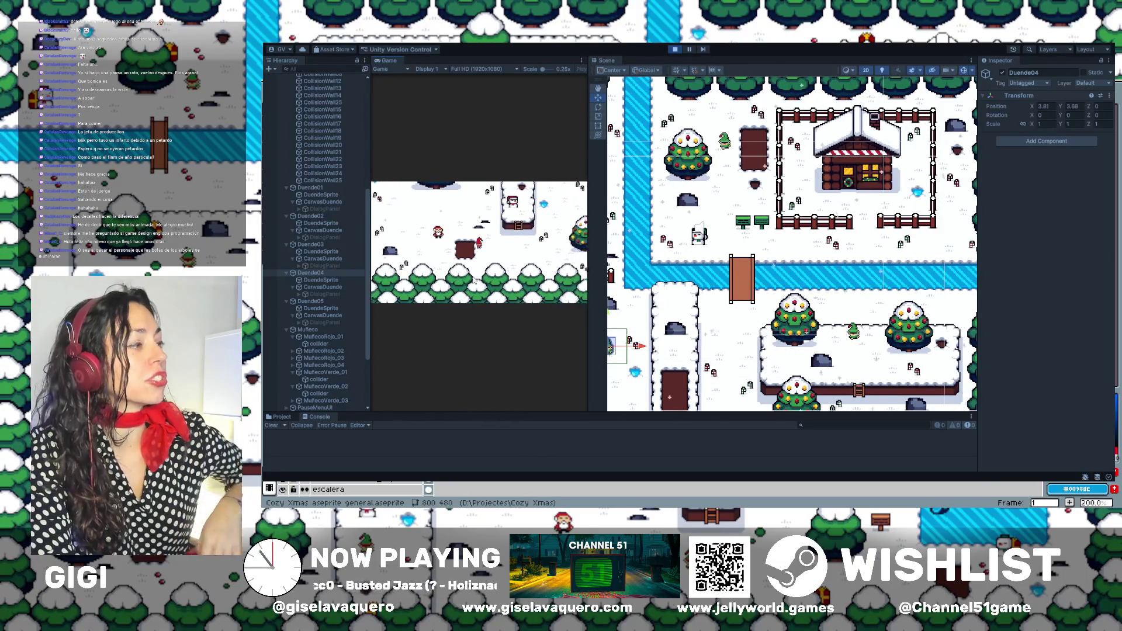
pyautogui.press('d')
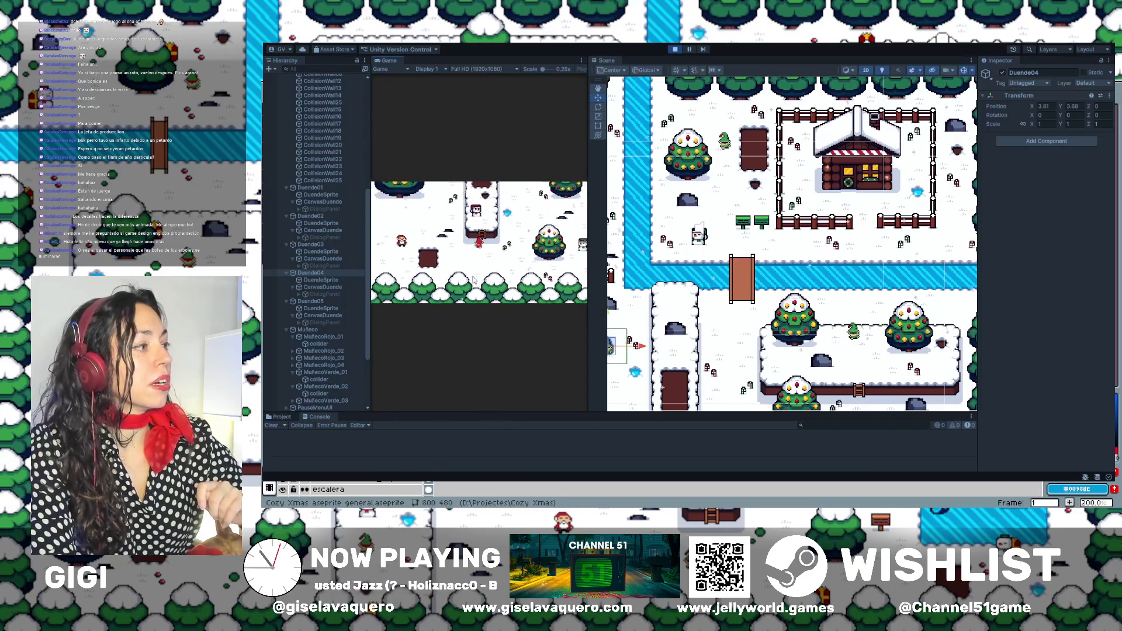
pyautogui.press('s')
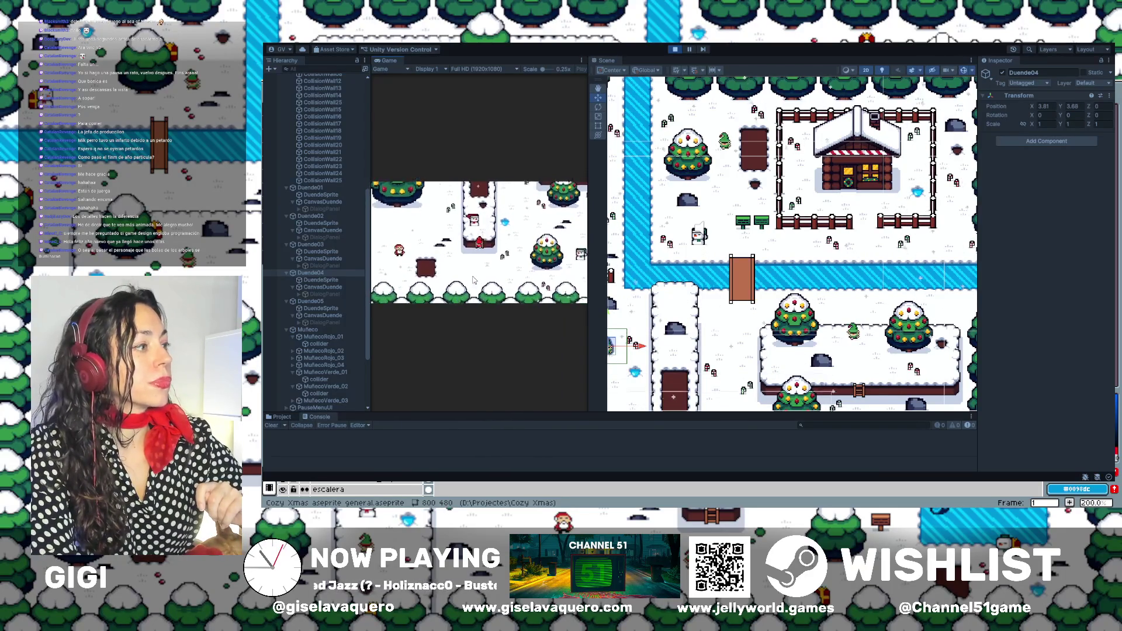
pyautogui.press('w')
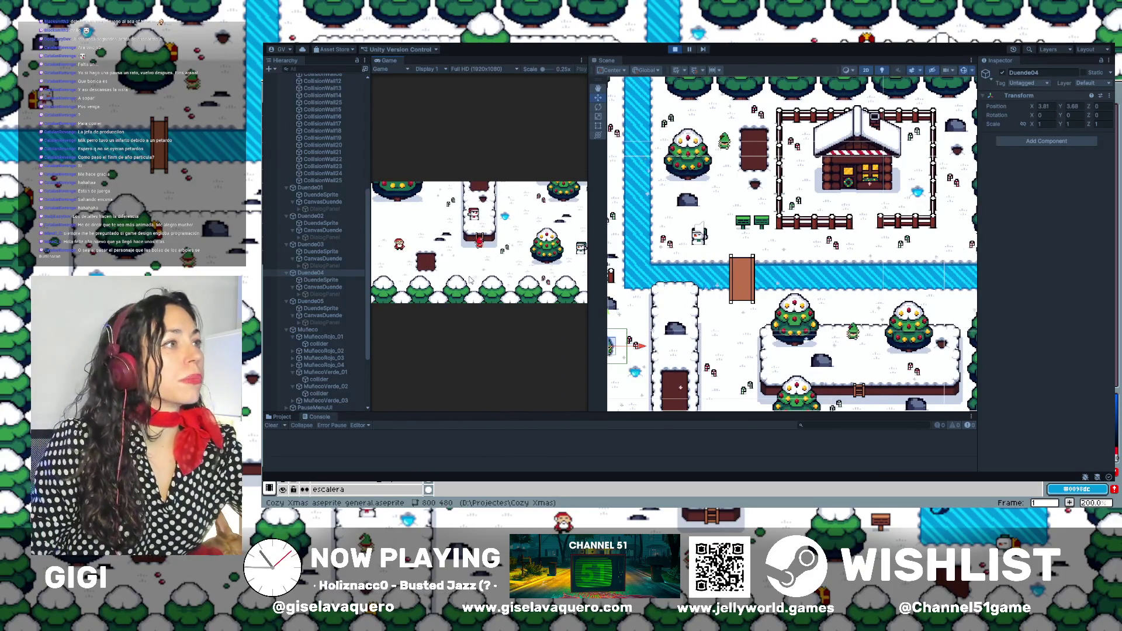
pyautogui.click(673, 52)
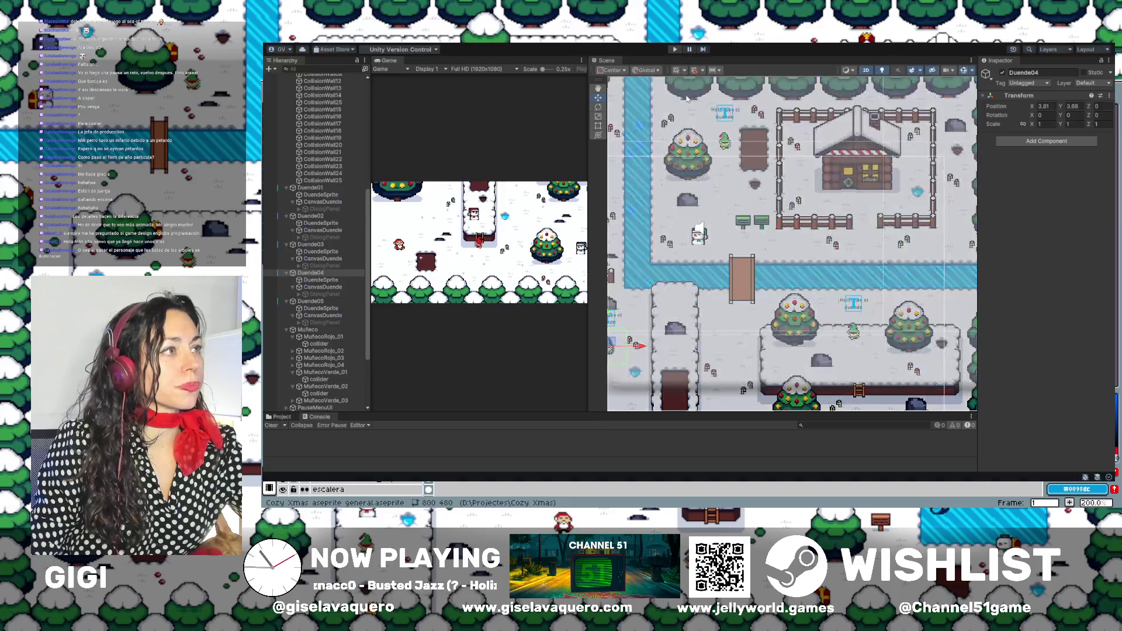
# Frame CollisionWall25 through CollisionWall17 one by one to inspect their colliders.
pyautogui.scroll(10, 718, 352)
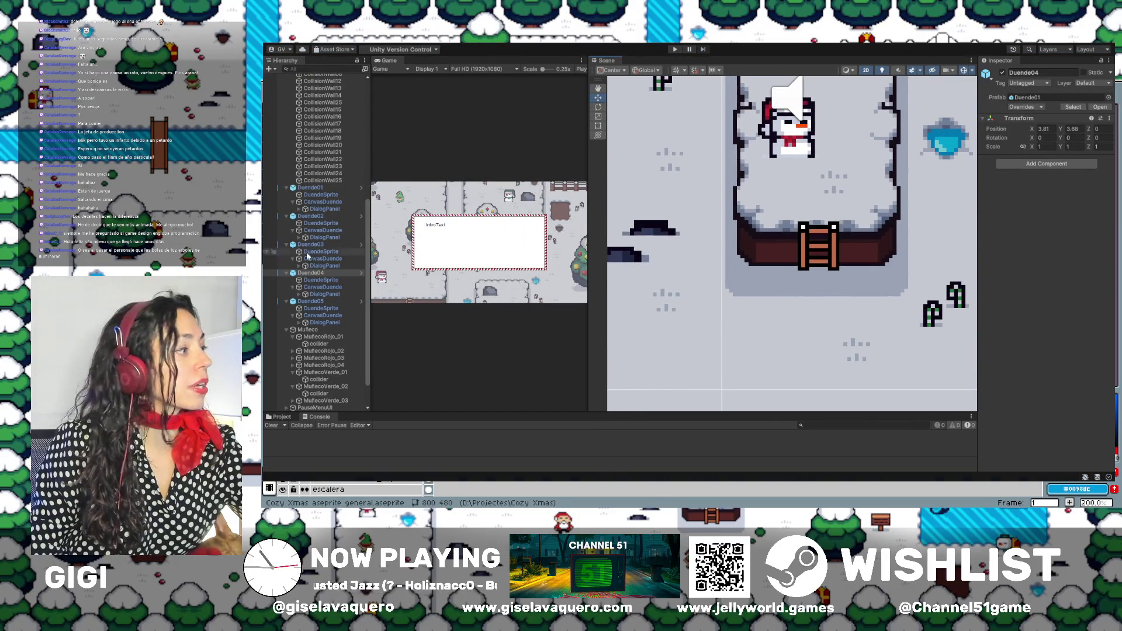
pyautogui.doubleClick(330, 180)
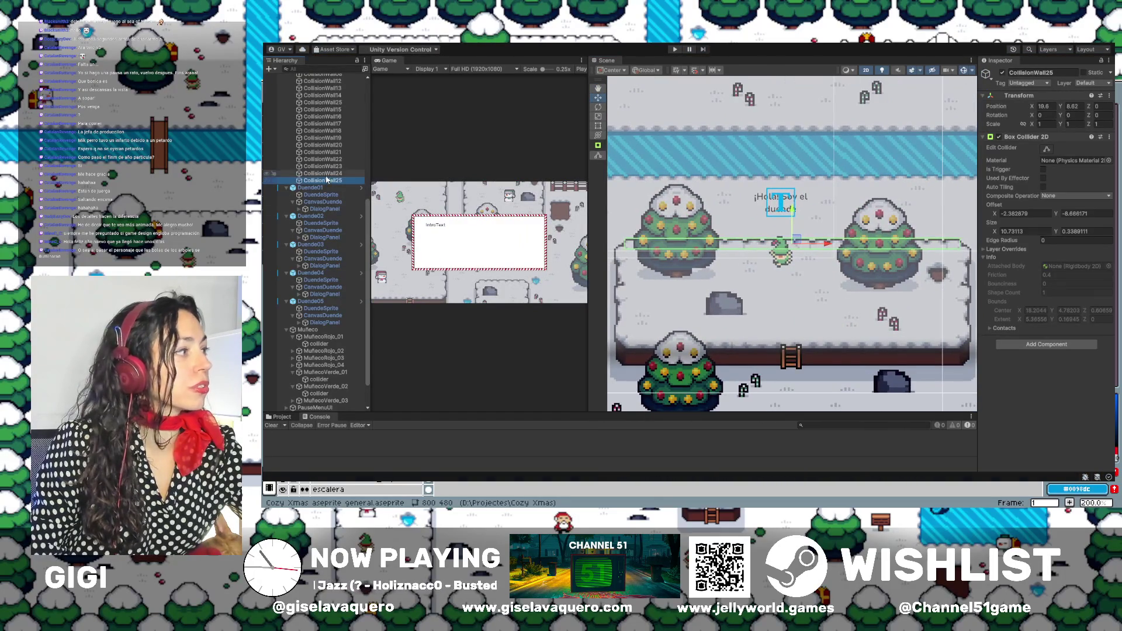
pyautogui.doubleClick(325, 174)
pyautogui.doubleClick(329, 167)
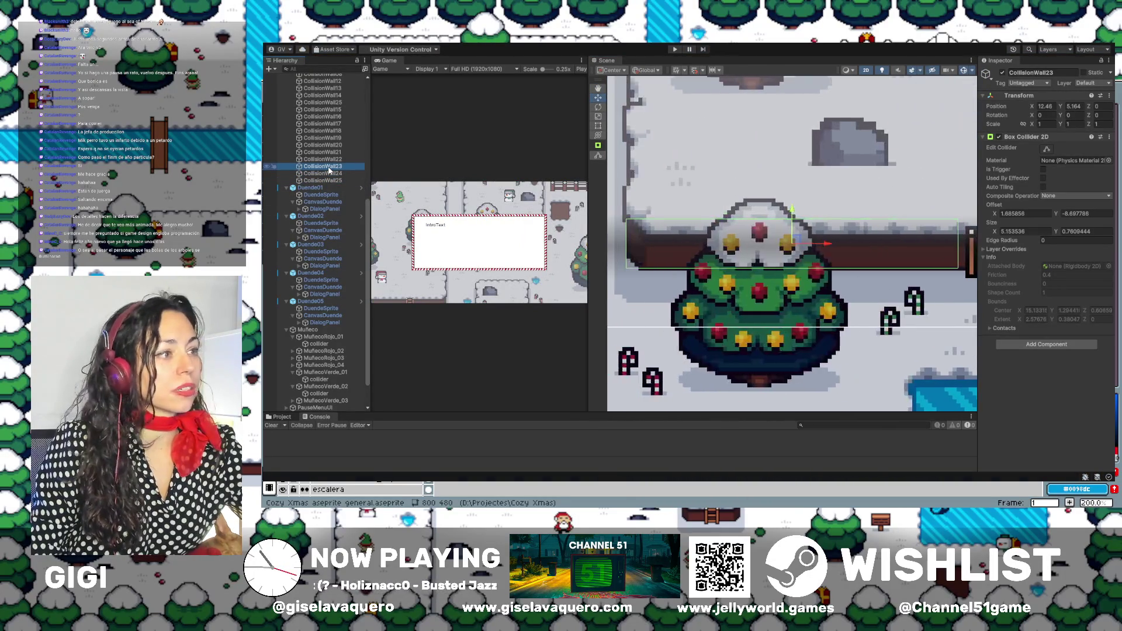
pyautogui.doubleClick(333, 160)
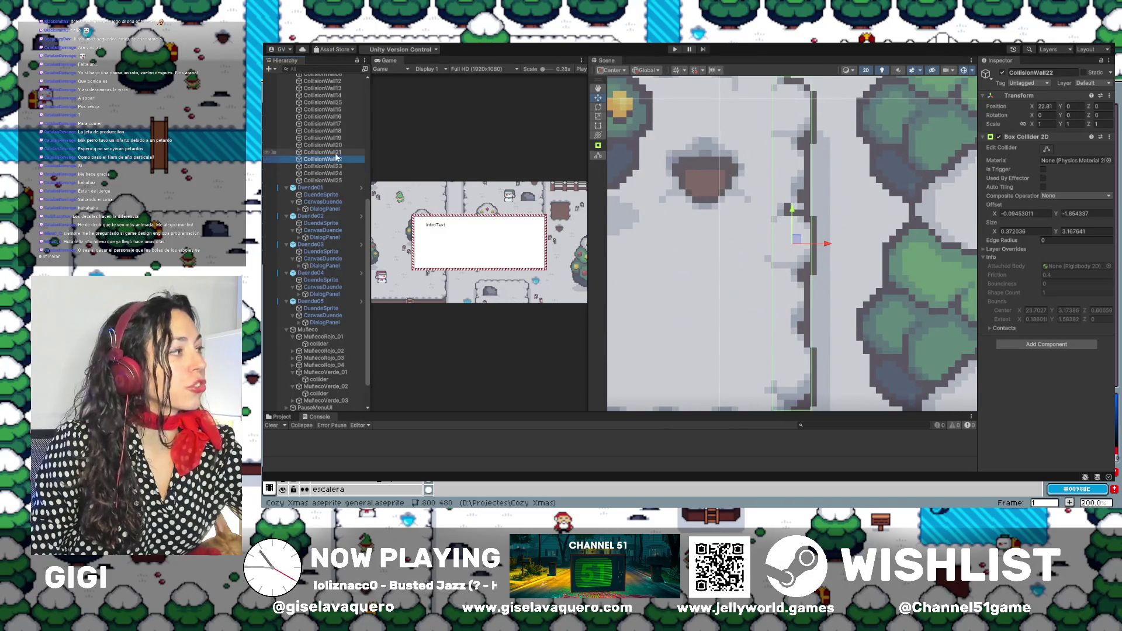
pyautogui.doubleClick(337, 153)
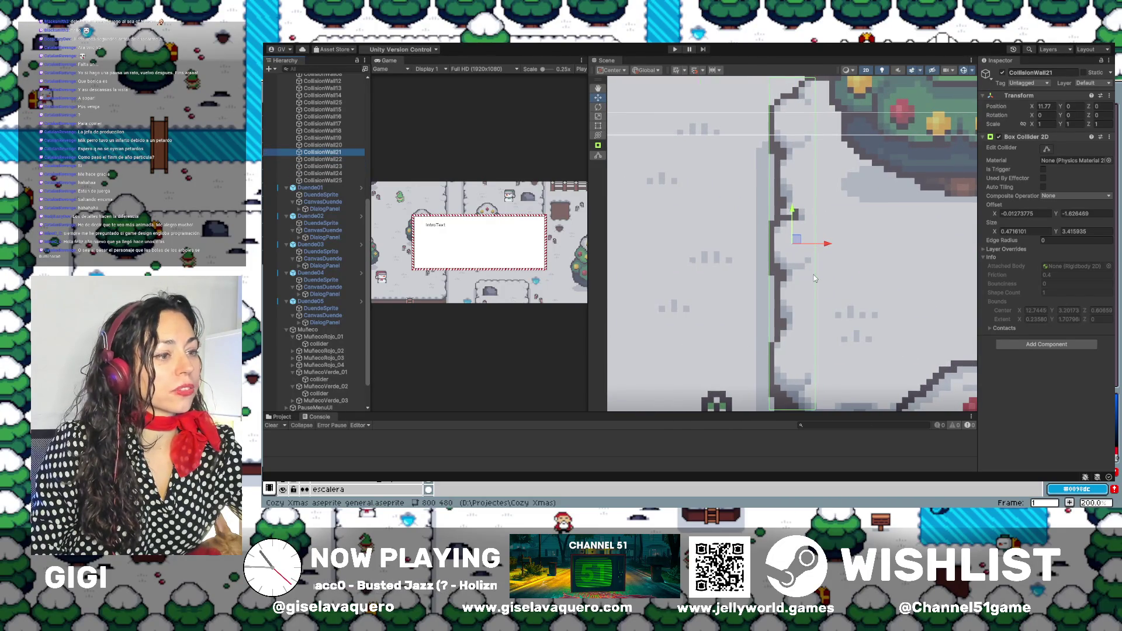
pyautogui.scroll(-3, 815, 279)
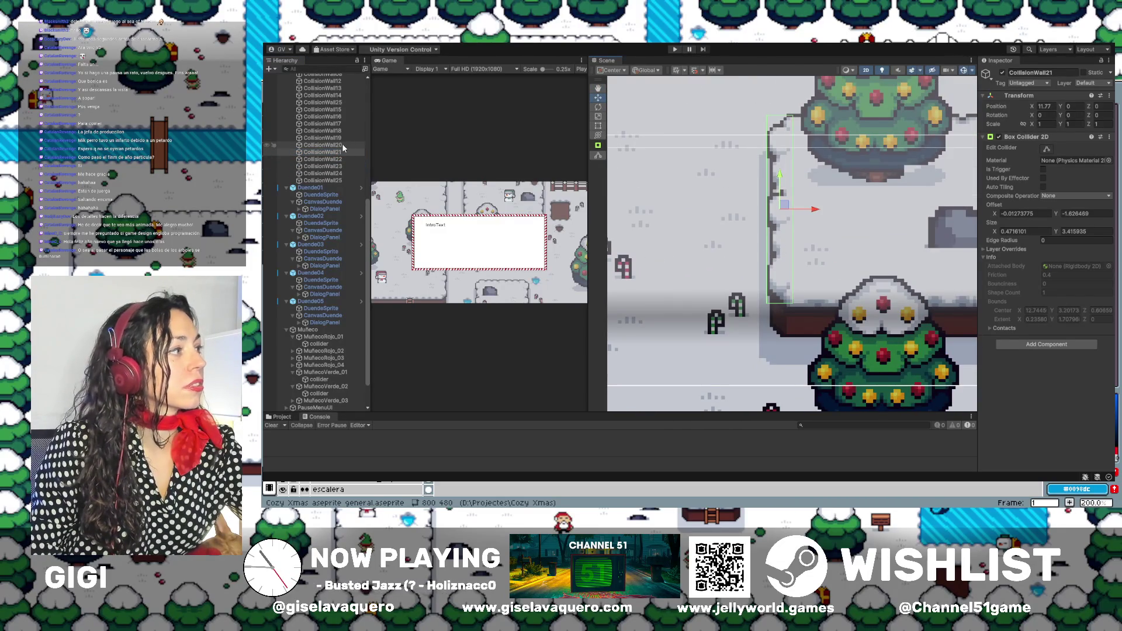
pyautogui.doubleClick(343, 146)
pyautogui.scroll(-3, 781, 287)
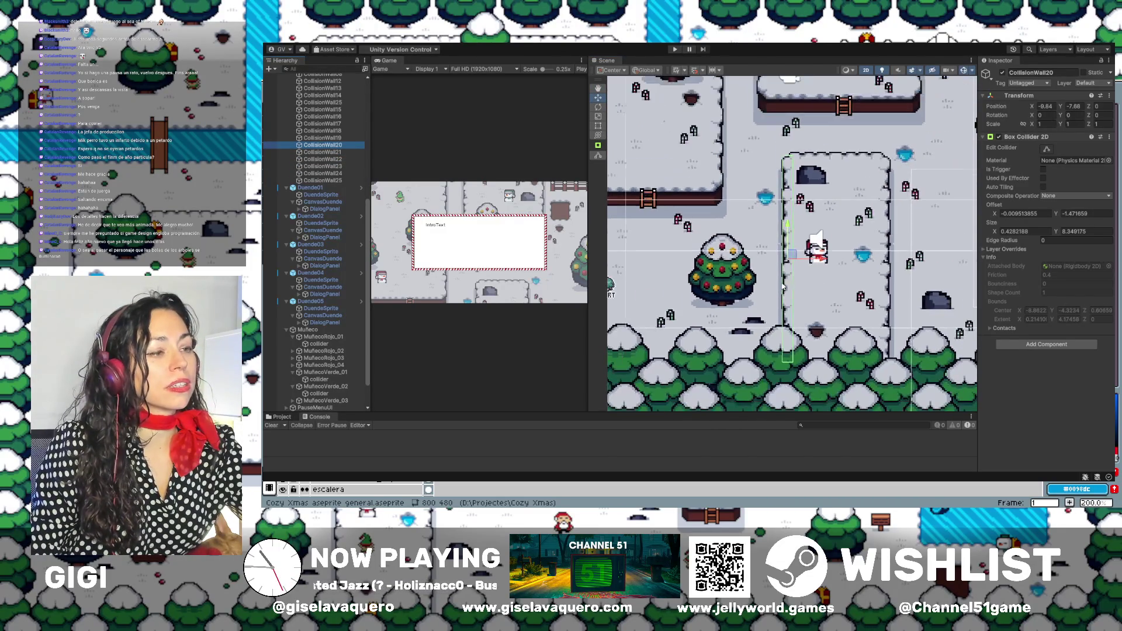
pyautogui.click(333, 140)
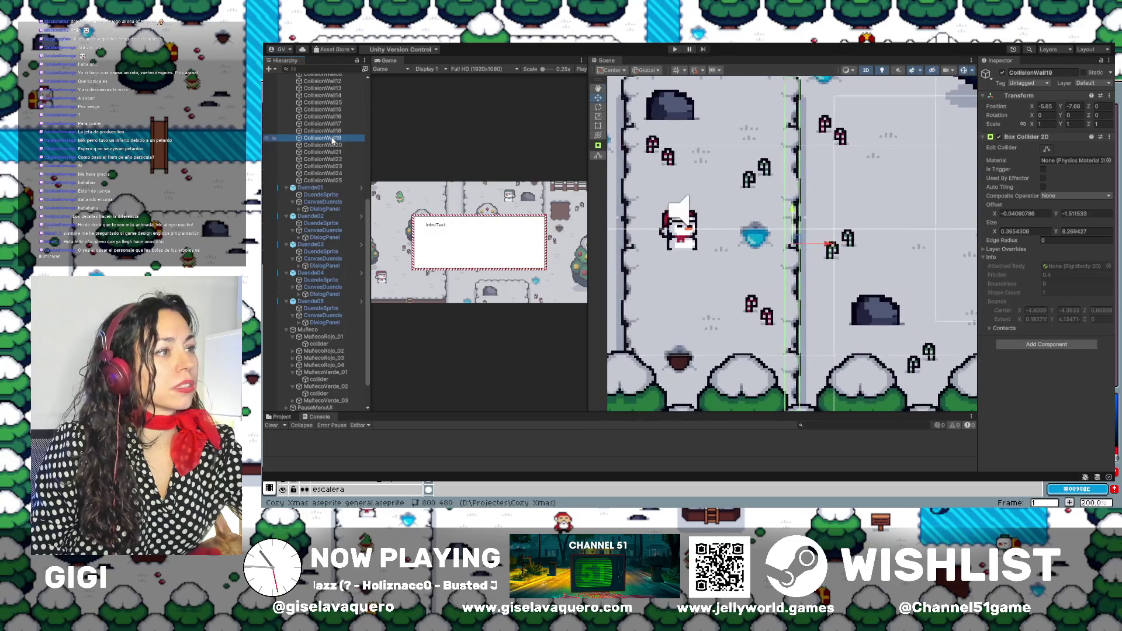
pyautogui.doubleClick(334, 131)
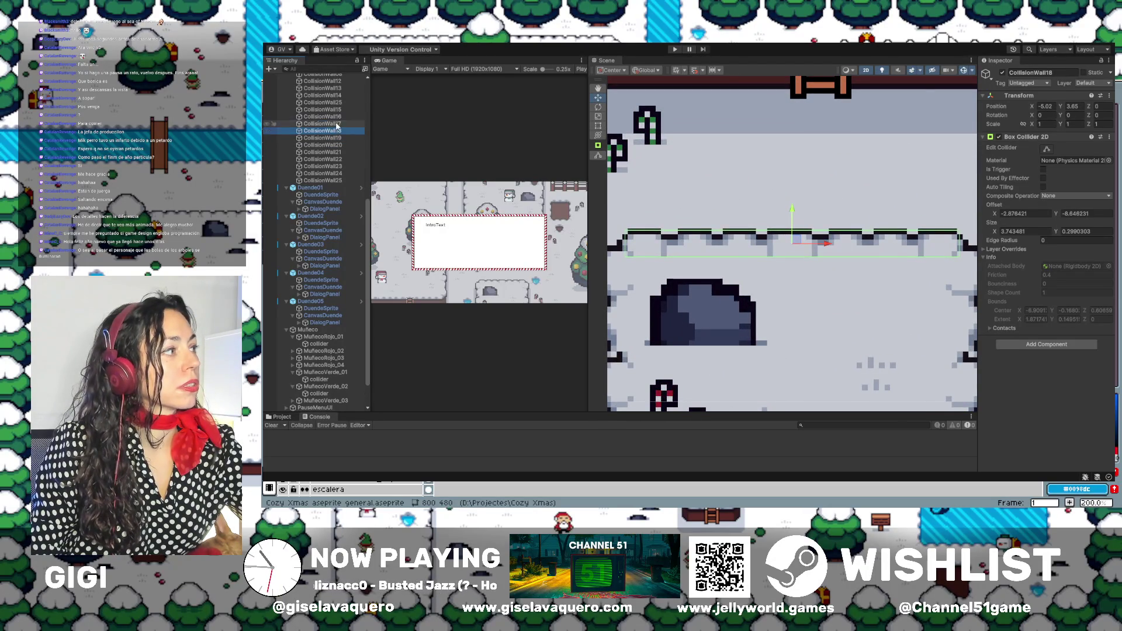
pyautogui.doubleClick(335, 124)
# Frame CollisionWall16 through CollisionWall12, CollisionWall08 and CollisionWall07 to inspect their colliders.
pyautogui.moveTo(701, 267)
pyautogui.mouseDown()
pyautogui.moveTo(924, 221)
pyautogui.moveTo(820, 230)
pyautogui.mouseUp()
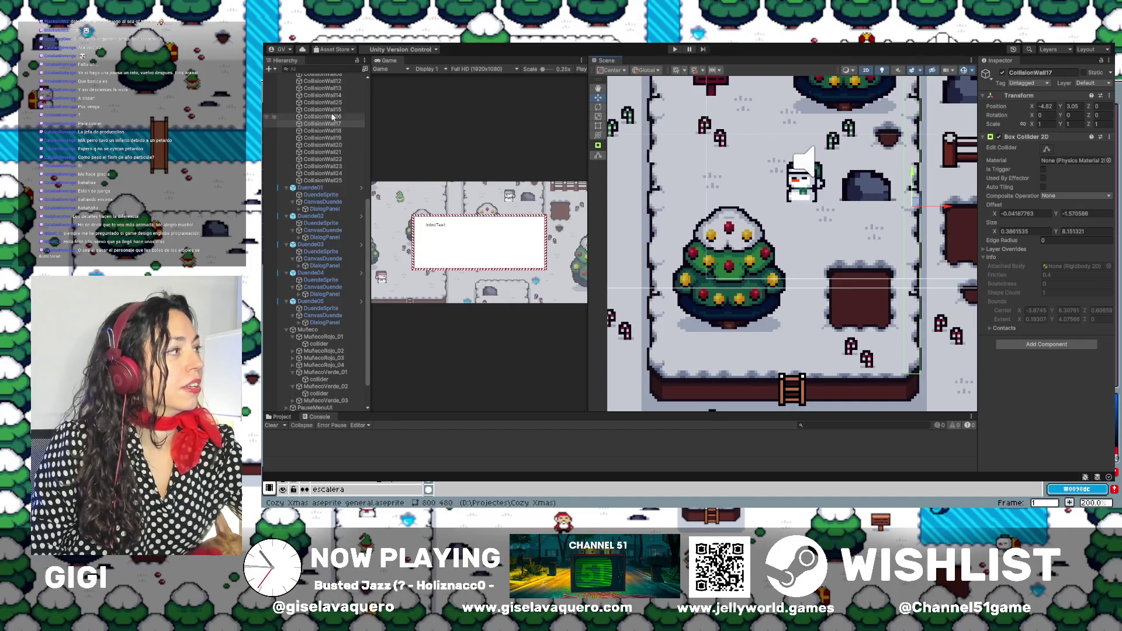
pyautogui.doubleClick(331, 117)
pyautogui.doubleClick(334, 103)
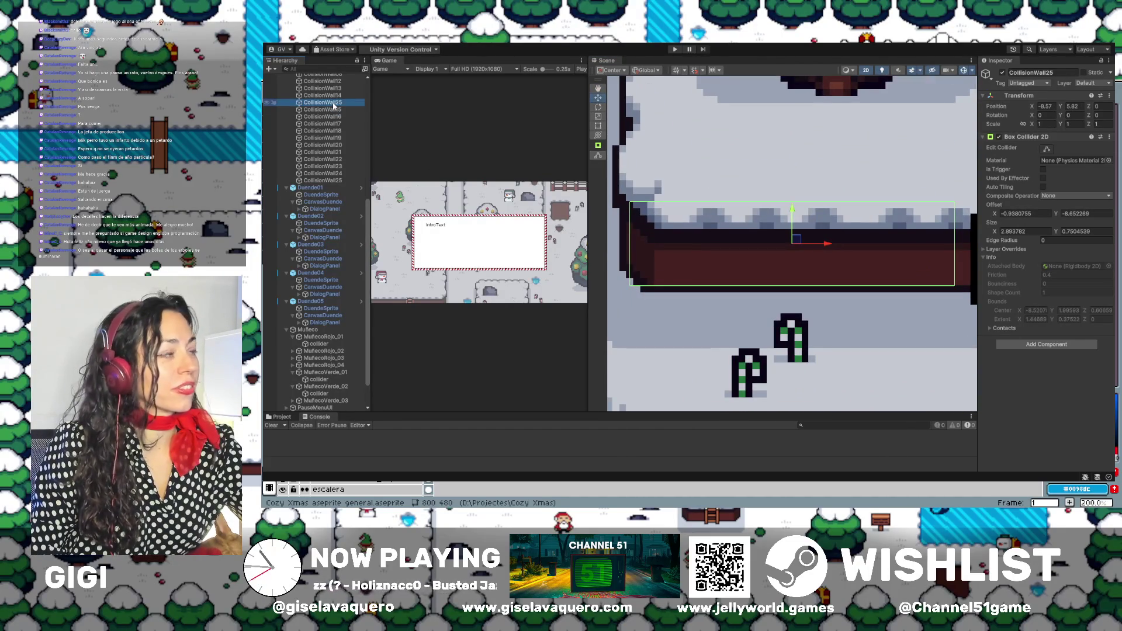
pyautogui.doubleClick(336, 96)
pyautogui.scroll(-5, 814, 353)
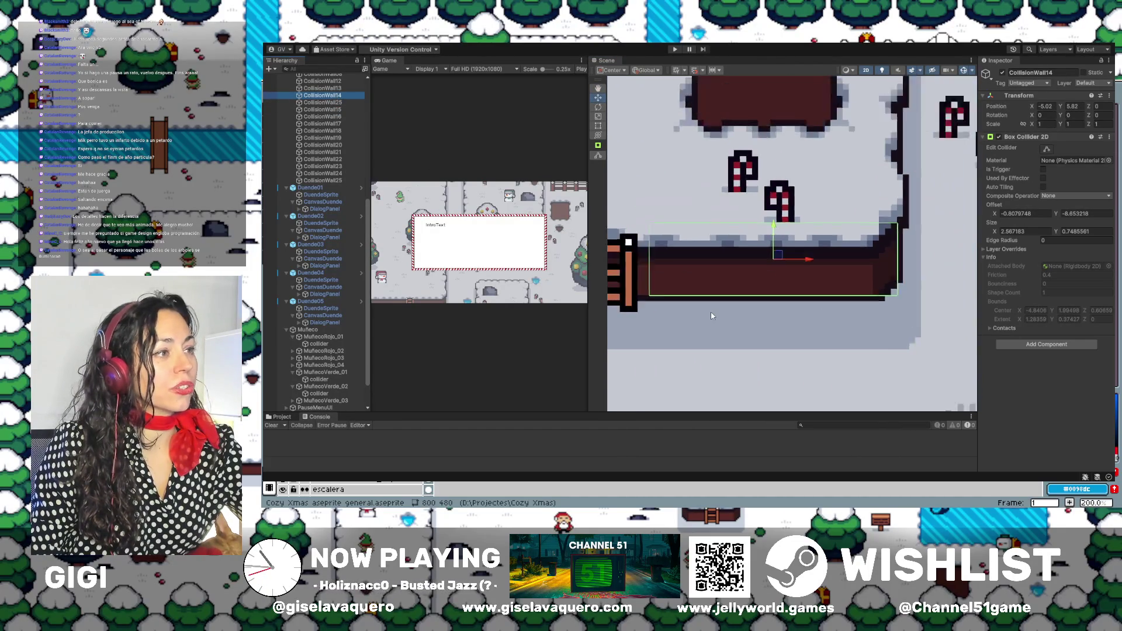
pyautogui.scroll(-3, 815, 353)
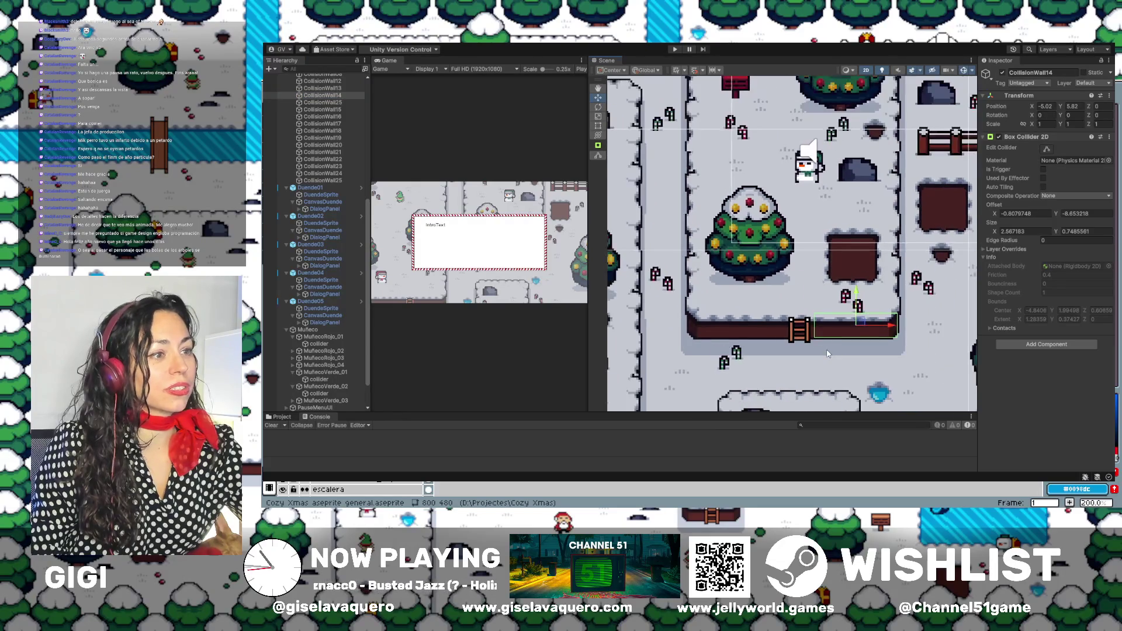
pyautogui.moveTo(827, 353)
pyautogui.mouseDown()
pyautogui.moveTo(928, 352)
pyautogui.moveTo(697, 302)
pyautogui.moveTo(649, 306)
pyautogui.moveTo(775, 316)
pyautogui.mouseUp()
pyautogui.scroll(3, 340, 146)
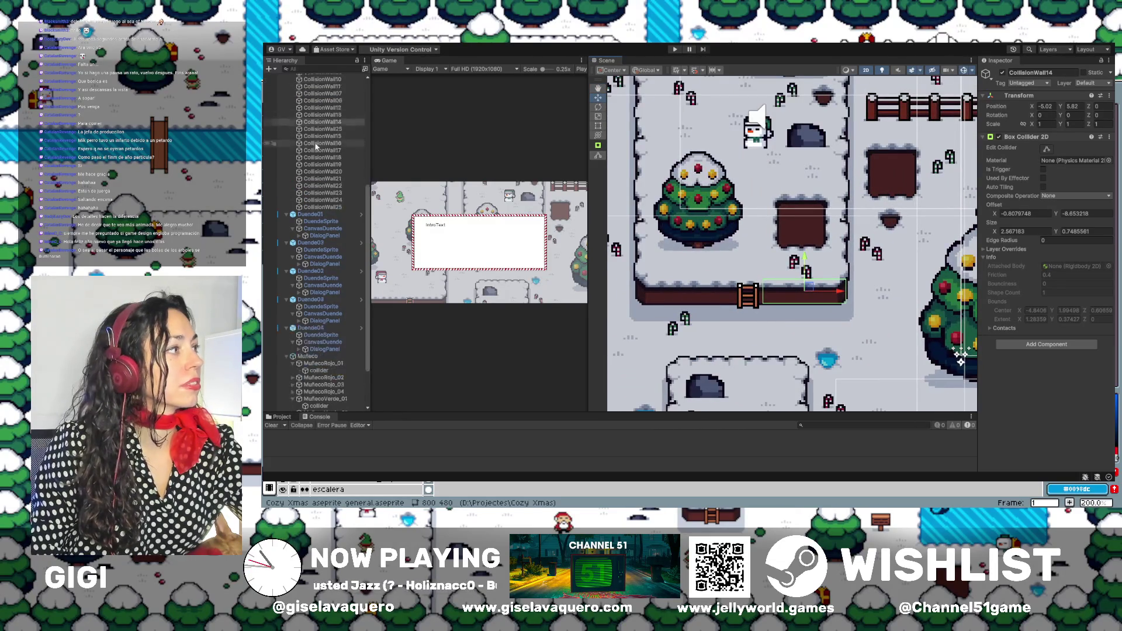
pyautogui.doubleClick(339, 143)
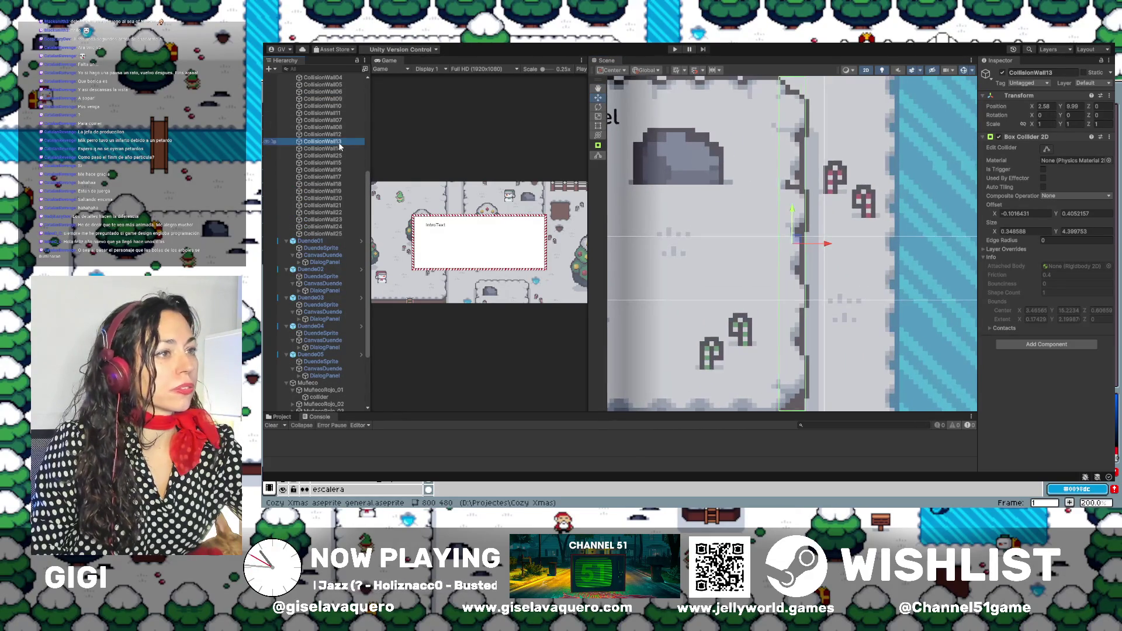
pyautogui.doubleClick(341, 134)
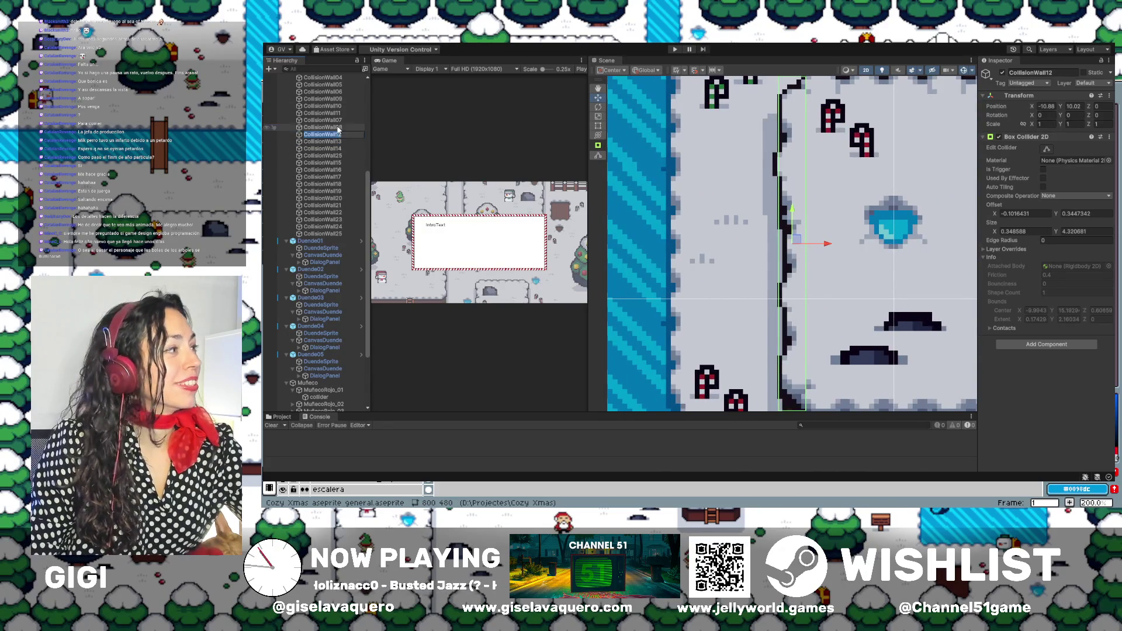
pyautogui.doubleClick(337, 128)
pyautogui.doubleClick(338, 120)
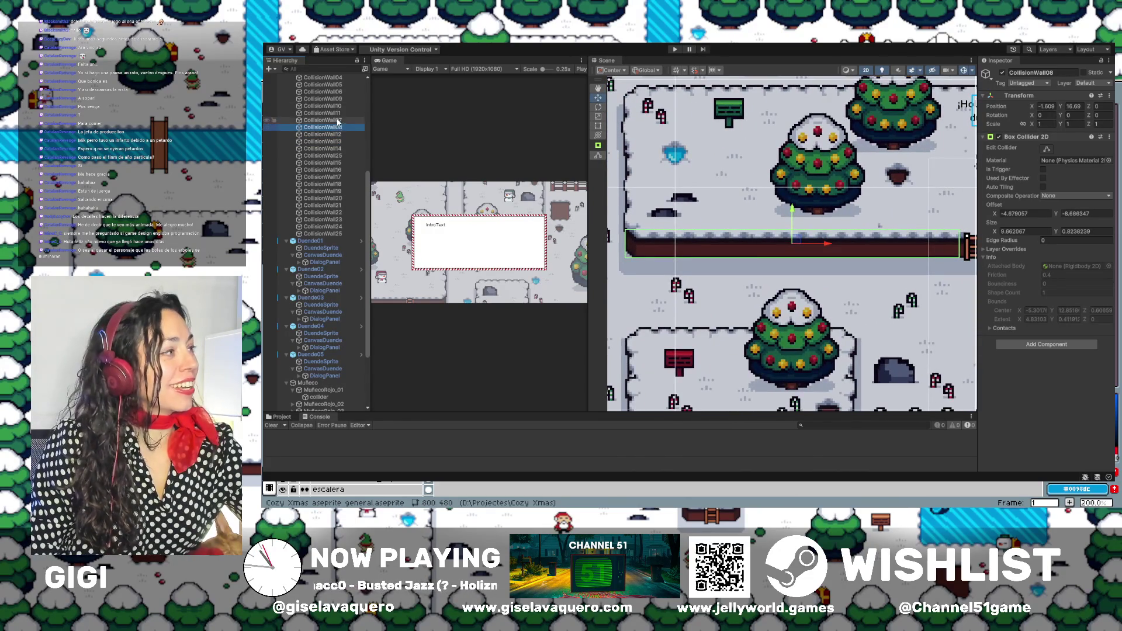
# Frame CollisionWall11, 10, 09, 06 and 05, then select CollisionWall04.
pyautogui.press('Up')
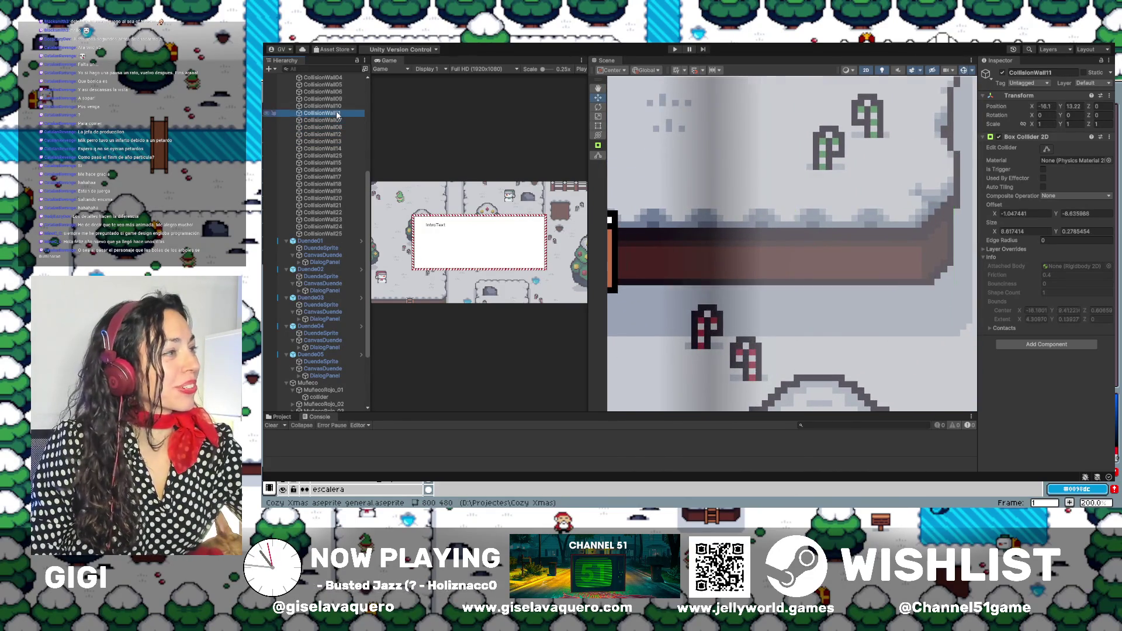
pyautogui.press('f')
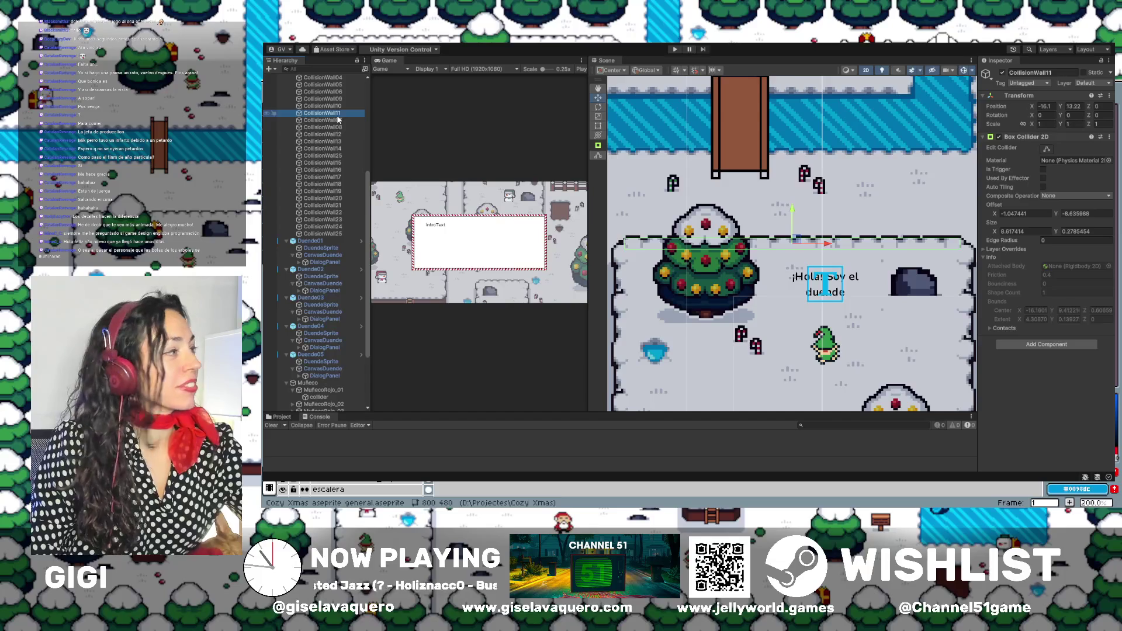
pyautogui.doubleClick(334, 107)
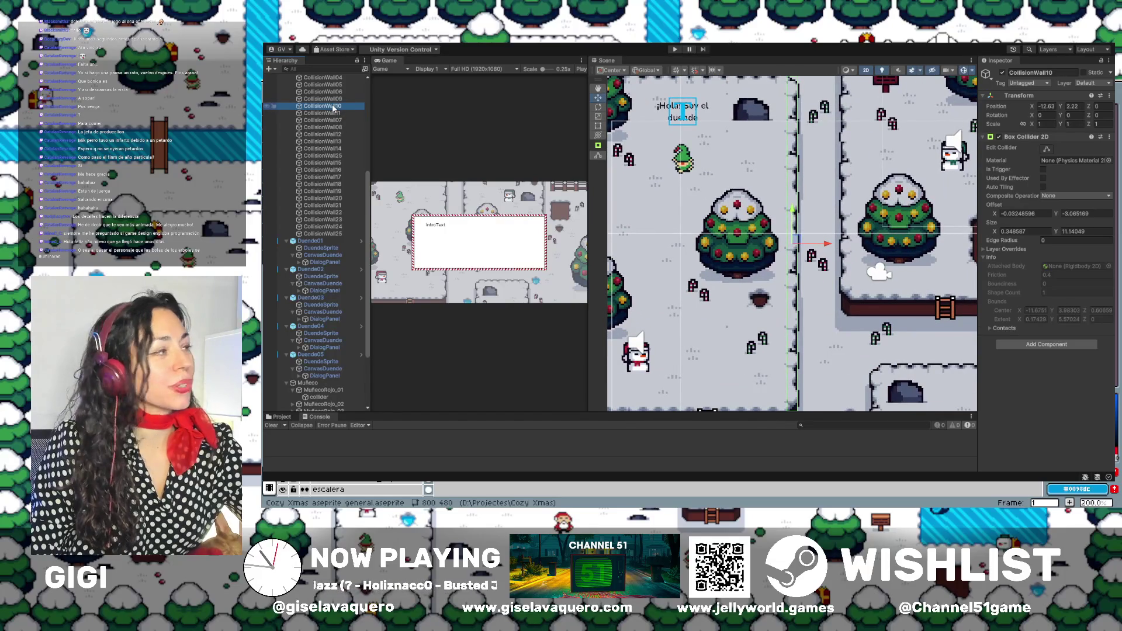
pyautogui.press('Up')
pyautogui.press('f')
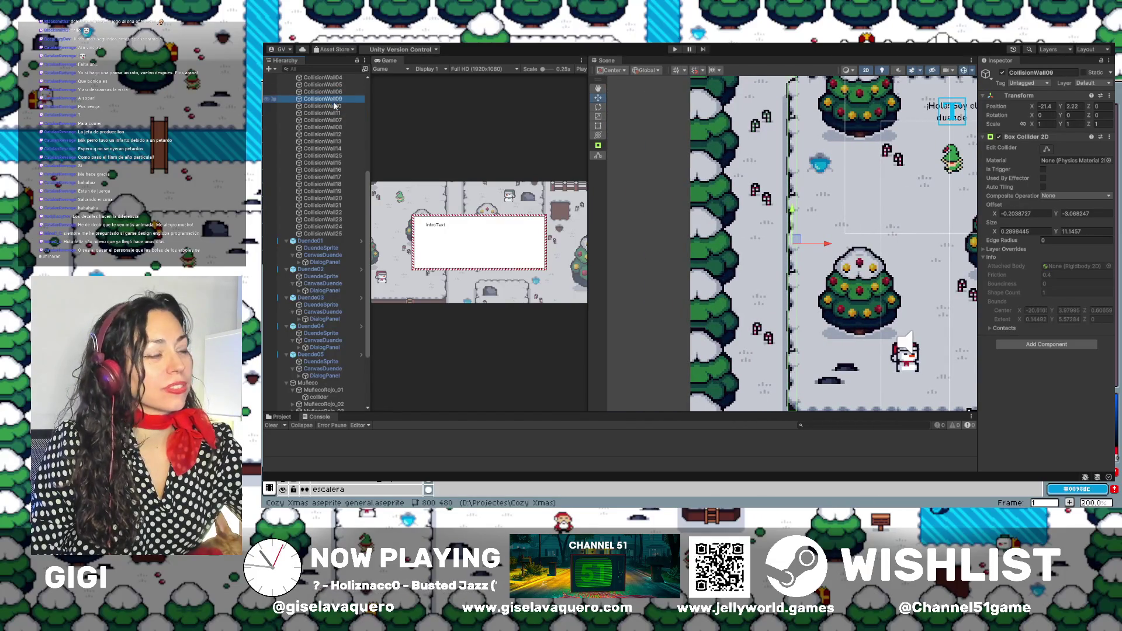
pyautogui.doubleClick(341, 93)
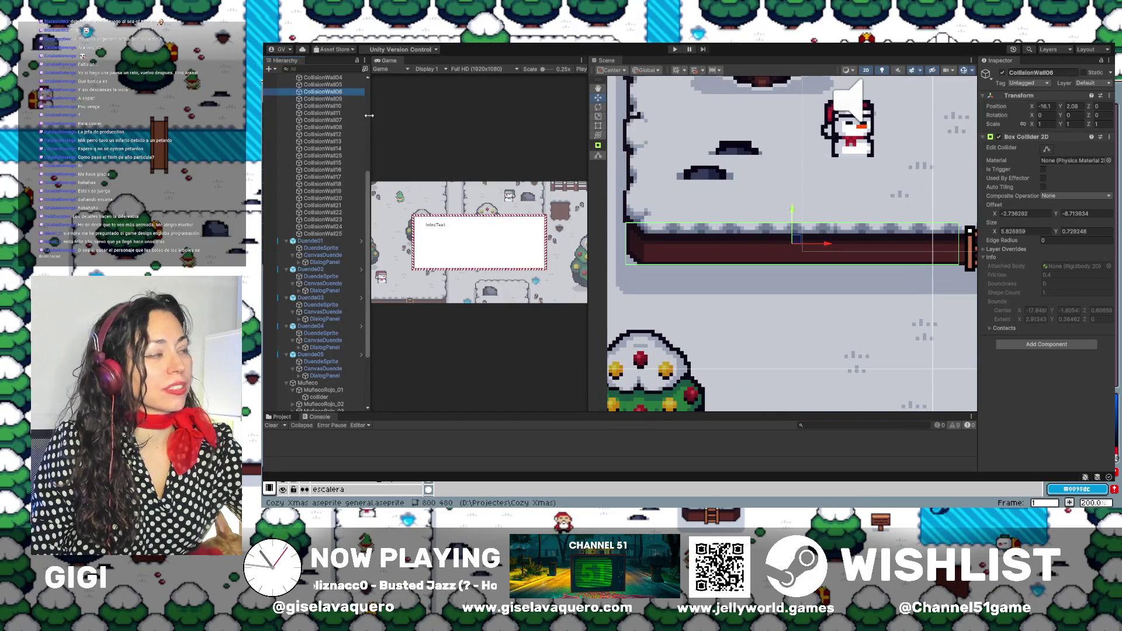
pyautogui.doubleClick(326, 85)
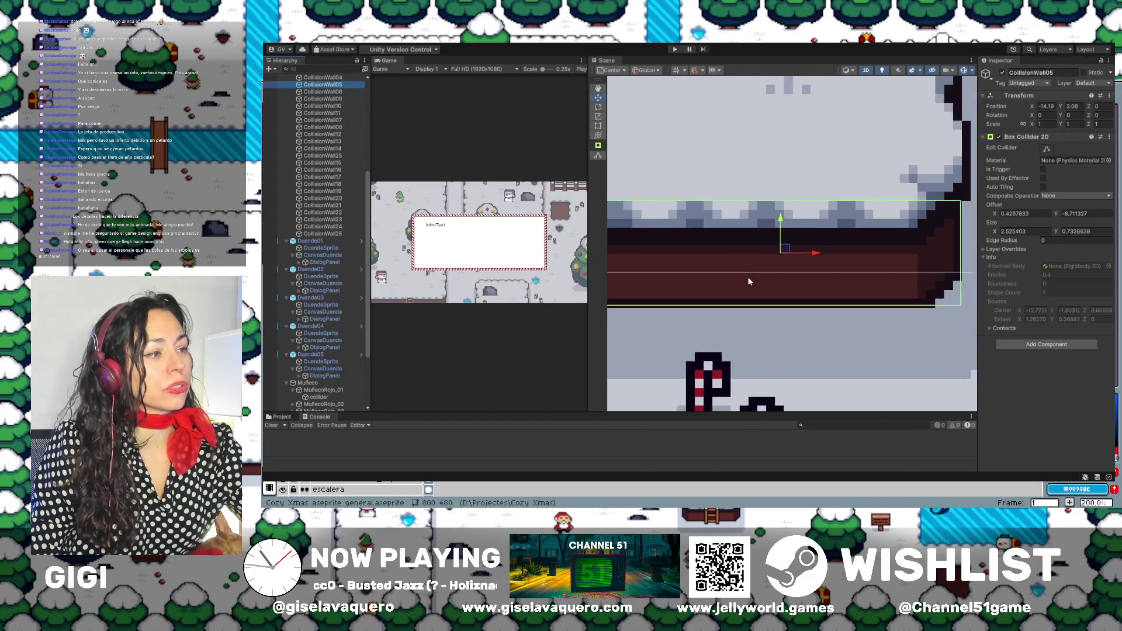
pyautogui.scroll(-10, 749, 282)
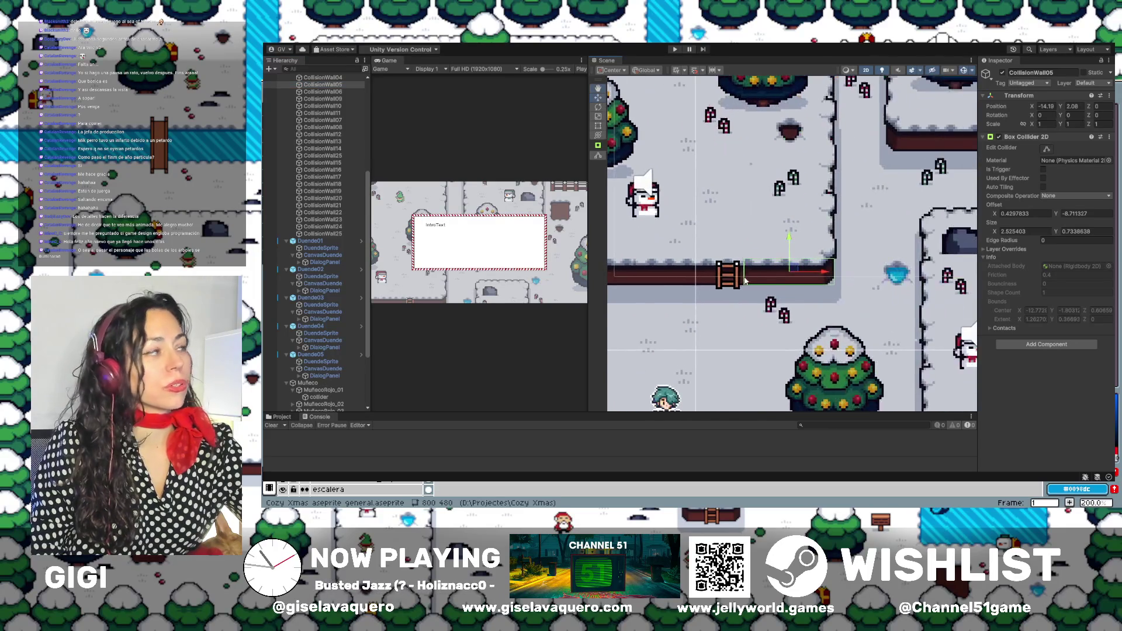
pyautogui.scroll(3, 344, 141)
pyautogui.click(334, 132)
# Frame CollisionWall04 and pull its collider's right edge toward the ladder in Edit Collider mode.
pyautogui.doubleClick(333, 132)
pyautogui.scroll(-5, 847, 260)
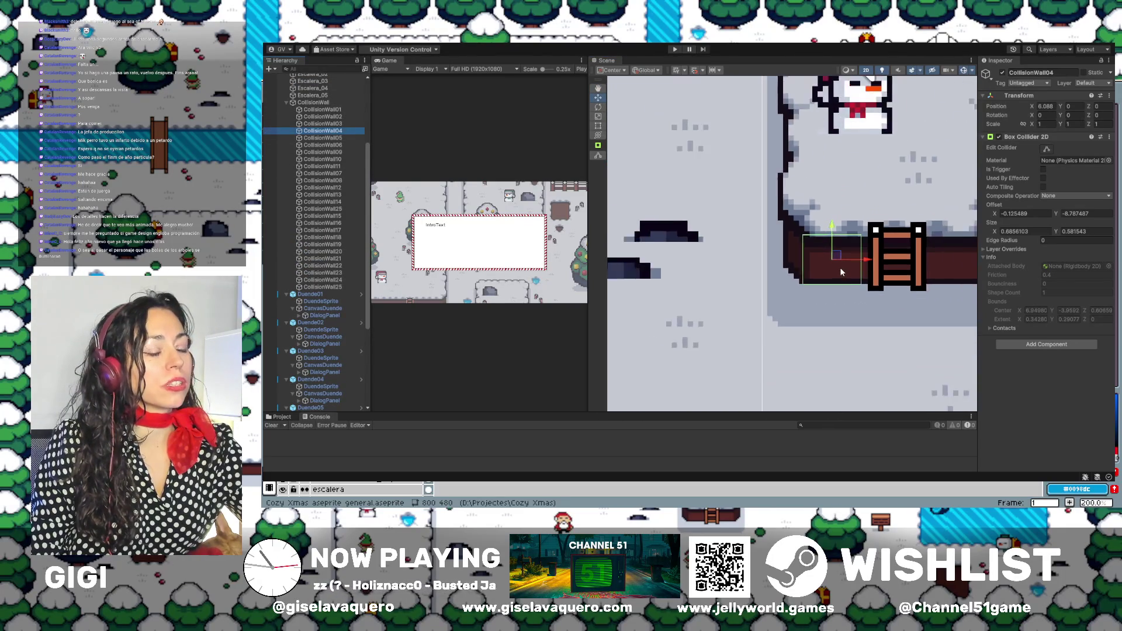
pyautogui.scroll(-3, 840, 270)
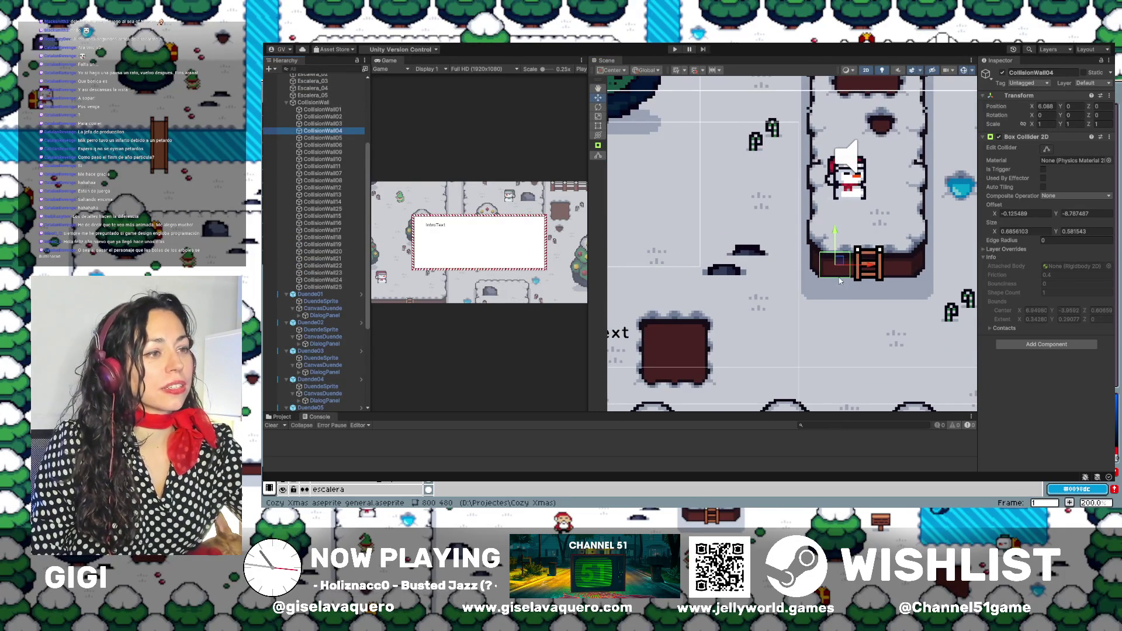
pyautogui.scroll(3, 840, 281)
pyautogui.moveTo(797, 287); pyautogui.dragTo(782, 298)
pyautogui.click(1046, 150)
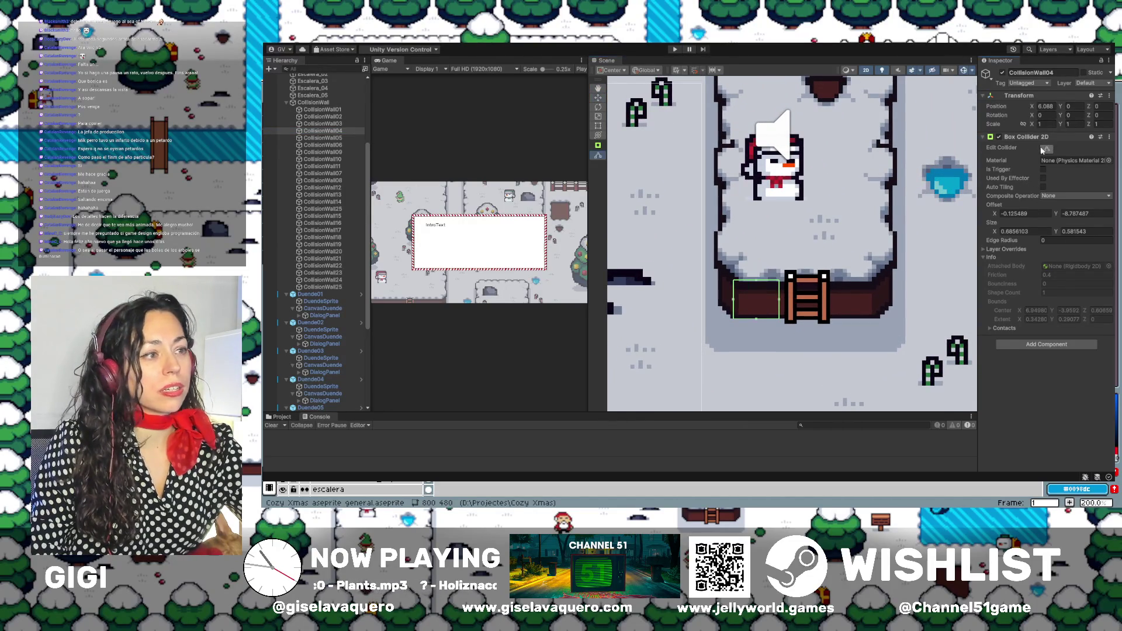
pyautogui.moveTo(780, 301); pyautogui.dragTo(777, 300)
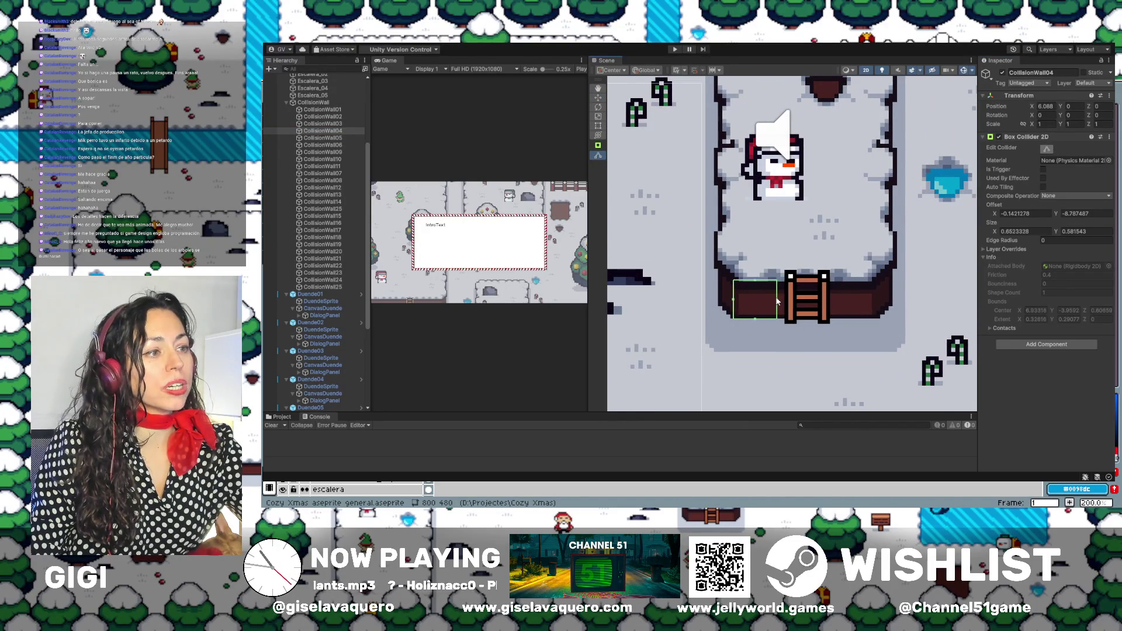
# Pull CollisionWall03's collider left edge inward and nudge its right edge slightly left.
pyautogui.click(332, 125)
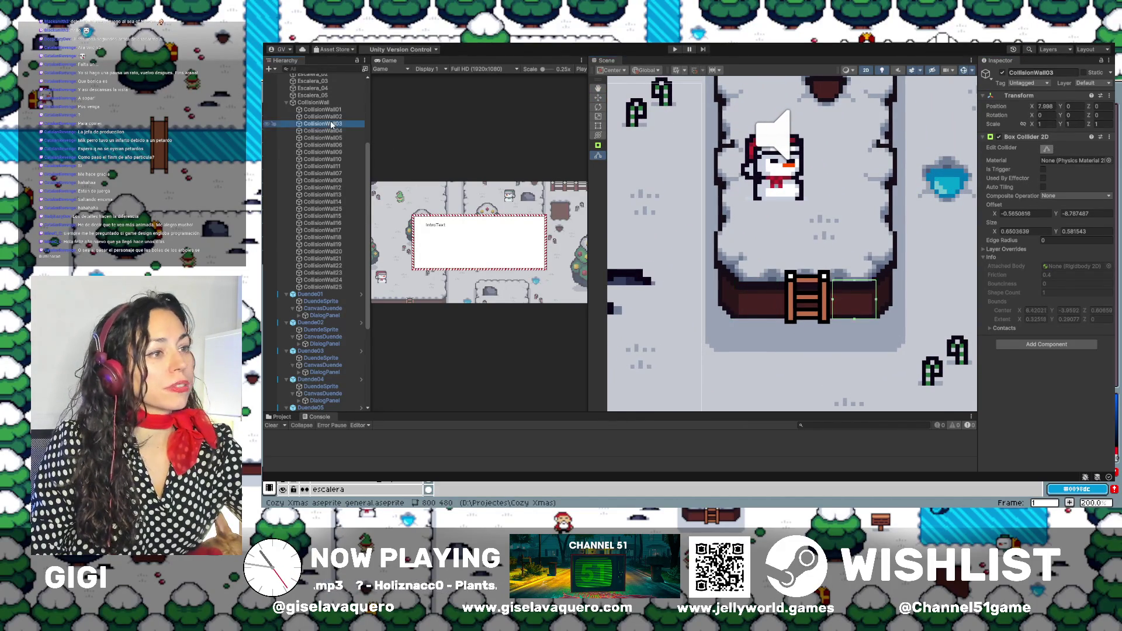
pyautogui.moveTo(832, 301); pyautogui.dragTo(883, 302)
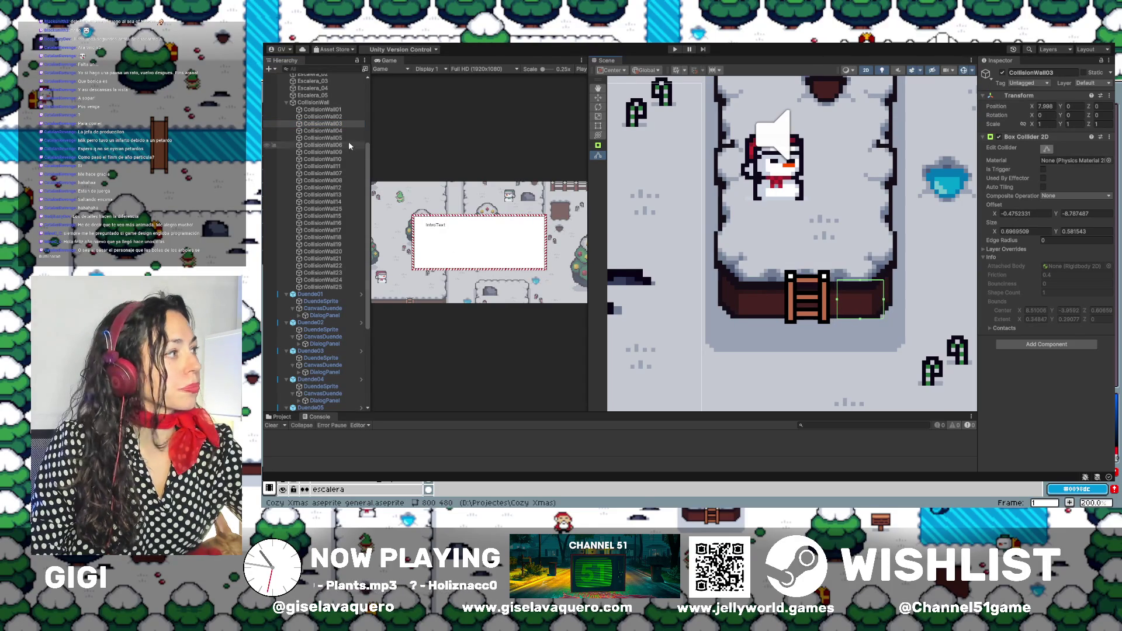
pyautogui.click(339, 131)
pyautogui.click(338, 124)
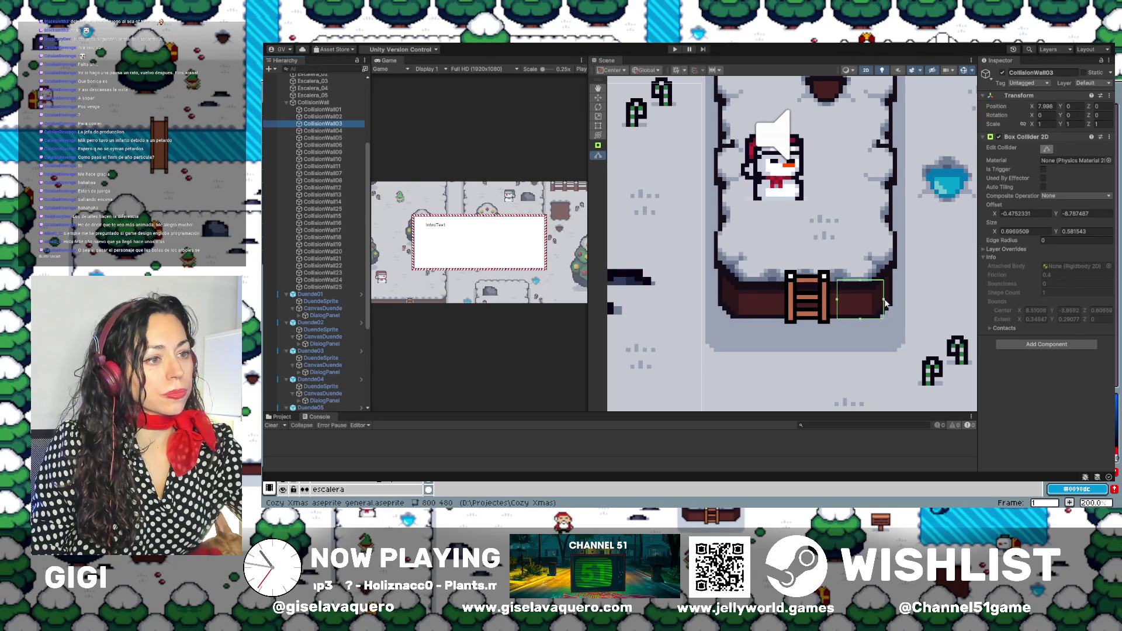
pyautogui.moveTo(885, 302)
pyautogui.mouseDown()
pyautogui.moveTo(859, 316)
pyautogui.moveTo(884, 300)
pyautogui.mouseUp()
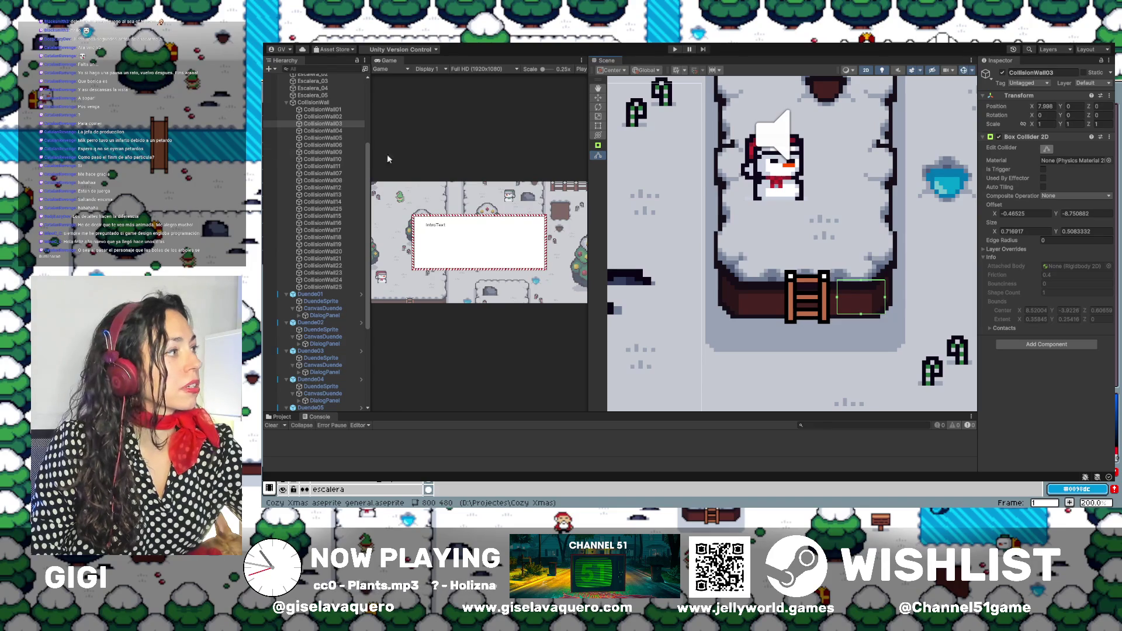
# Raise CollisionWall04's collider bottom edge, then reselect CollisionWall03.
pyautogui.click(323, 130)
pyautogui.moveTo(756, 321); pyautogui.dragTo(782, 303)
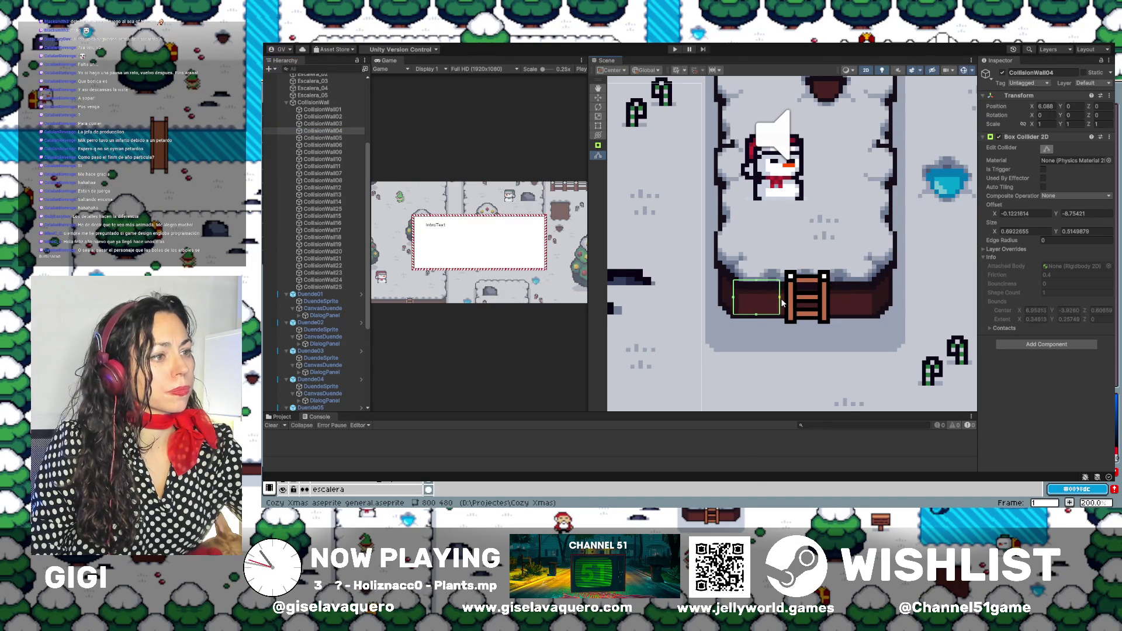
pyautogui.click(322, 123)
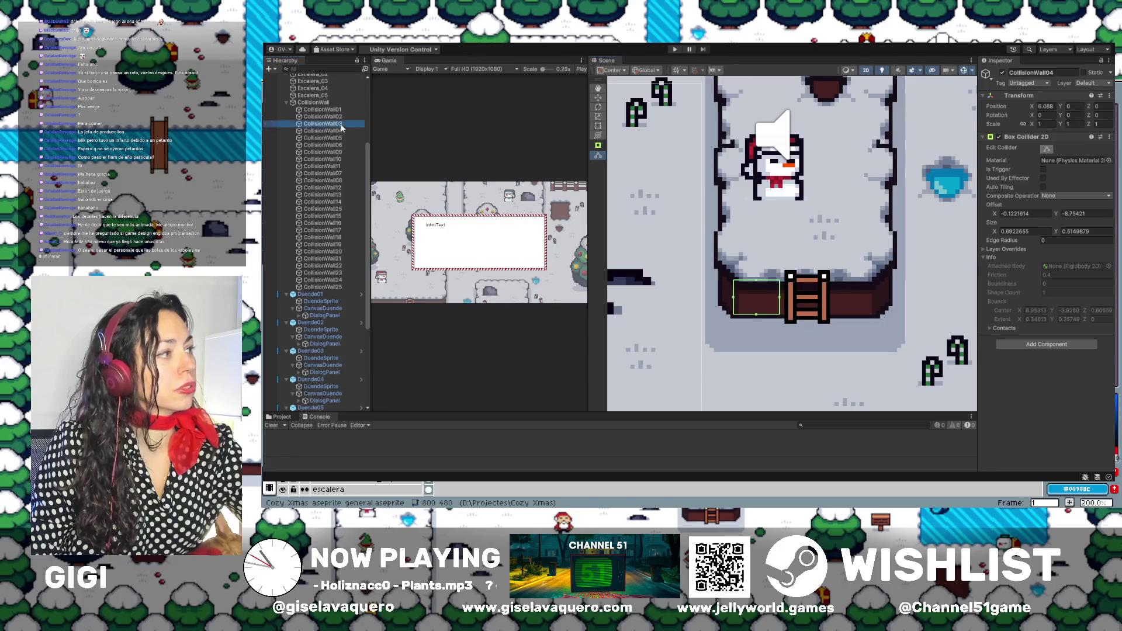
pyautogui.scroll(-5, 317, 350)
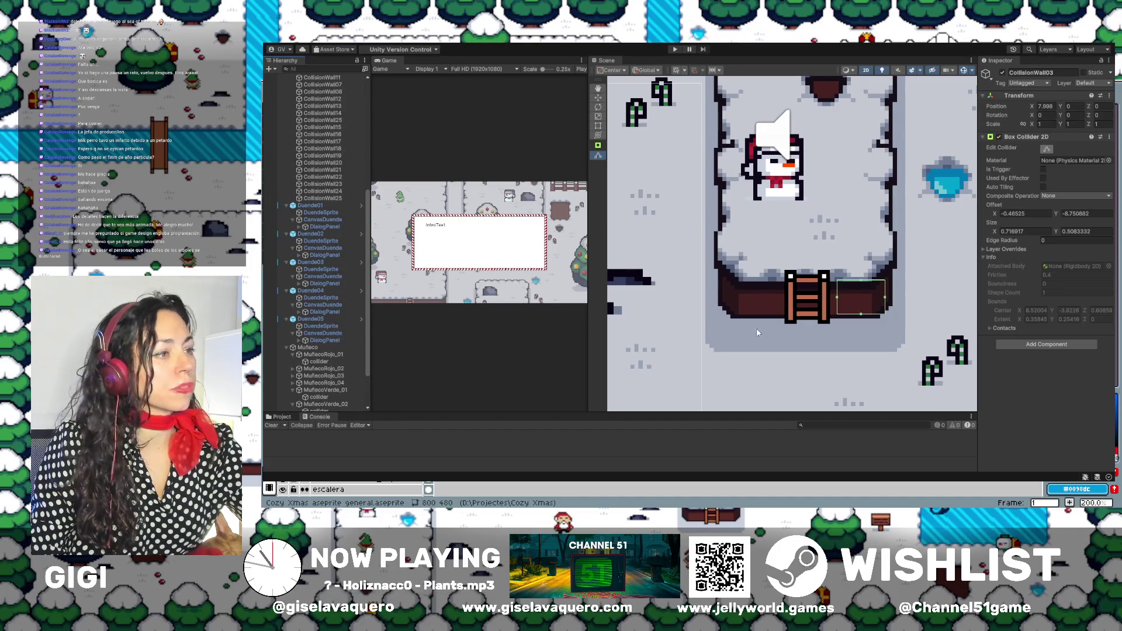
pyautogui.scroll(5, 324, 176)
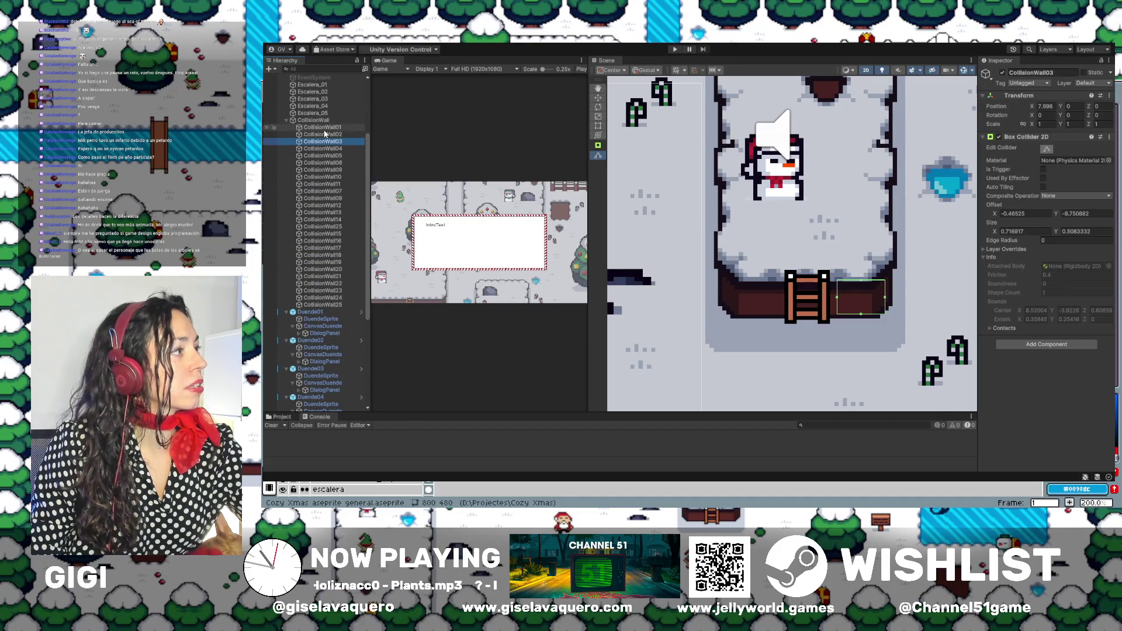
# Select CollisionWall01 and frame it in the Scene view.
pyautogui.click(323, 127)
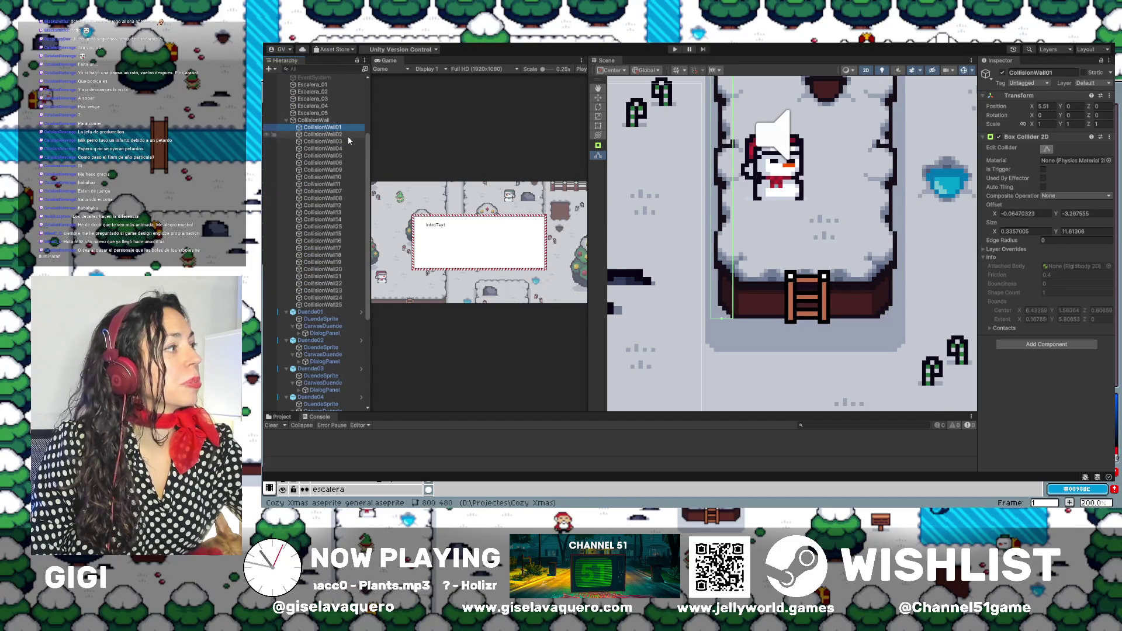
pyautogui.click(345, 135)
pyautogui.click(339, 127)
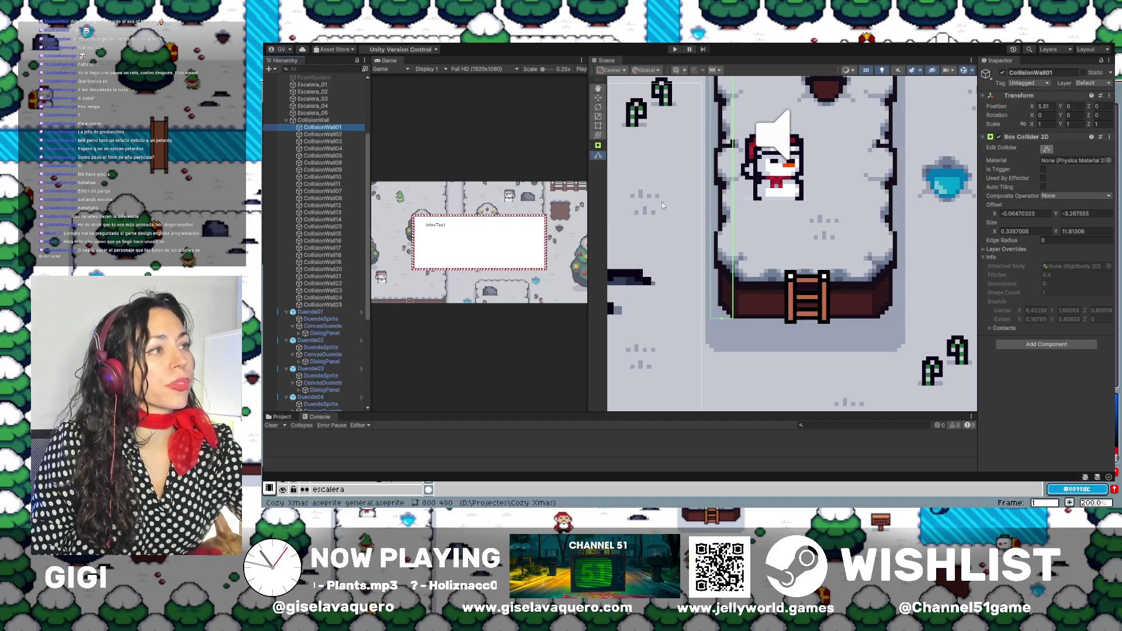
pyautogui.press('f')
pyautogui.scroll(-3, 752, 285)
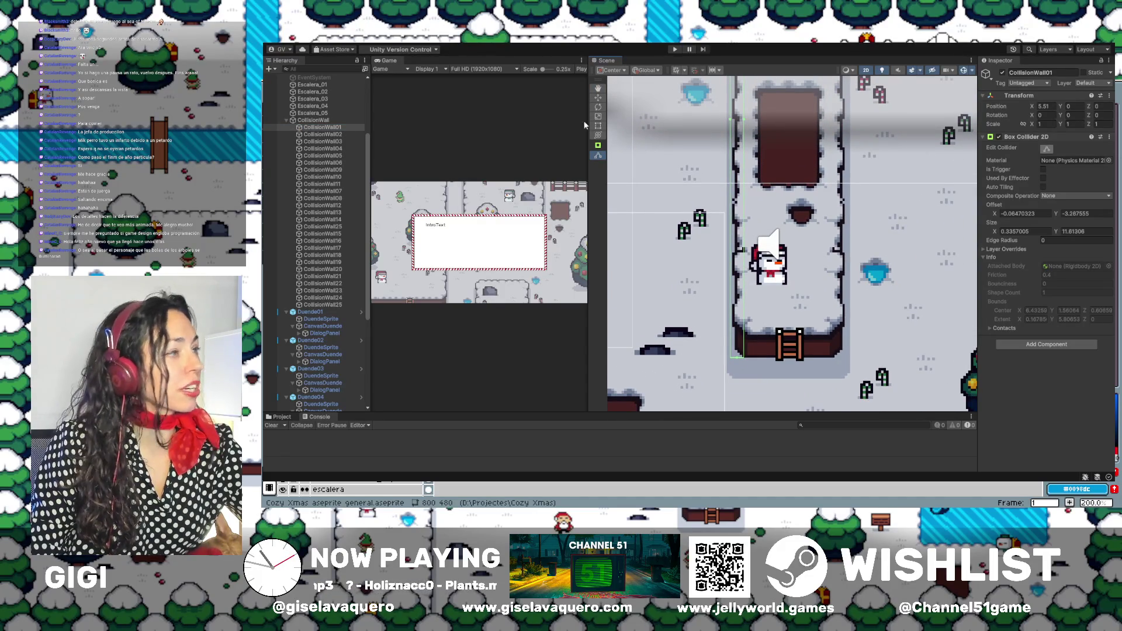
# Turn off Edit Collider, nudge CollisionWall01 right to X 5.587, and widen the Game view.
pyautogui.click(1044, 147)
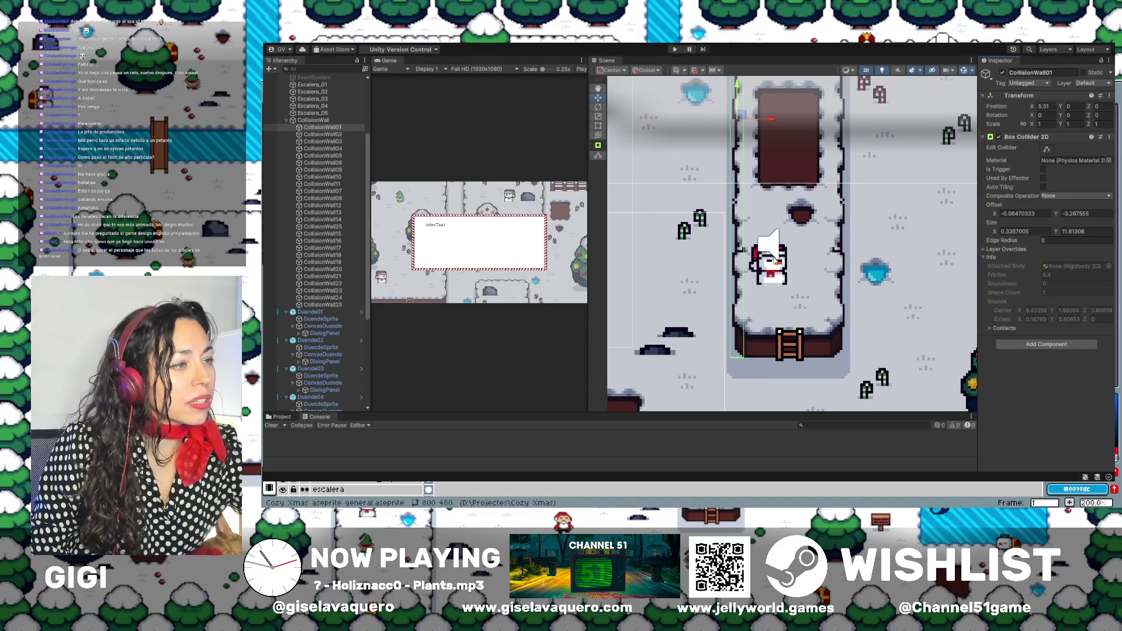
pyautogui.scroll(-4, 779, 237)
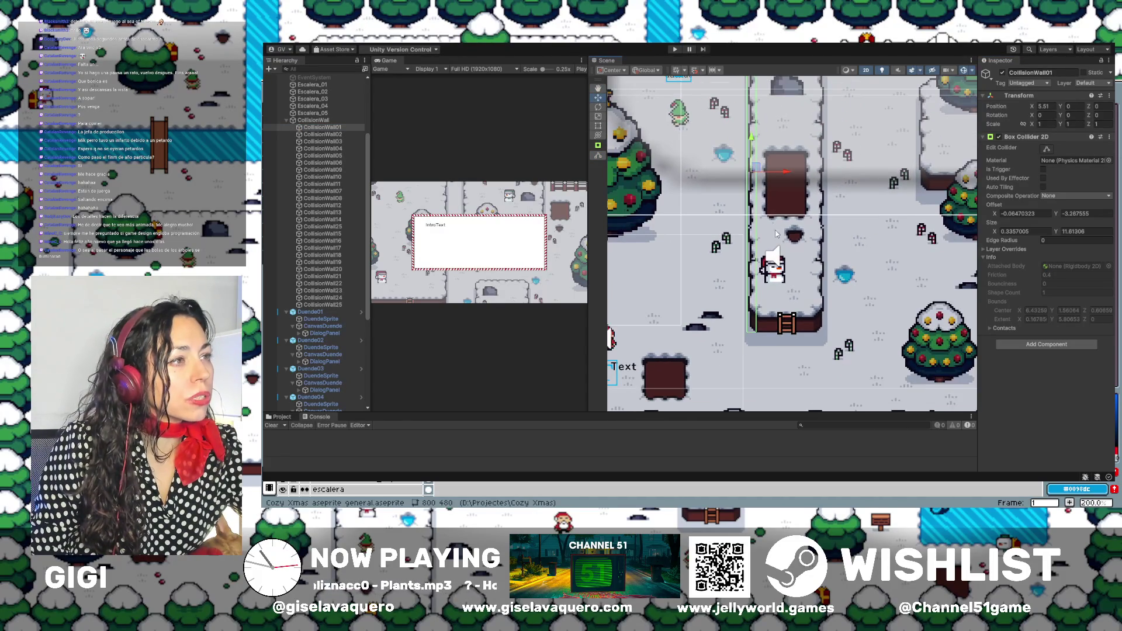
pyautogui.moveTo(774, 213)
pyautogui.mouseDown()
pyautogui.moveTo(766, 288)
pyautogui.moveTo(786, 212)
pyautogui.mouseUp()
pyautogui.scroll(5, 765, 289)
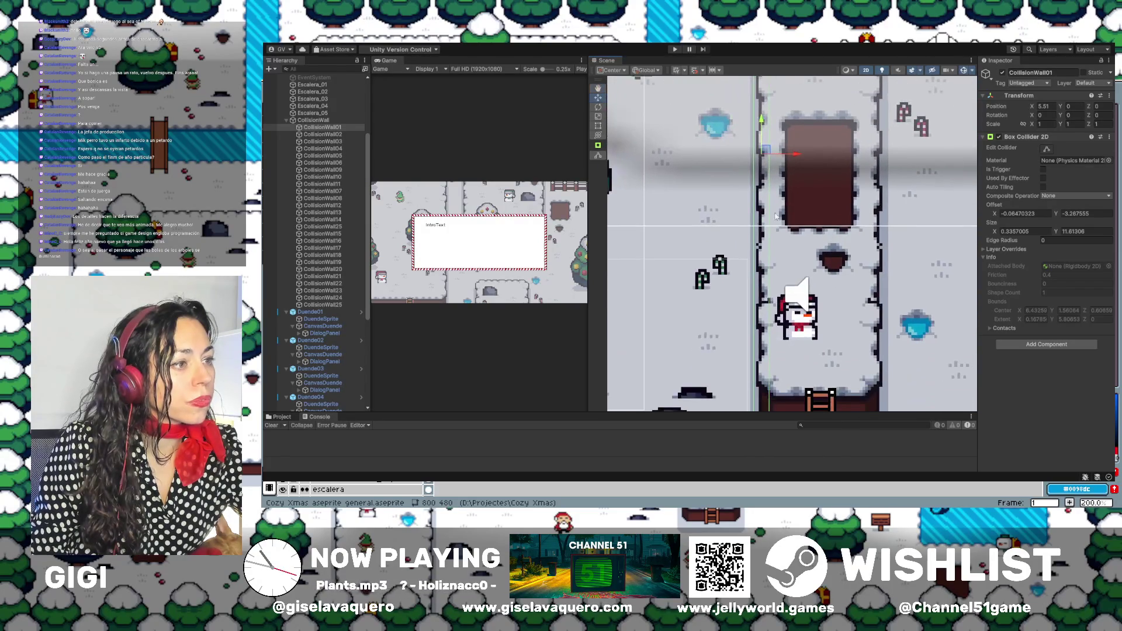
pyautogui.moveTo(798, 154); pyautogui.dragTo(799, 158)
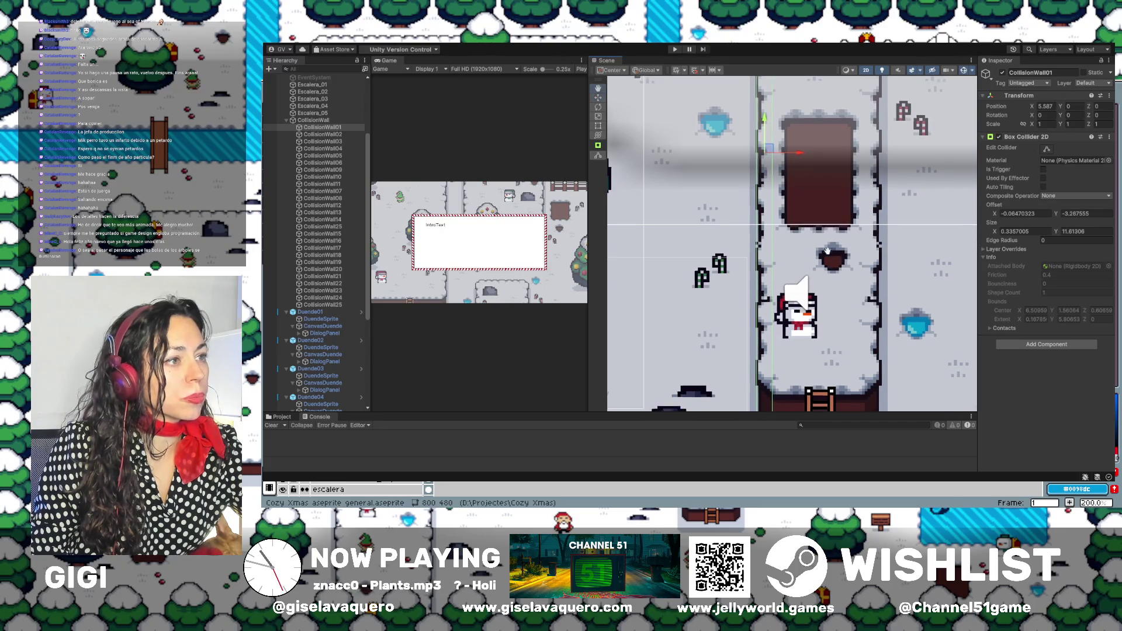
pyautogui.scroll(-3, 822, 201)
pyautogui.moveTo(588, 216); pyautogui.dragTo(709, 158)
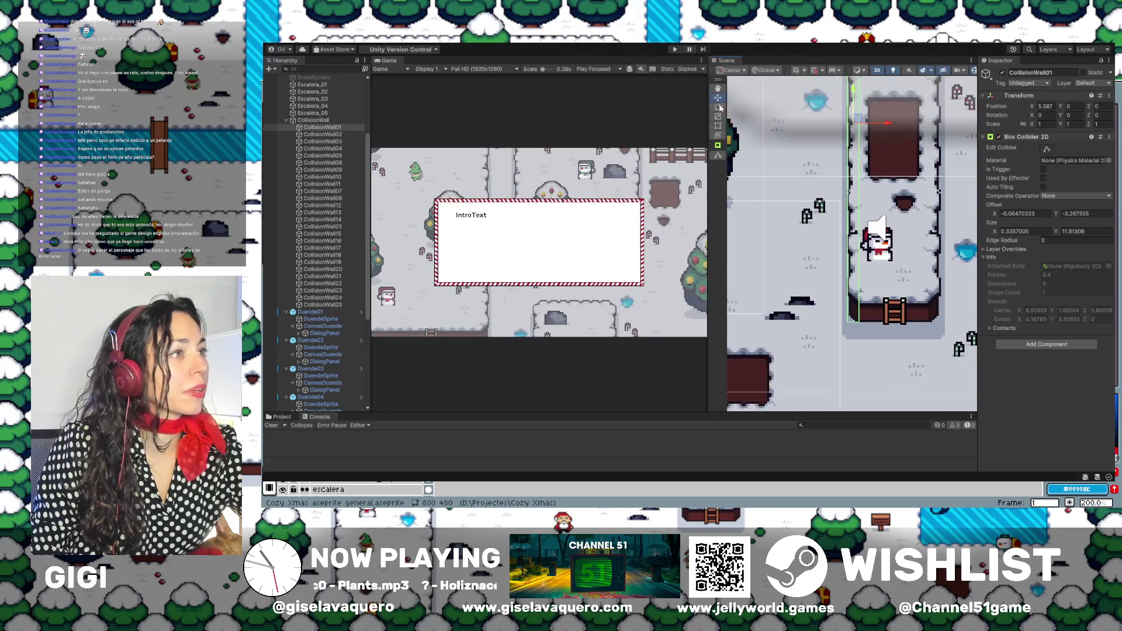
pyautogui.click(673, 51)
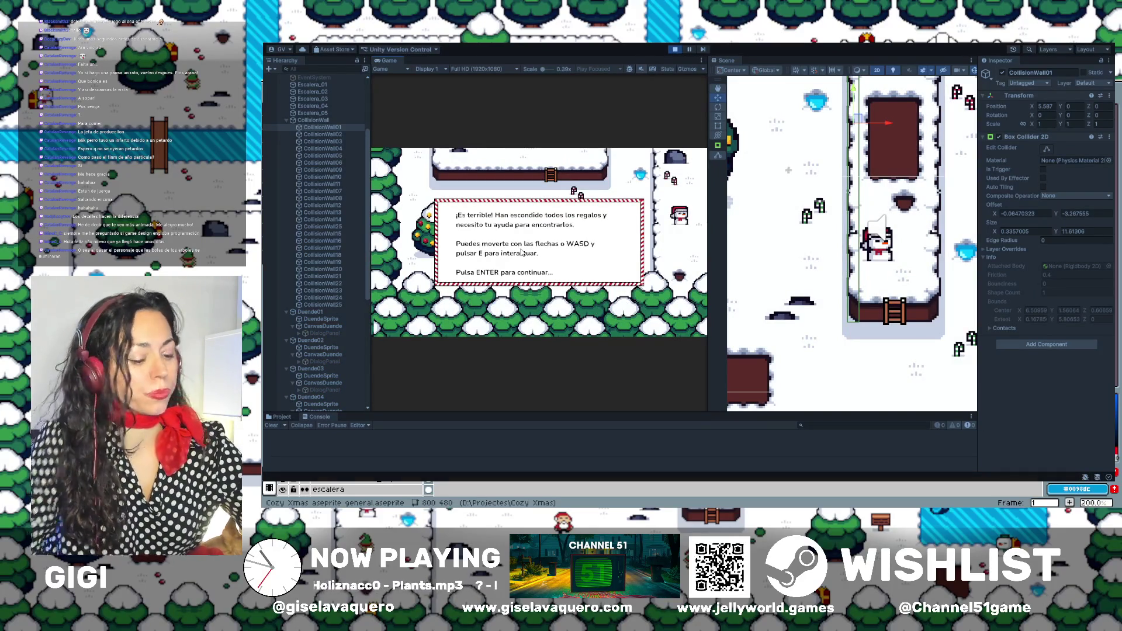
pyautogui.press('Up')
pyautogui.press('Right')
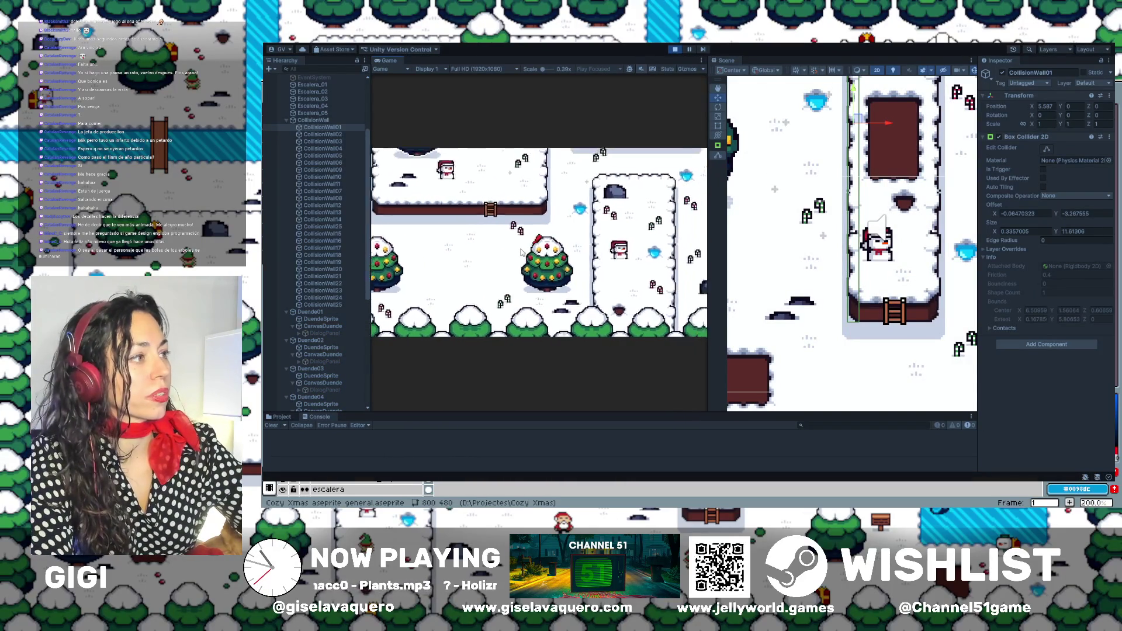
pyautogui.press('Up')
pyautogui.press('Right')
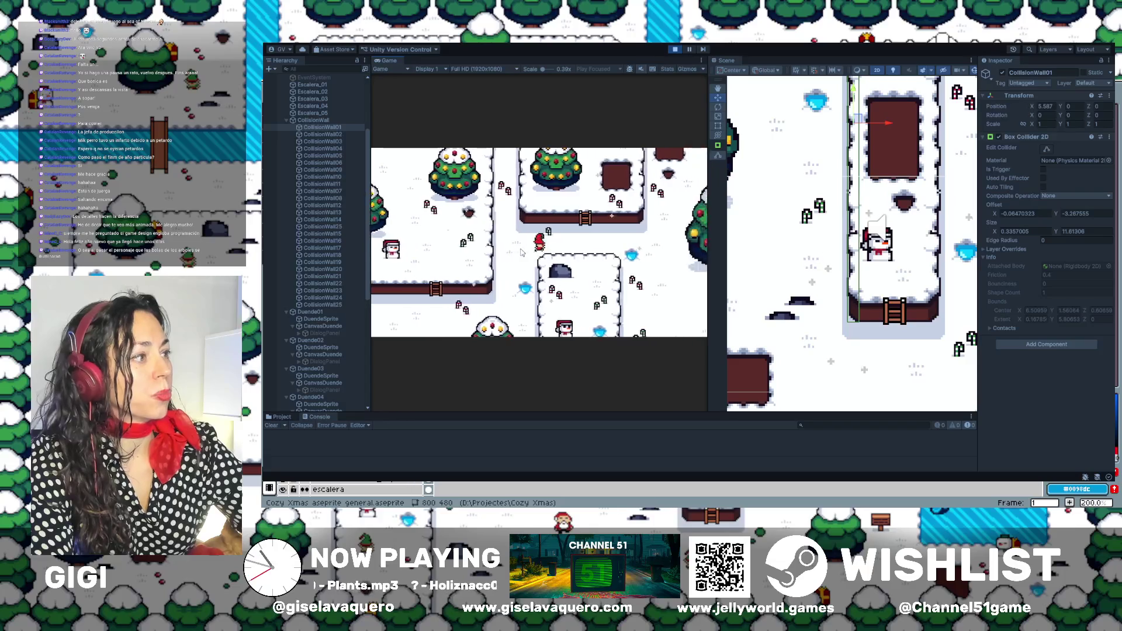
pyautogui.press('Right')
pyautogui.press('Down')
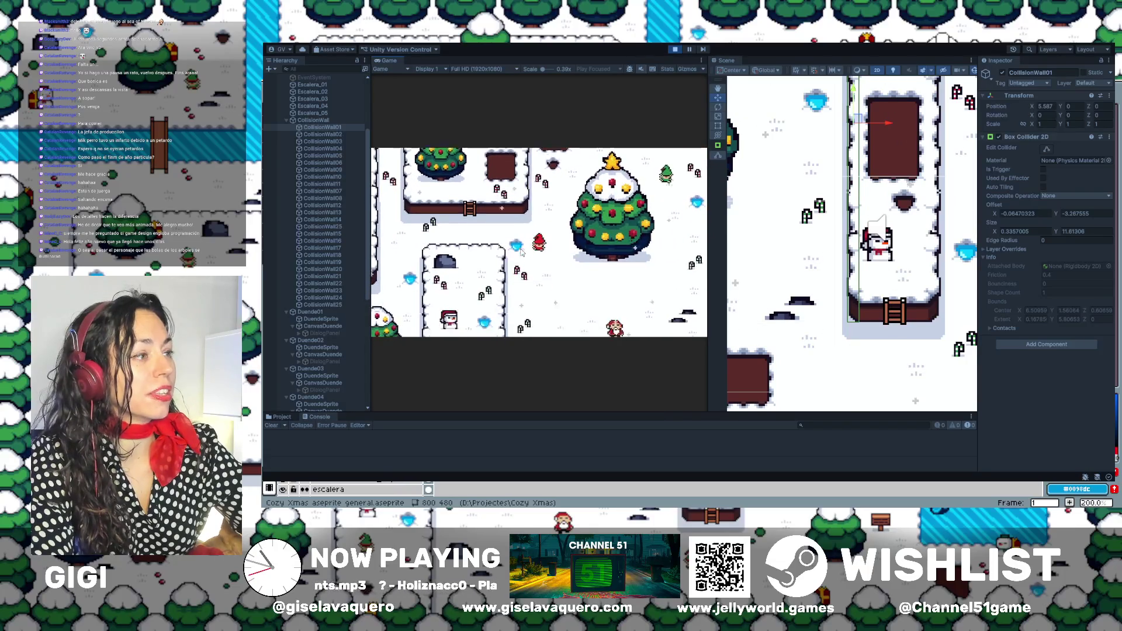
pyautogui.press('Right')
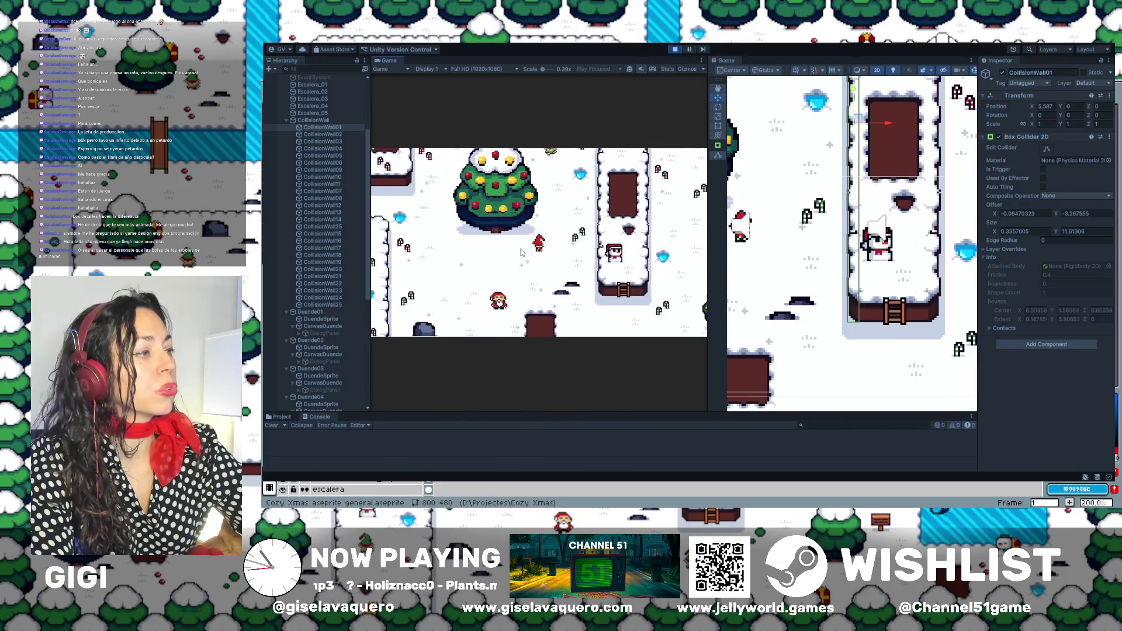
pyautogui.press('Down')
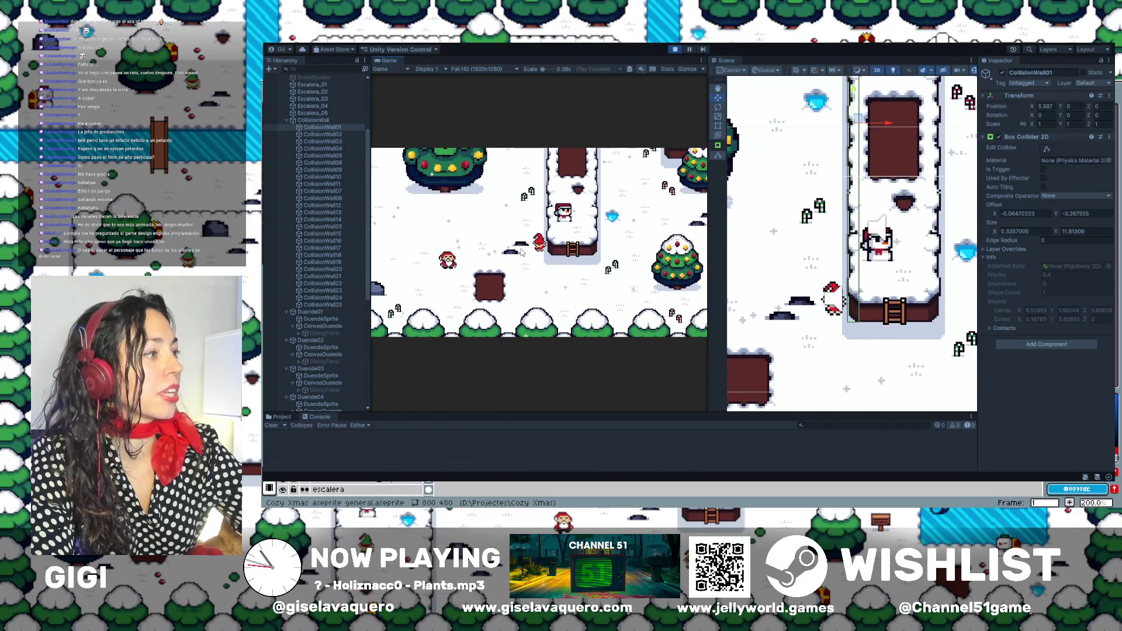
pyautogui.press('Down')
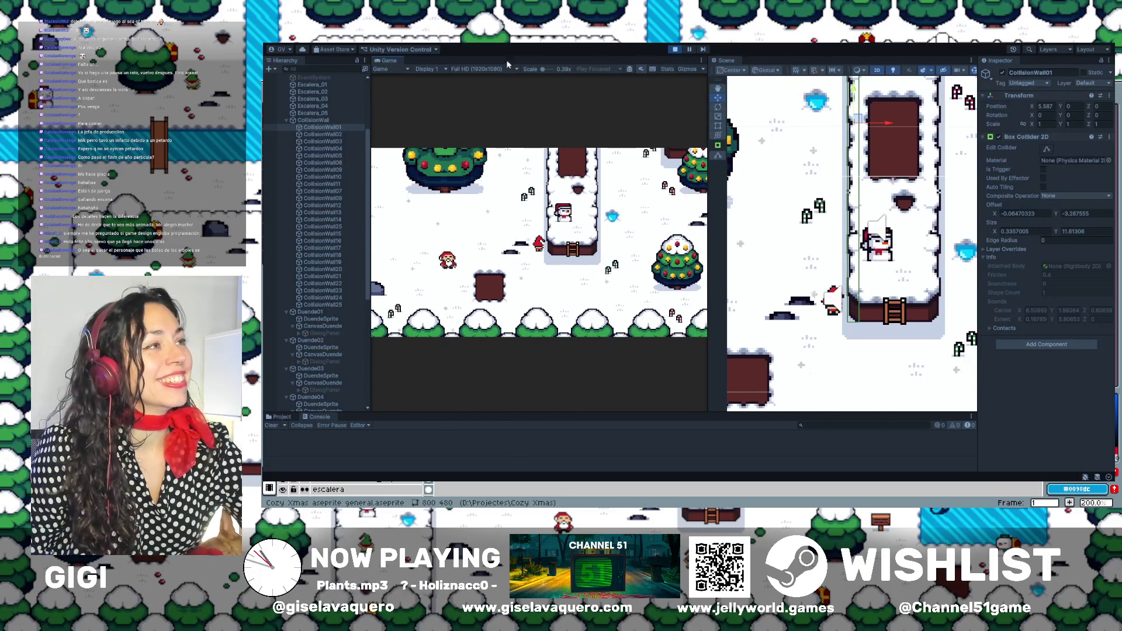
pyautogui.click(672, 51)
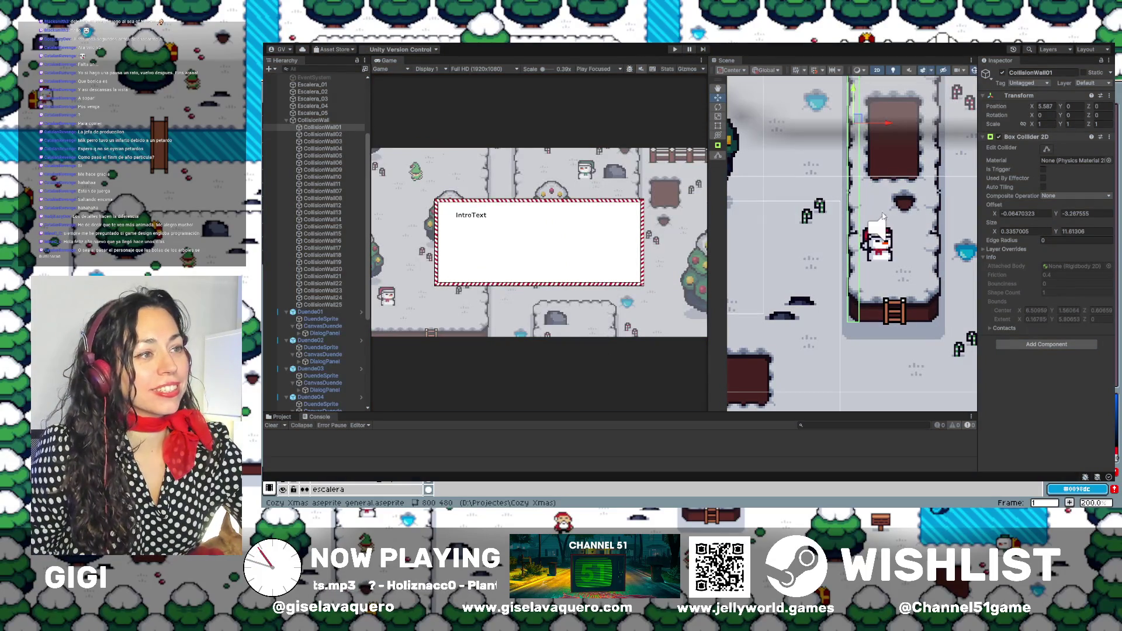
# Nudge CollisionWall01 to X 5.63 and narrow its box collider to size X 0.283567.
pyautogui.moveTo(888, 126); pyautogui.dragTo(889, 125)
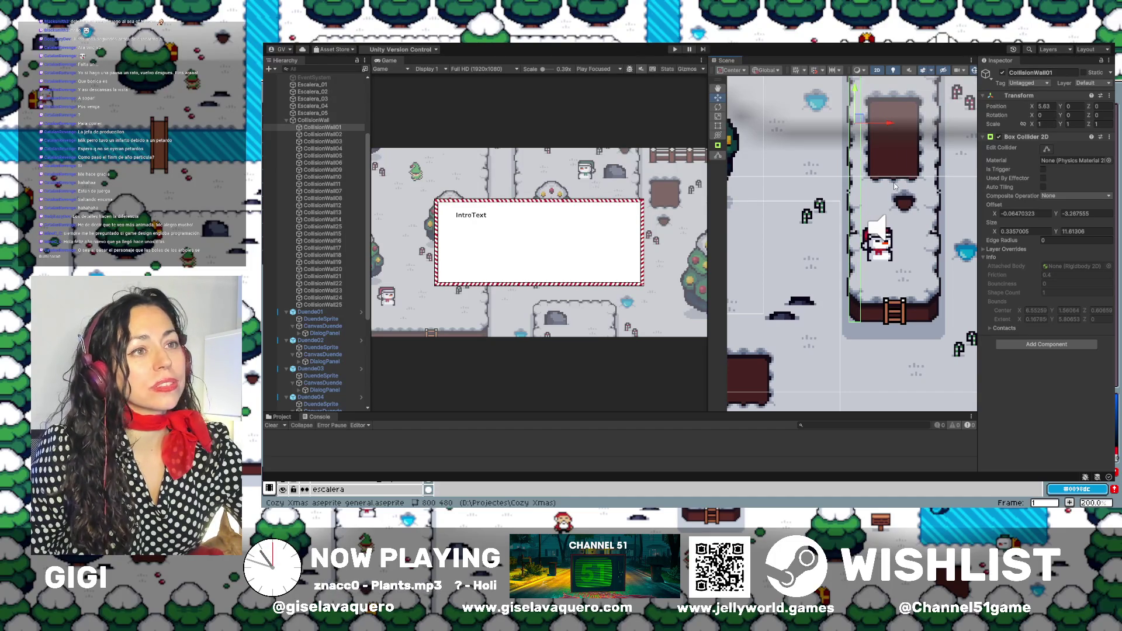
pyautogui.click(1046, 149)
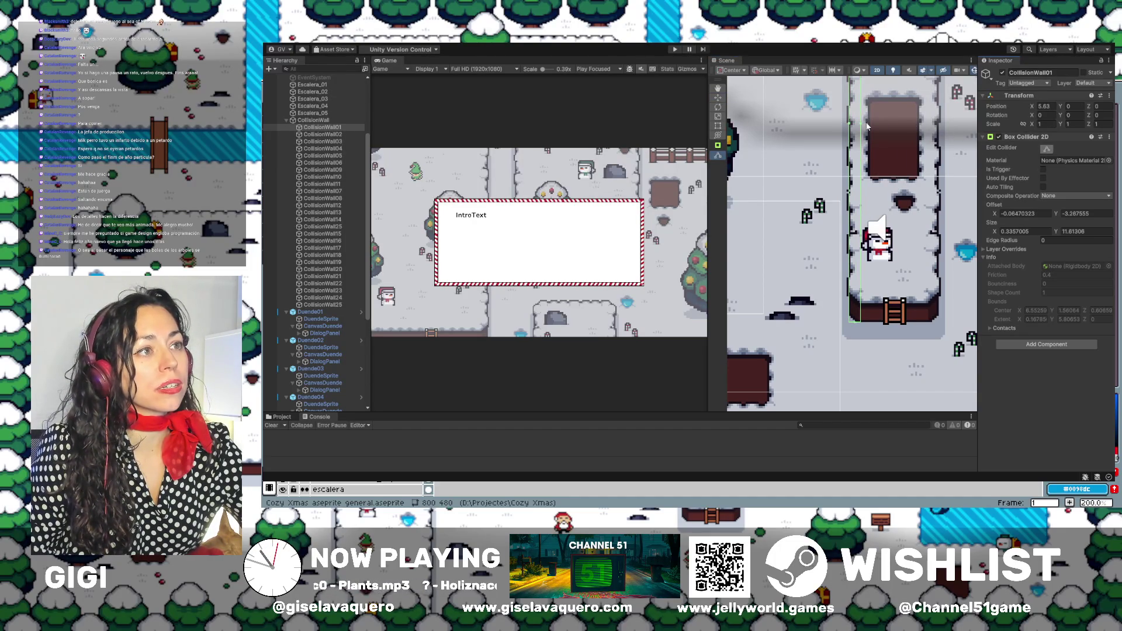
pyautogui.moveTo(861, 126); pyautogui.dragTo(859, 127)
pyautogui.scroll(1, 810, 301)
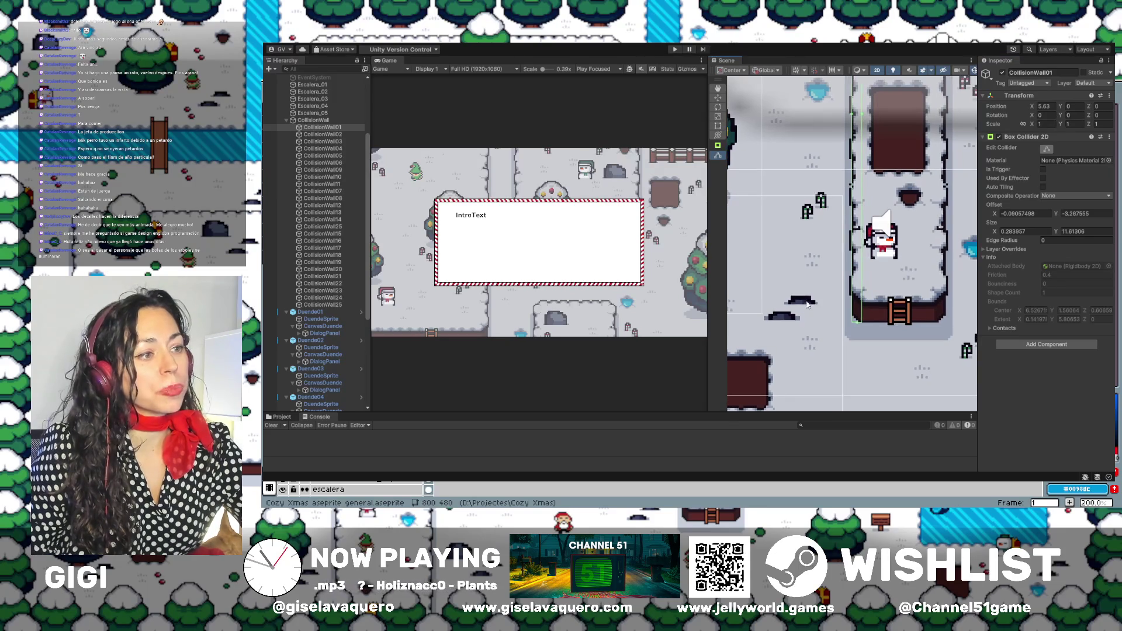